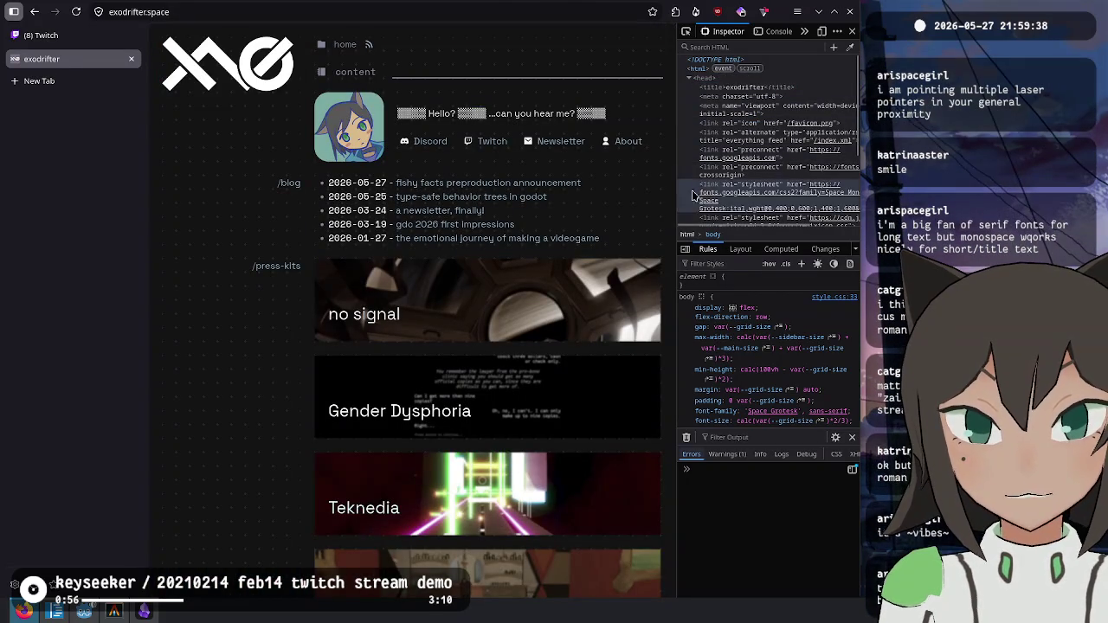
- Widen the Inspector and look at the remixicon stylesheet link's href without changing it
drag(675, 208, 530, 207)
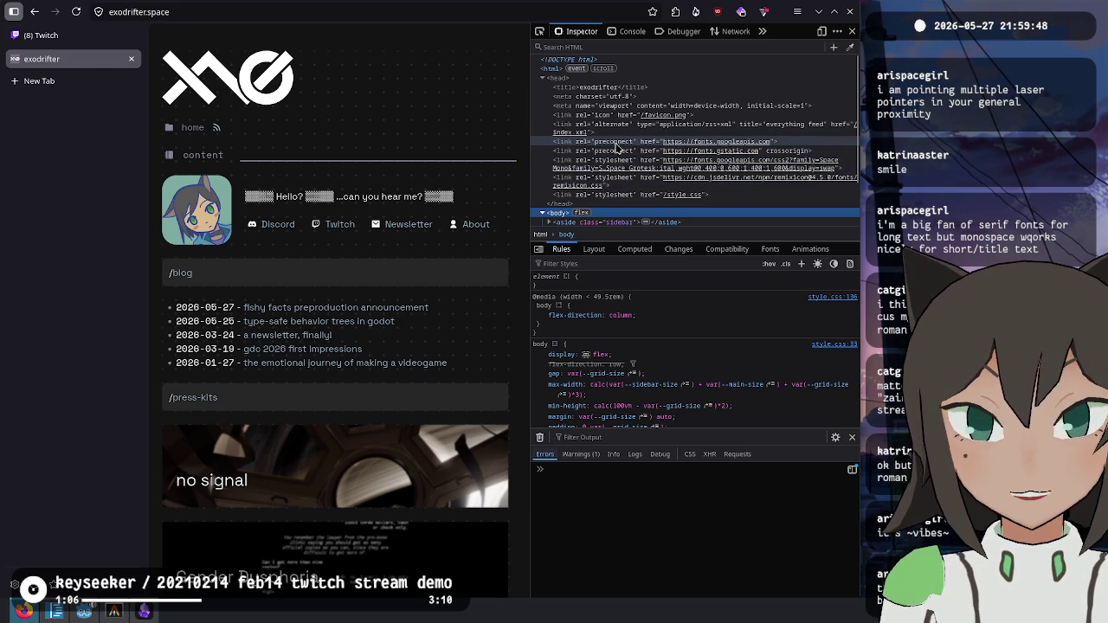
scroll(619, 143, down, 3)
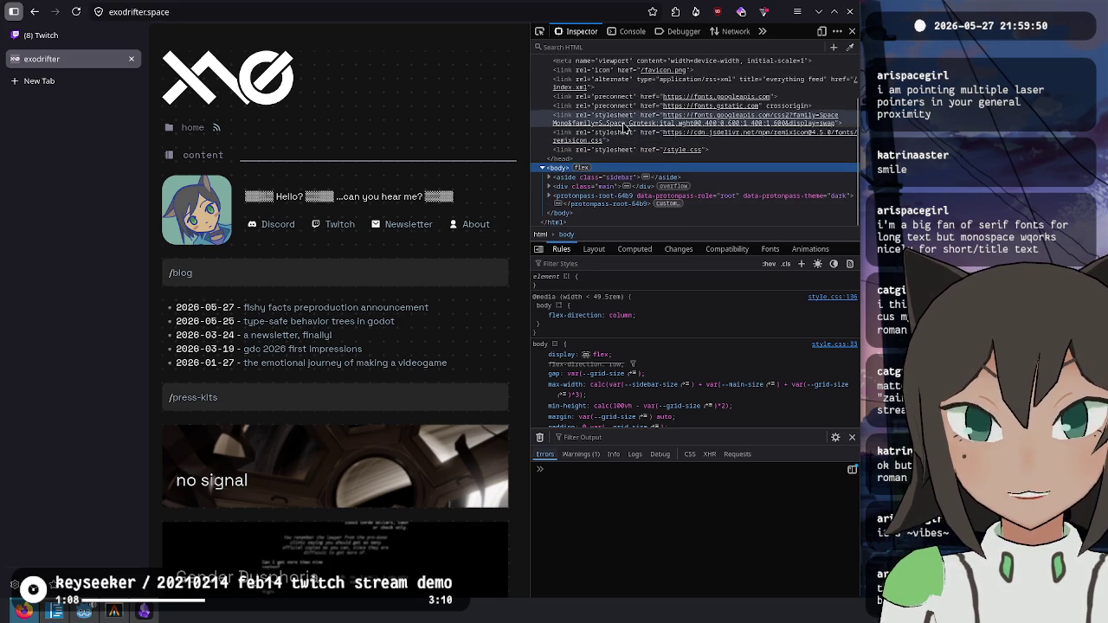
scroll(618, 129, up, 3)
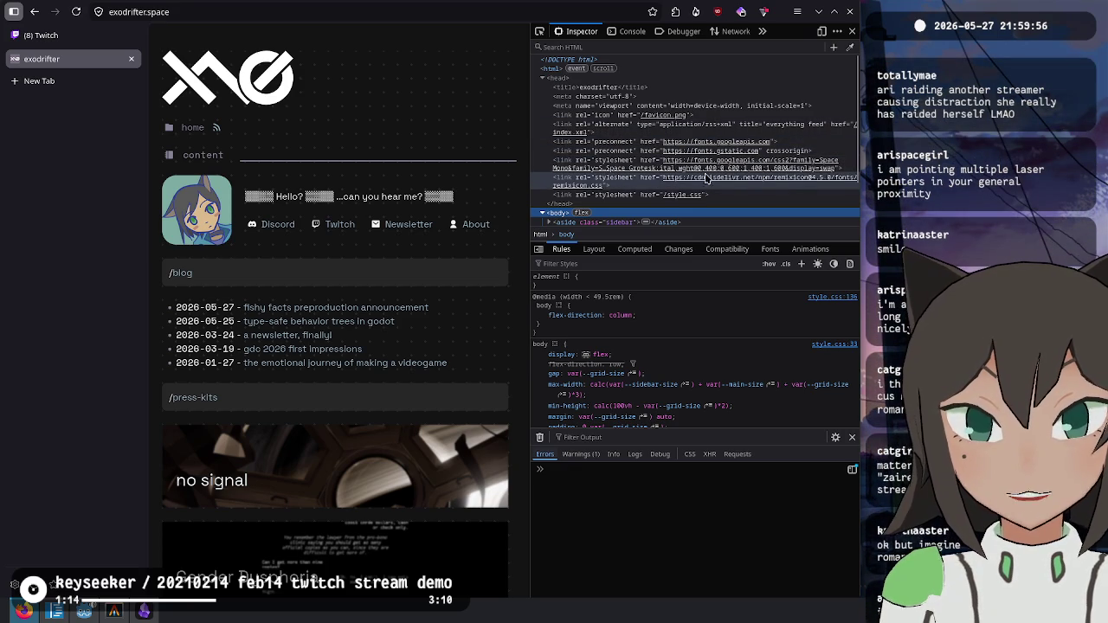
double_click(580, 184)
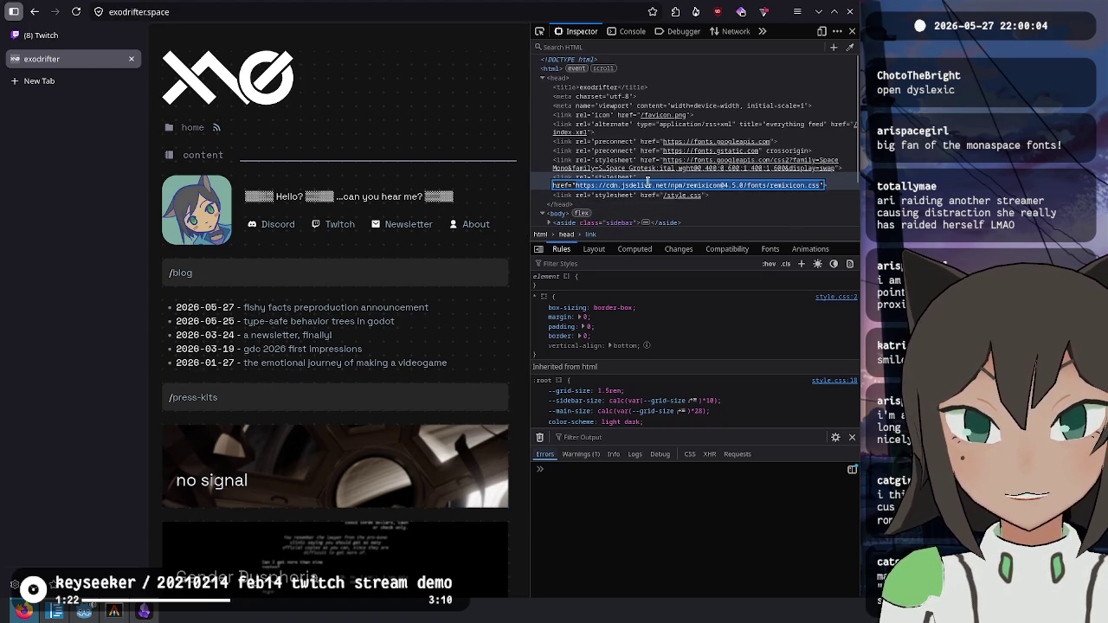
key(Return)
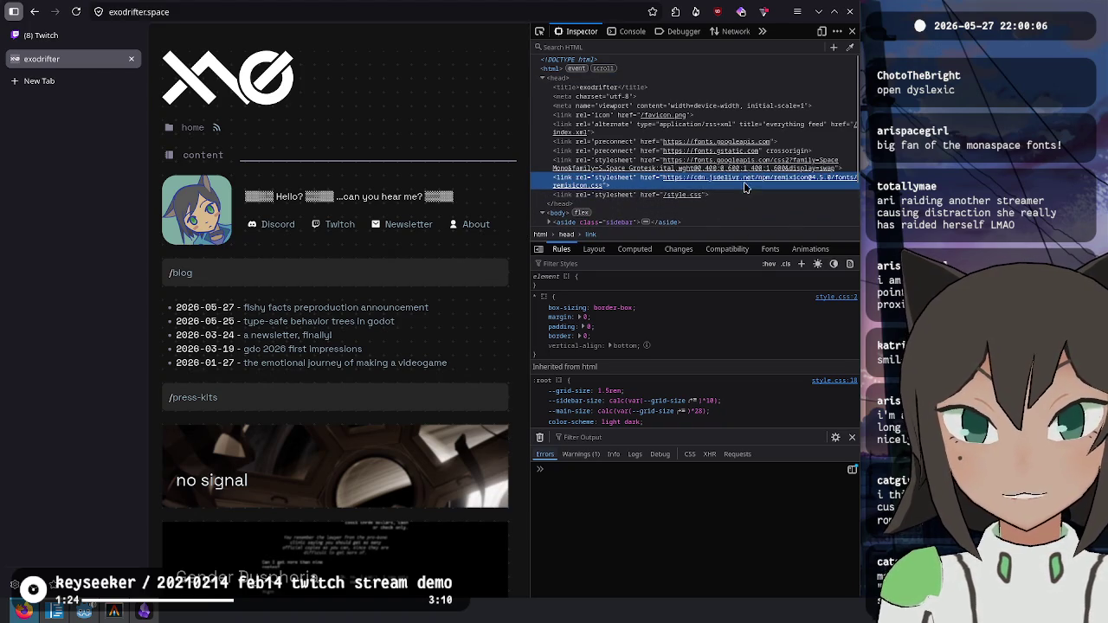
- Select the favicon link element, then close the developer tools
click(748, 126)
click(766, 116)
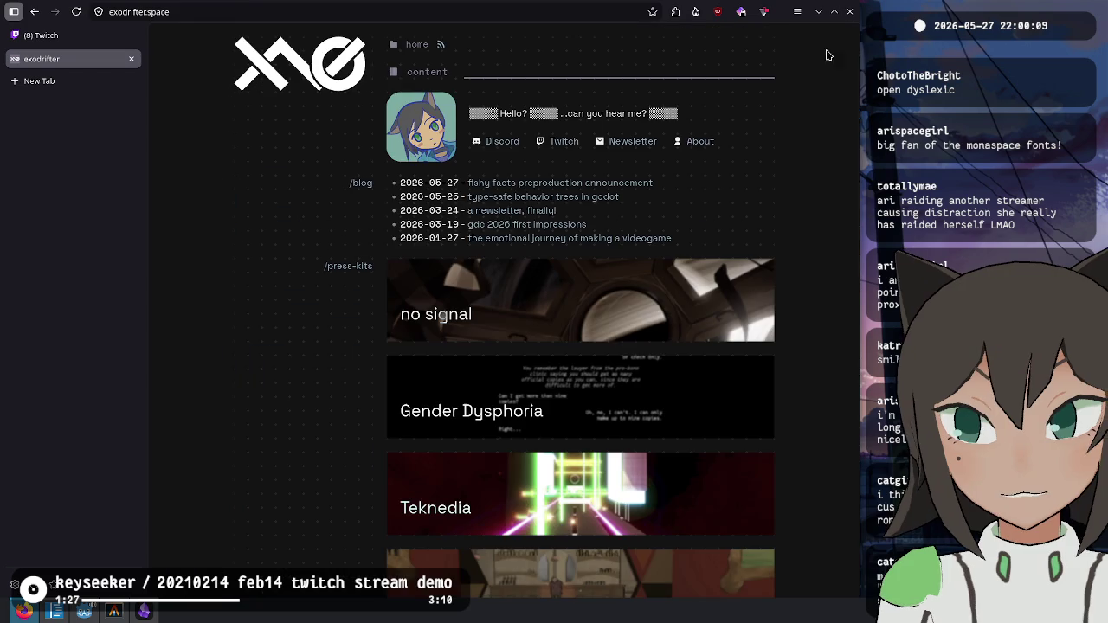
click(852, 31)
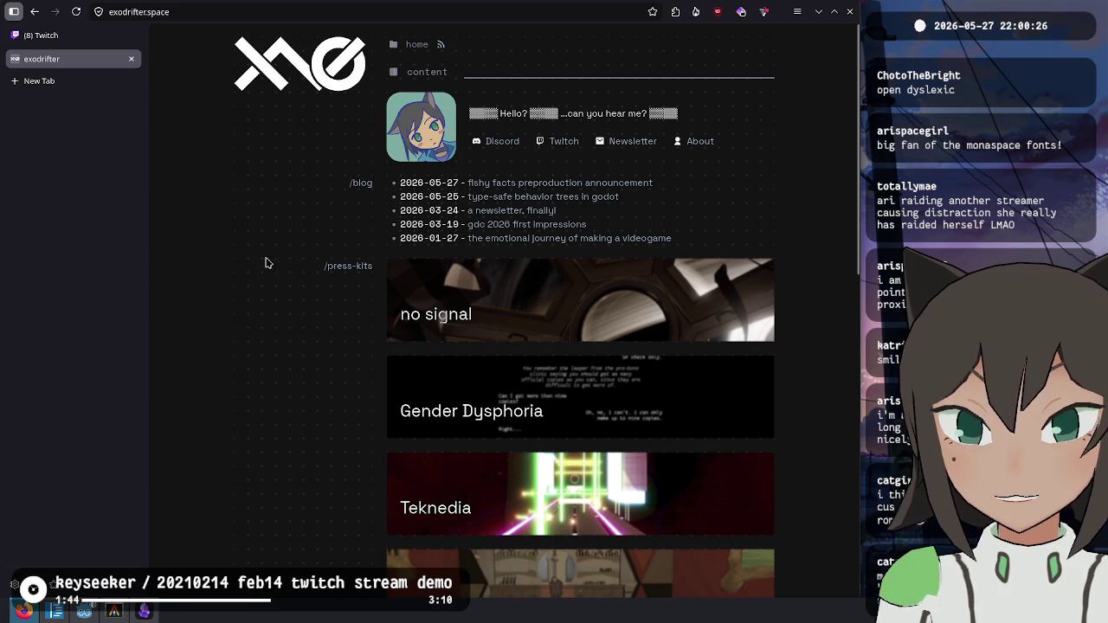
- Scroll the exodrifter page down and up, then close its tab to reveal Twitch Stream Manager
scroll(693, 181, down, 10)
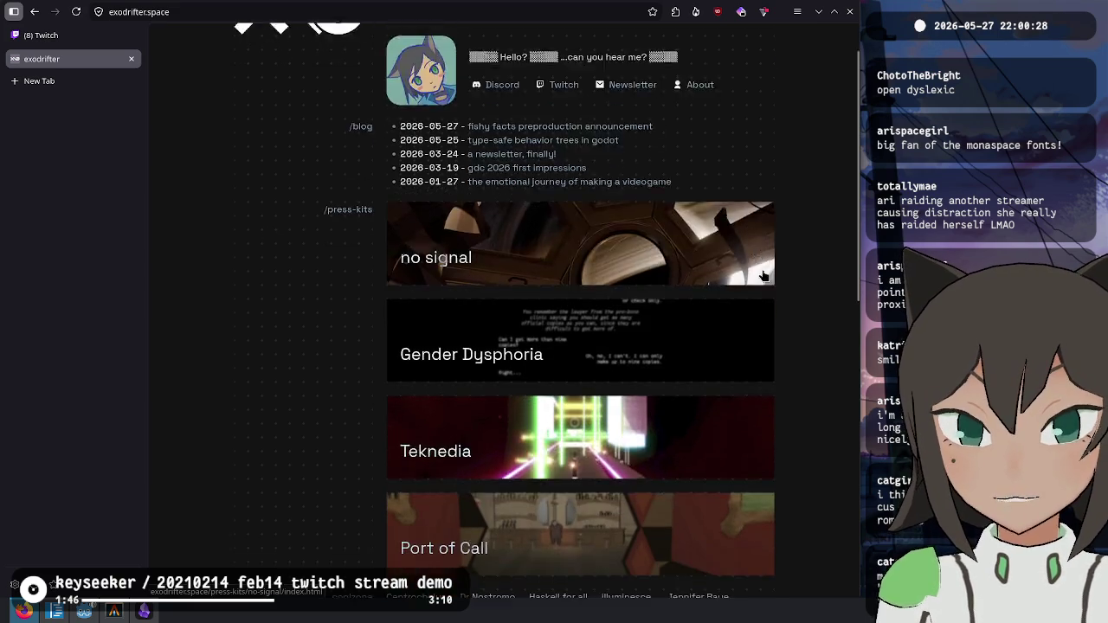
scroll(787, 286, up, 10)
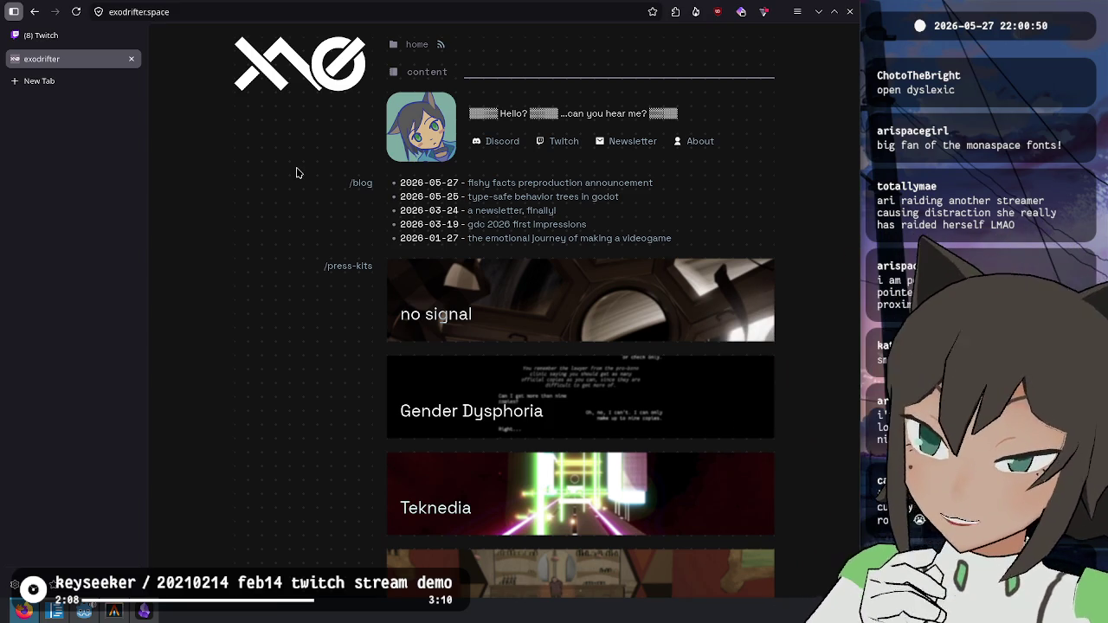
key(ctrl+w)
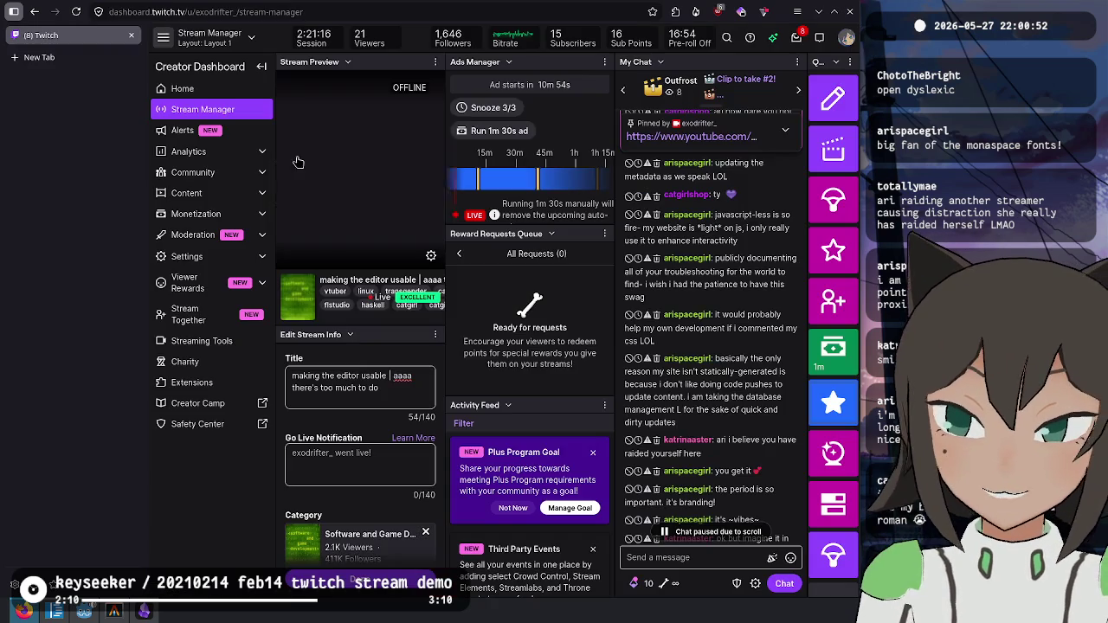
- Select the two Obsidian TODO bugs about paths circling tiles, then return to Godot
click(143, 611)
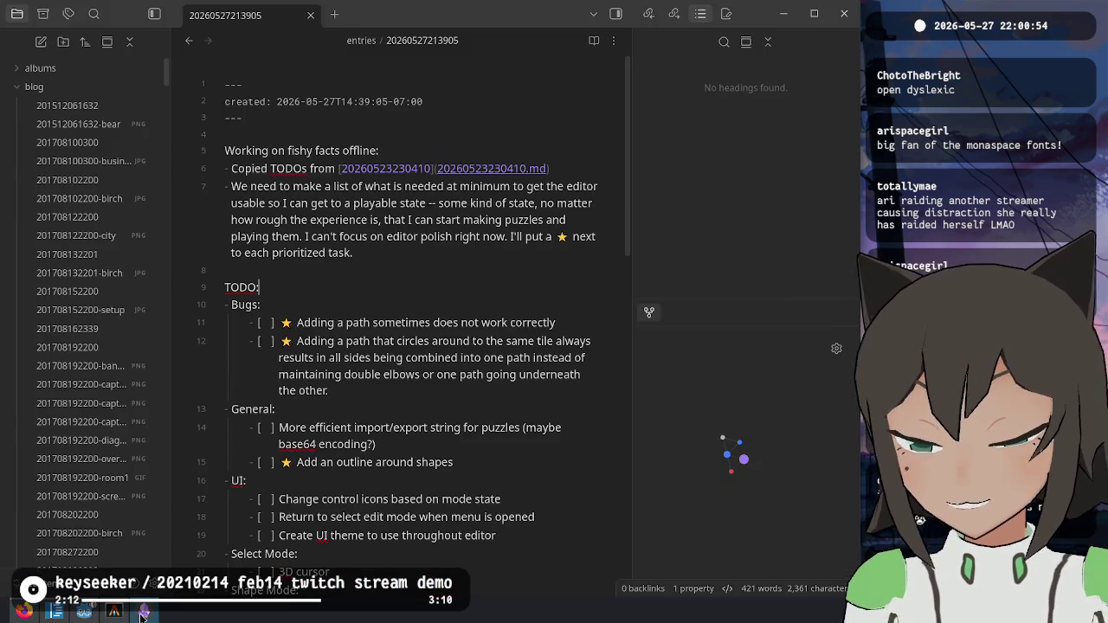
click(509, 323)
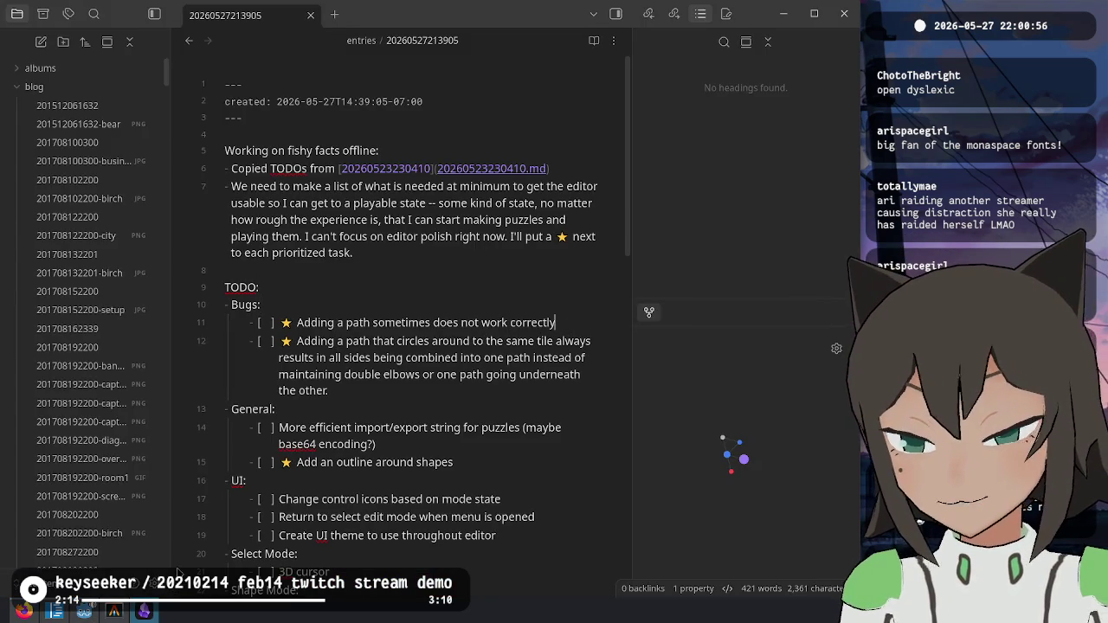
key(alt+Tab)
key(alt+Tab)
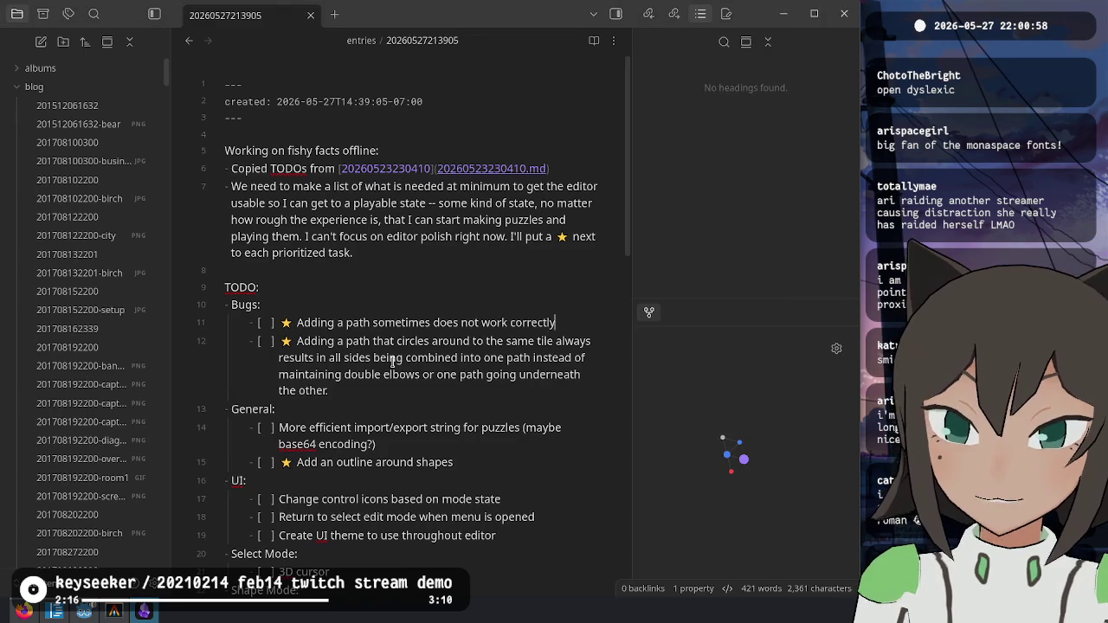
drag(297, 340, 381, 396)
mouse_move(298, 341)
mouse_down()
mouse_move(372, 322)
mouse_move(470, 341)
mouse_move(463, 322)
mouse_move(479, 357)
mouse_move(398, 394)
mouse_move(384, 390)
mouse_move(392, 385)
mouse_up()
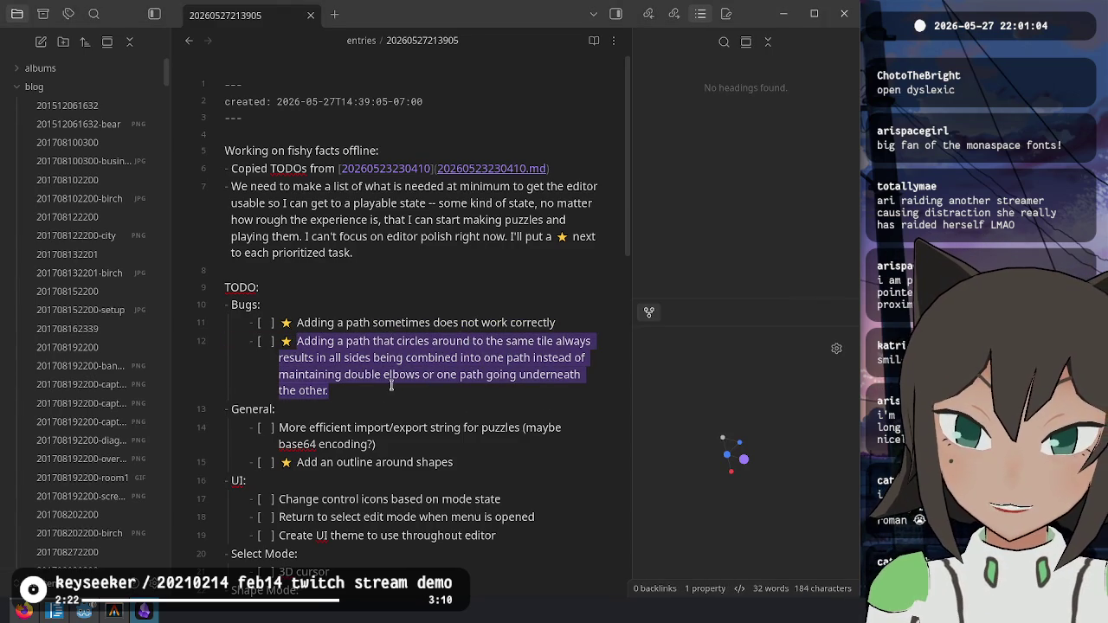
key(alt+Tab)
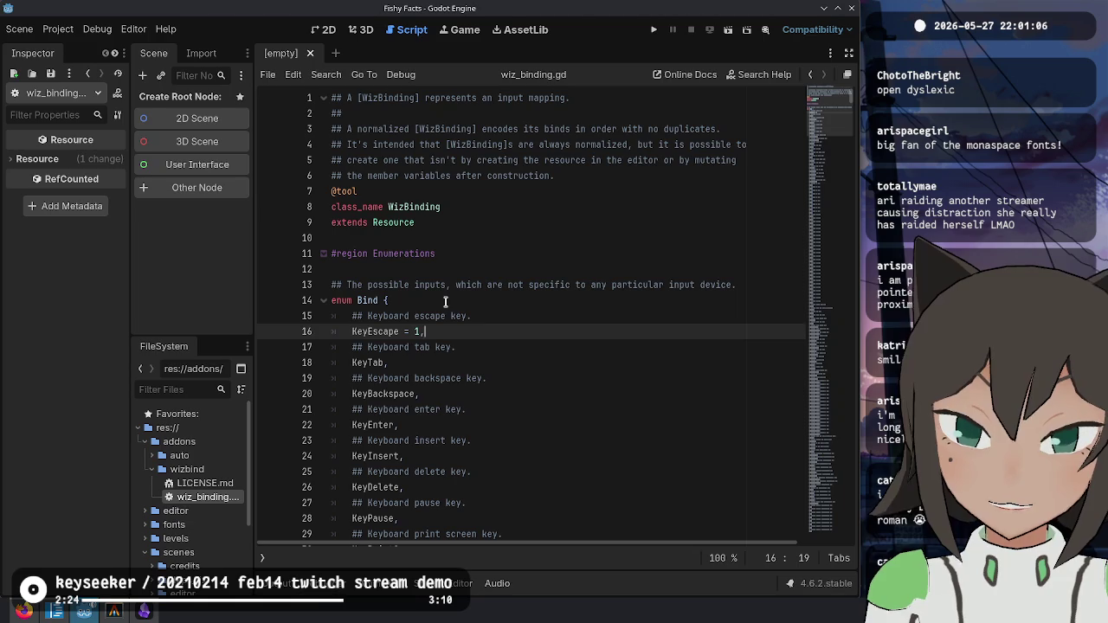
- Run Fishy Facts, open its puzzle editor, and switch to shape editing
click(565, 394)
click(653, 29)
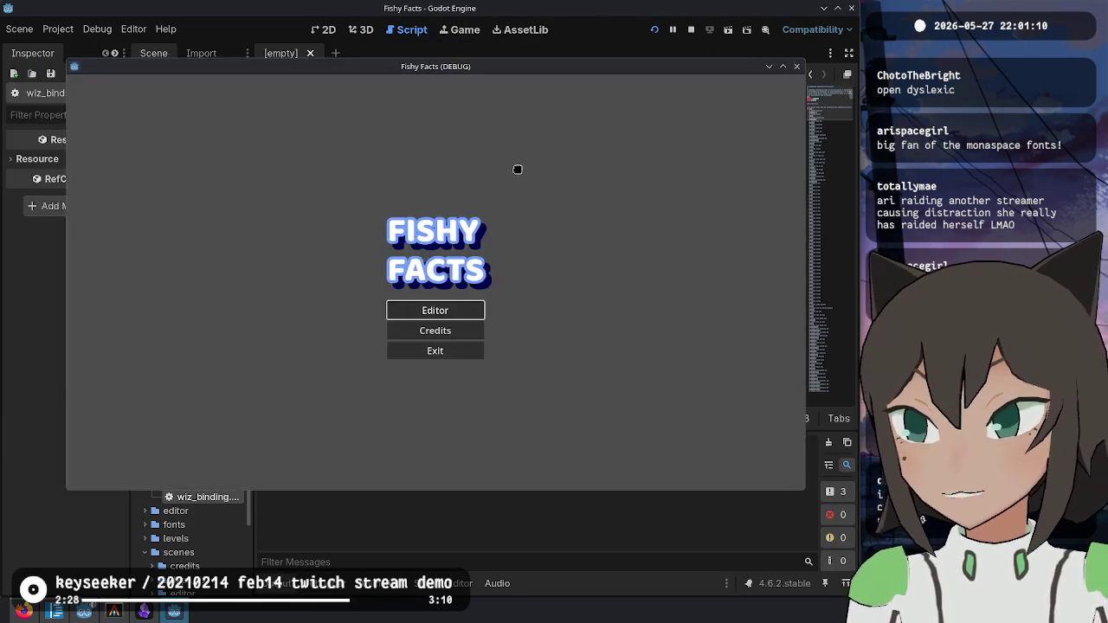
click(440, 300)
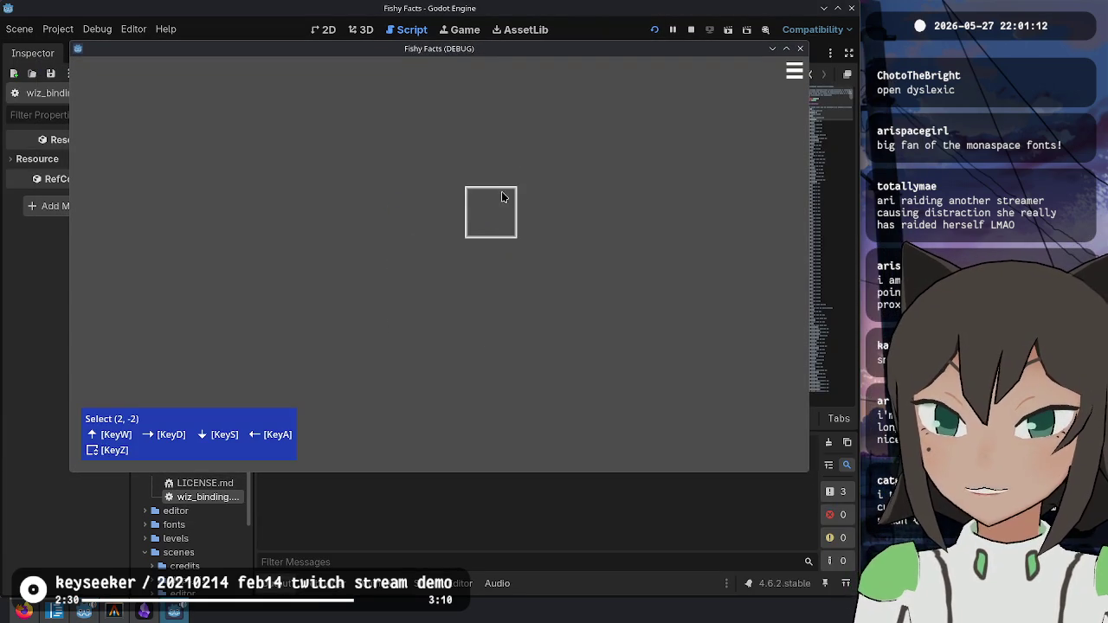
click(507, 247)
click(545, 251)
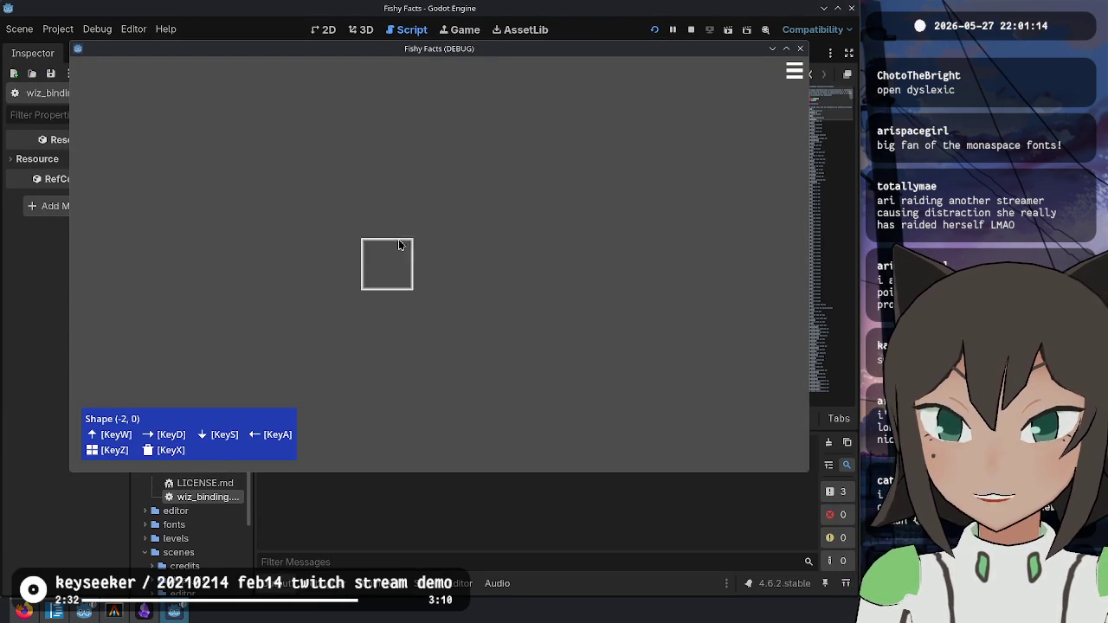
- Paint a 2x2 block of cells plus three more into the puzzle shape
click(407, 260)
click(435, 256)
click(437, 212)
click(394, 216)
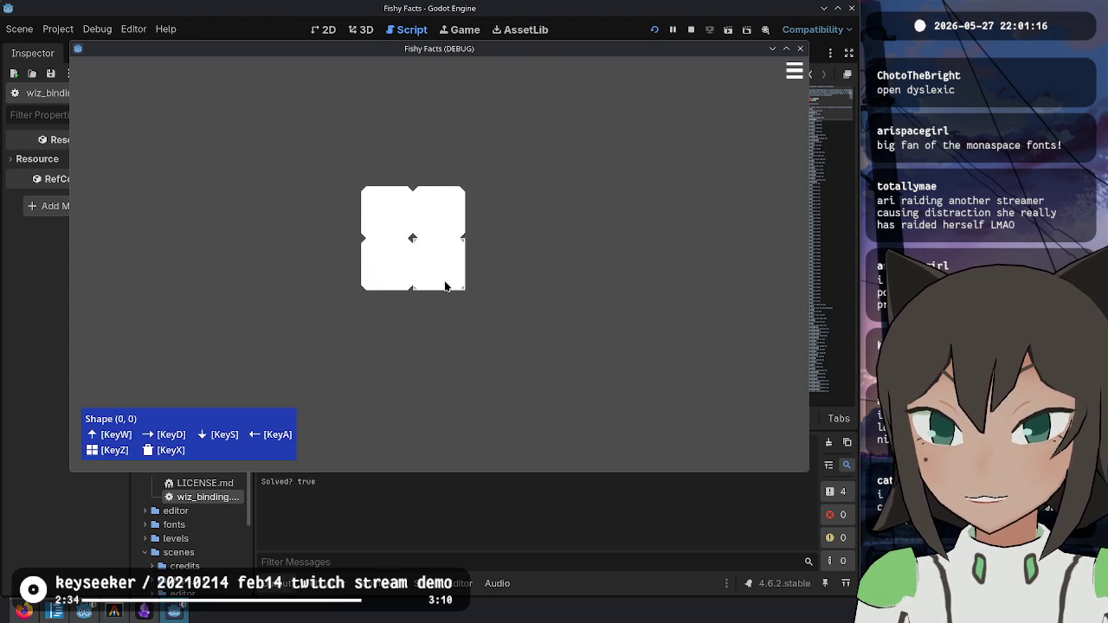
drag(500, 280, 442, 317)
key(z)
- Draw a hooked path on the top-left tile and a circular path on the bottom-right tile
click(507, 206)
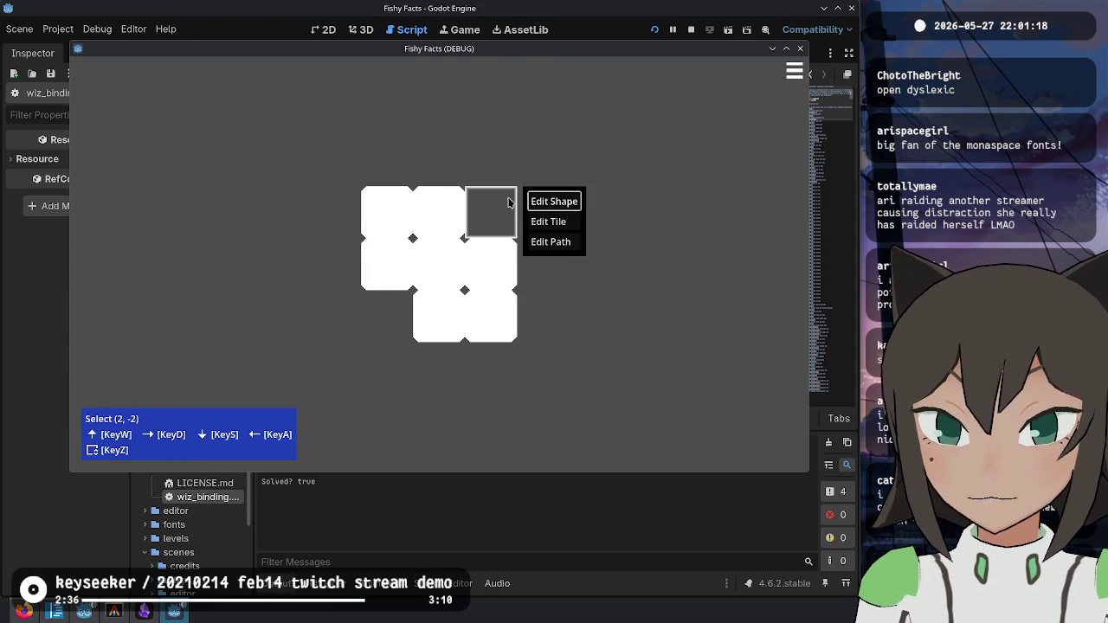
click(554, 244)
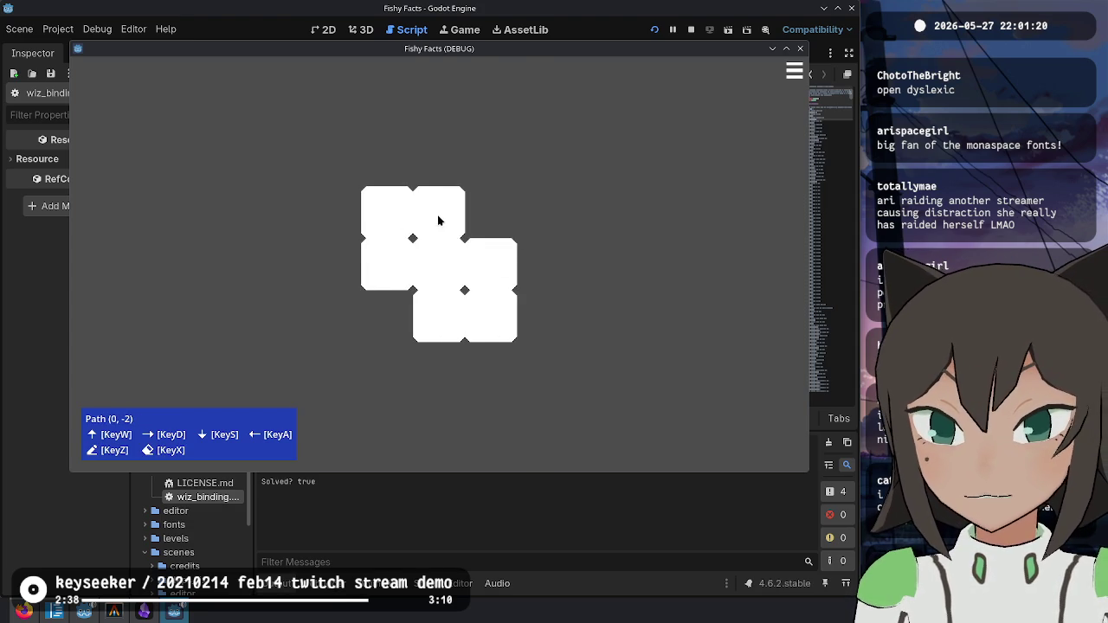
mouse_move(439, 212)
mouse_down()
mouse_move(433, 247)
mouse_move(358, 237)
mouse_move(390, 210)
mouse_move(437, 213)
mouse_up()
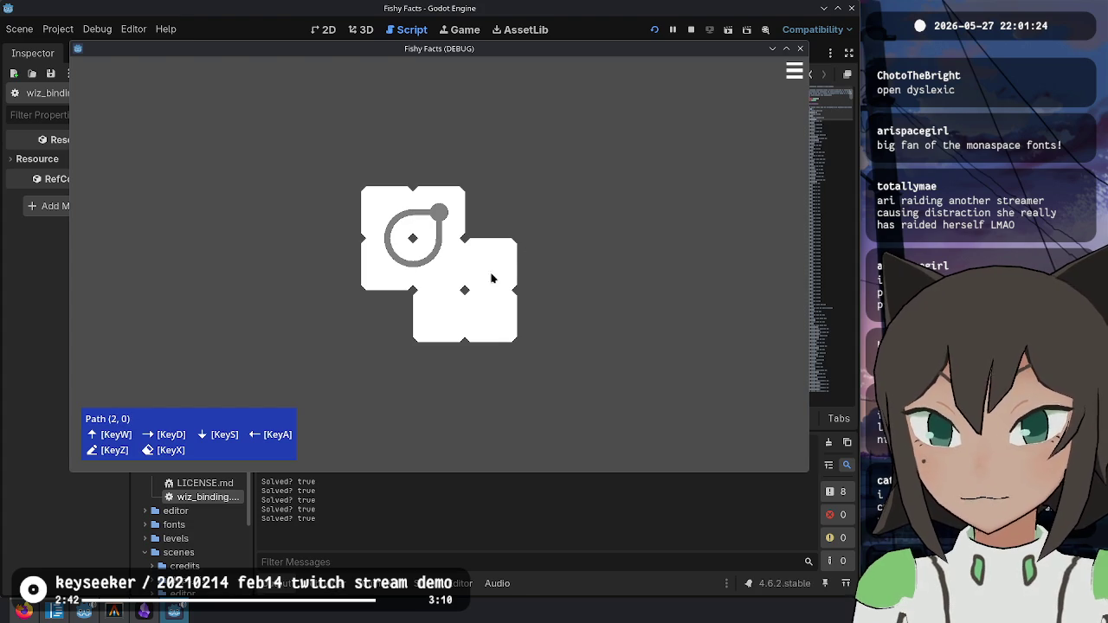
mouse_move(469, 313)
mouse_down()
mouse_move(440, 304)
mouse_move(460, 274)
mouse_move(478, 269)
mouse_up()
mouse_move(429, 219)
mouse_down()
mouse_move(405, 232)
mouse_move(441, 274)
mouse_up()
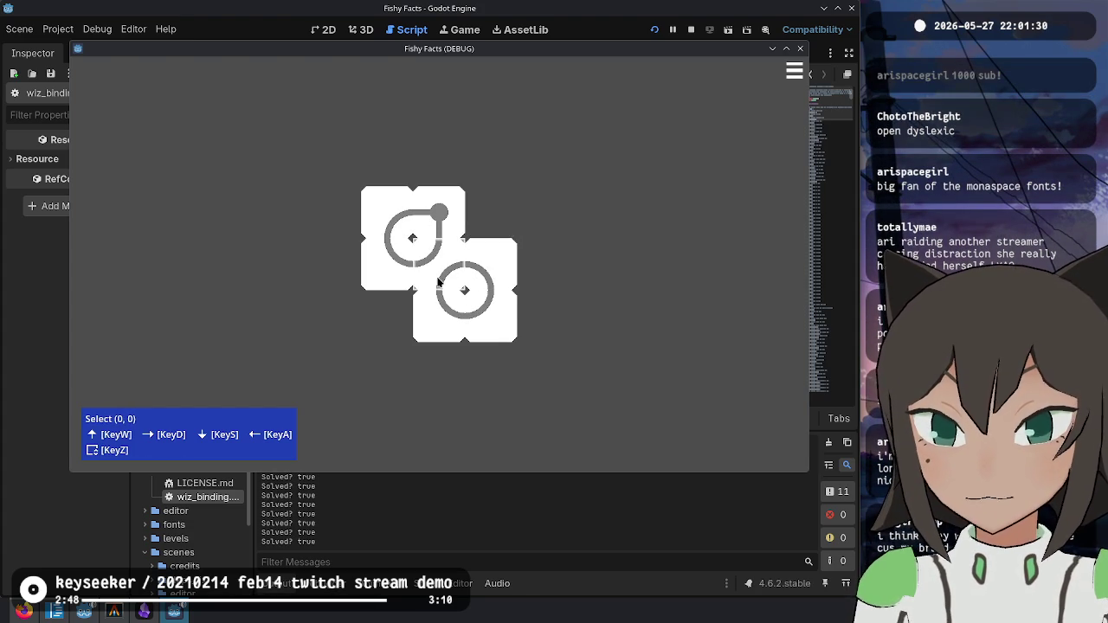
- Fill the empty top-right cell to add a third tile, then return to path editing
right_click(453, 263)
click(507, 275)
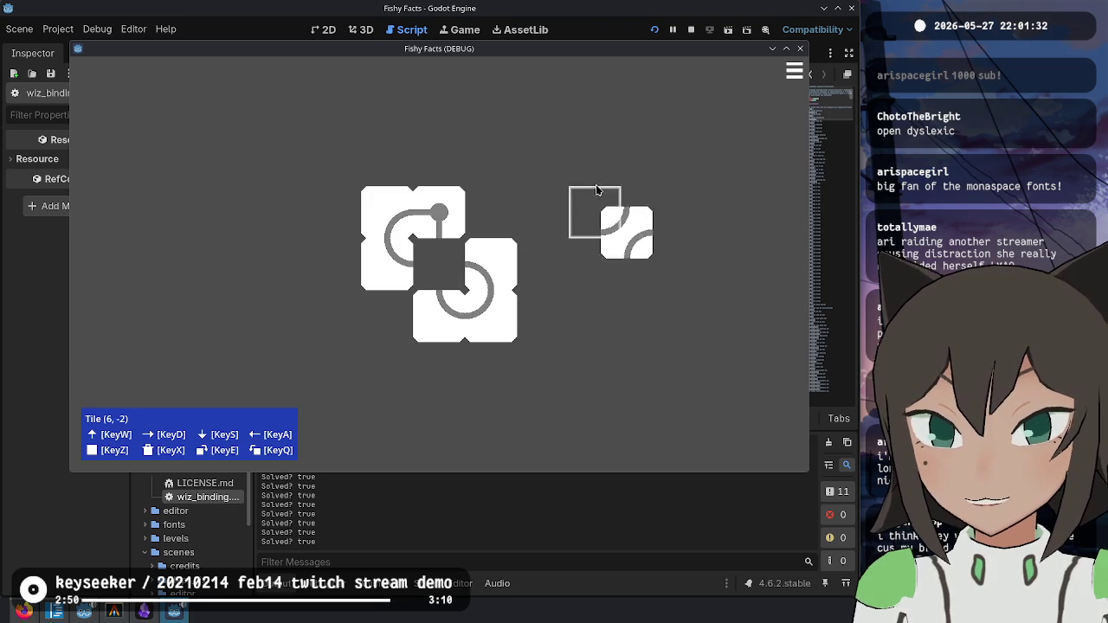
click(434, 258)
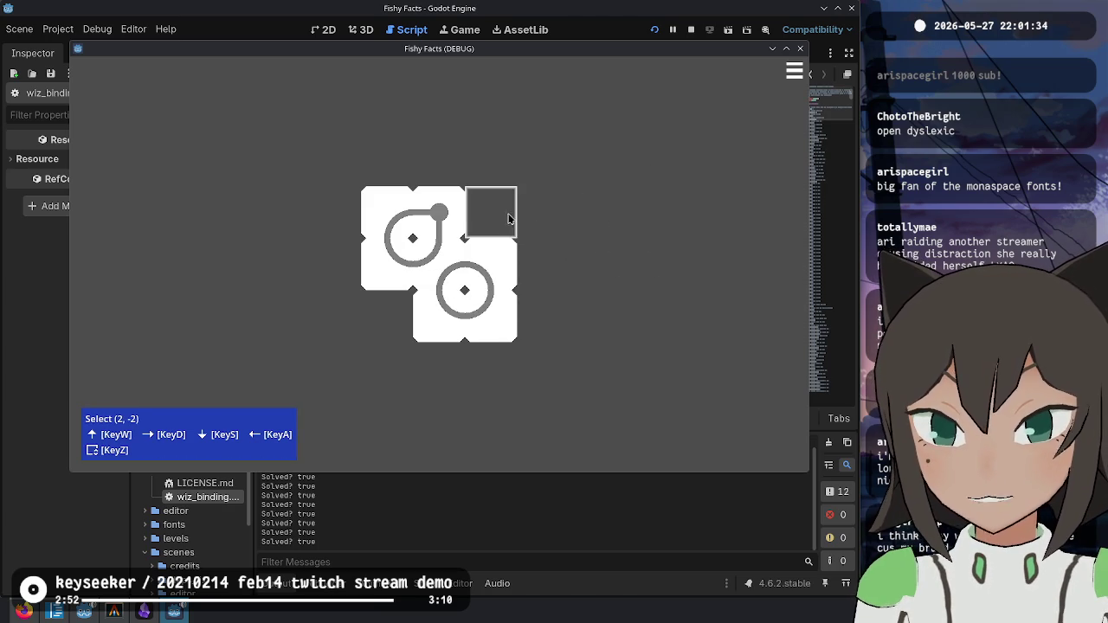
right_click(511, 217)
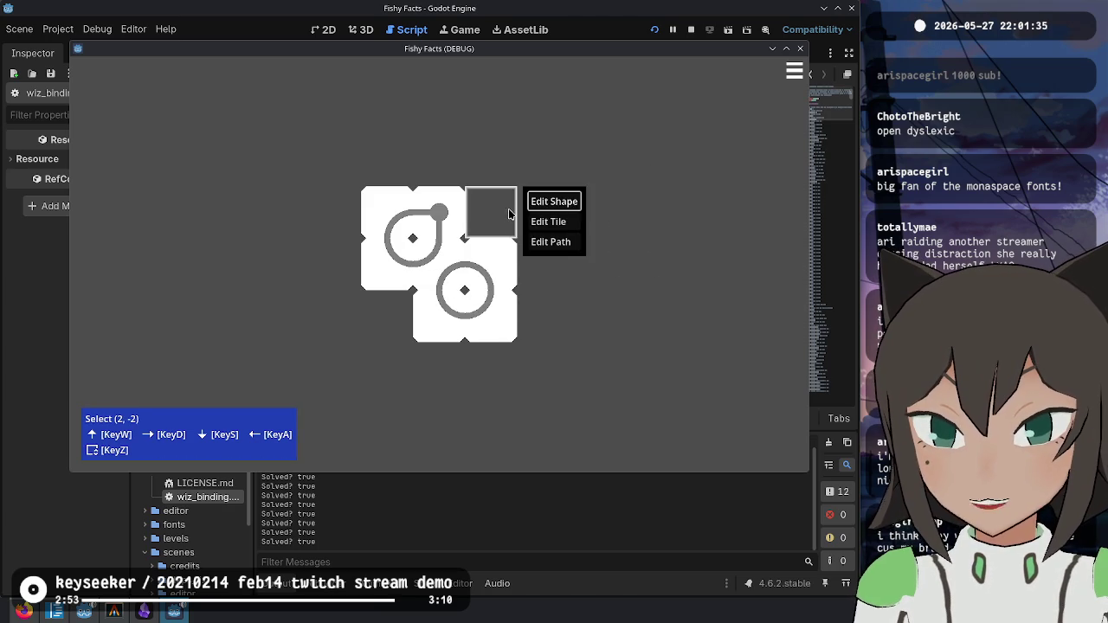
click(553, 201)
click(546, 256)
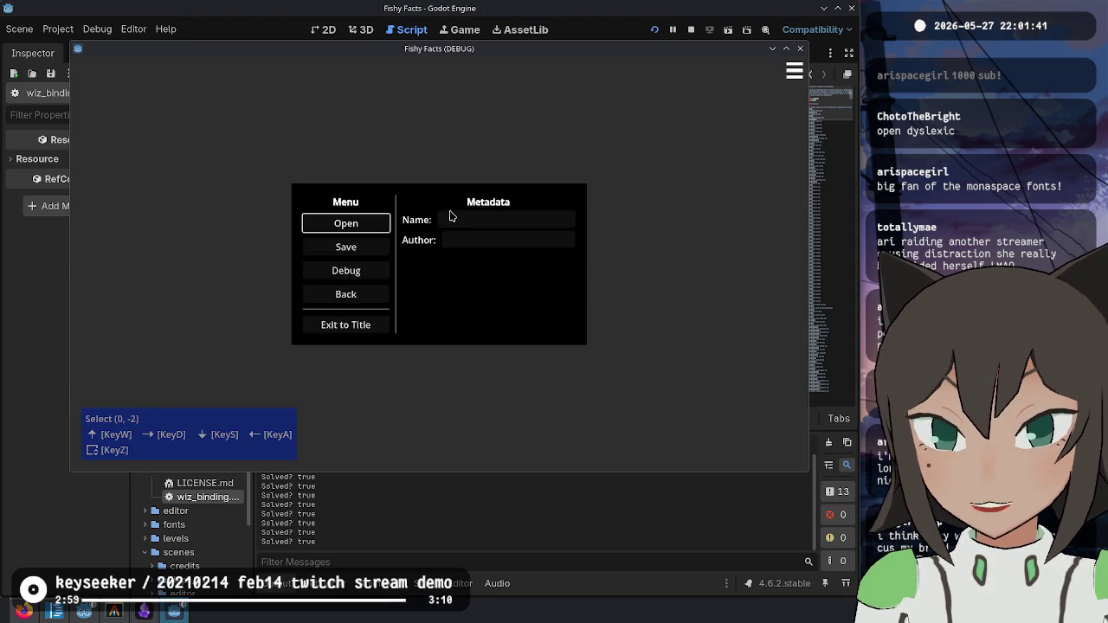
right_click(450, 215)
key(Up)
key(Return)
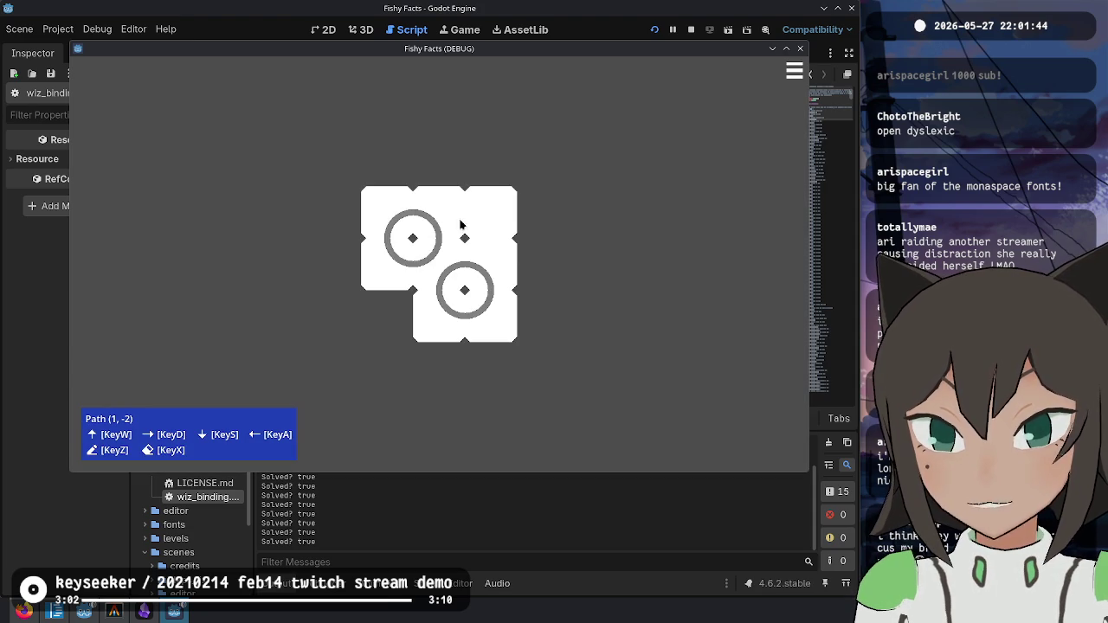
- Erase the stray path segments and dot from the top tile
click(490, 223)
click(497, 220)
click(491, 214)
click(437, 216)
click(400, 232)
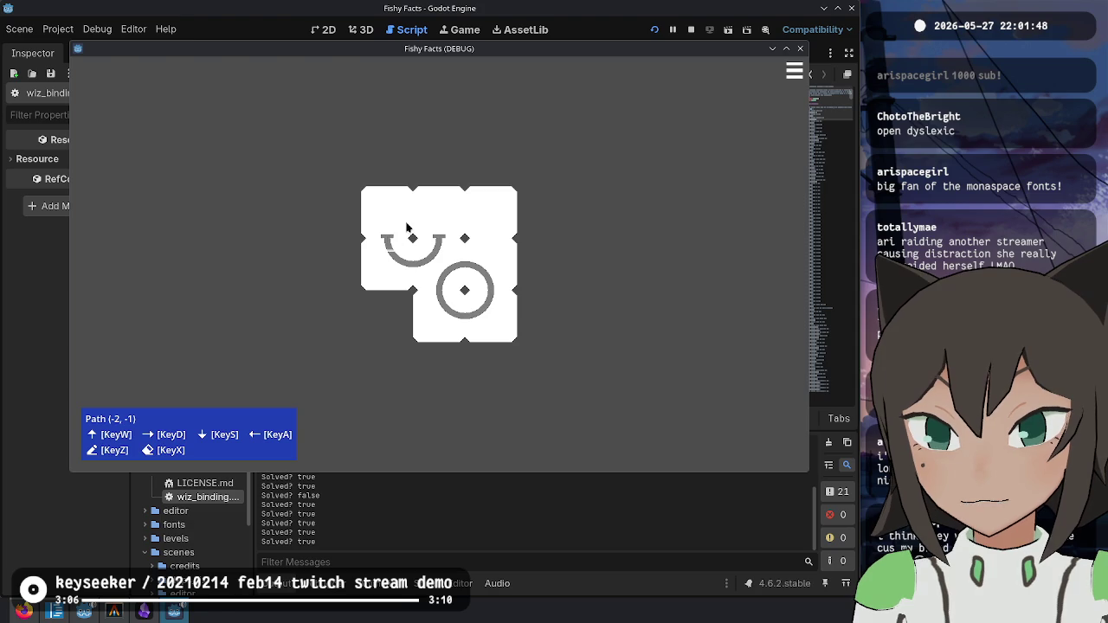
- Draw a looping path around the tiles through the centre and enable the Debug overlay
click(407, 226)
click(460, 216)
click(489, 234)
click(490, 265)
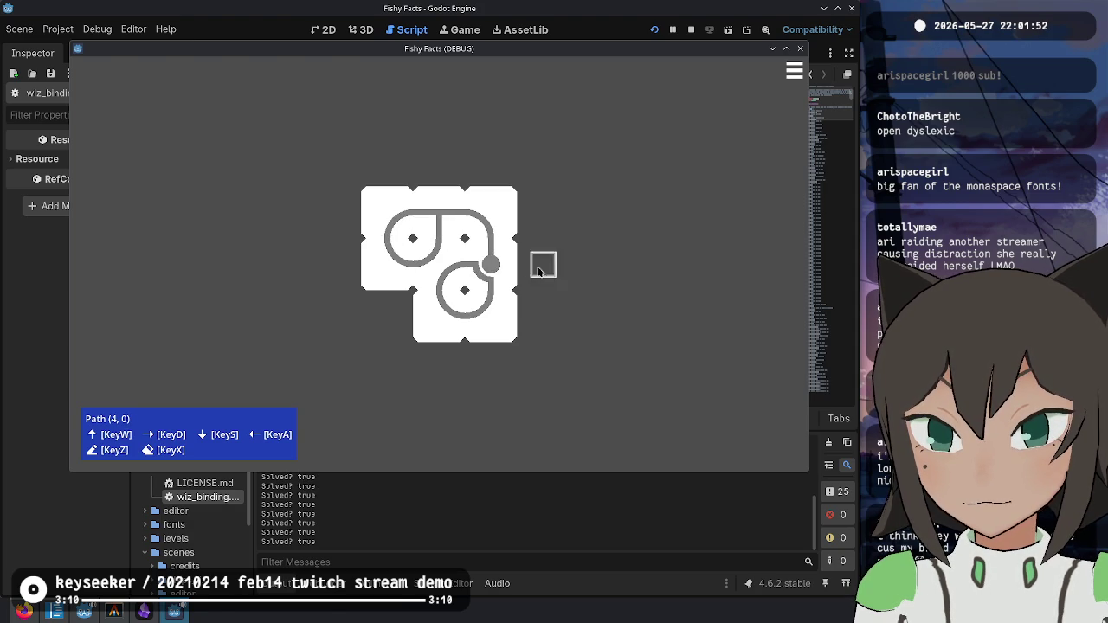
click(491, 268)
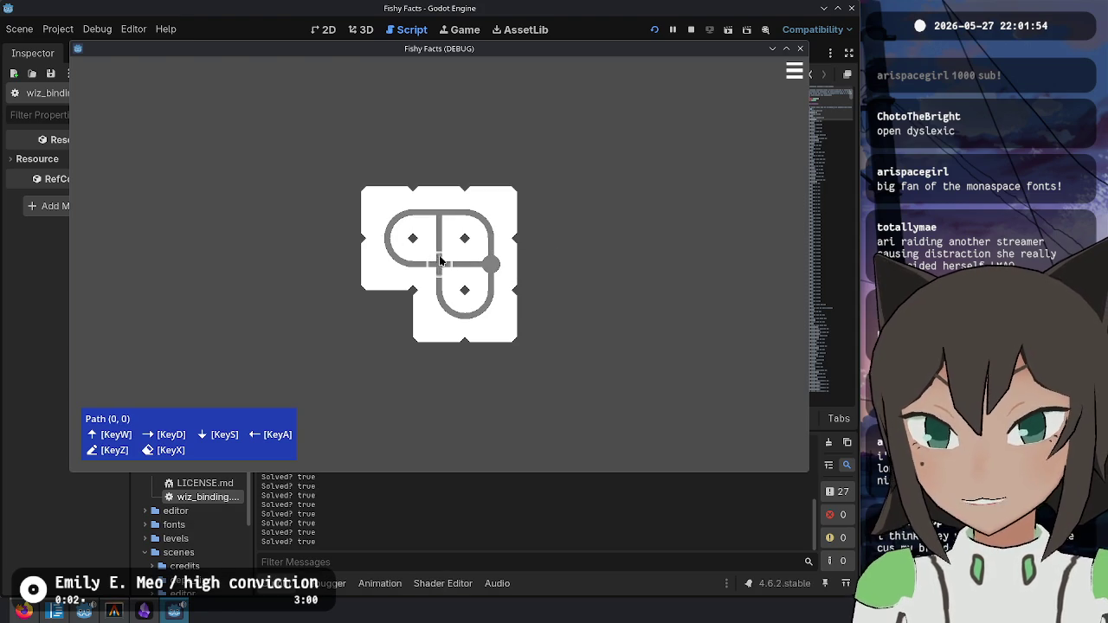
click(490, 264)
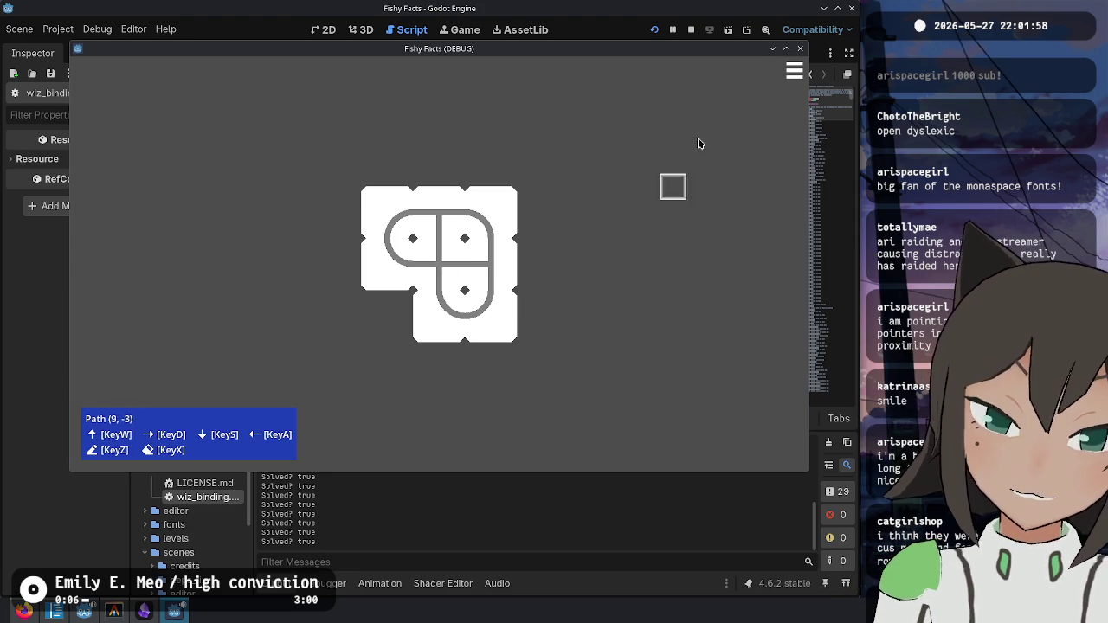
click(794, 72)
click(345, 270)
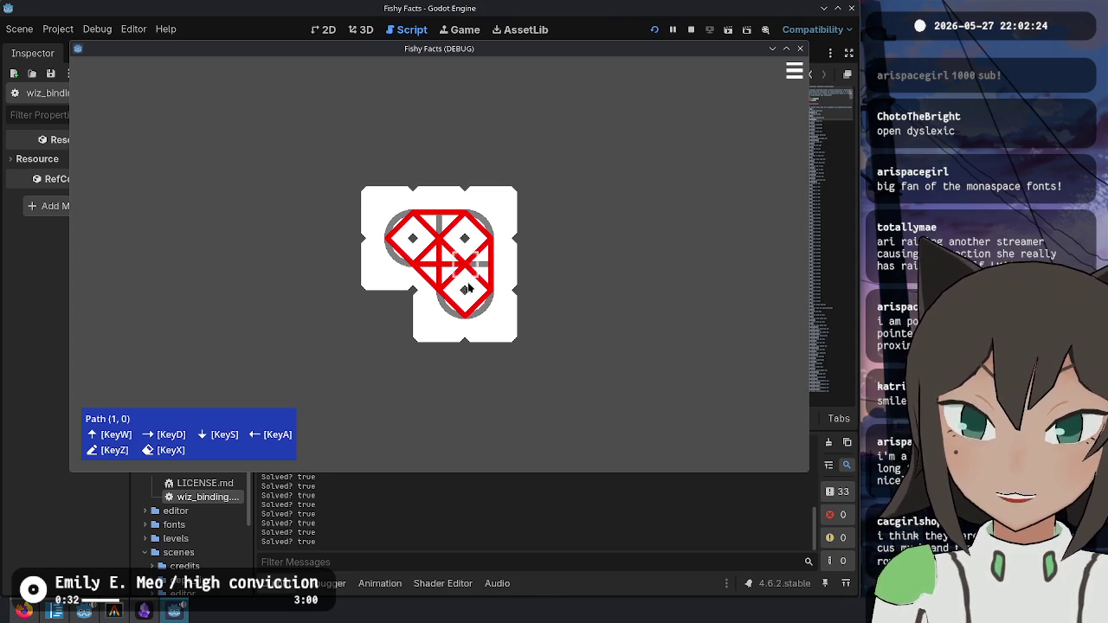
- Switch to tile editing and lift the centre diamond tile out of the puzzle
right_click(467, 239)
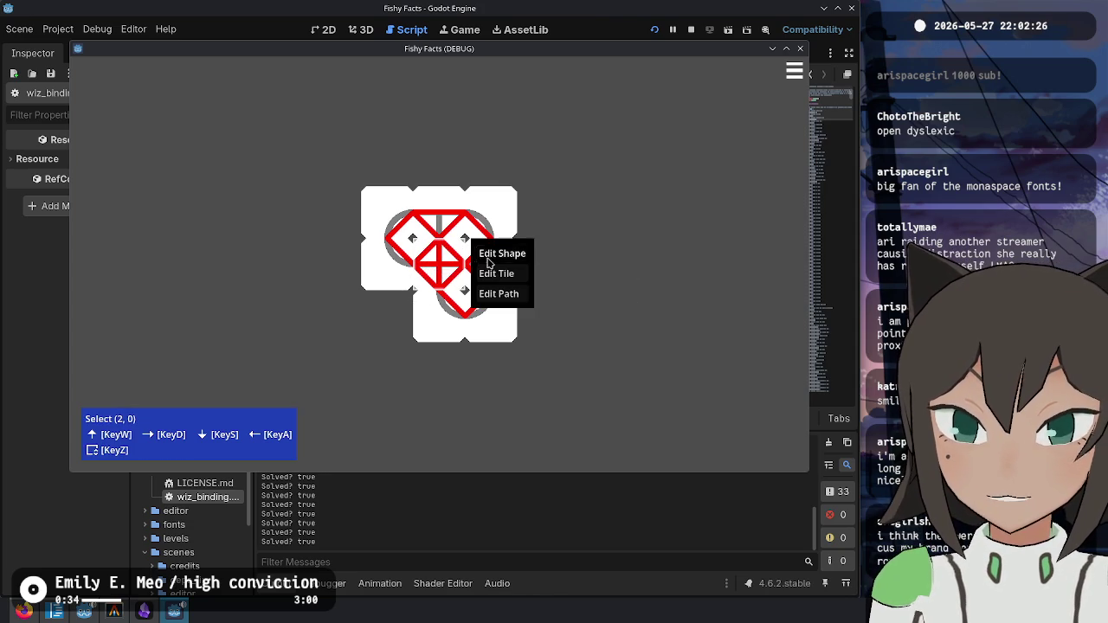
click(495, 248)
click(443, 272)
right_click(464, 270)
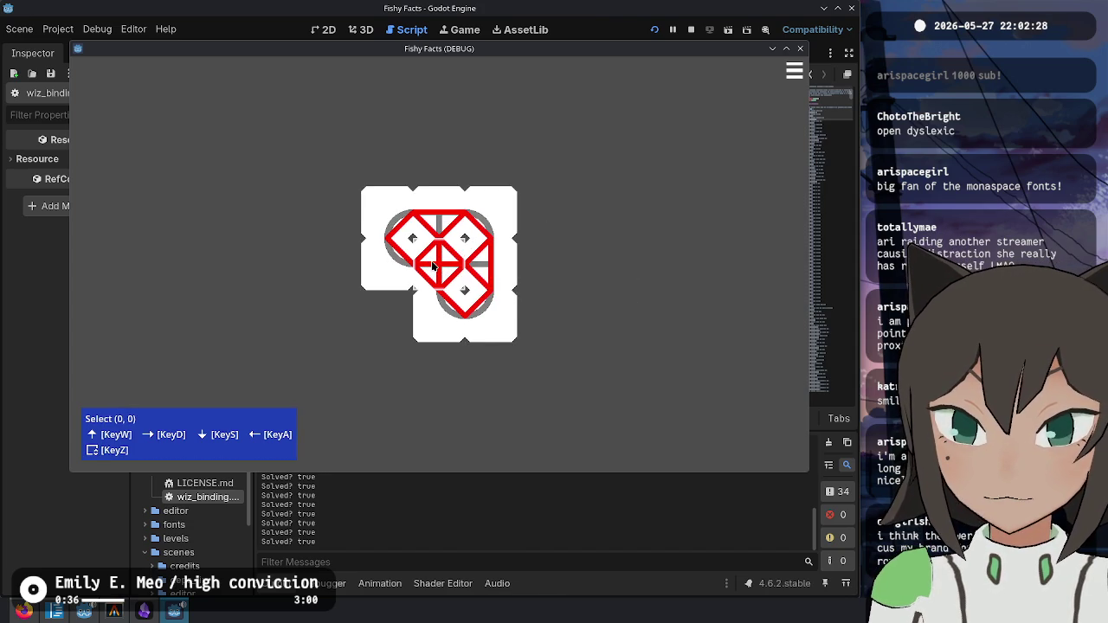
click(495, 274)
click(439, 264)
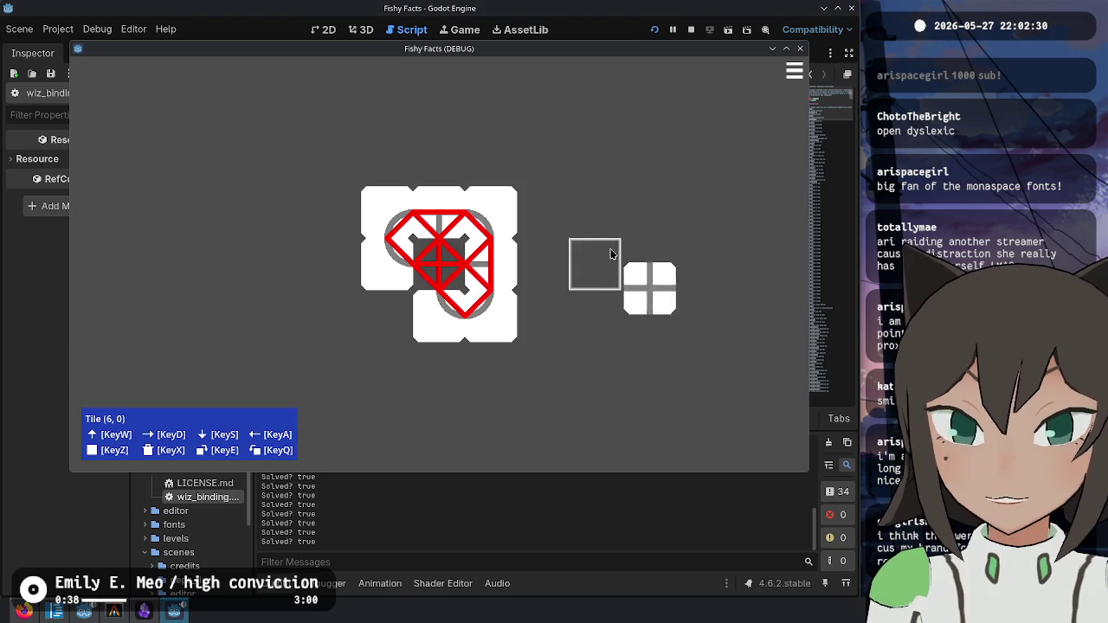
- Draw diagonal path strokes across the loose tile, then go back to cell selection
right_click(662, 275)
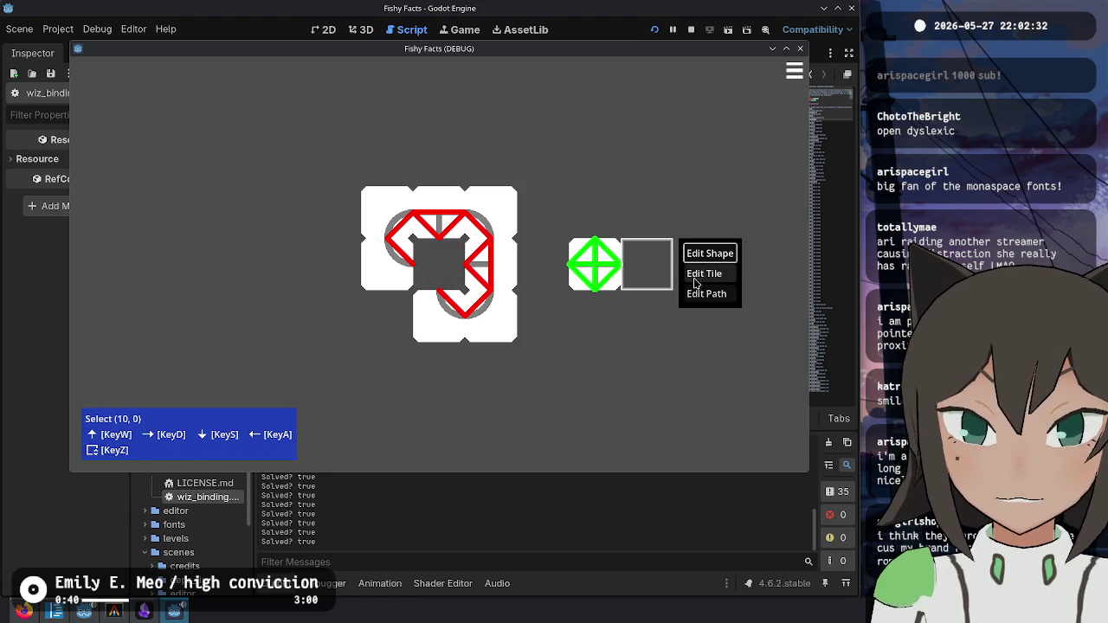
click(707, 295)
mouse_move(597, 269)
mouse_down()
mouse_move(625, 265)
mouse_move(594, 291)
mouse_move(623, 264)
mouse_move(678, 277)
mouse_move(663, 264)
mouse_up()
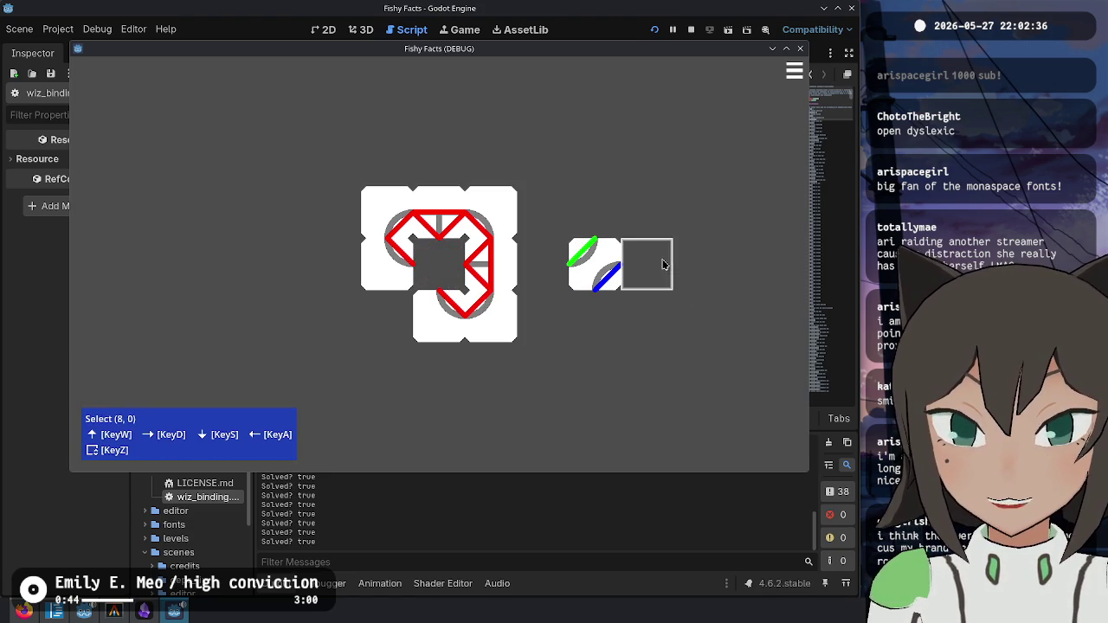
click(587, 266)
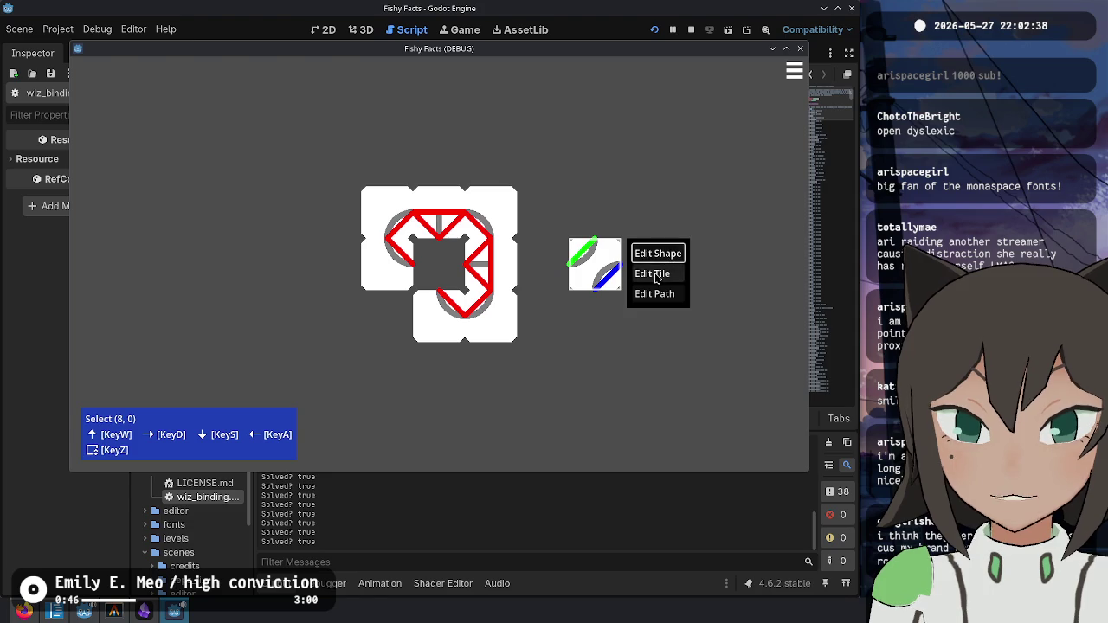
click(610, 201)
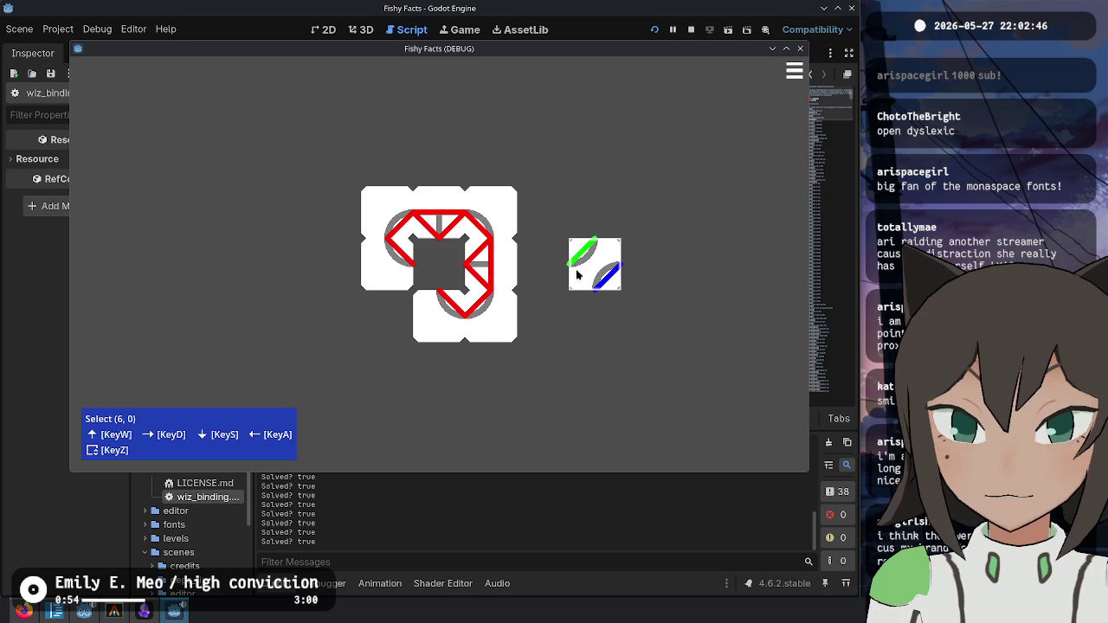
key(Escape)
key(Escape)
- Put the edited tile back into the puzzle and join the red paths through the centre
right_click(603, 268)
click(634, 273)
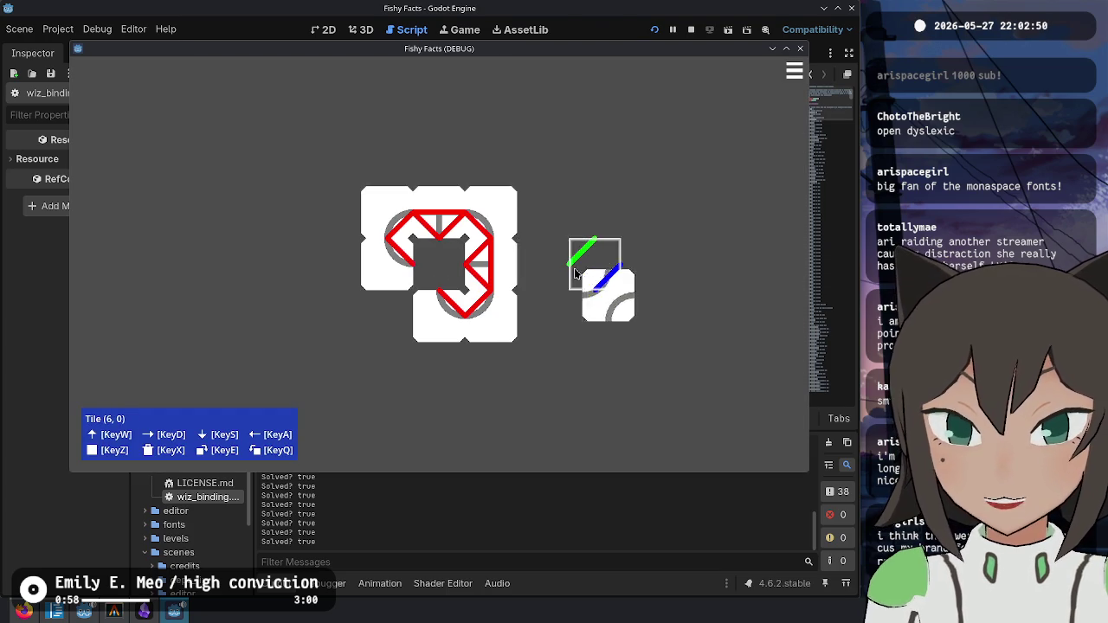
click(433, 260)
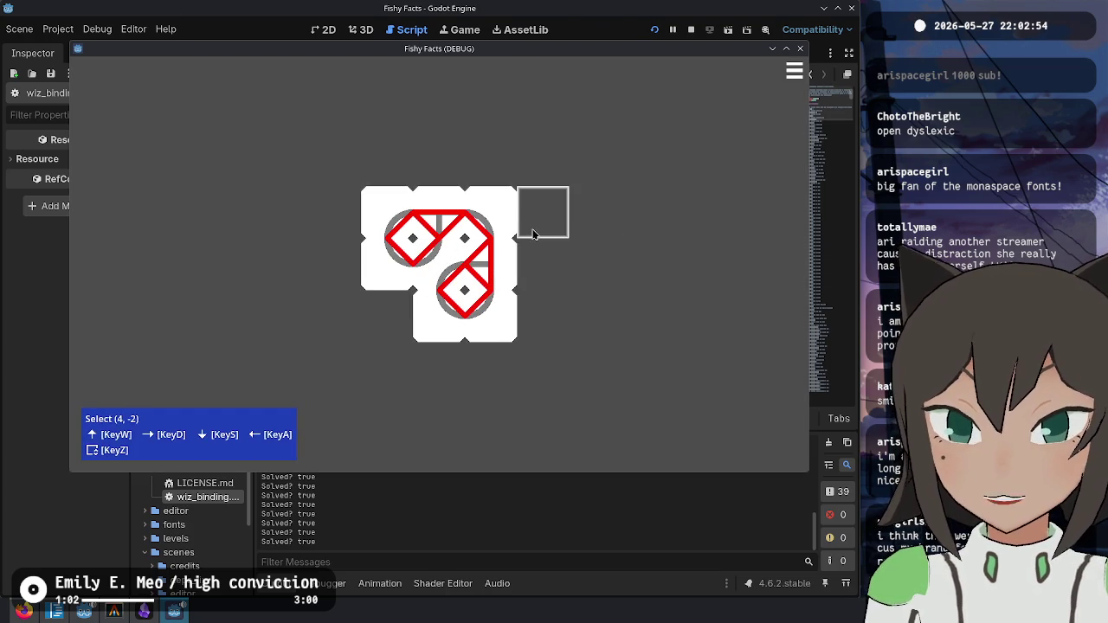
click(554, 264)
click(611, 296)
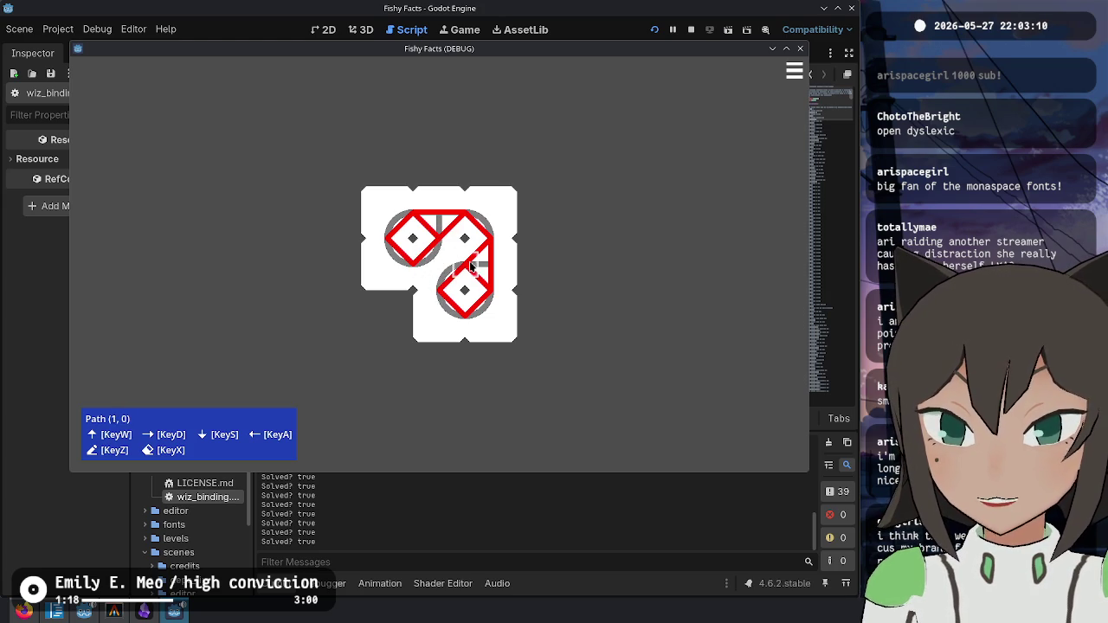
click(490, 238)
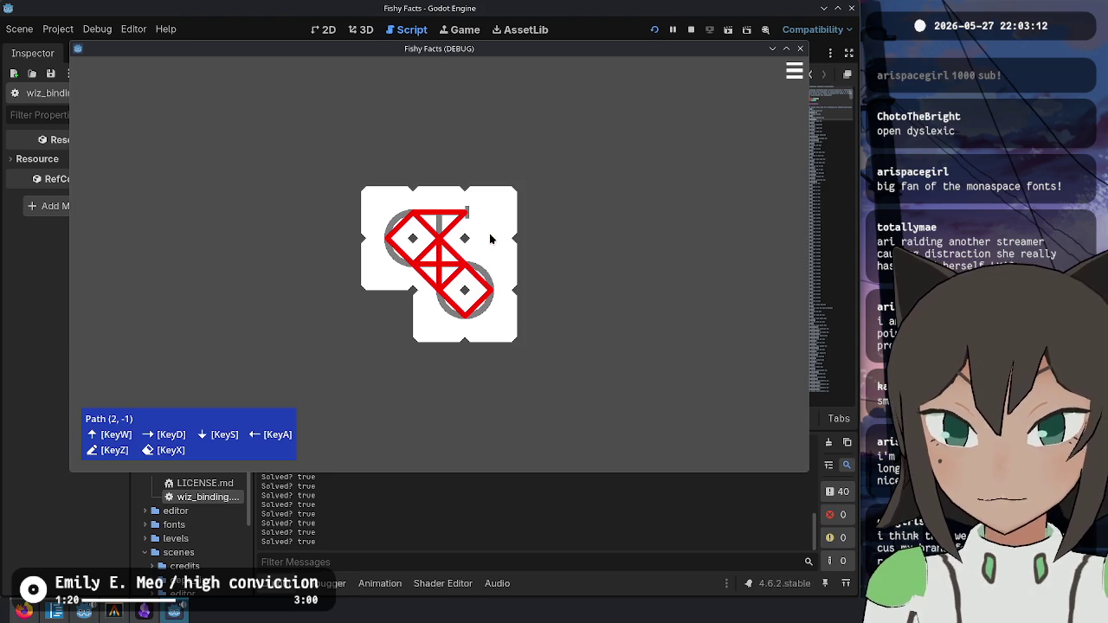
click(491, 238)
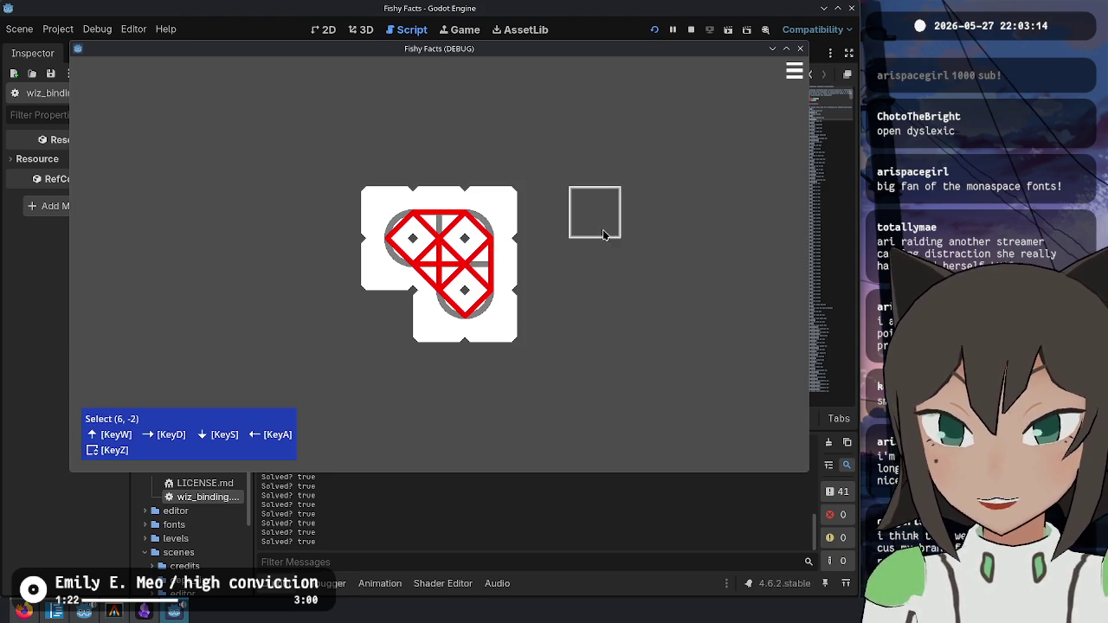
- Close the running game and return to the wiz_binding.gd script
click(794, 71)
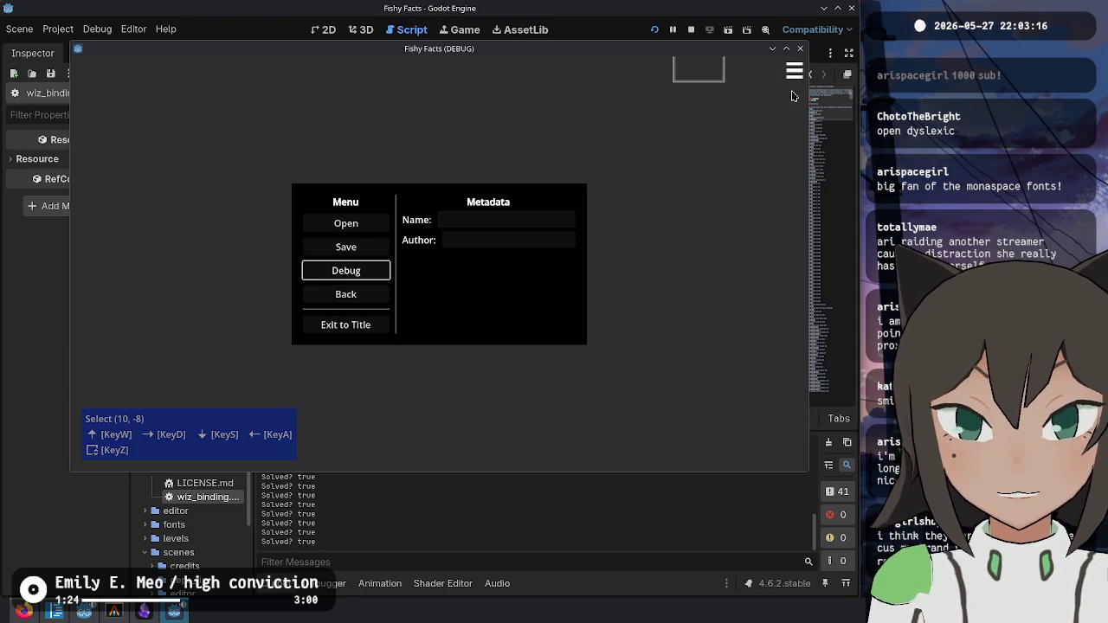
click(799, 49)
click(474, 303)
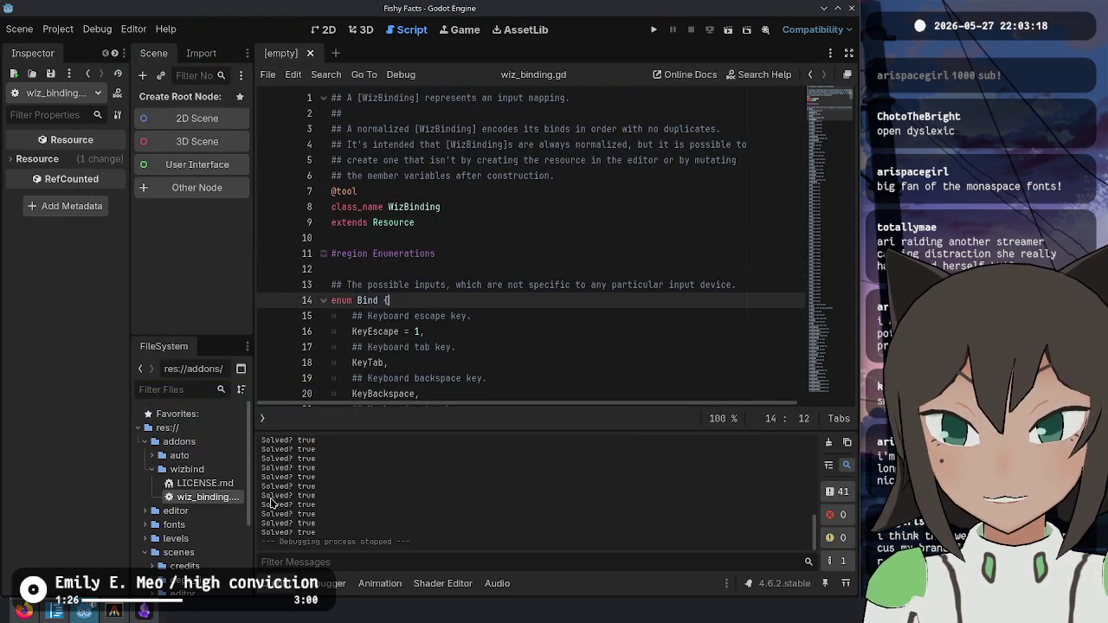
key(ctrl+j)
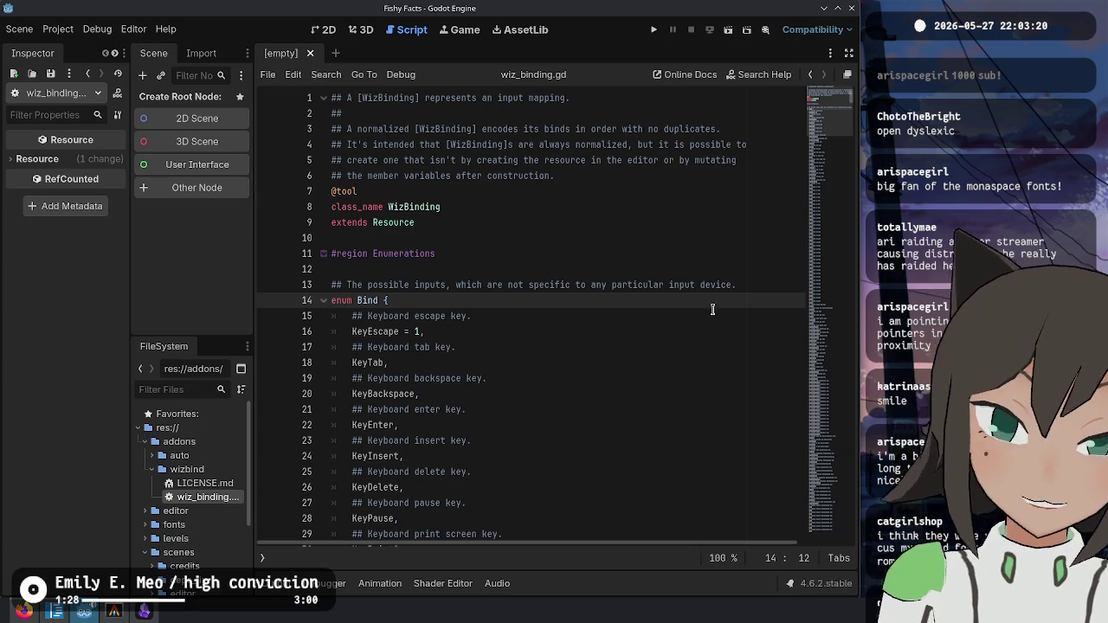
click(577, 346)
click(497, 285)
click(626, 253)
click(618, 315)
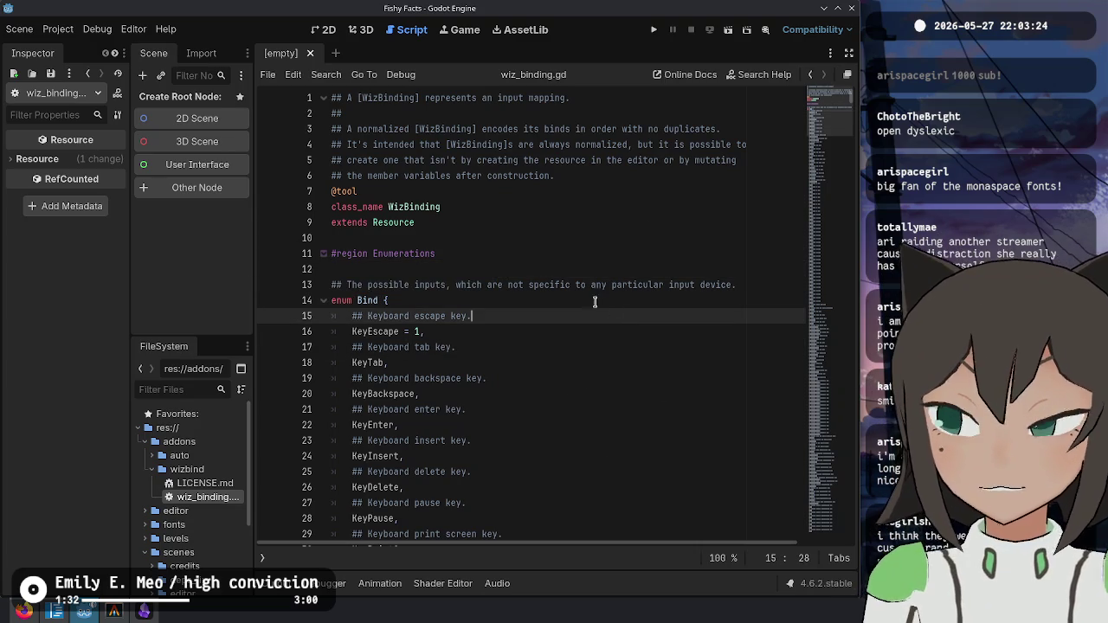
click(614, 251)
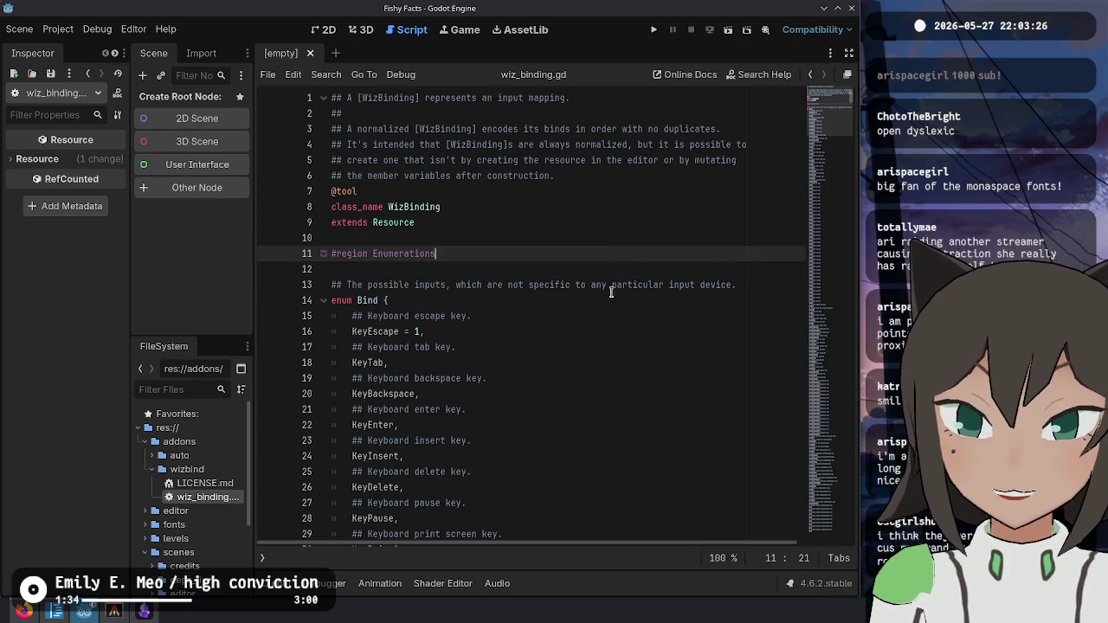
click(599, 361)
click(557, 347)
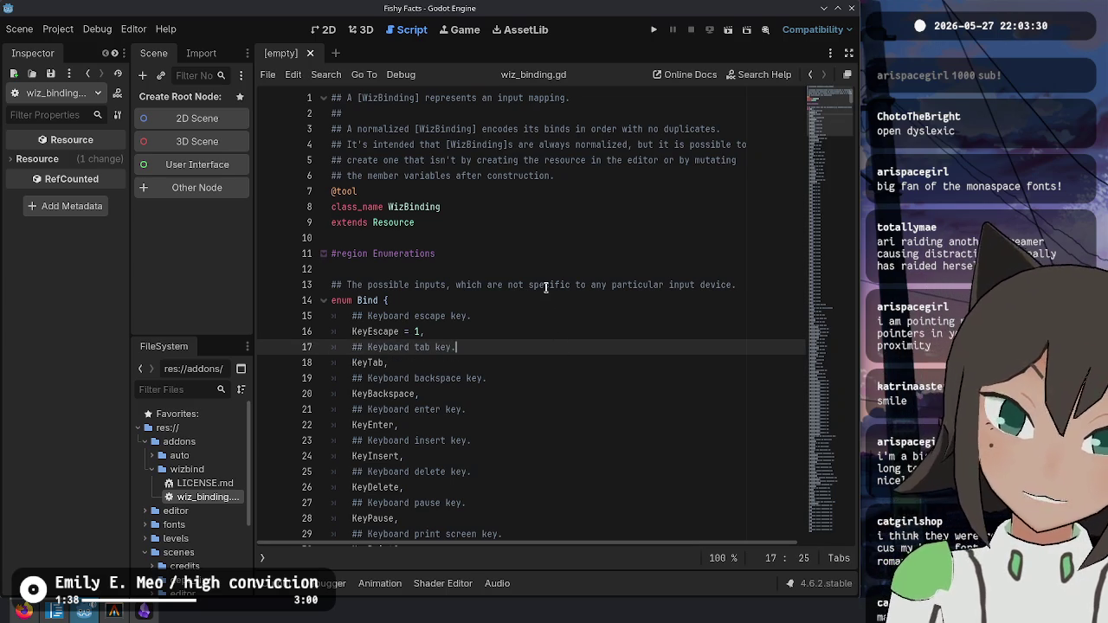
click(554, 316)
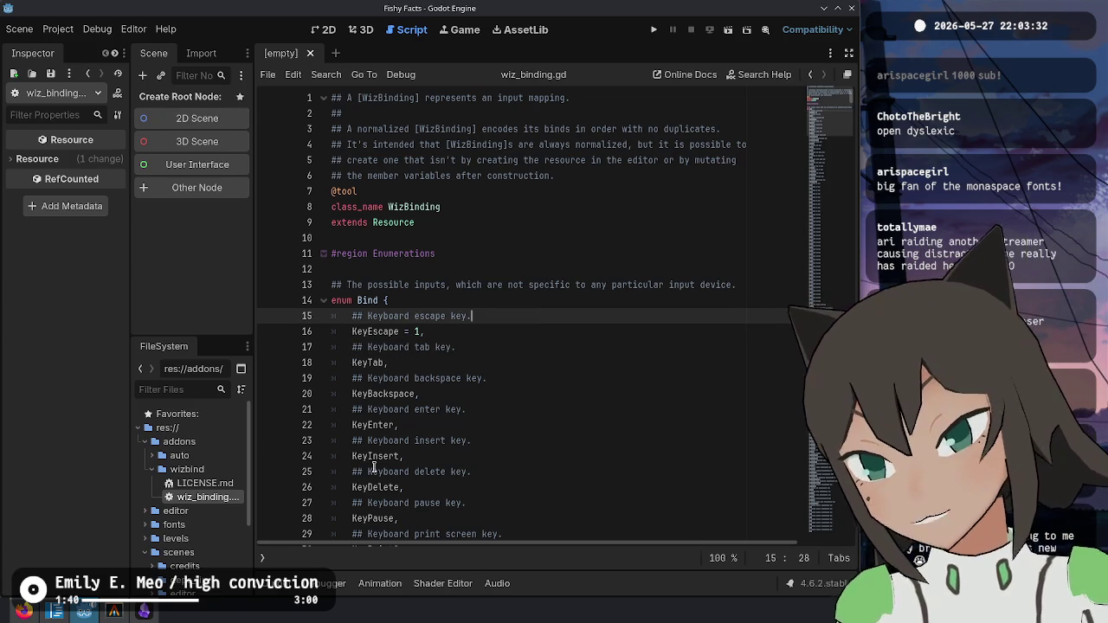
click(176, 389)
text(puzzl)
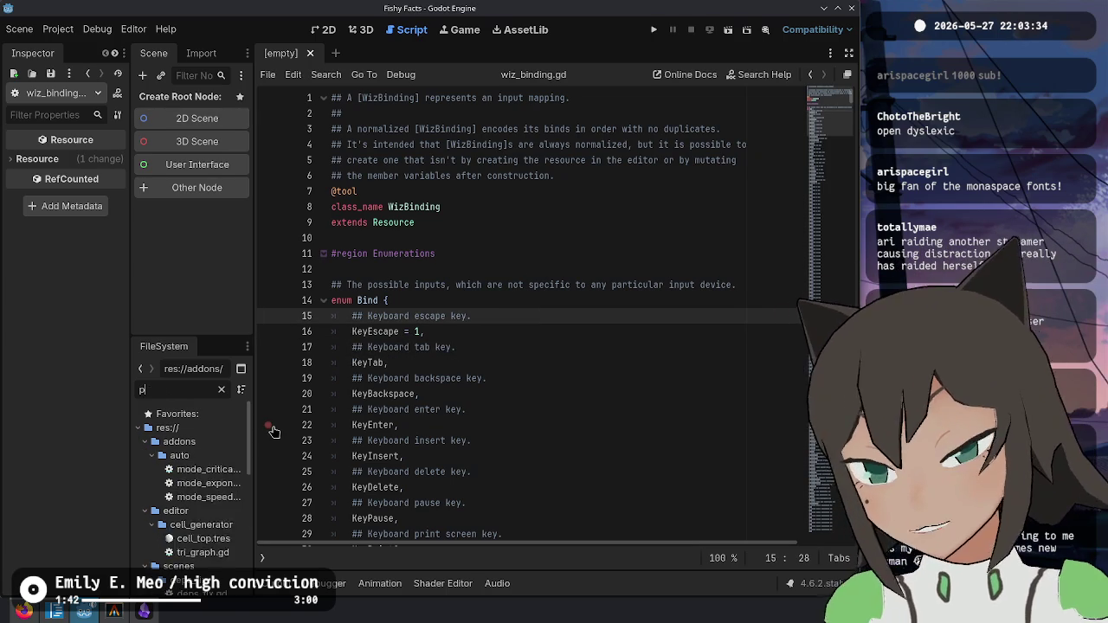
text(e)
double_click(198, 510)
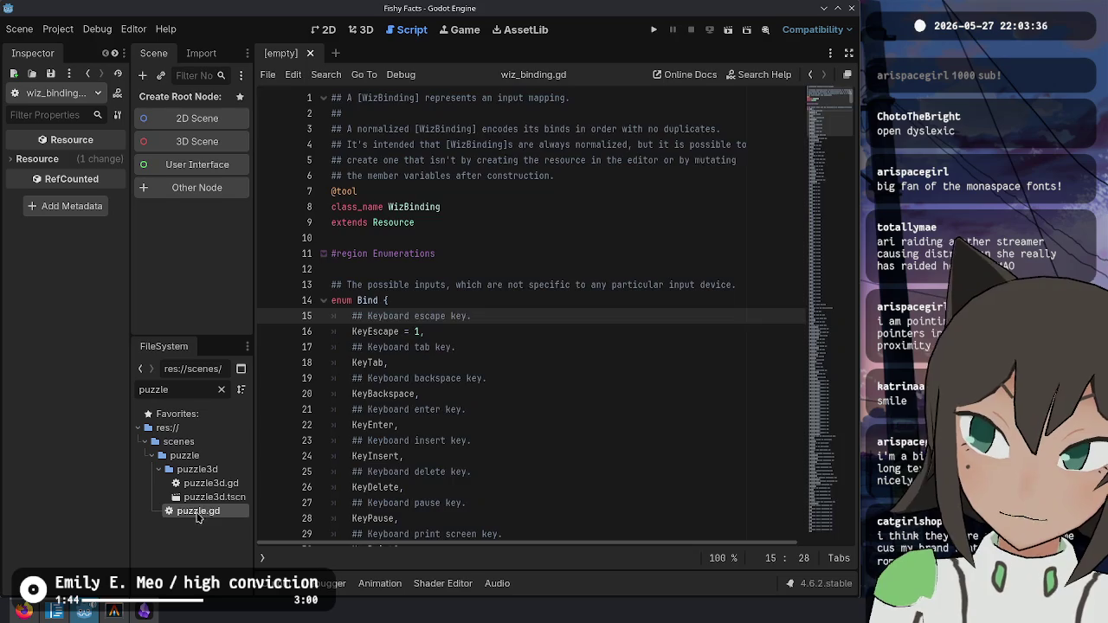
click(545, 314)
scroll(493, 286, down, 8)
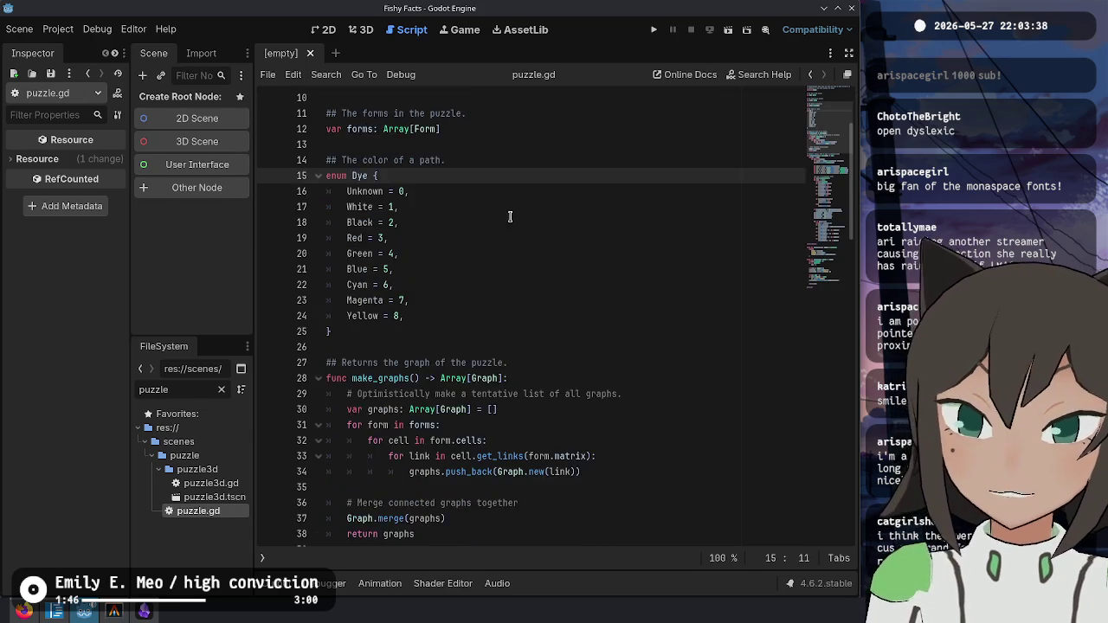
scroll(390, 221, down, 2)
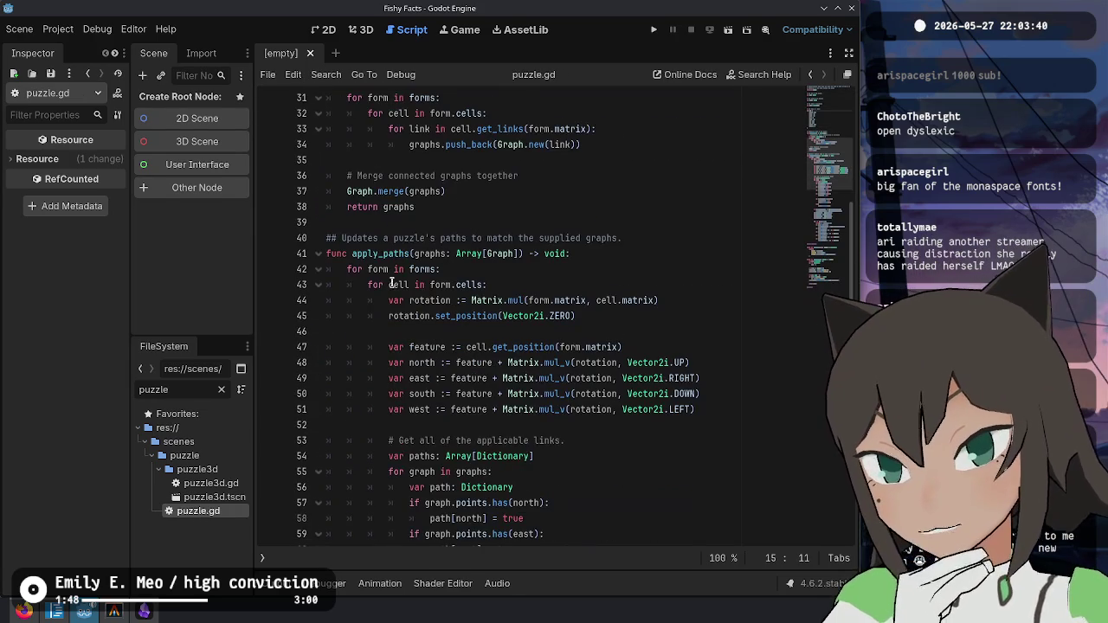
drag(517, 253, 415, 248)
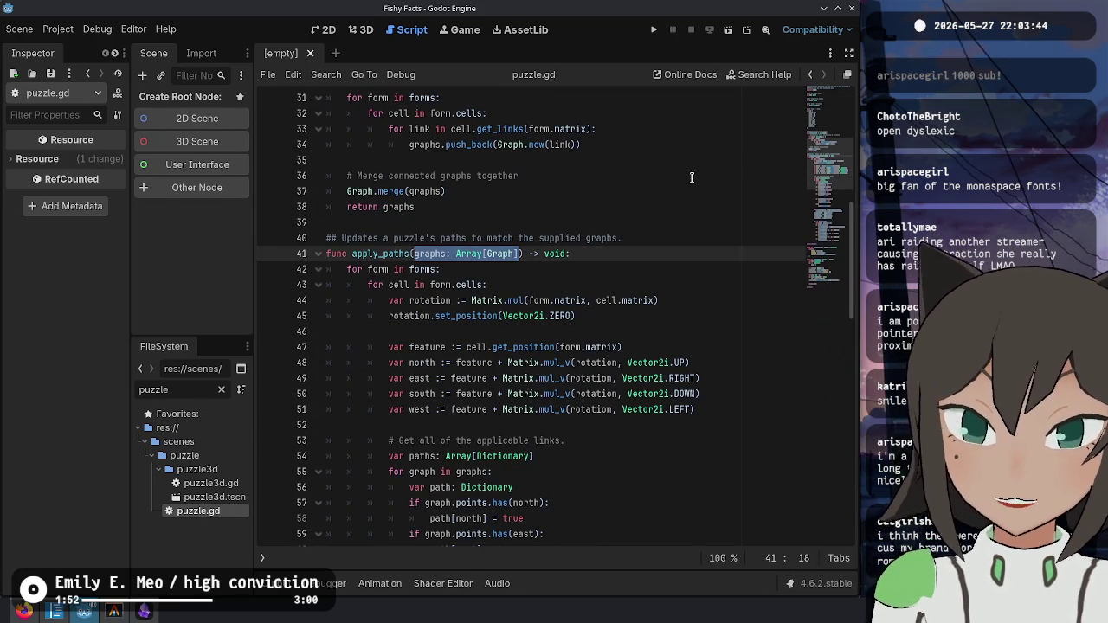
scroll(467, 319, down, 5)
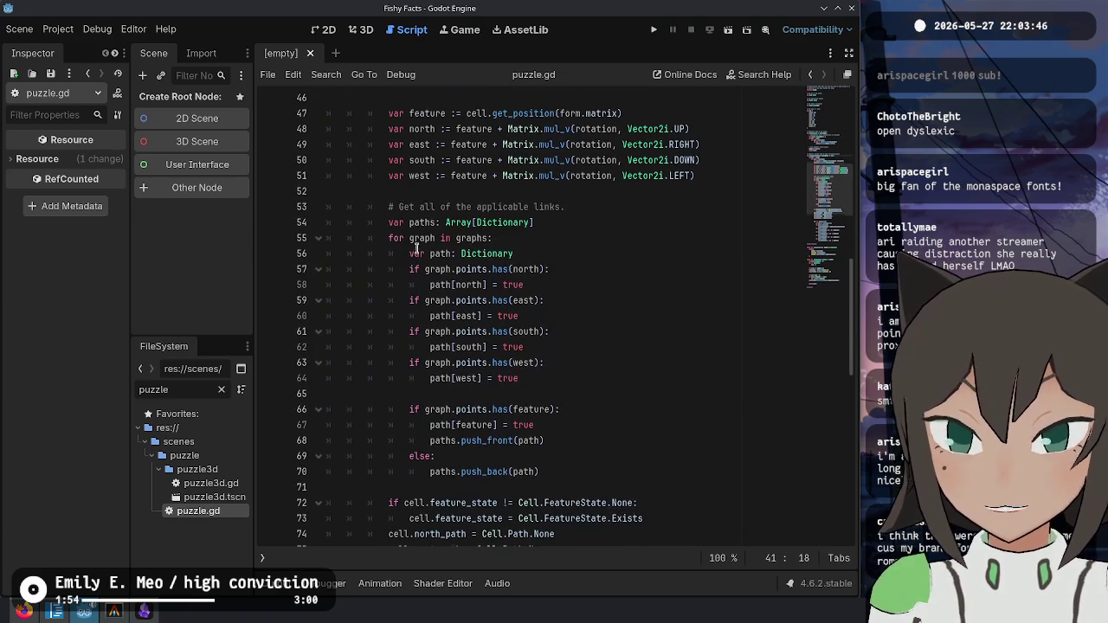
drag(398, 207, 566, 206)
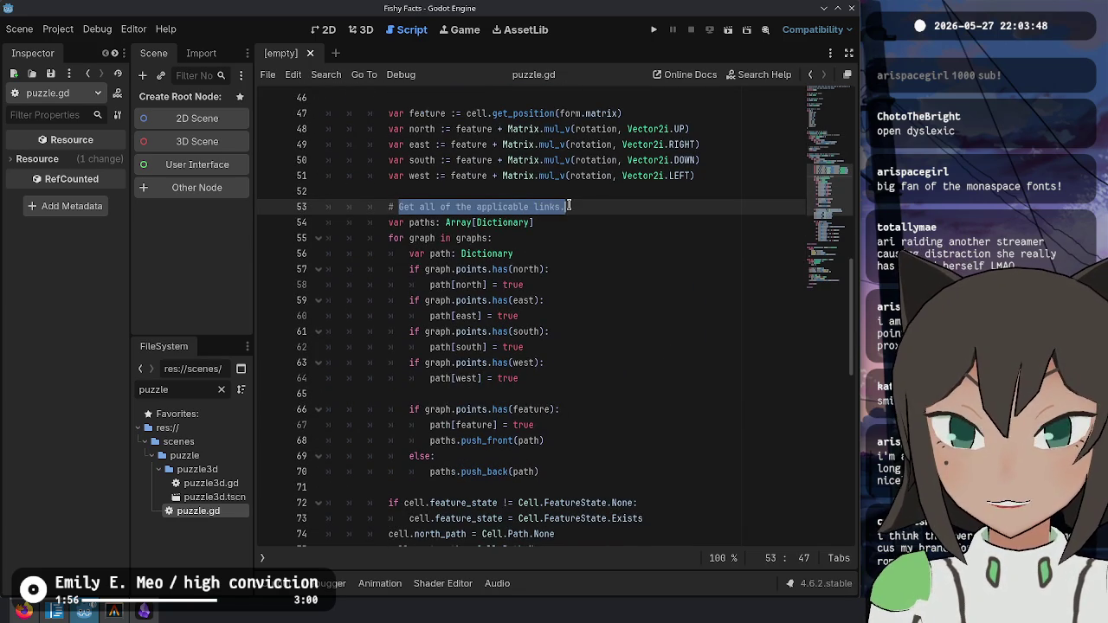
scroll(469, 251, down, 4)
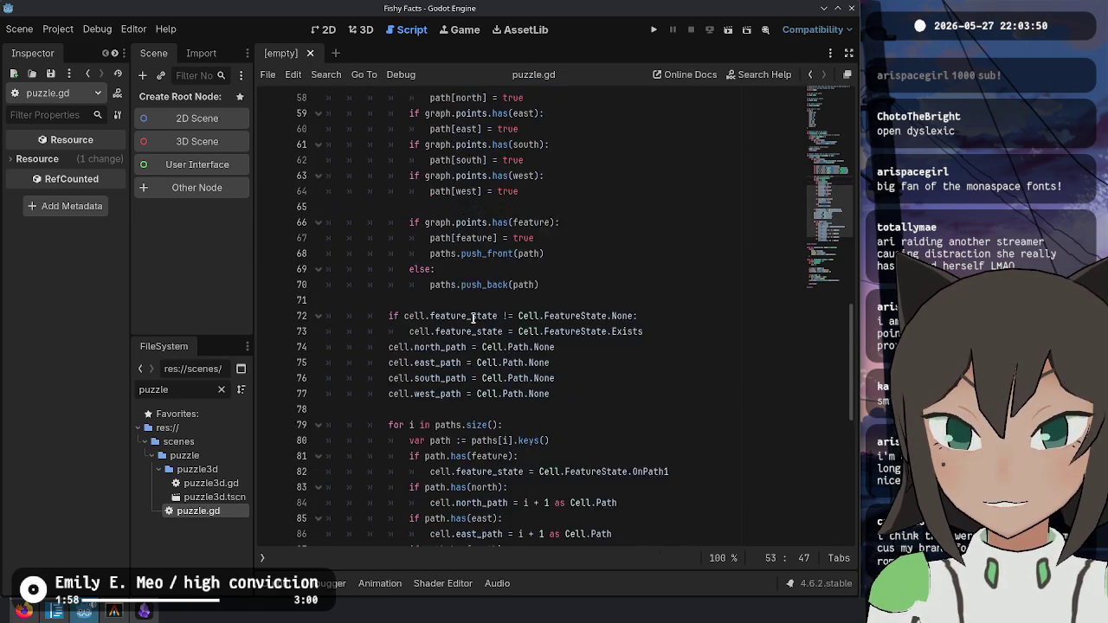
scroll(471, 320, down, 2)
mouse_move(444, 346)
mouse_down()
mouse_move(571, 491)
mouse_move(536, 364)
mouse_move(554, 324)
mouse_up()
click(559, 329)
scroll(561, 298, up, 3)
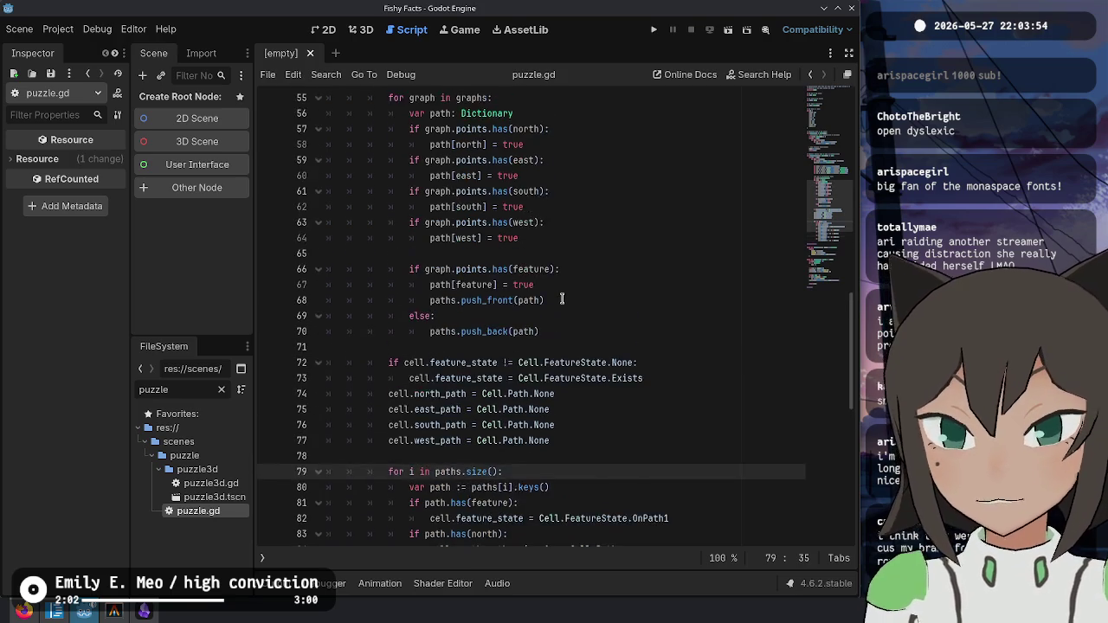
scroll(562, 298, up, 6)
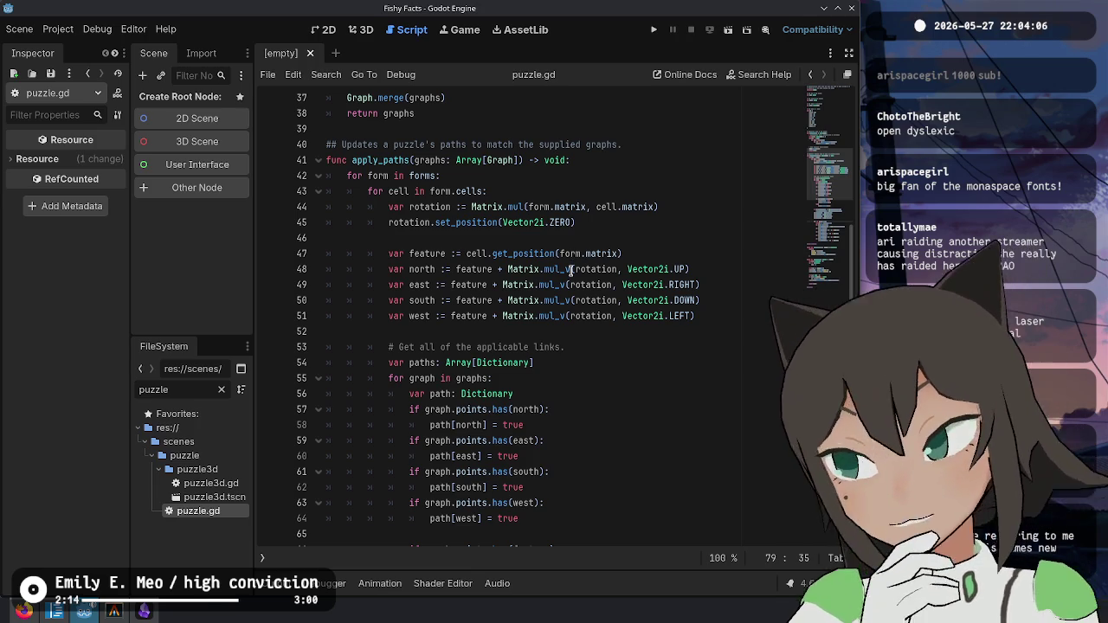
click(609, 238)
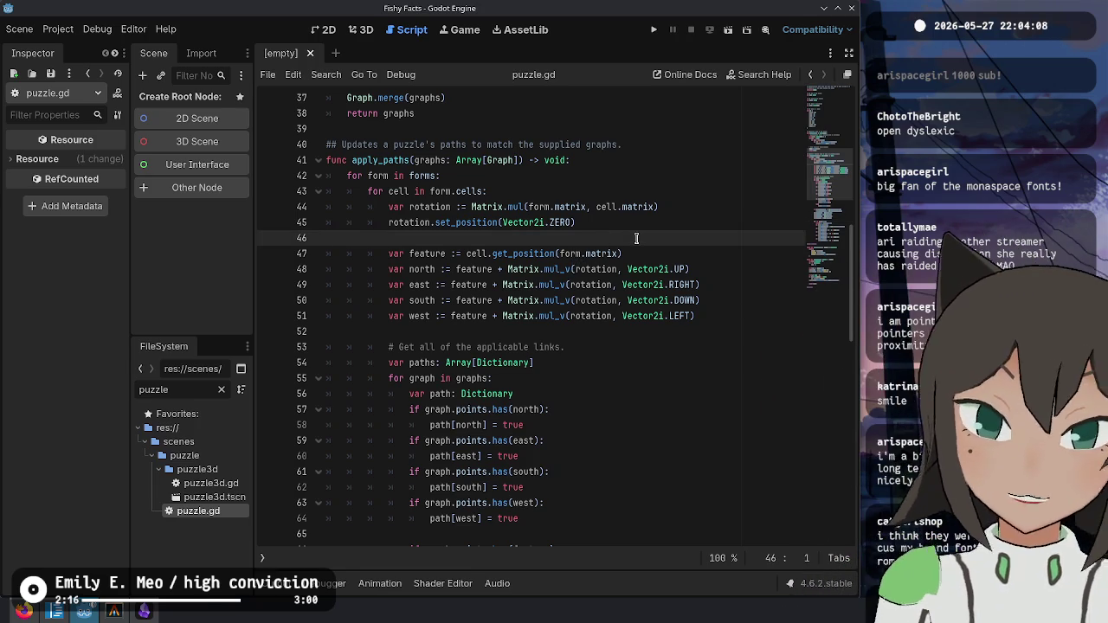
key(Return)
text(## Only)
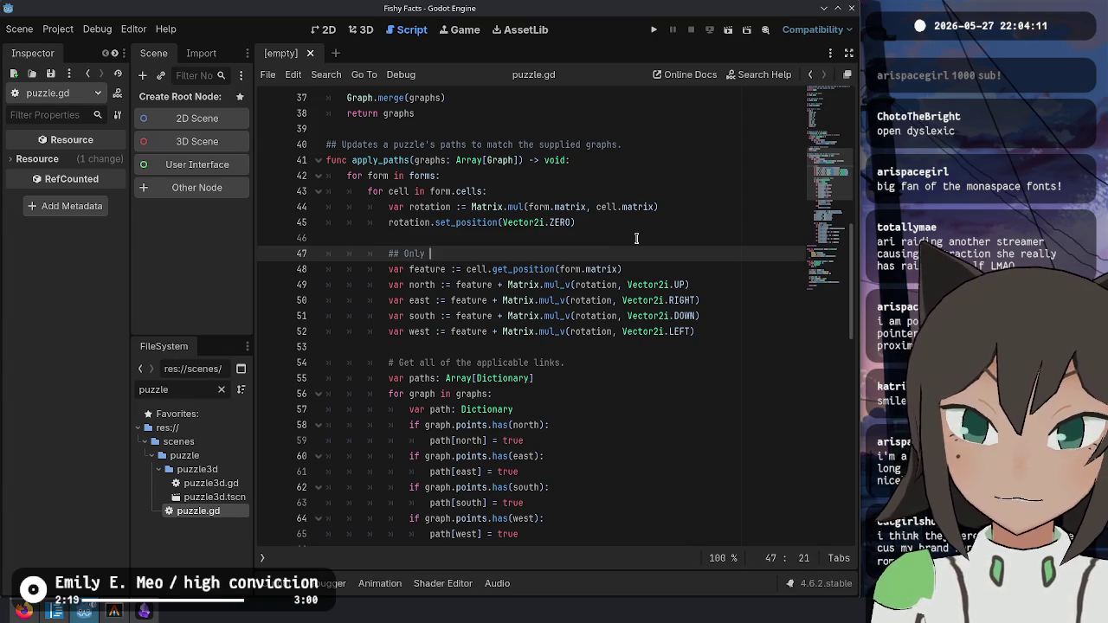
text(know which points )
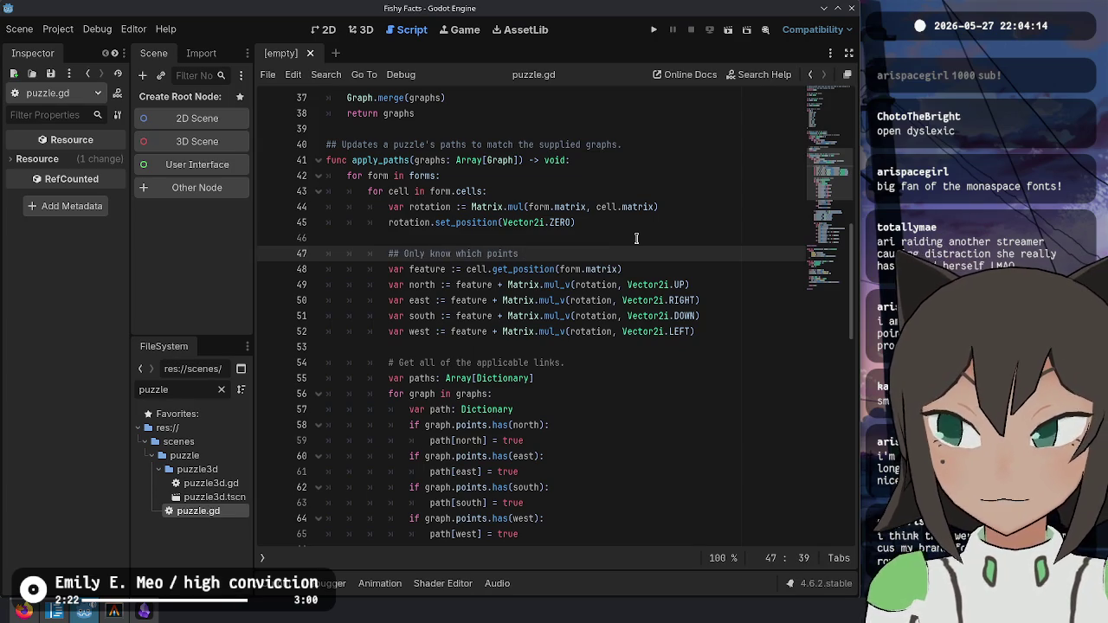
text(are on the path)
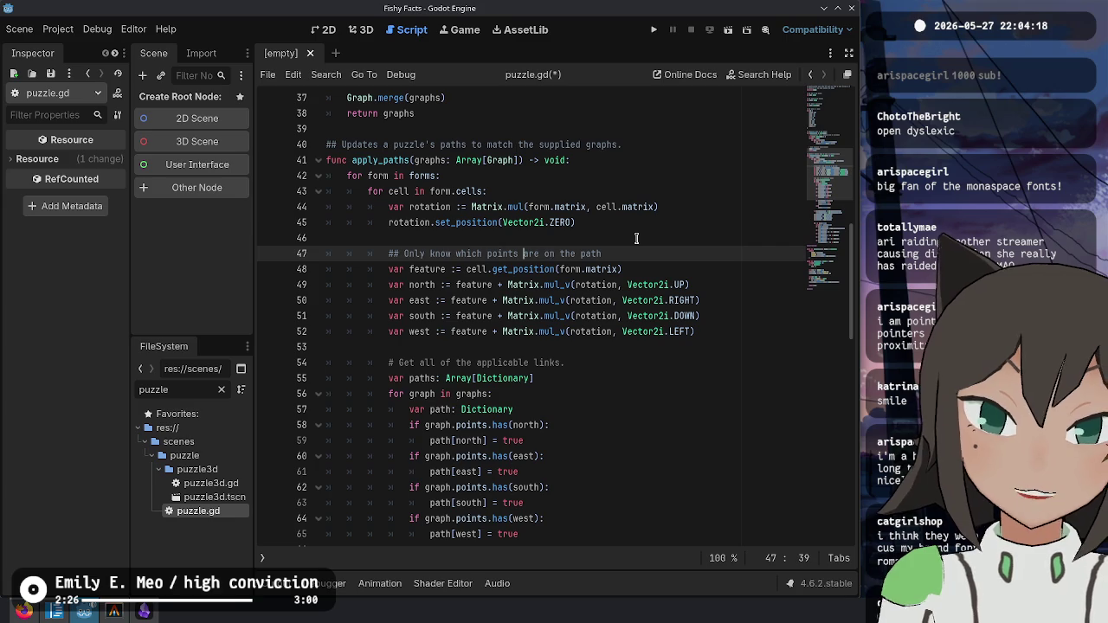
key(ctrl+shift+Left)
key(ctrl+shift+Left)
text(which edges)
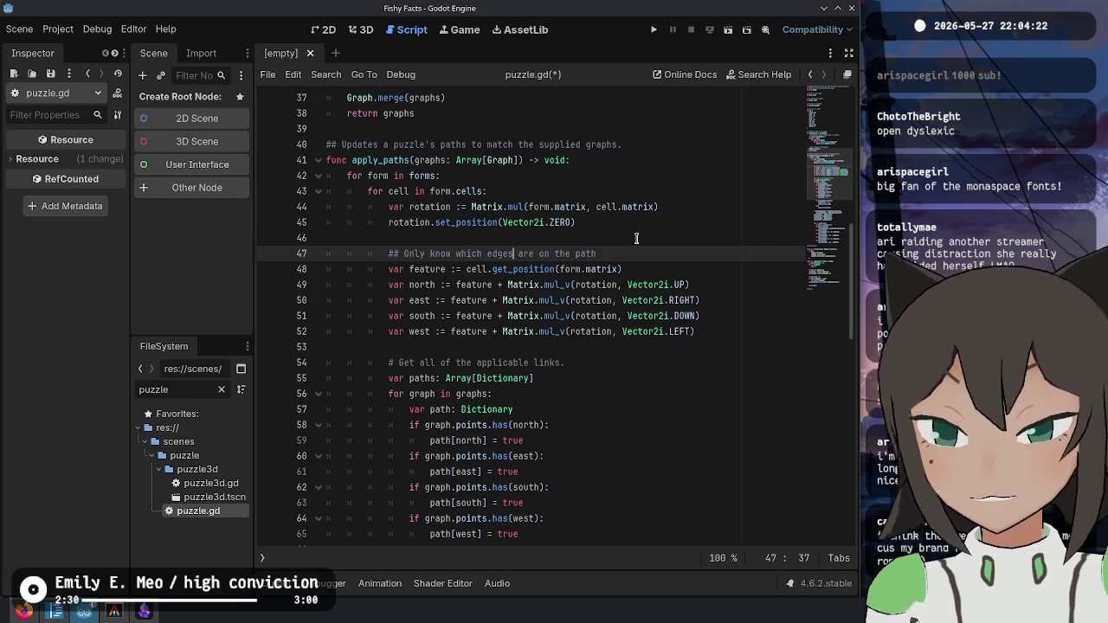
key(End)
key(shift+Home)
key(BackSpace)
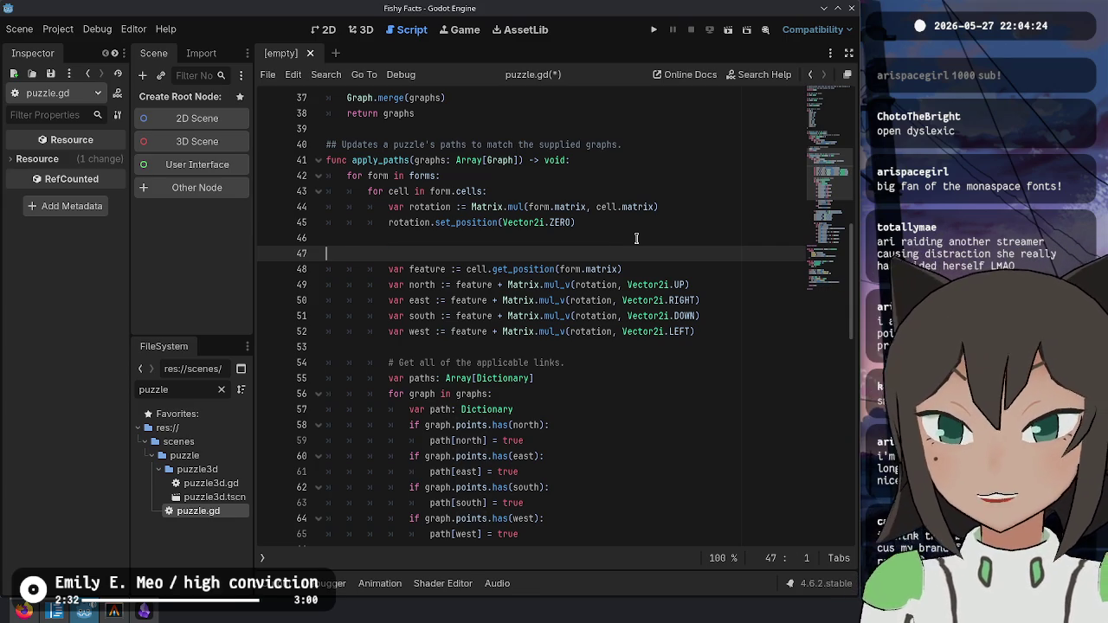
key(BackSpace)
key(Up)
key(Up)
key(Up)
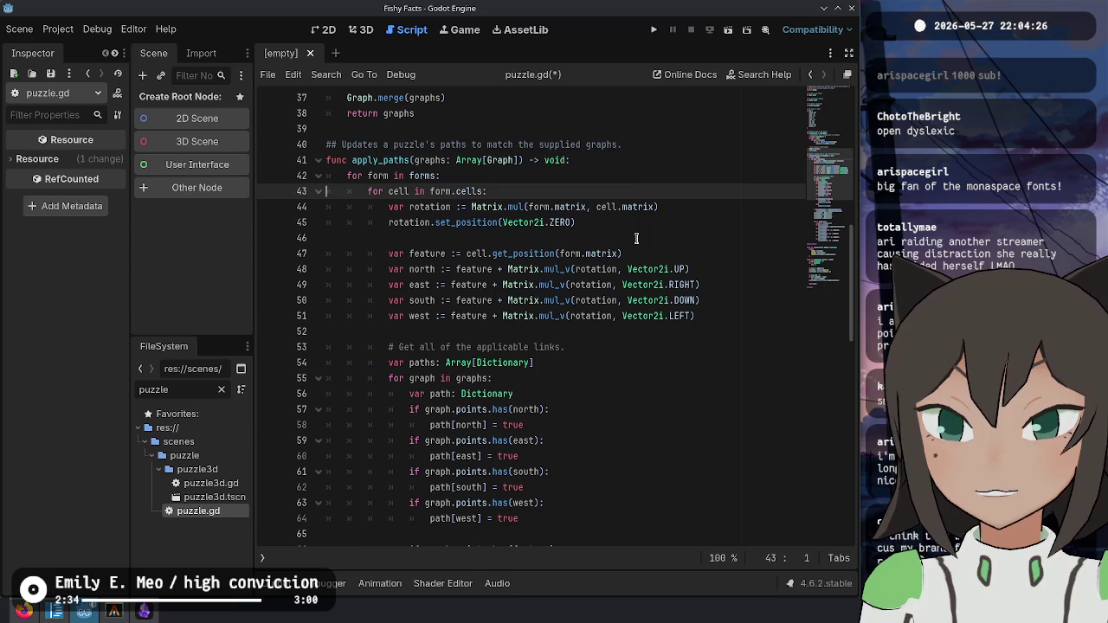
key(Down)
key(Down)
key(Down)
key(Up)
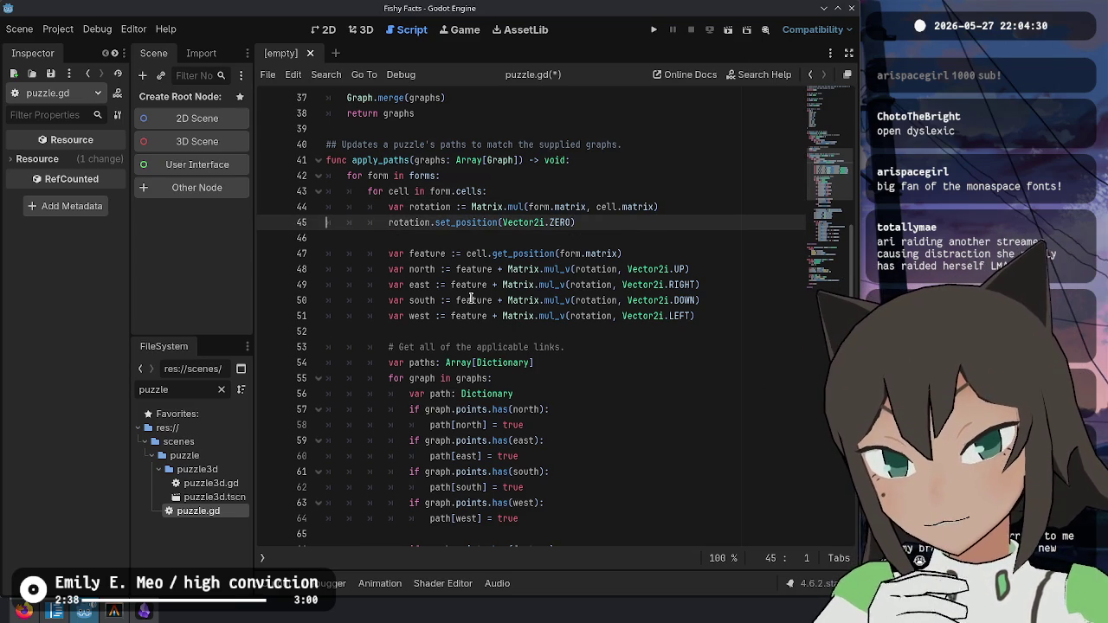
click(456, 410)
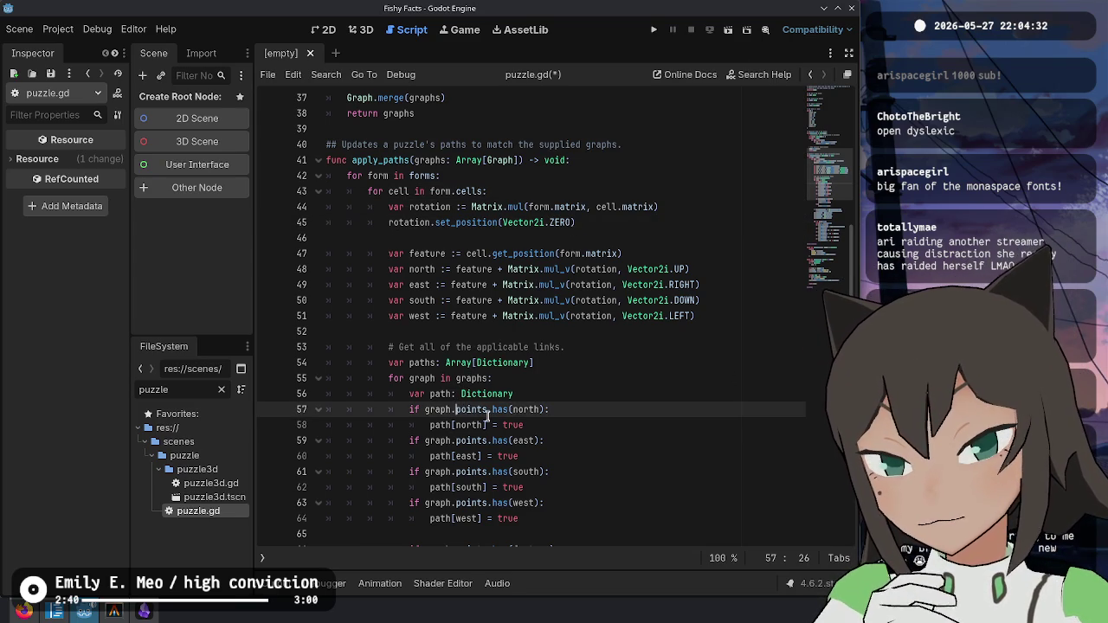
key(End)
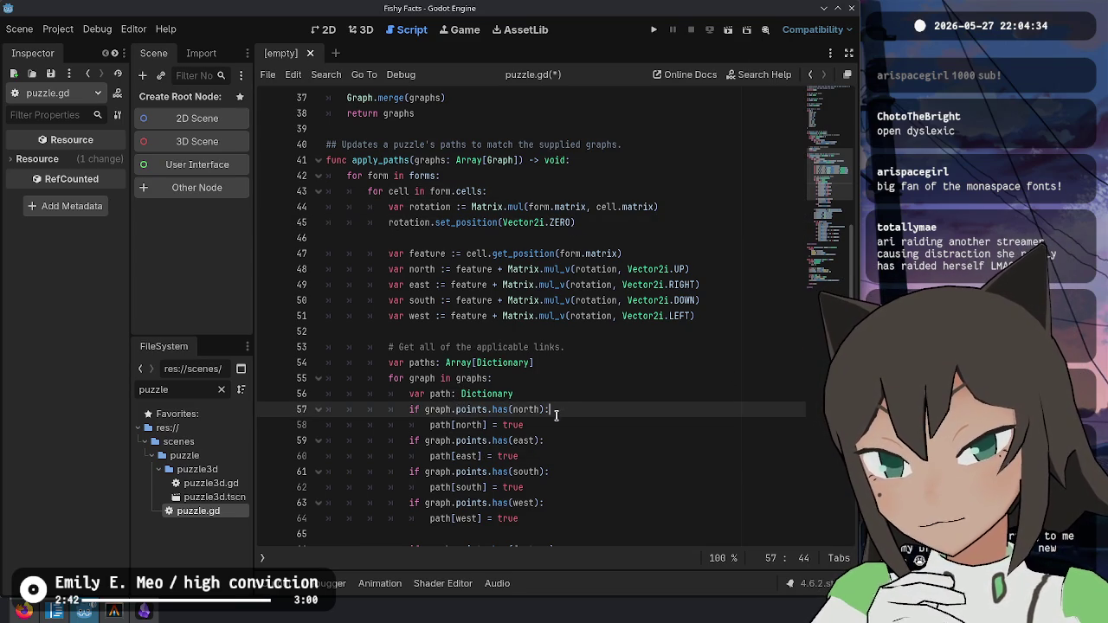
shift+click(453, 411)
mouse_move(453, 411)
mouse_down()
mouse_move(414, 409)
mouse_move(567, 424)
mouse_up()
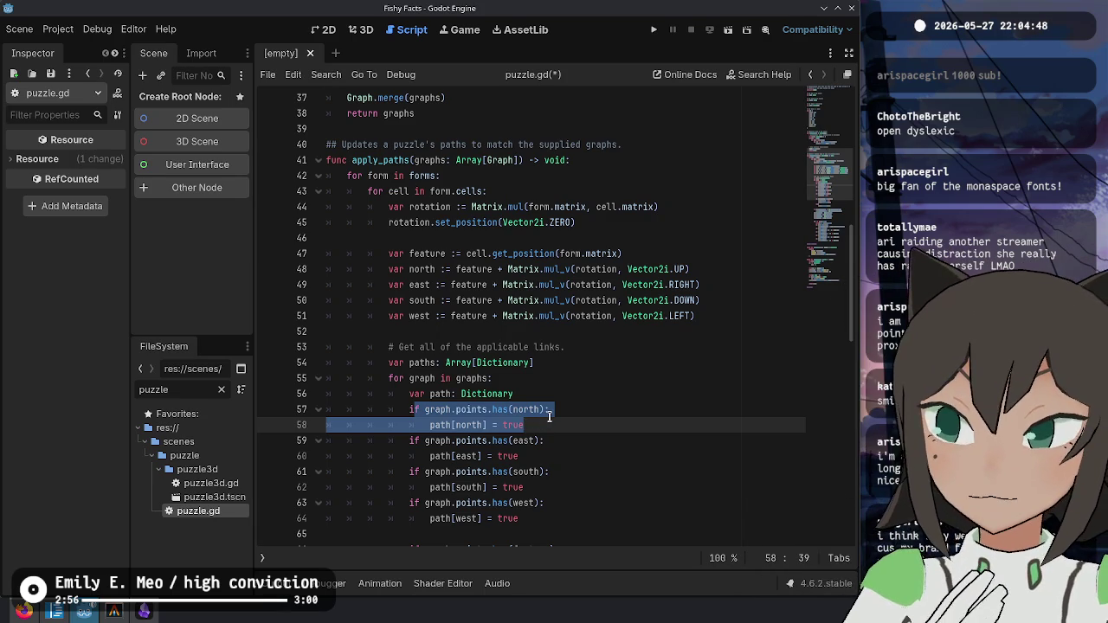
click(576, 363)
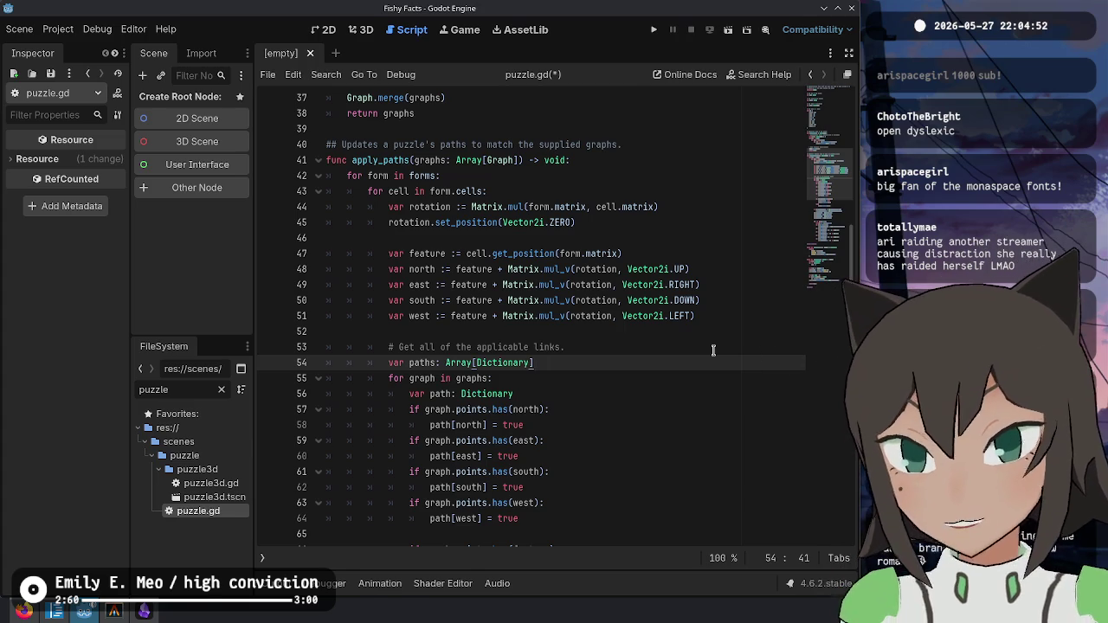
- Change the paths type on line 54 from Array[Dictionary] to Array[Graph]
key(ctrl+BackSpace)
key(ctrl+BackSpace)
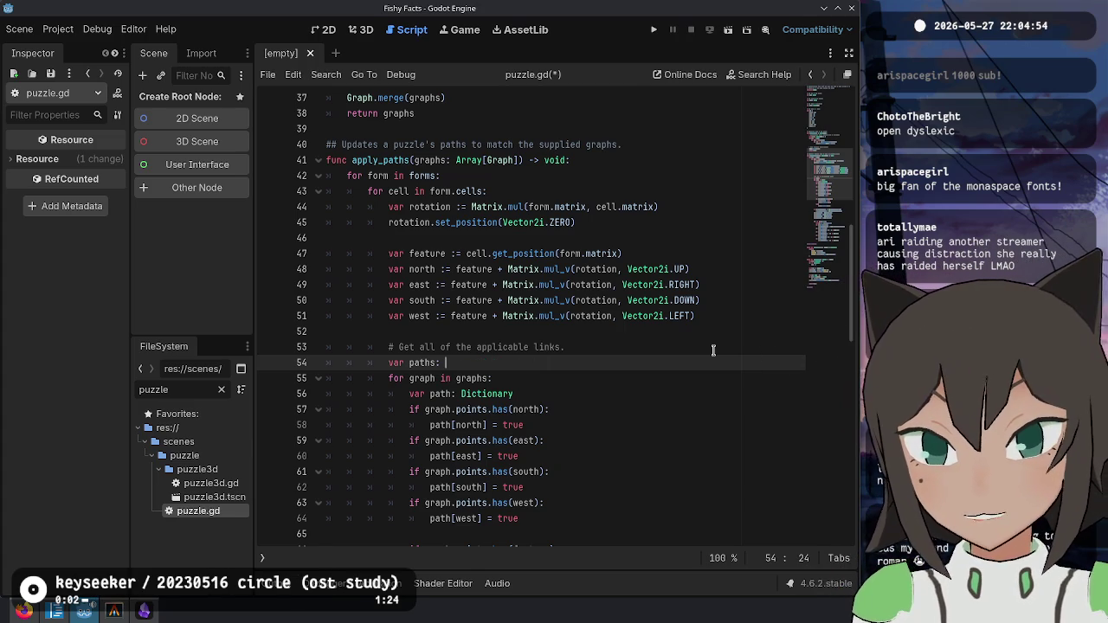
text(Arra)
text(y[Graph)
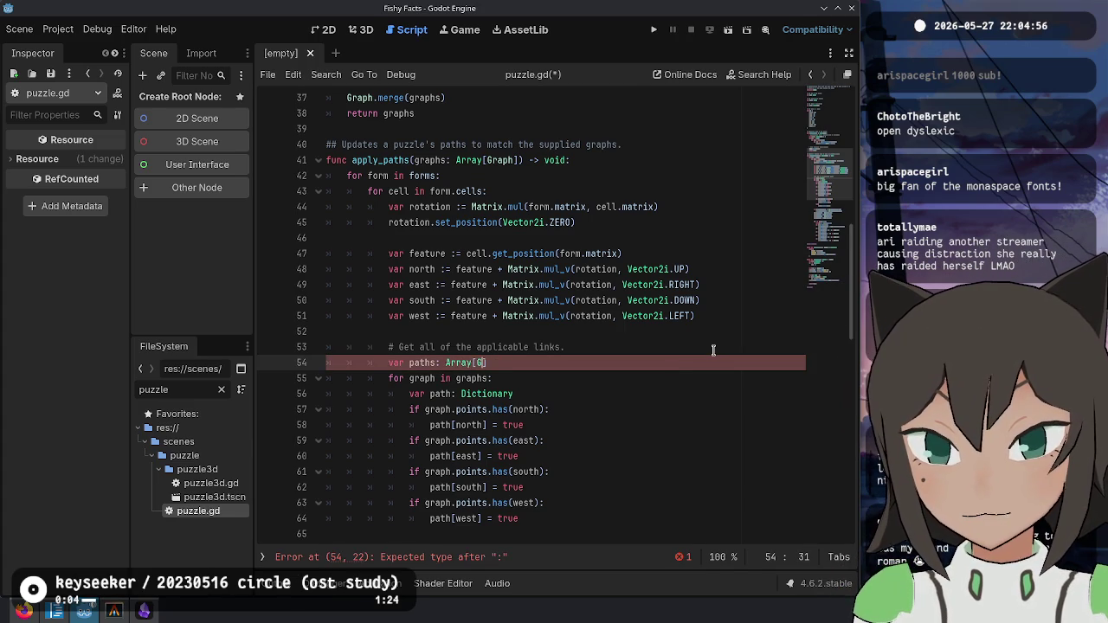
key(Escape)
- Replace path[north] = true on line 58 with a partial graph.links[ expression
key(Down)
key(Down)
key(Down)
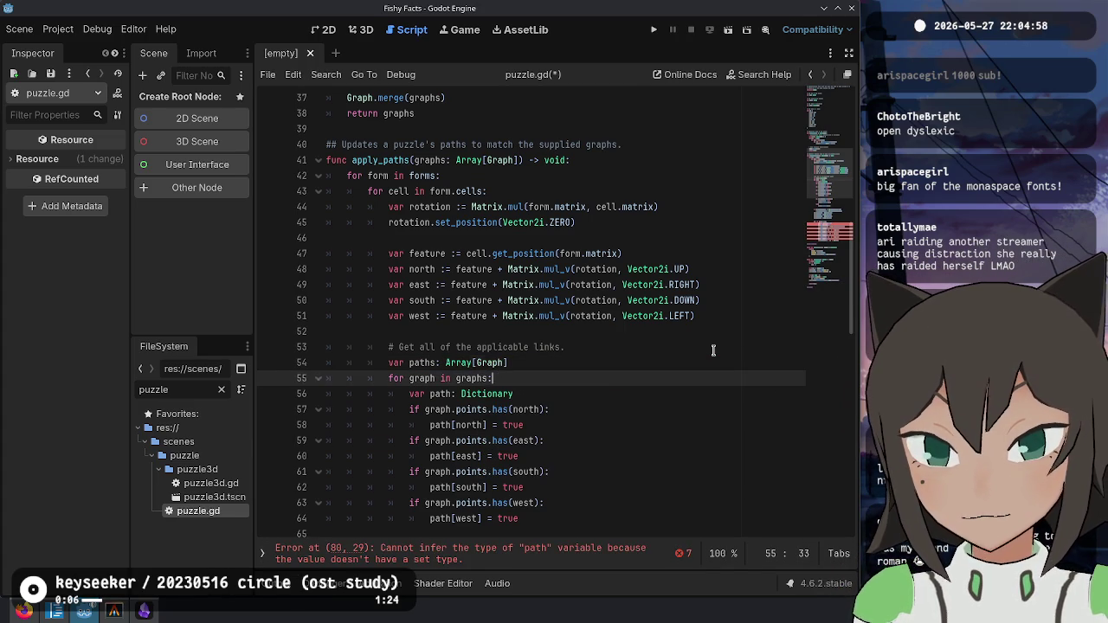
key(End)
key(shift+Home)
key(BackSpace)
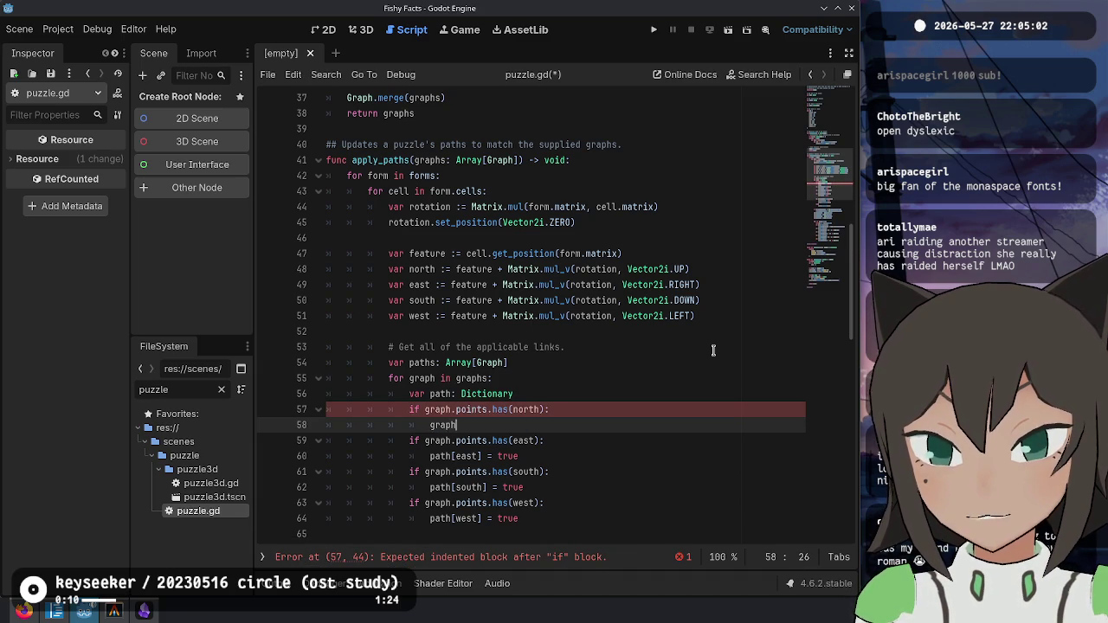
text(.links[)
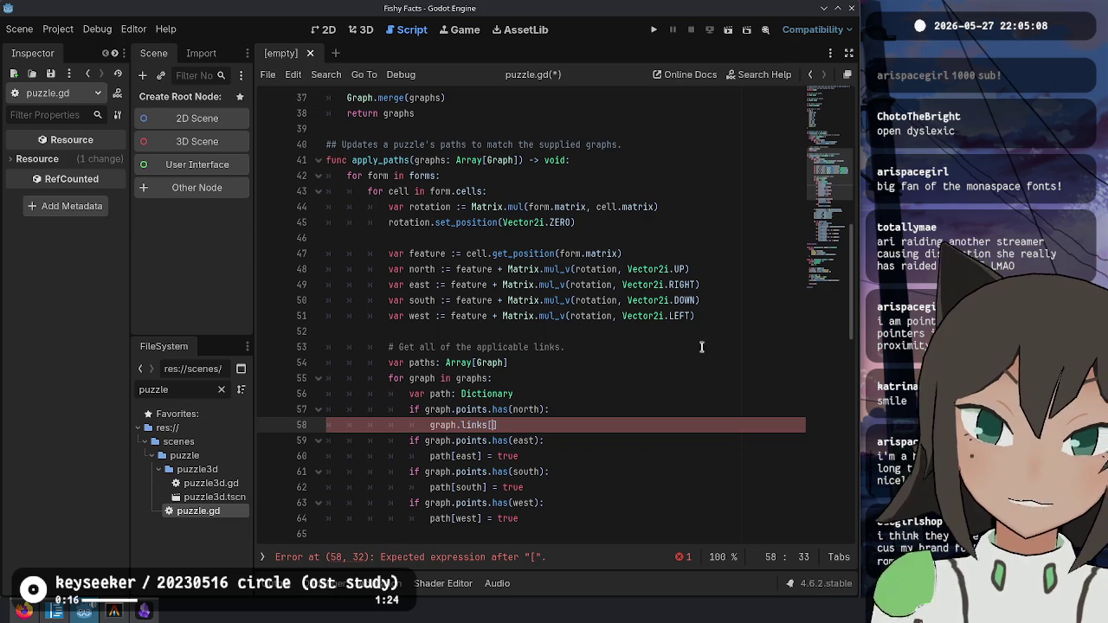
ctrl+click(474, 411)
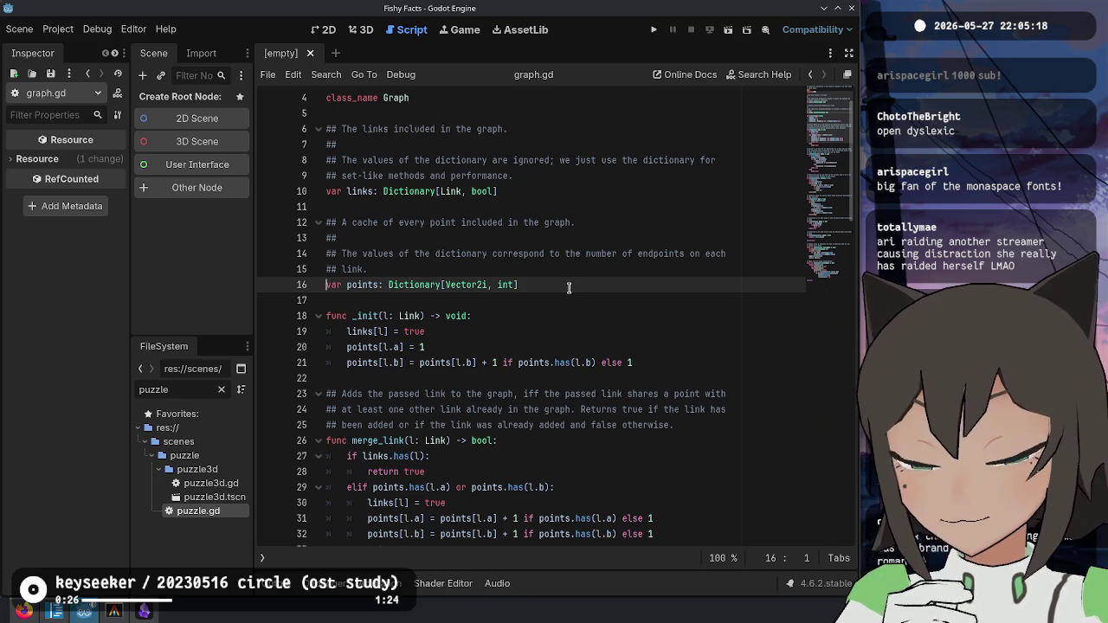
- Scroll through graph.gd and select the Dictionary, Link key and int value types of points
mouse_move(402, 197)
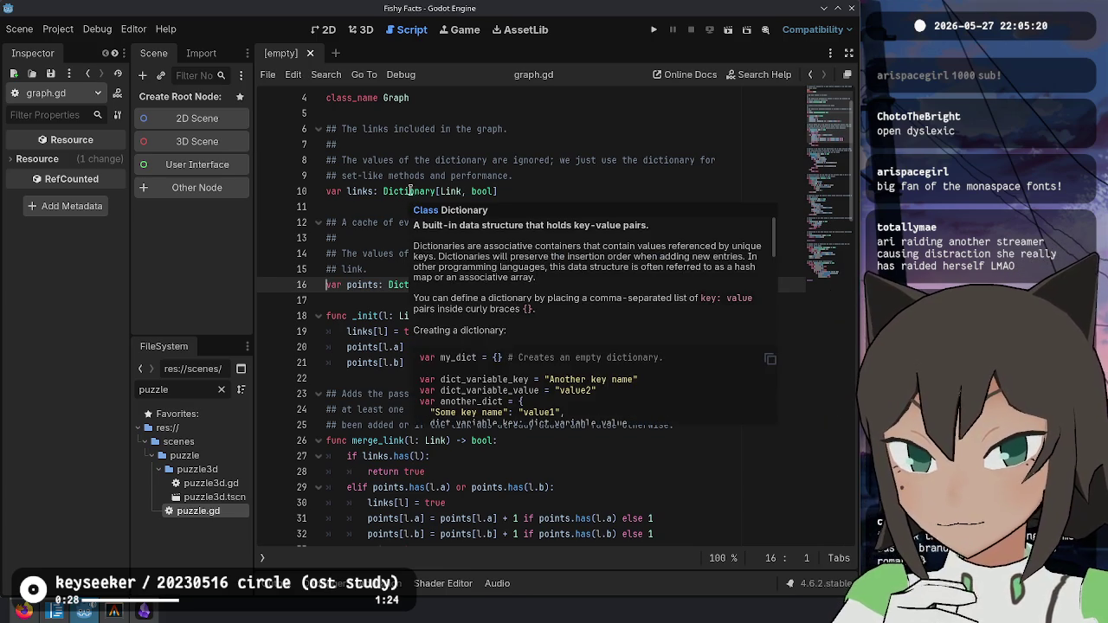
scroll(517, 194, down, 14)
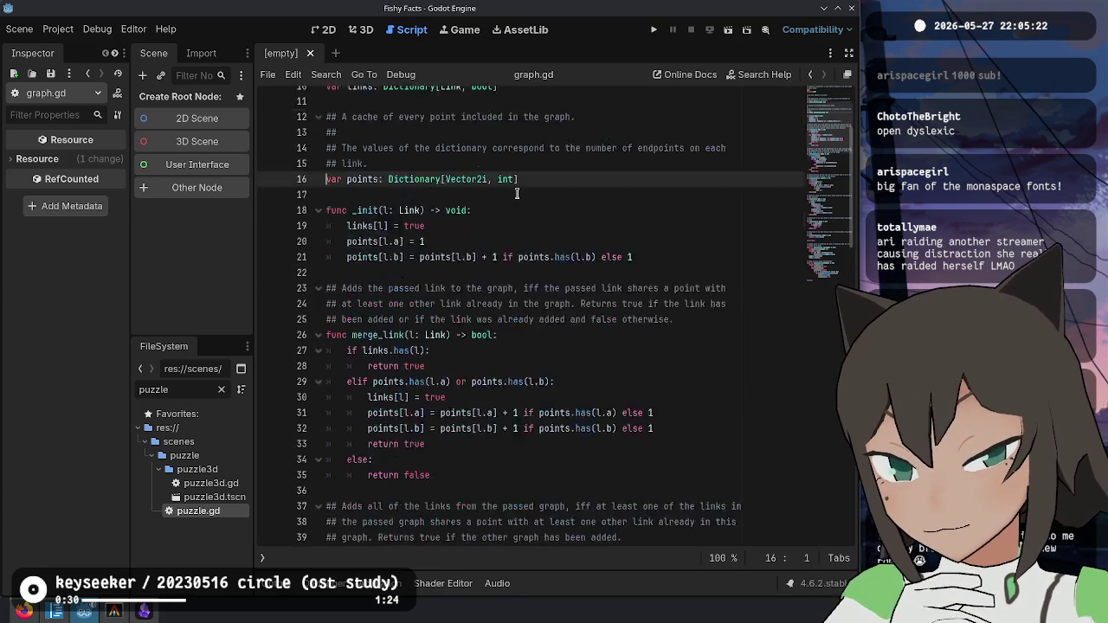
scroll(517, 194, down, 8)
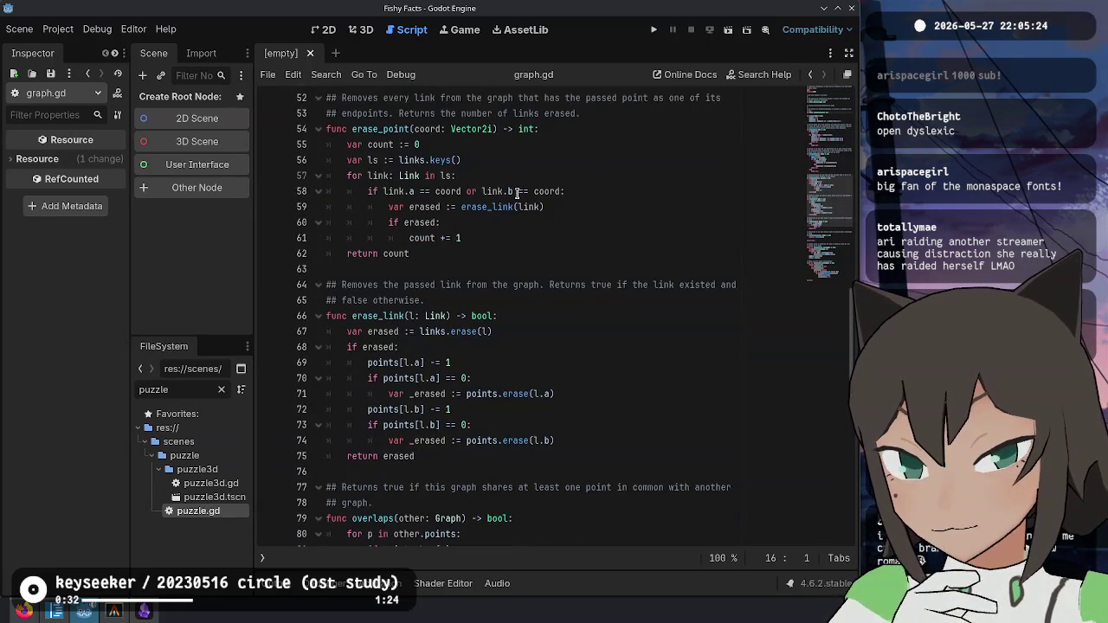
scroll(517, 194, up, 17)
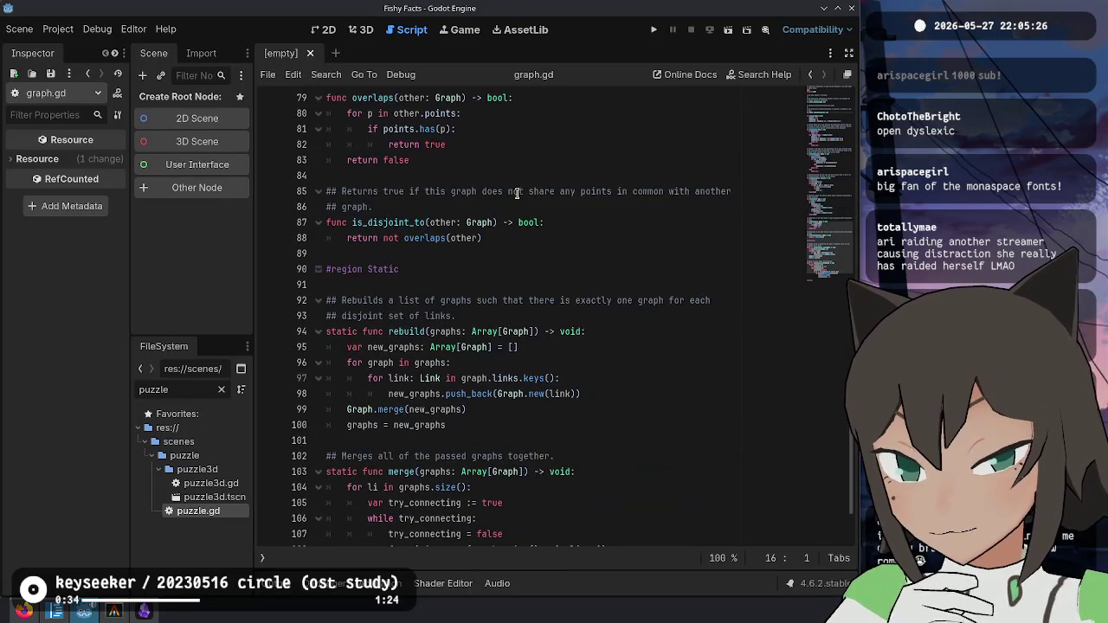
scroll(533, 177, up, 6)
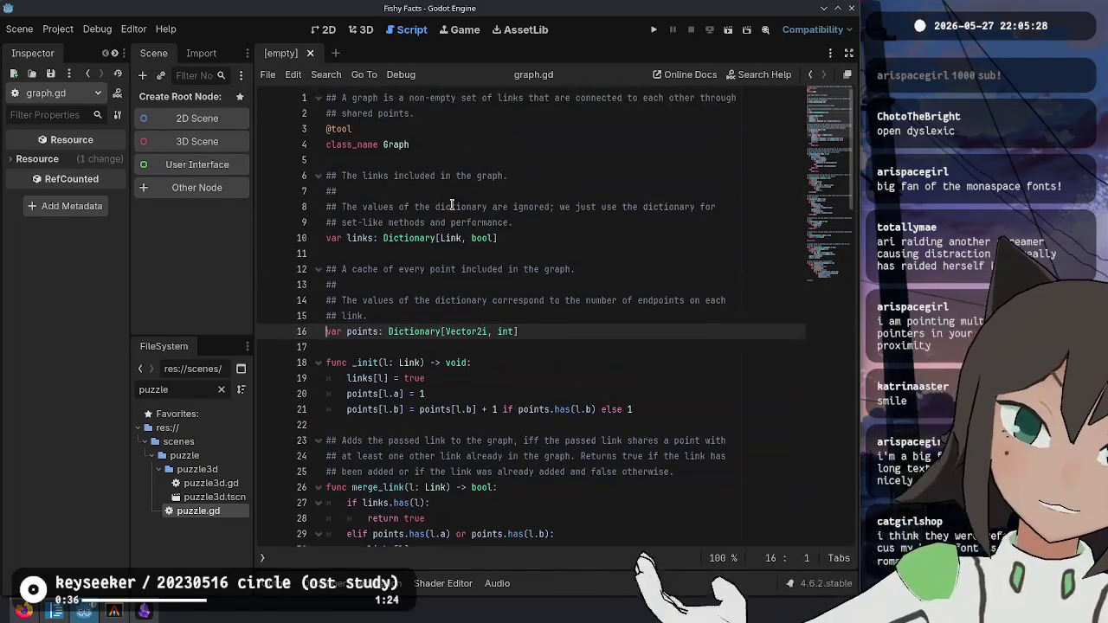
double_click(410, 238)
double_click(450, 238)
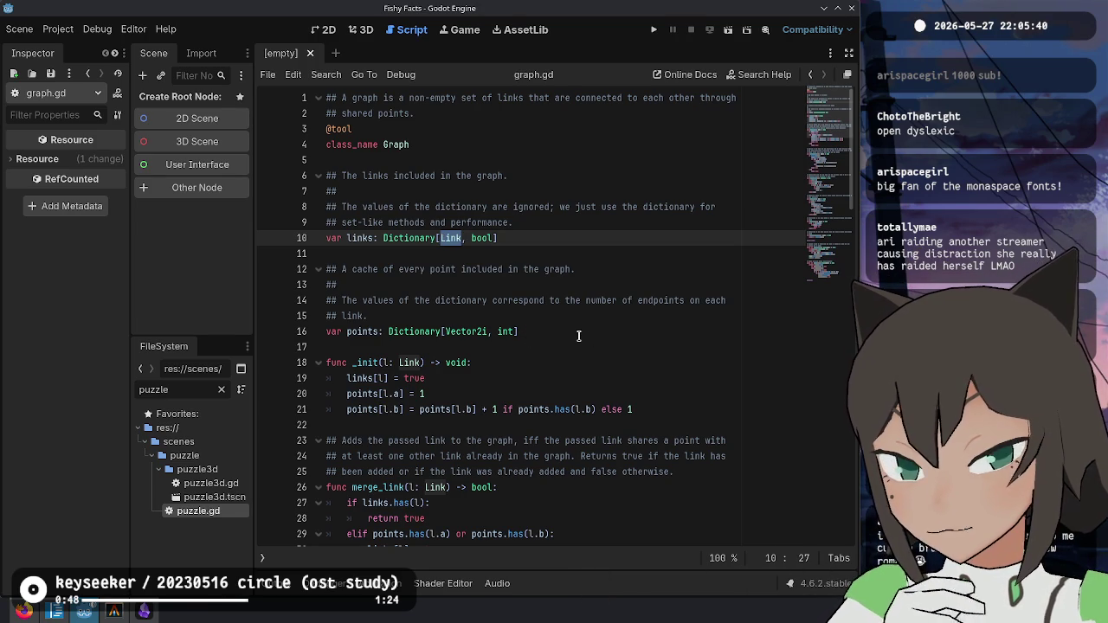
click(579, 336)
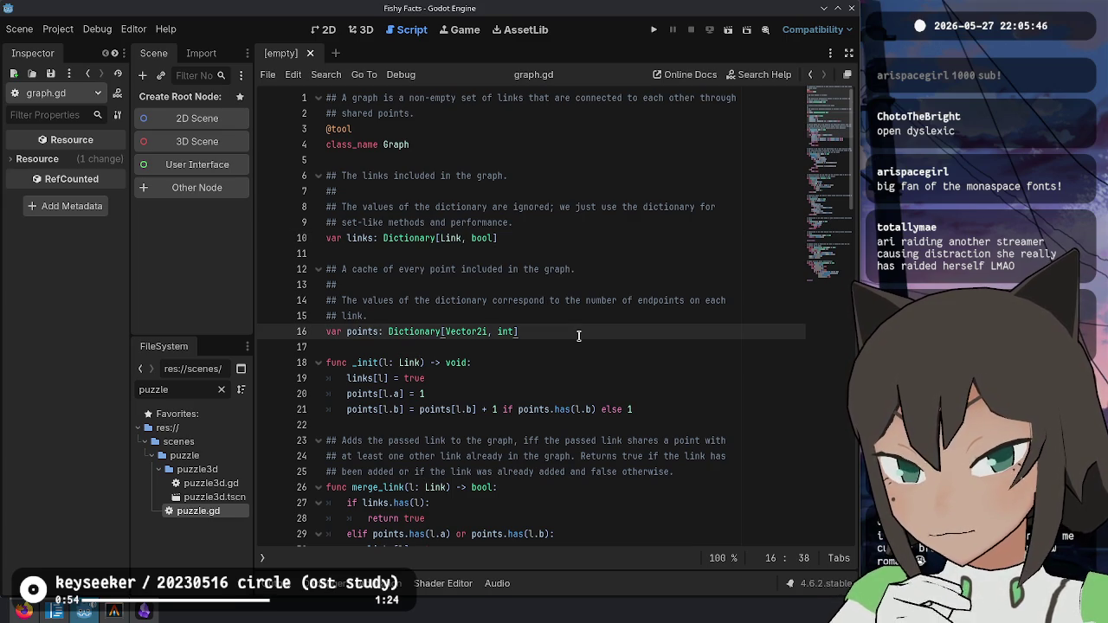
double_click(504, 331)
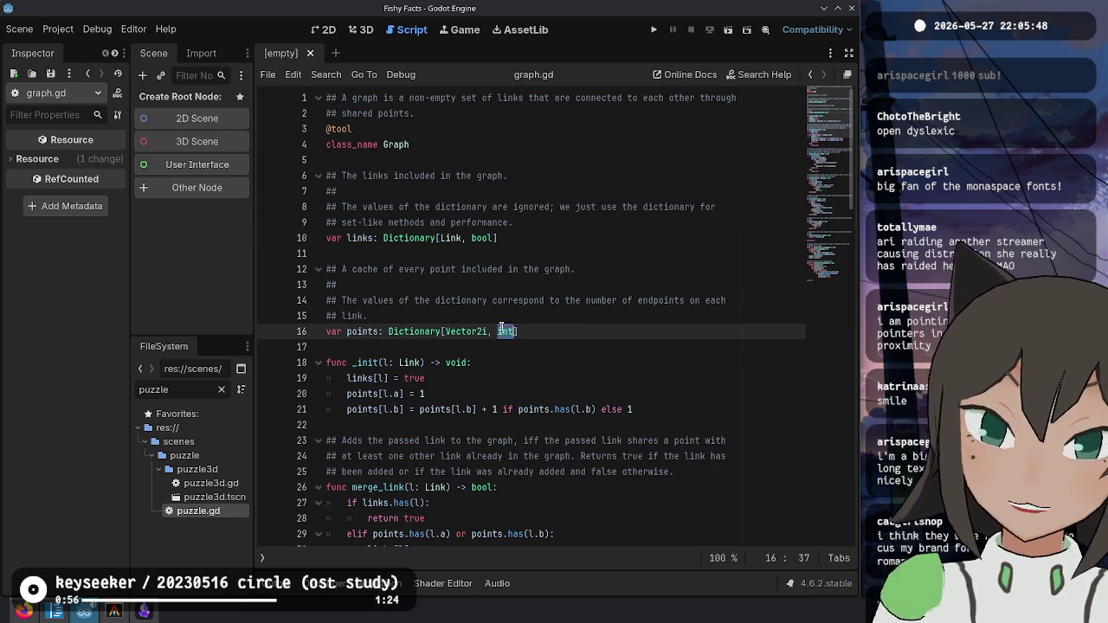
- Make points' value type Array and have line 20 store [l] instead of 1 for l.a
text(Array)
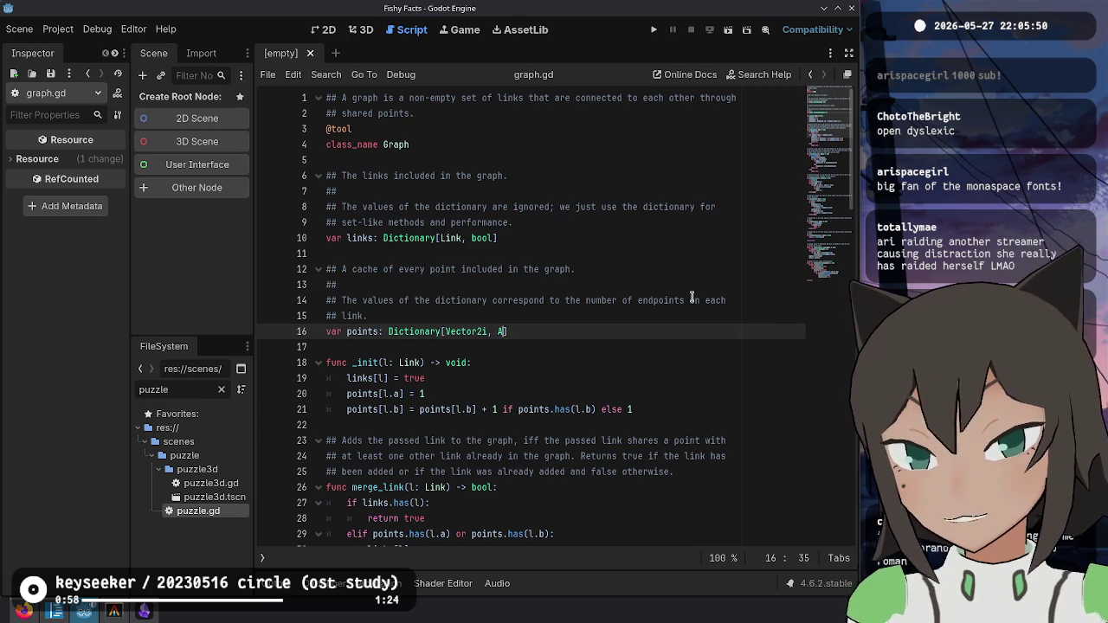
key(Escape)
key(ctrl+shift+Left)
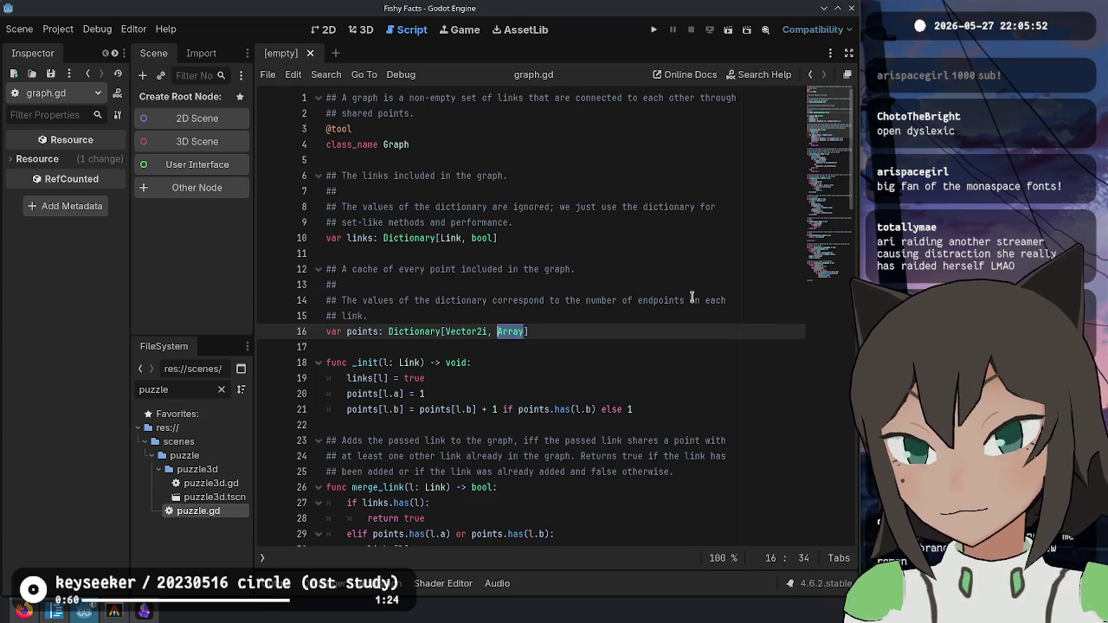
key(Down)
key(Down)
key(Down)
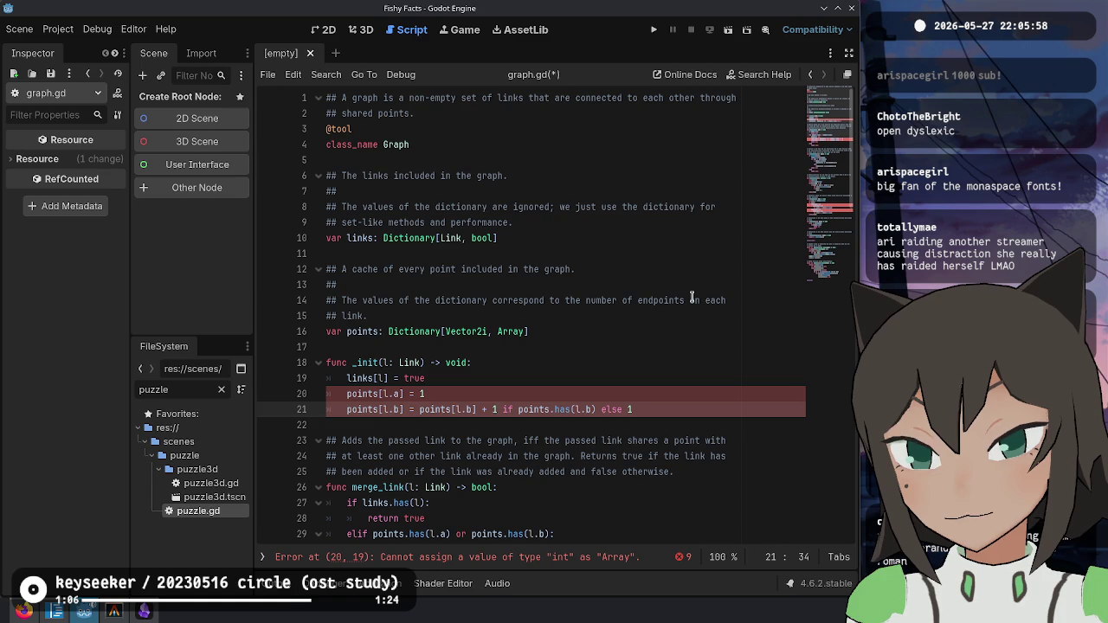
key(Up)
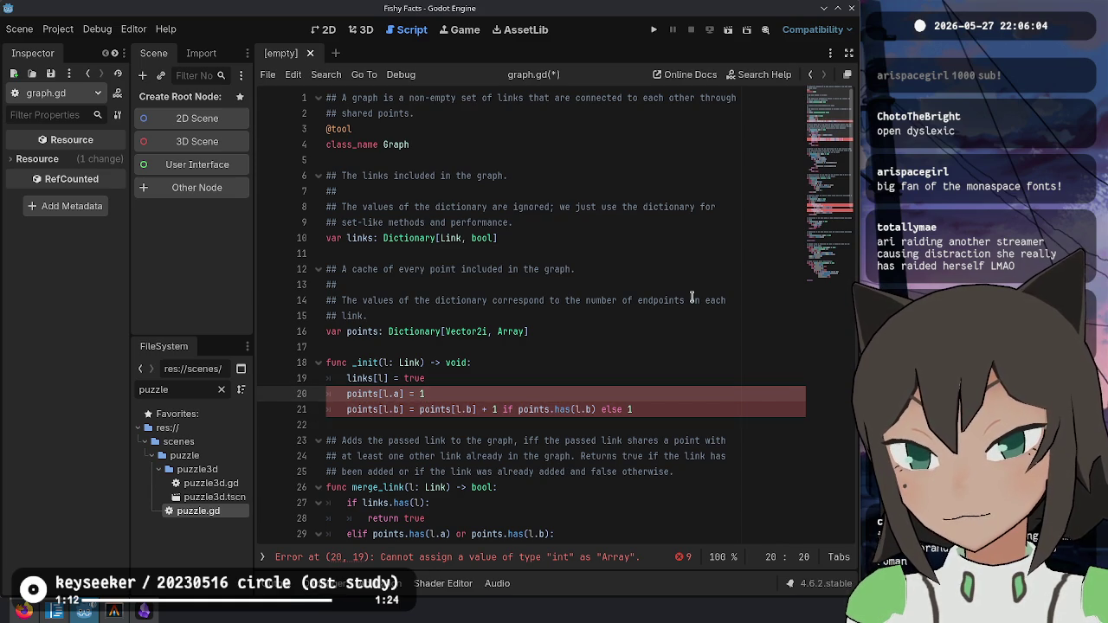
key(BackSpace)
text([l])
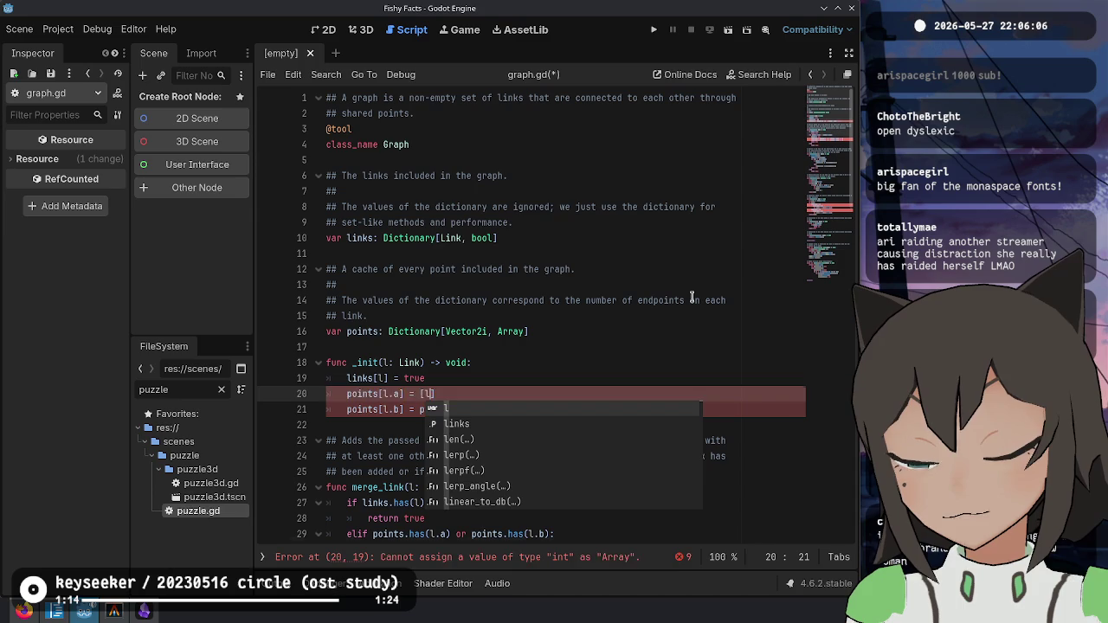
key(Down)
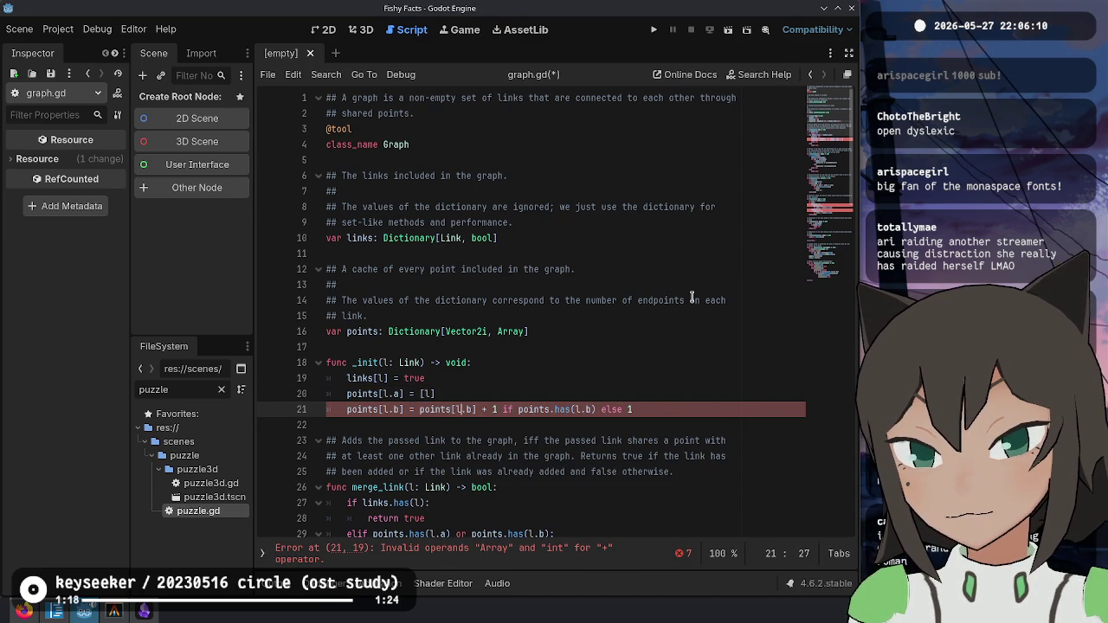
- Replace line 21's plus-one counting expression for points[l.b] with [l]
key(shift+Home)
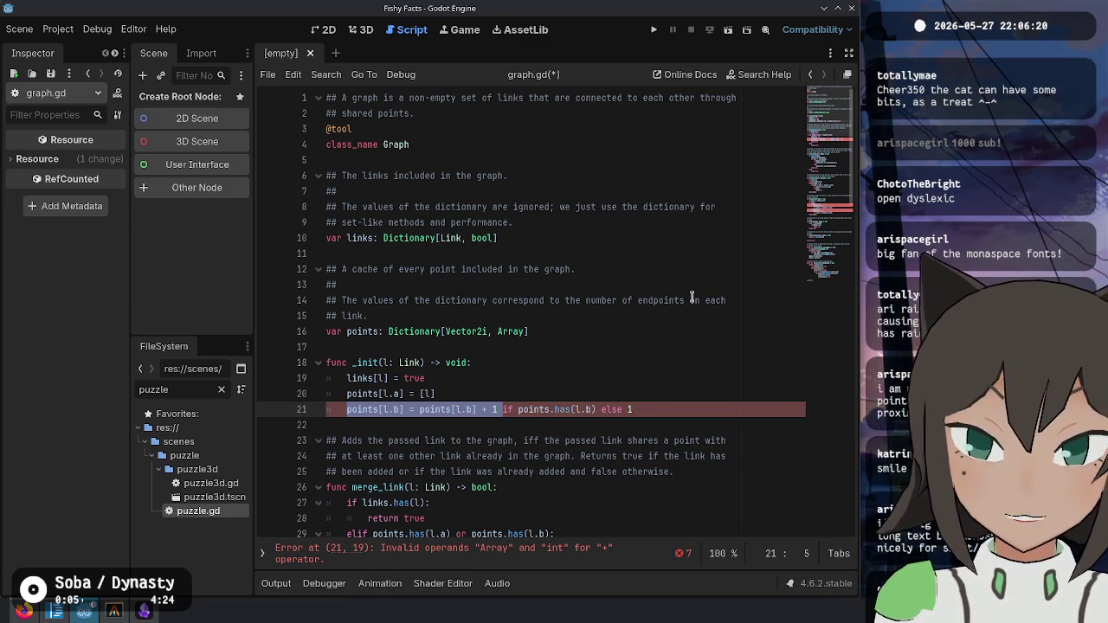
key(Right)
key(Right)
key(Right)
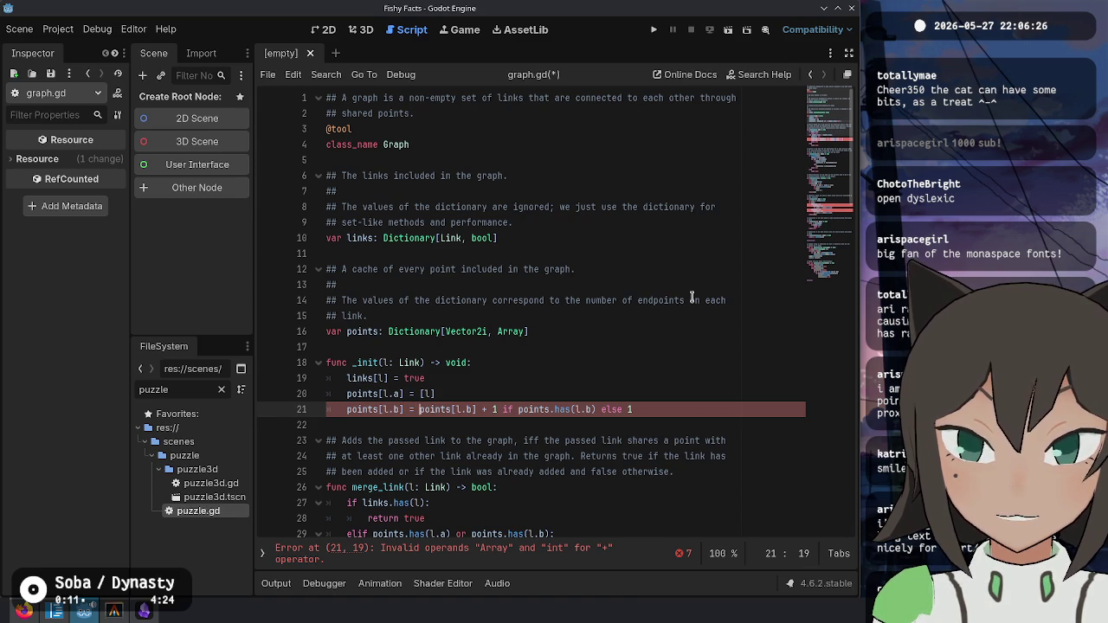
key(shift+End)
key(Delete)
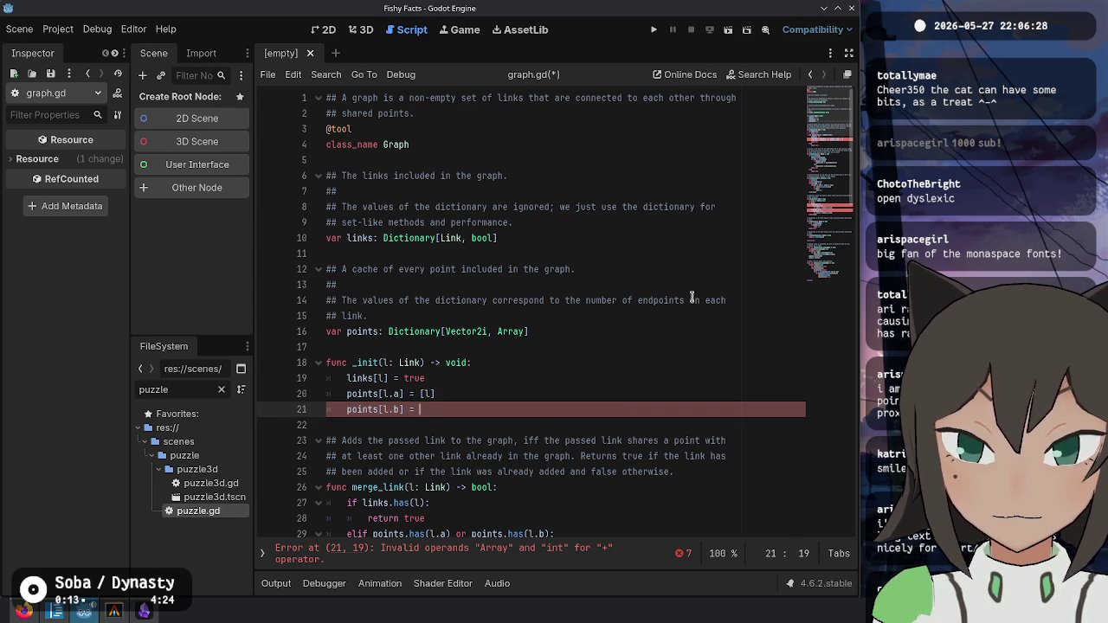
text([l)
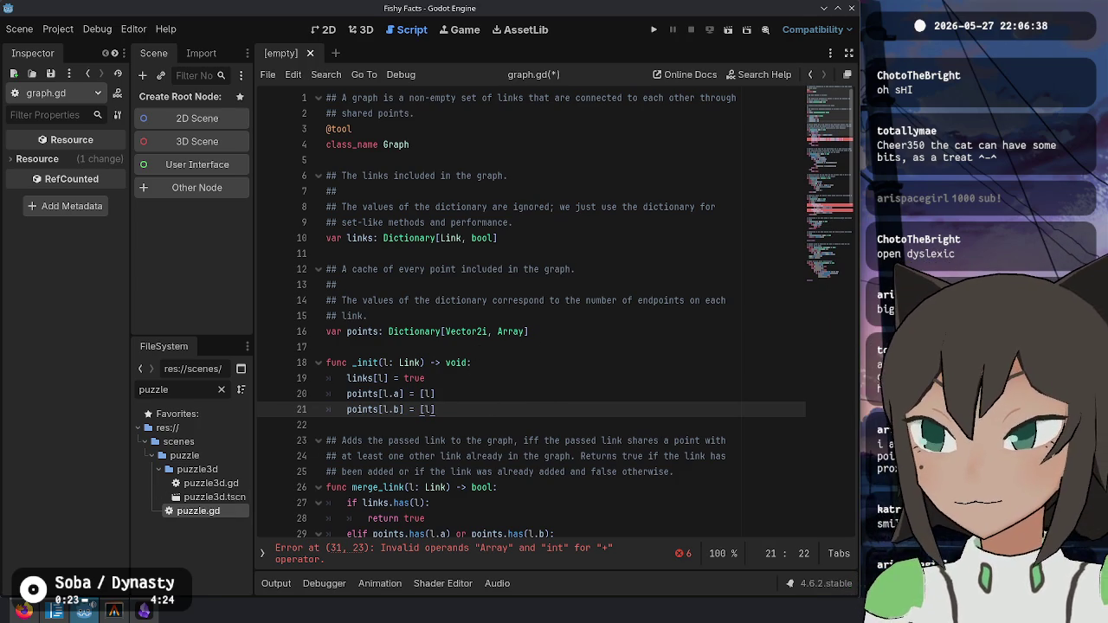
click(450, 424)
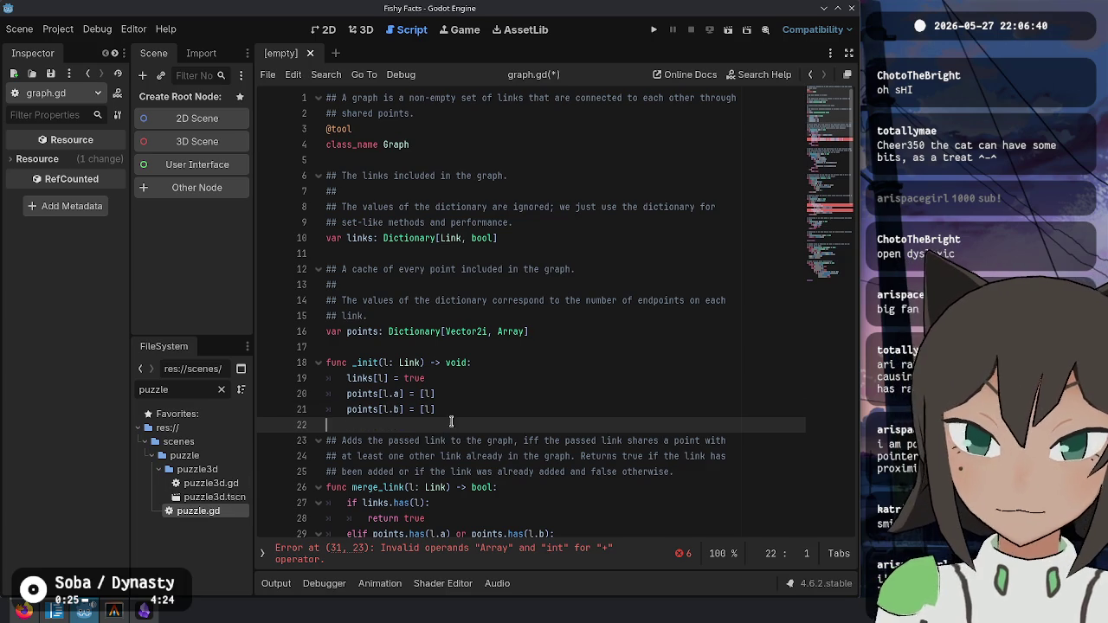
- Look over the points declaration and its Array value type in graph.gd
click(583, 362)
click(689, 239)
scroll(693, 338, down, 2)
click(562, 268)
click(613, 347)
click(619, 321)
click(563, 428)
click(606, 440)
click(636, 471)
click(662, 454)
click(541, 316)
mouse_move(496, 316)
mouse_down()
mouse_move(471, 270)
mouse_move(463, 303)
mouse_up()
scroll(463, 303, up, 2)
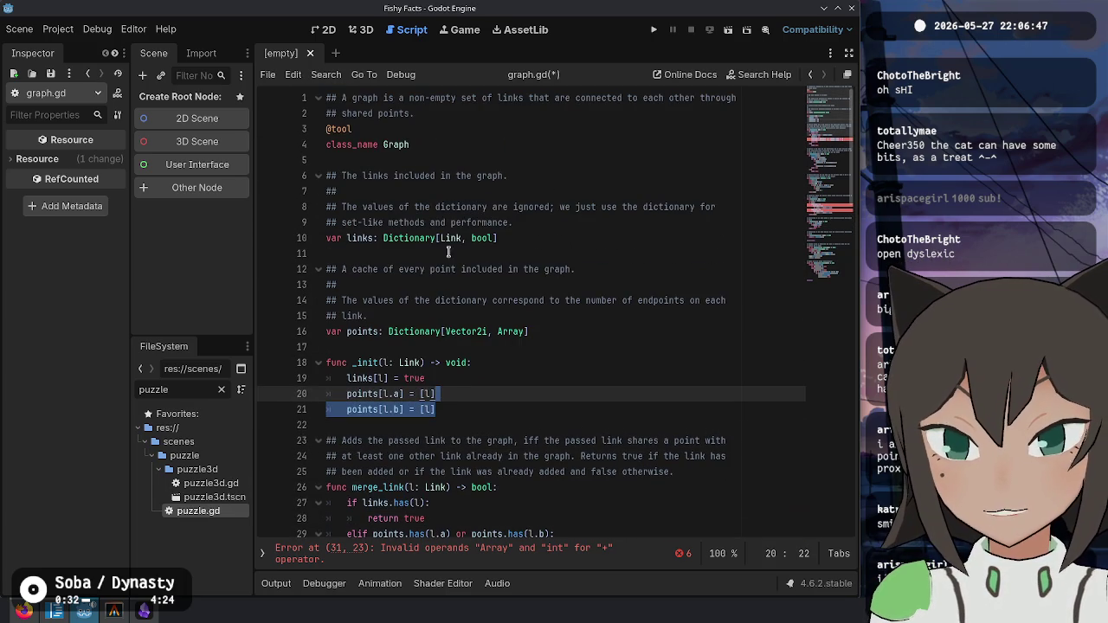
double_click(505, 332)
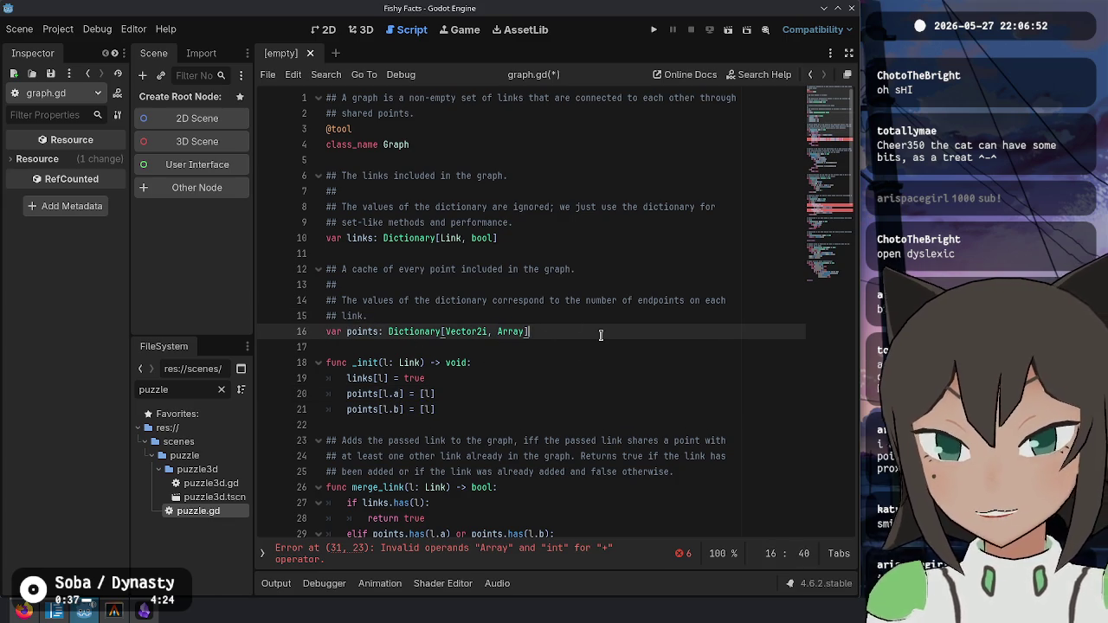
- Reword the points comment to describe the corresponding links connected to that point
click(554, 300)
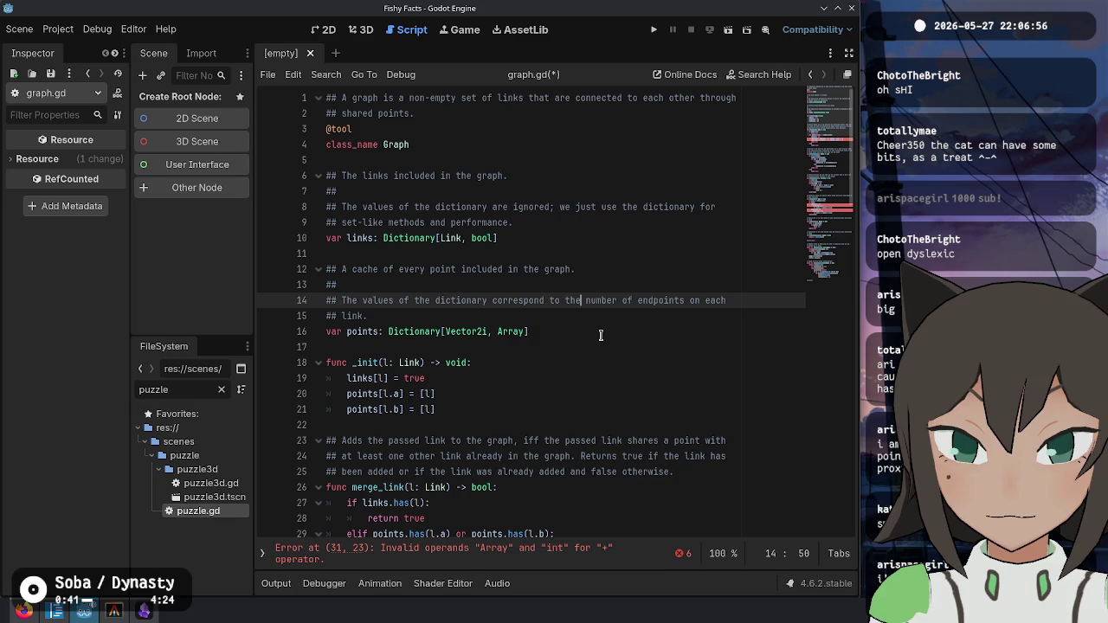
key(Up)
key(Up)
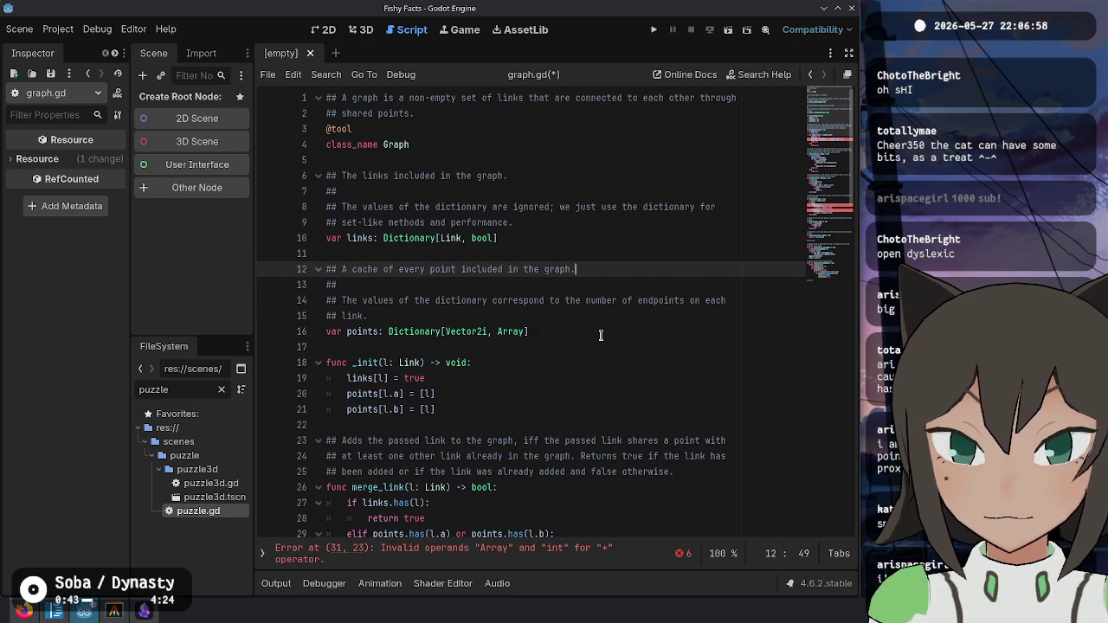
text(nd their corresponding)
key(BackSpace)
key(BackSpace)
key(BackSpace)
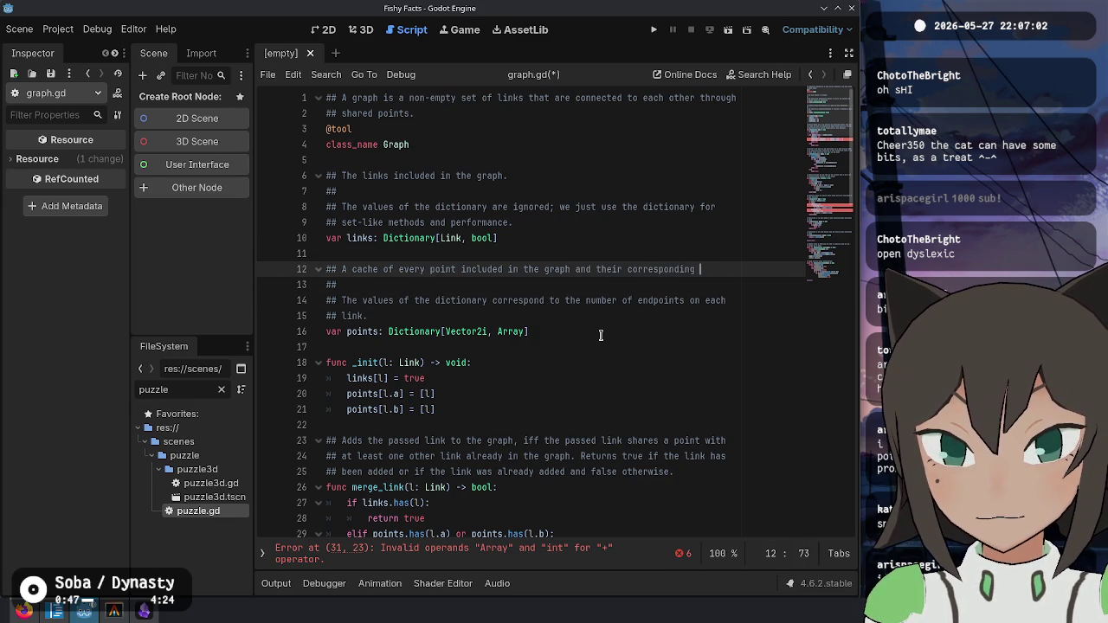
text(responding links)
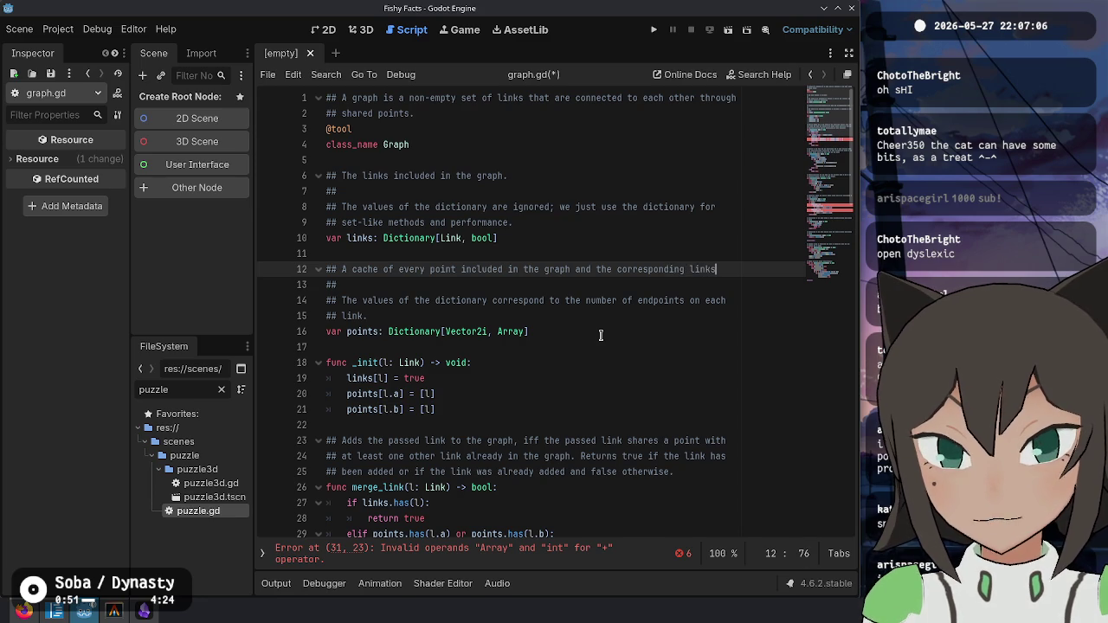
text( connected)
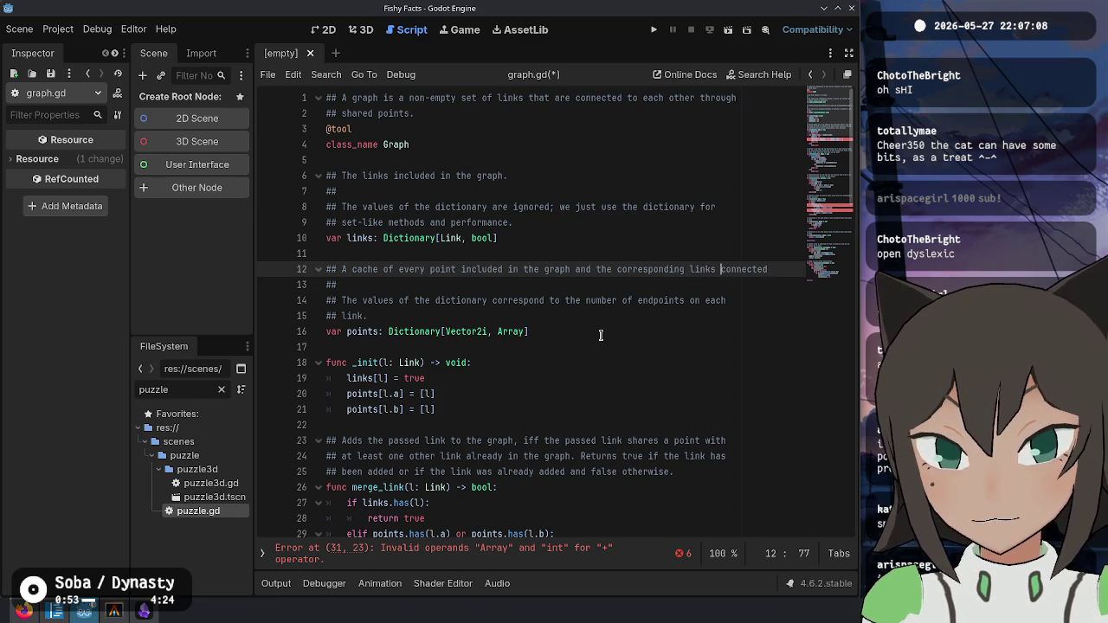
key(Return)
text(o that point.)
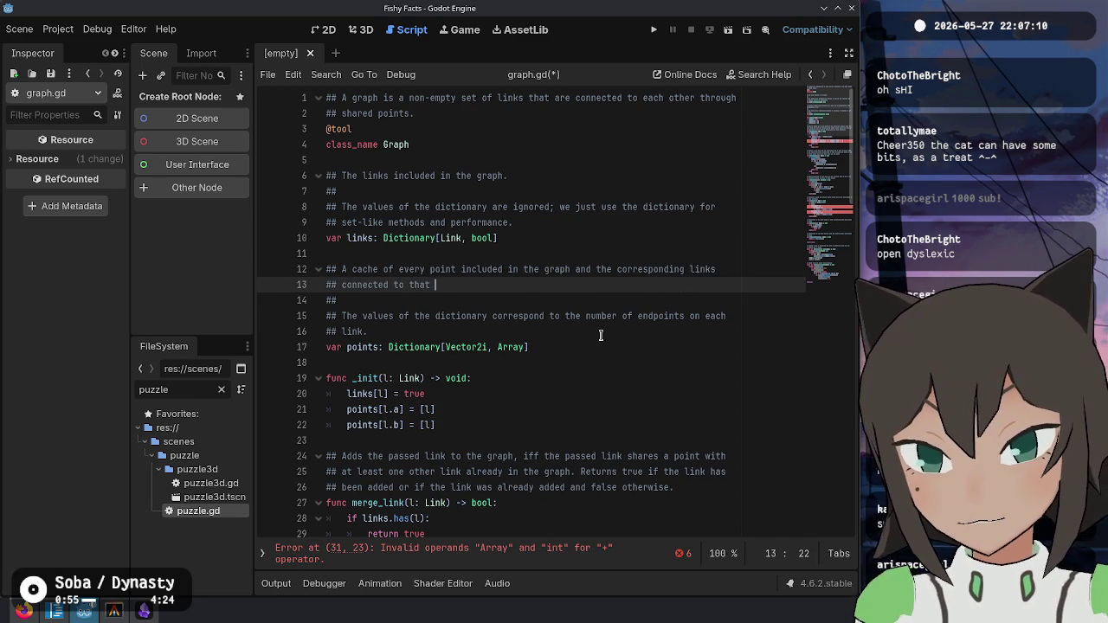
- Delete the outdated endpoint-count comment lines below it
key(shift+Down)
key(shift+Down)
key(shift+Down)
key(shift+End)
key(BackSpace)
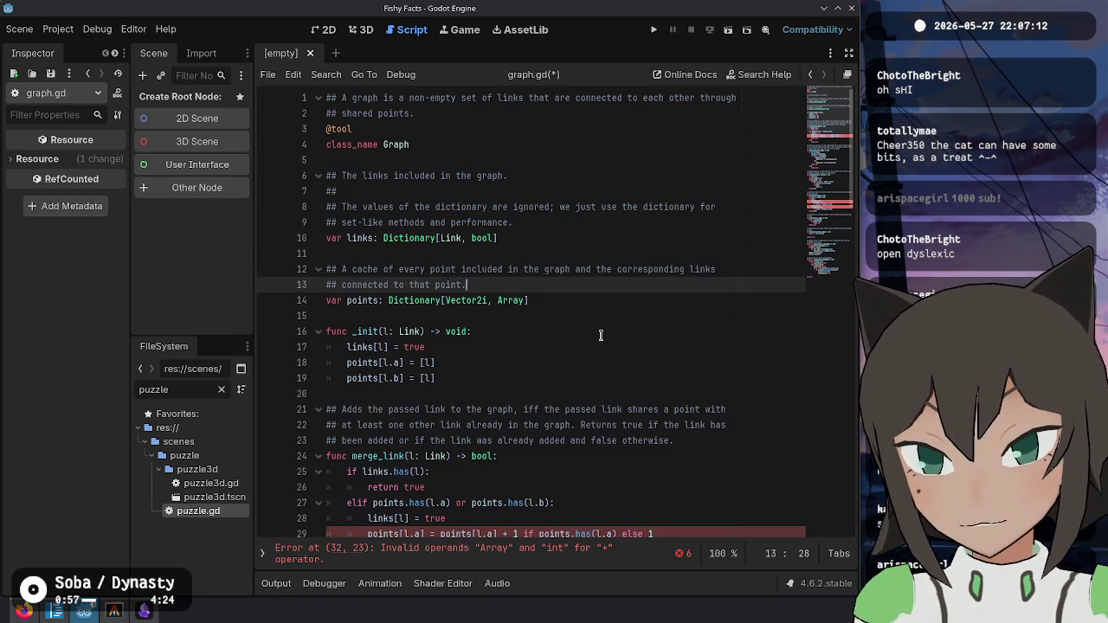
click(534, 381)
scroll(534, 382, down, 2)
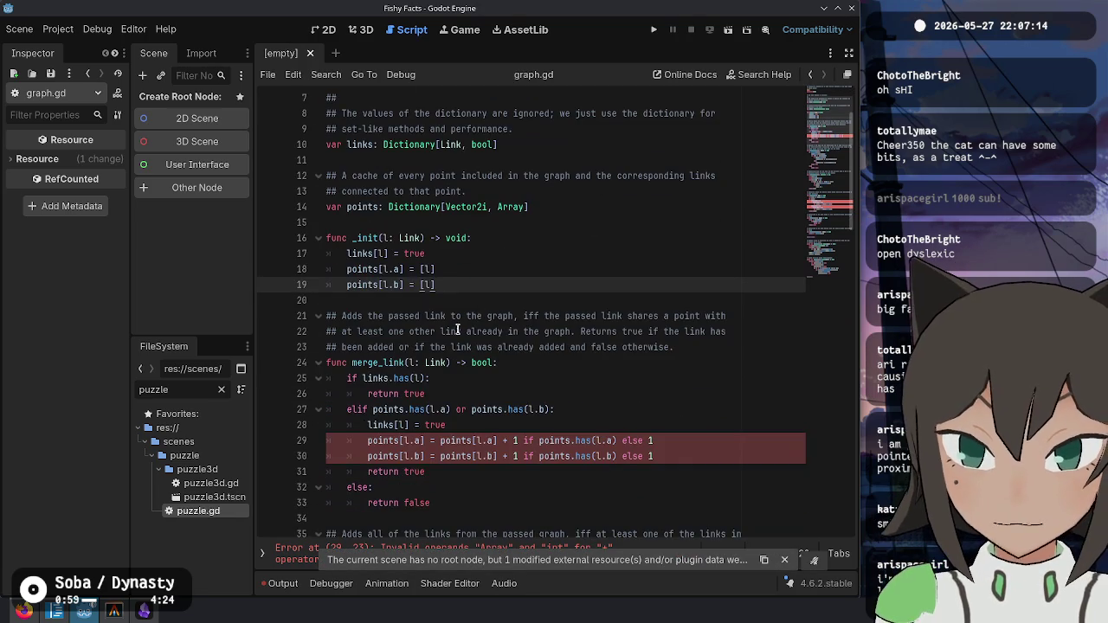
drag(361, 275, 437, 284)
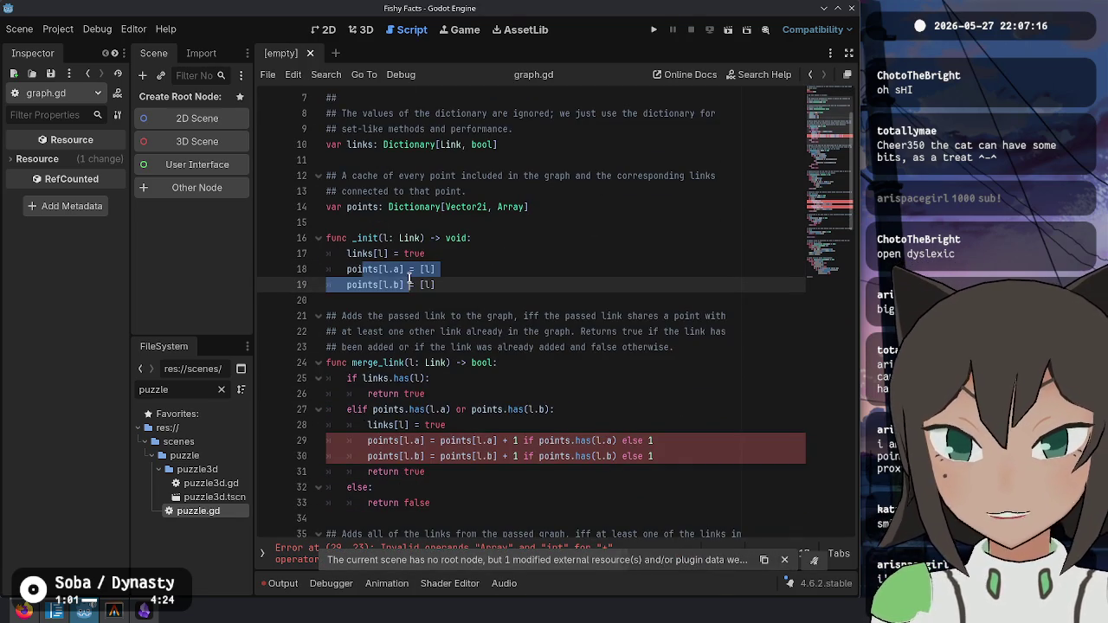
double_click(396, 285)
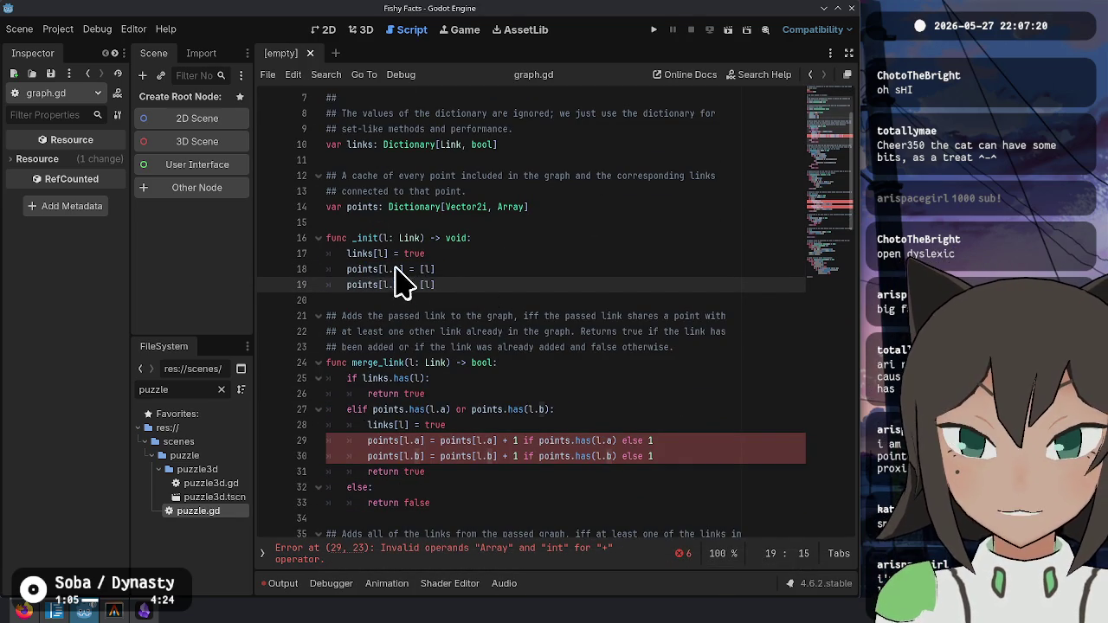
double_click(396, 269)
double_click(408, 239)
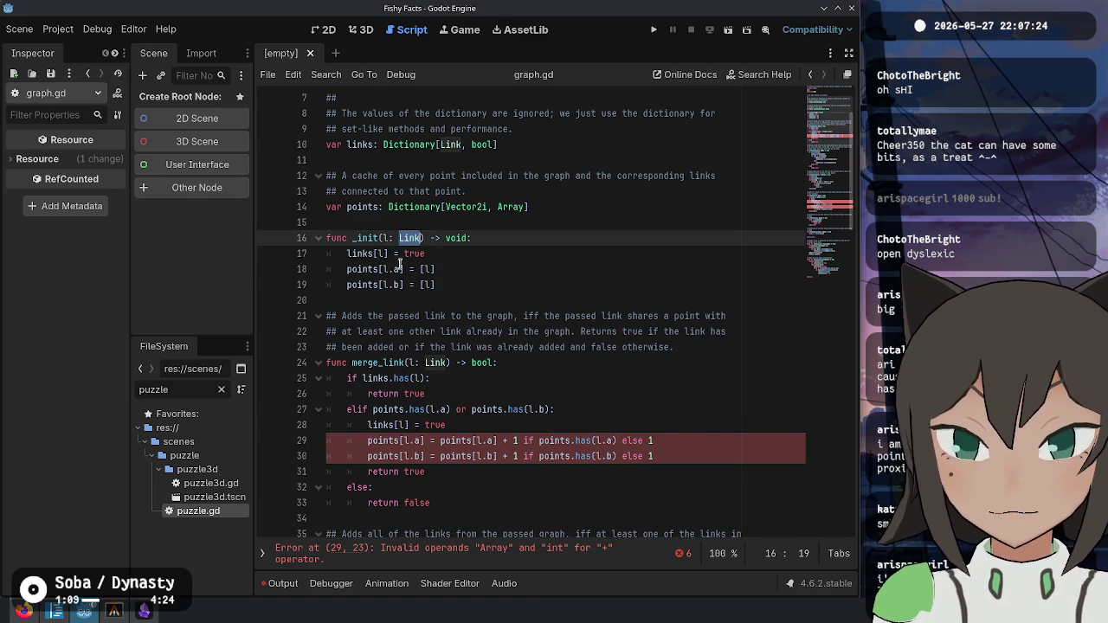
drag(418, 269, 456, 270)
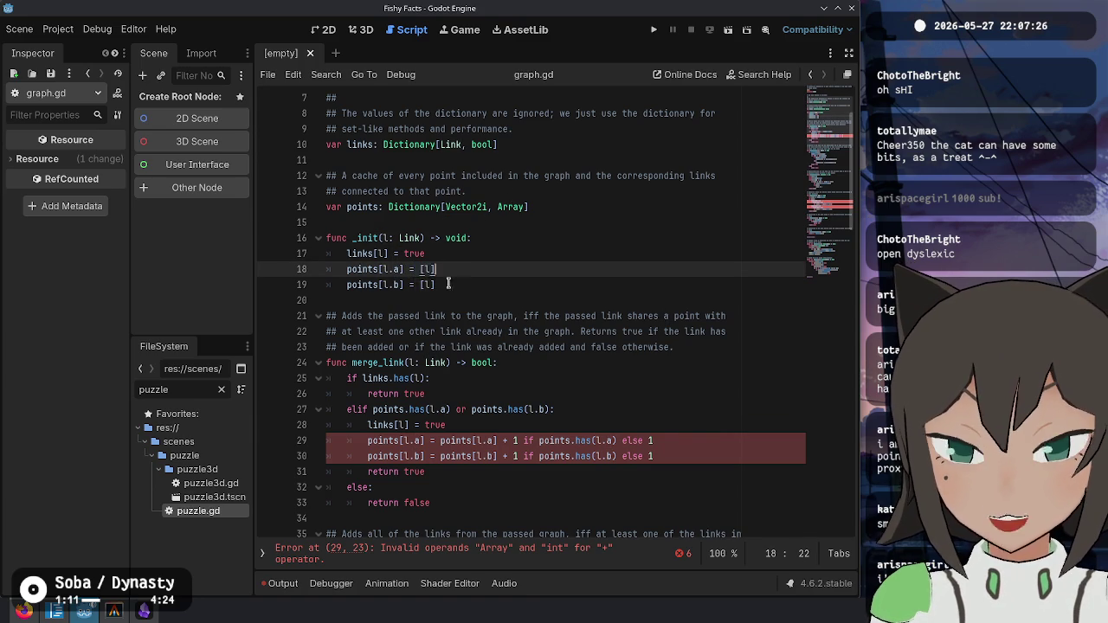
click(425, 394)
double_click(368, 362)
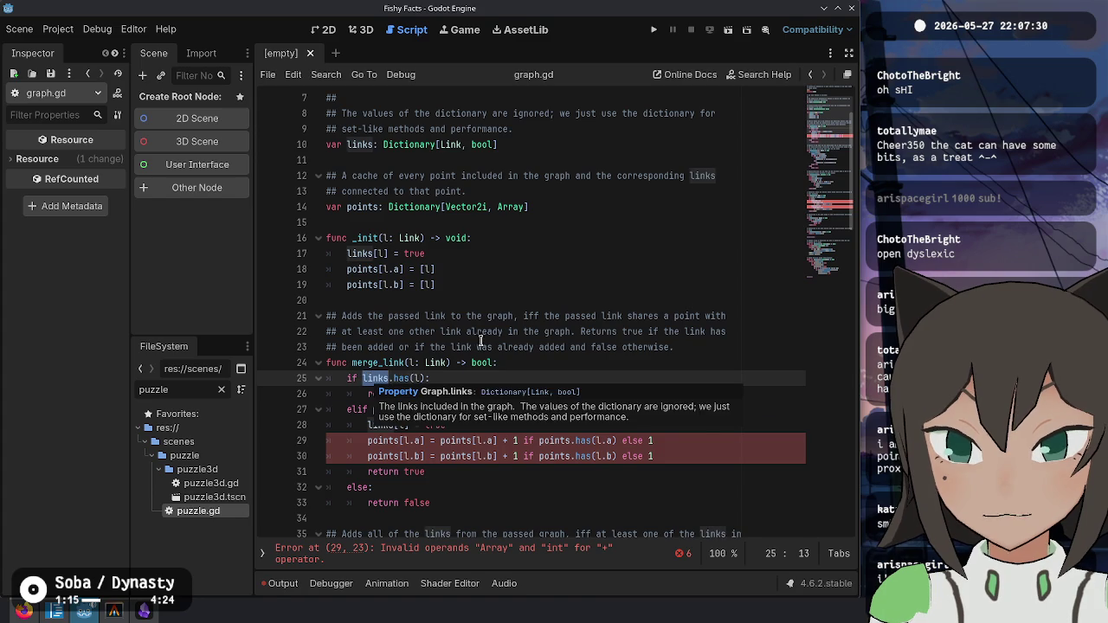
click(505, 355)
click(495, 378)
click(485, 410)
click(406, 427)
click(377, 409)
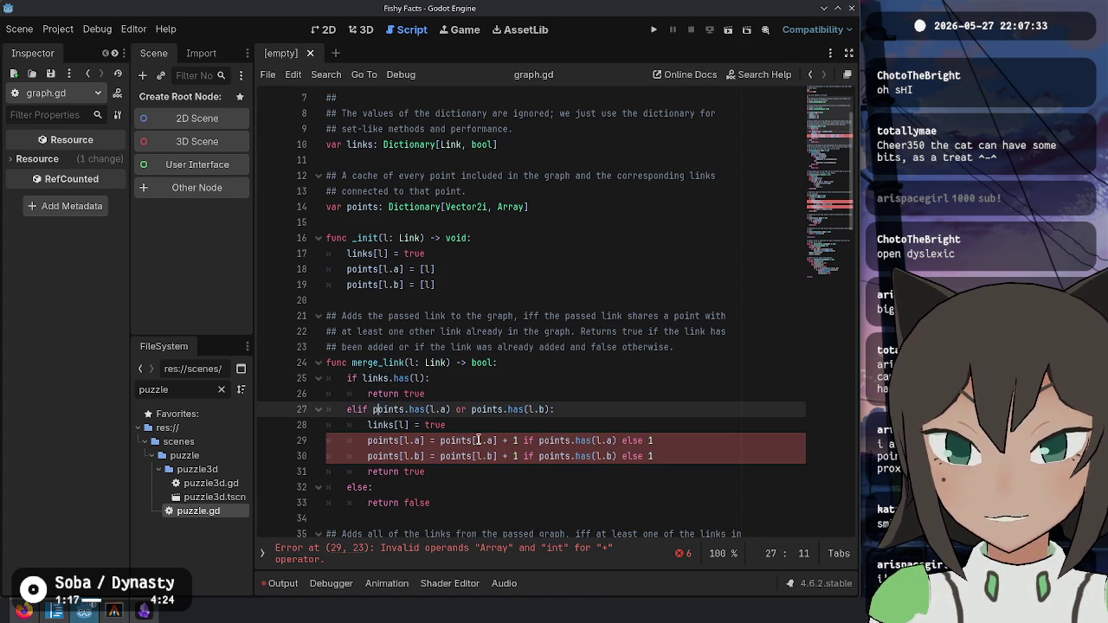
click(378, 378)
double_click(389, 409)
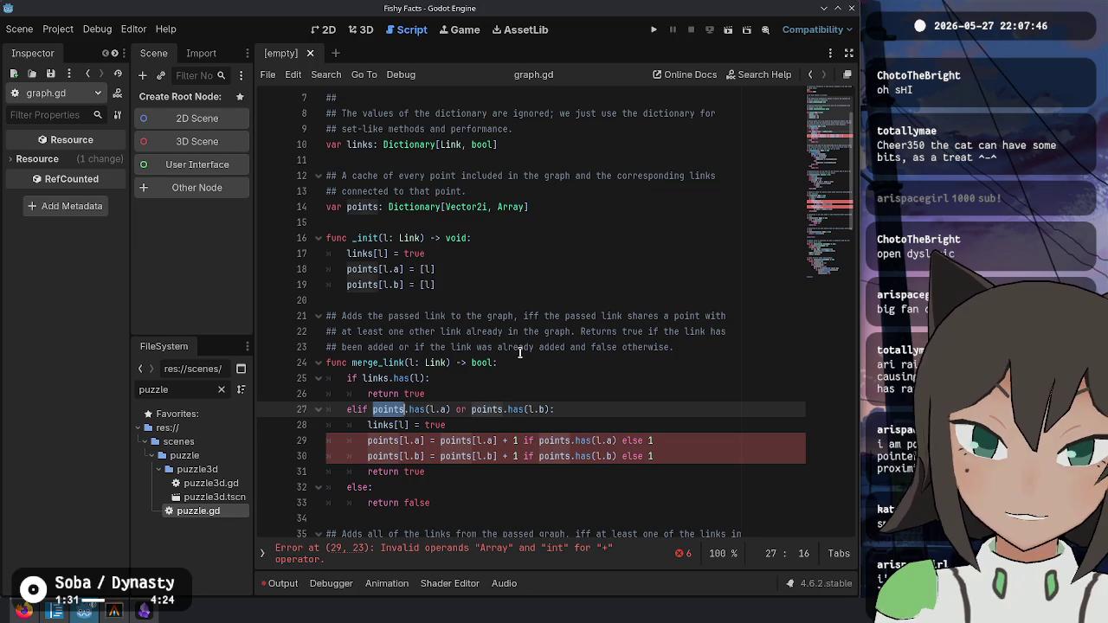
- Replace the endpoint counting on lines 29–30 with points[...].append(l) calls
key(Down)
key(Down)
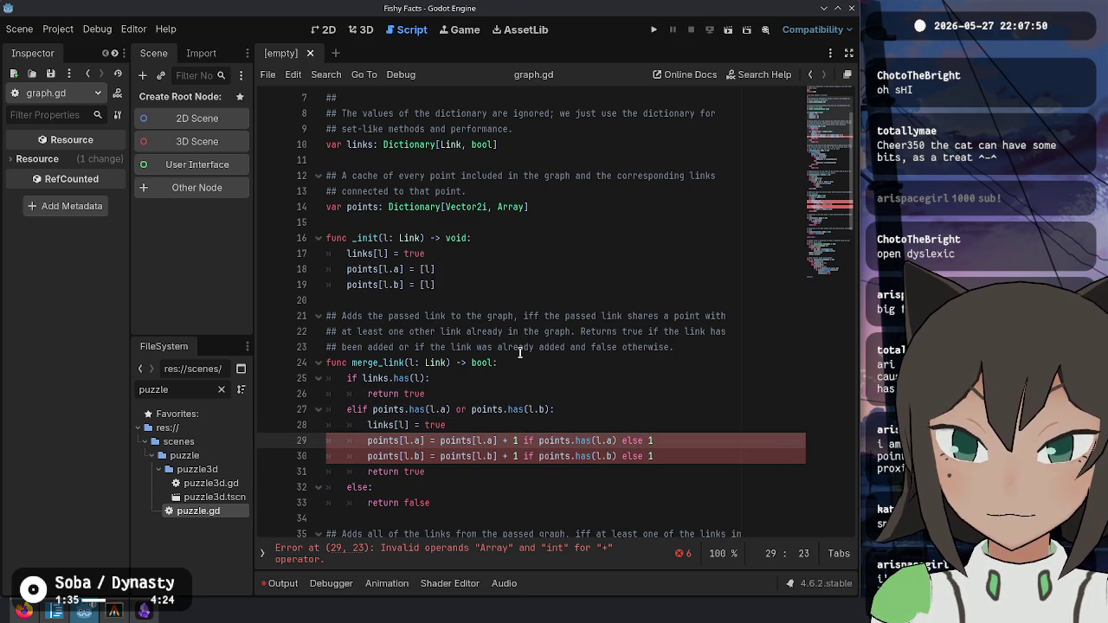
key(shift+End)
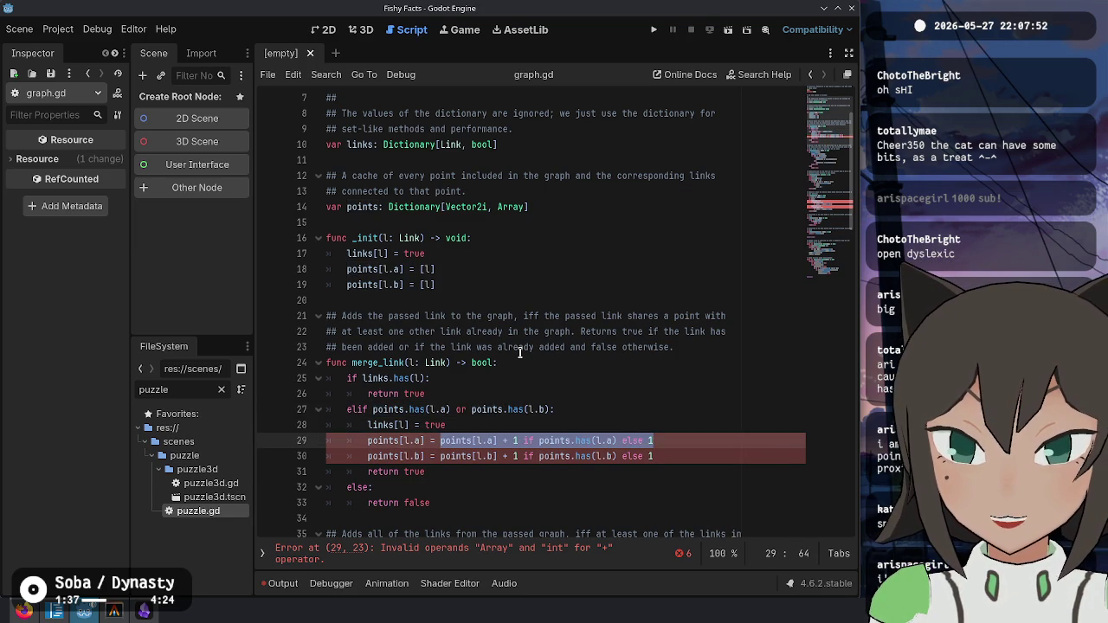
key(BackSpace)
text(points[l.a] = p)
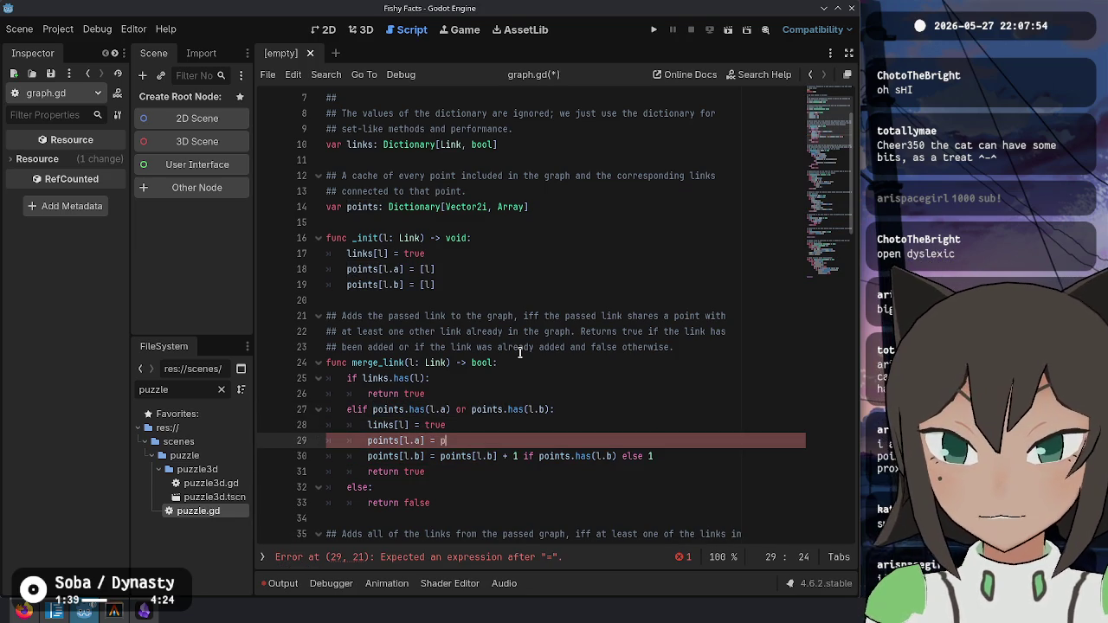
key(BackSpace)
key(BackSpace)
key(BackSpace)
text(.appen)
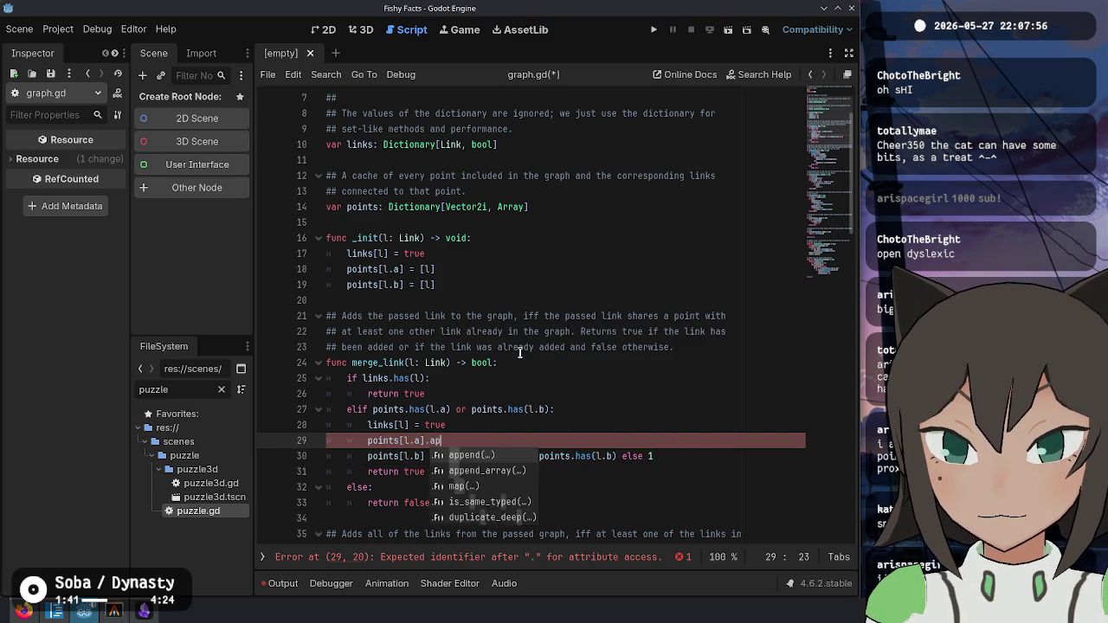
key(Return)
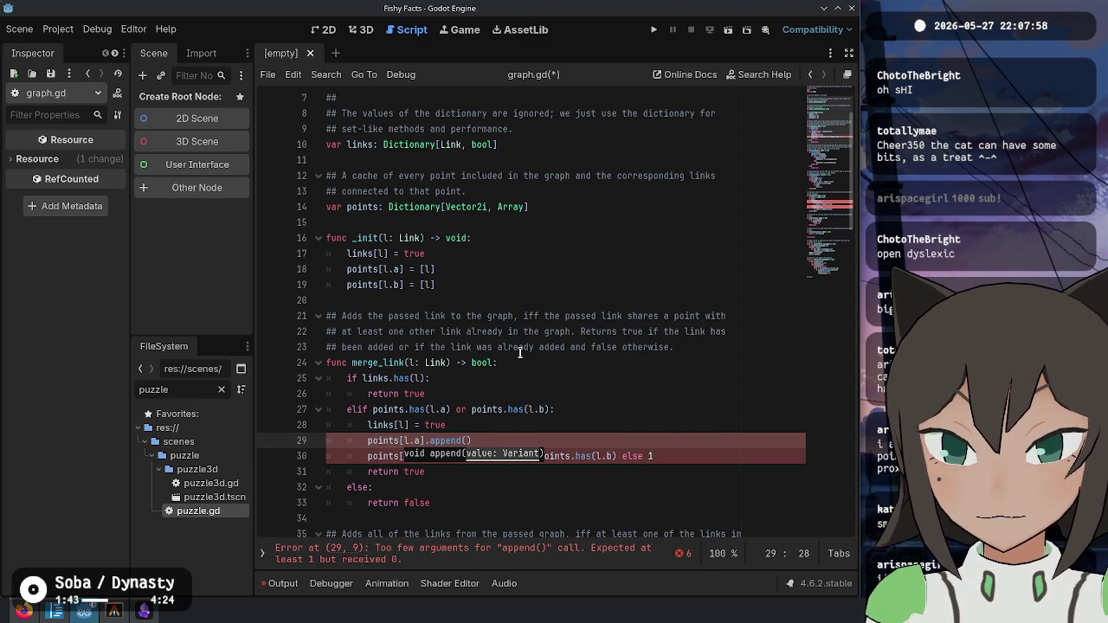
text(l))
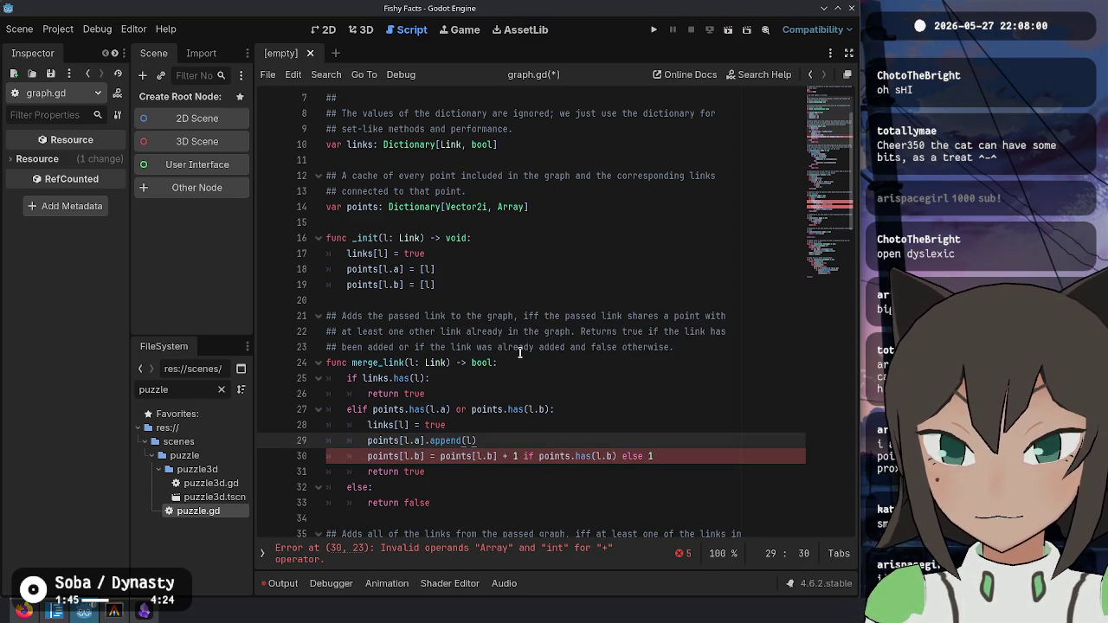
key(Down)
key(ctrl+Left)
key(ctrl+Left)
key(ctrl+Left)
key(shift+End)
text(.append(l)
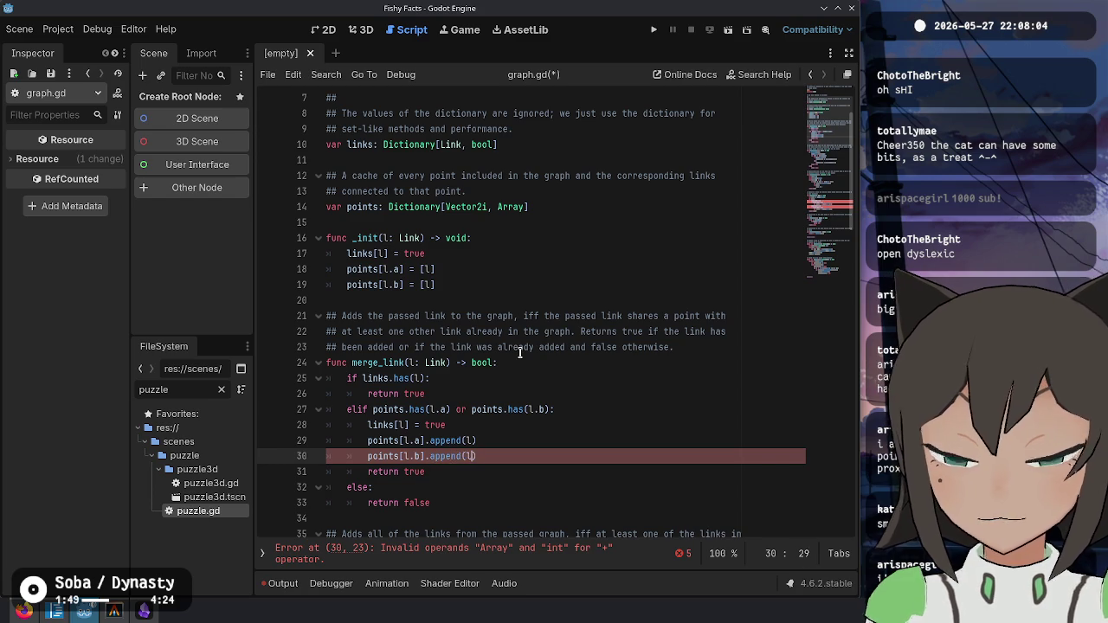
text())
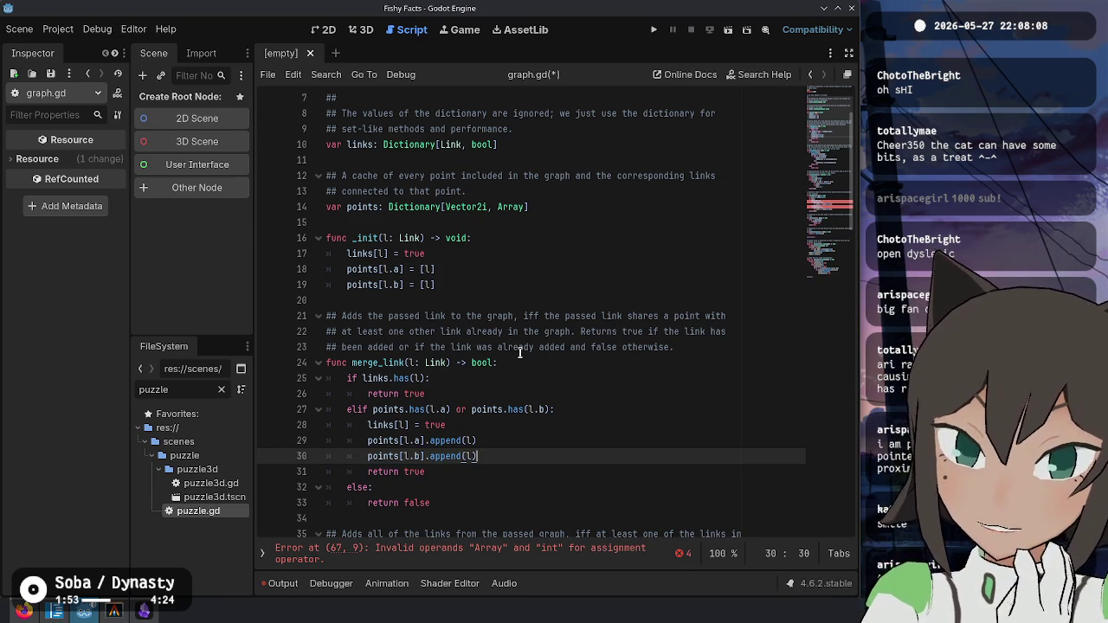
- Guard the first append with 'if not points[l.a].has(l):' and indent it
key(Up)
key(Up)
key(Return)
text(if p)
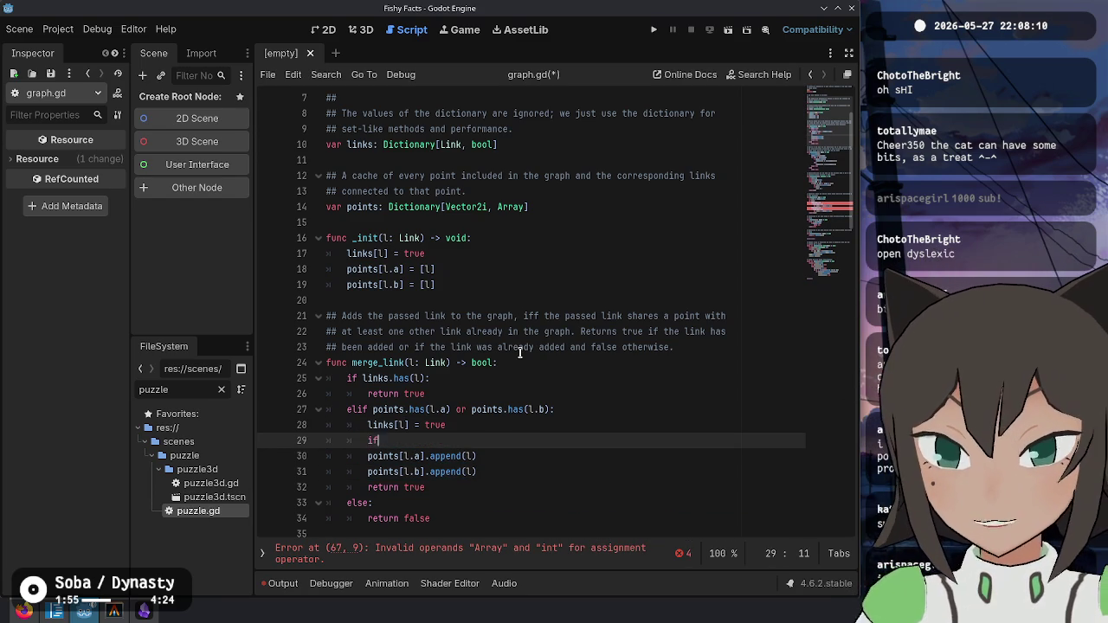
text(oints[l.)
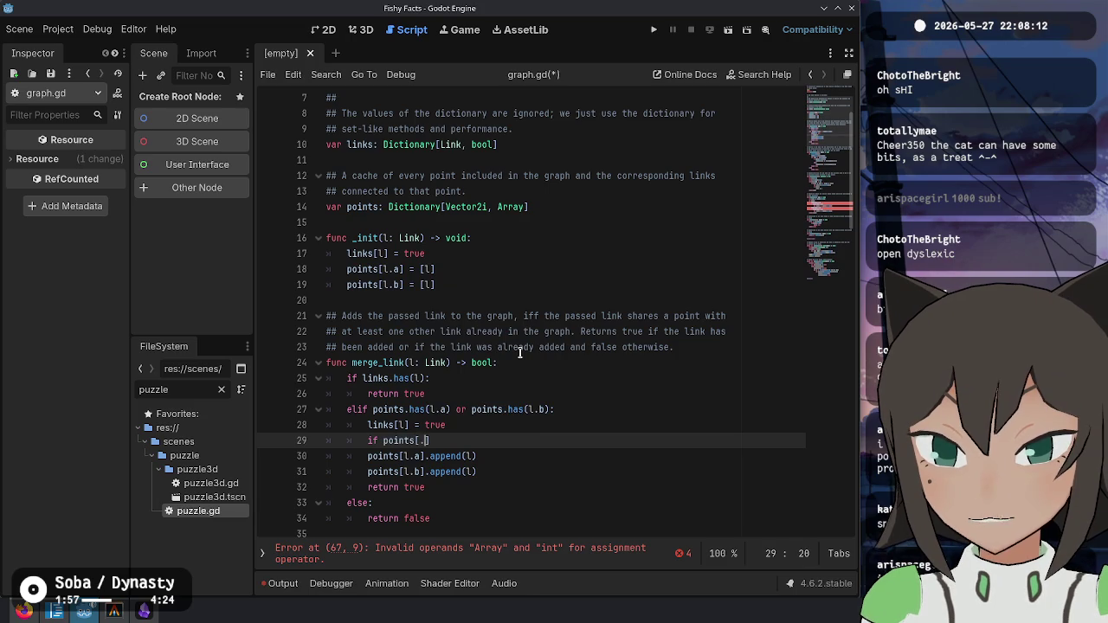
text(a].has(l):)
key(Left)
key(Left)
key(Left)
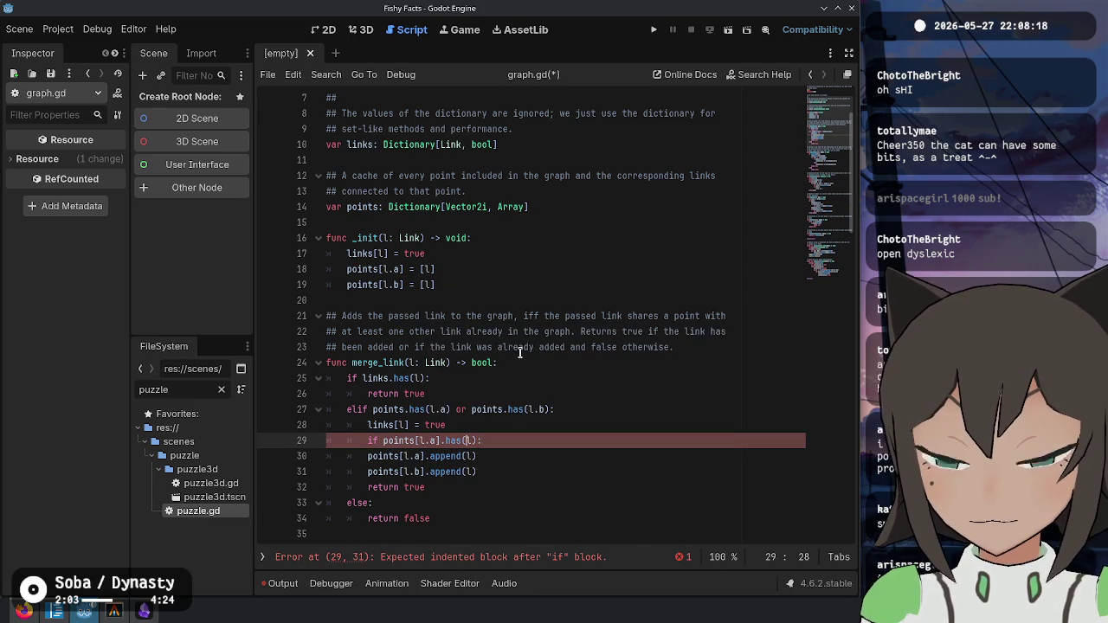
text(not)
key(Down)
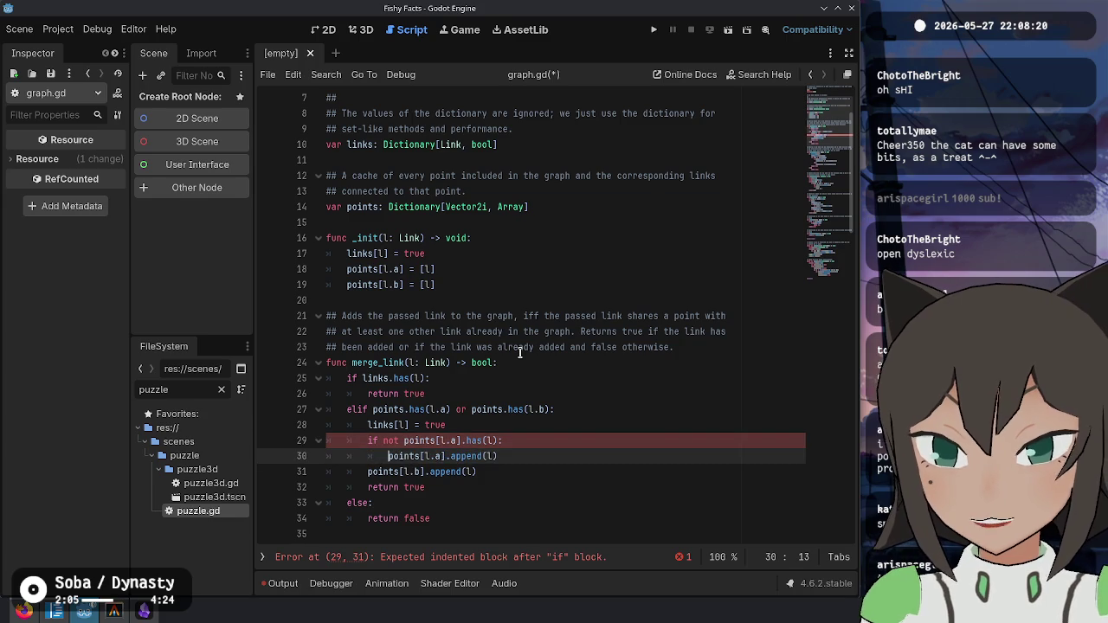
key(Tab)
key(Down)
- Copy the has-check above the second append, indent it, and save graph.gd
key(Up)
key(Up)
key(ctrl+c)
key(Down)
key(Down)
key(ctrl+v)
key(Tab)
key(Up)
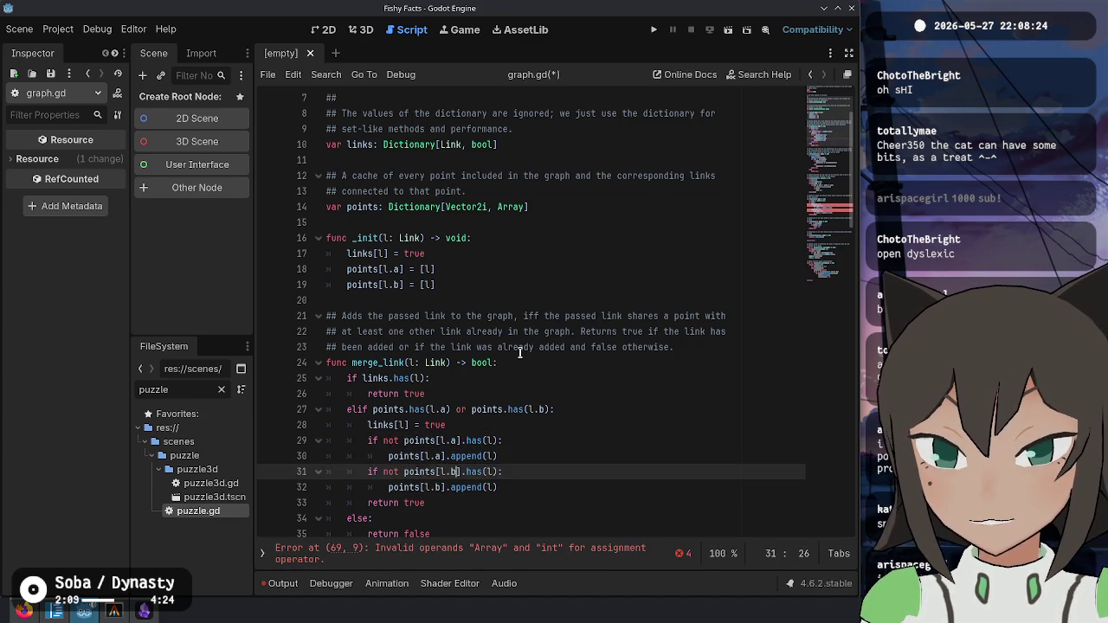
key(Down)
key(End)
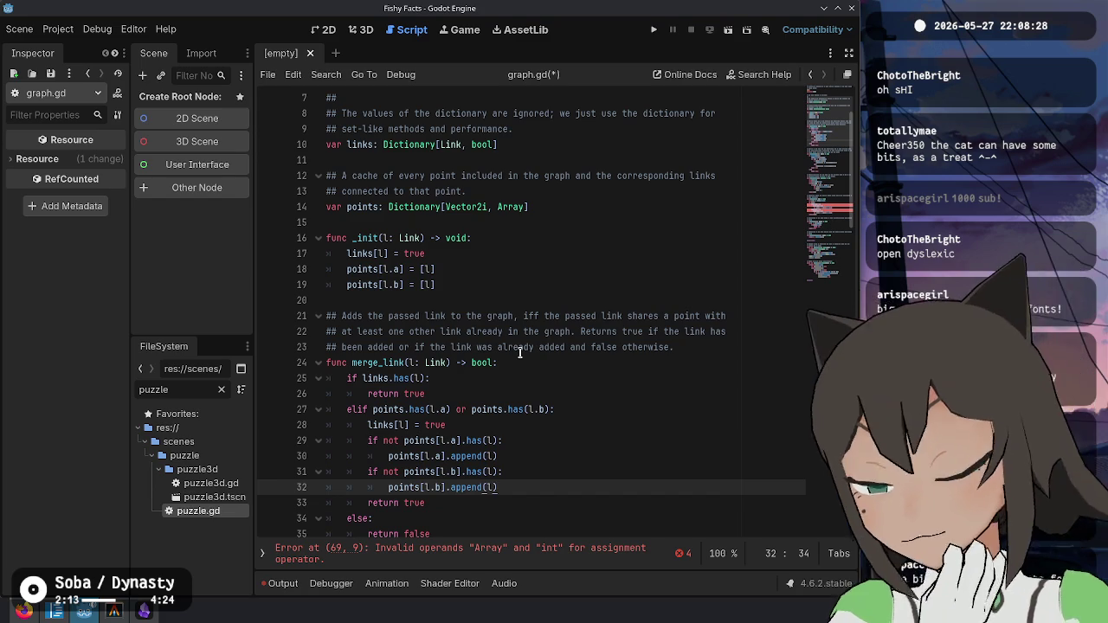
key(ctrl+s)
- Select the four rewritten merge_link lines to review them
click(514, 456)
scroll(530, 454, down, 2)
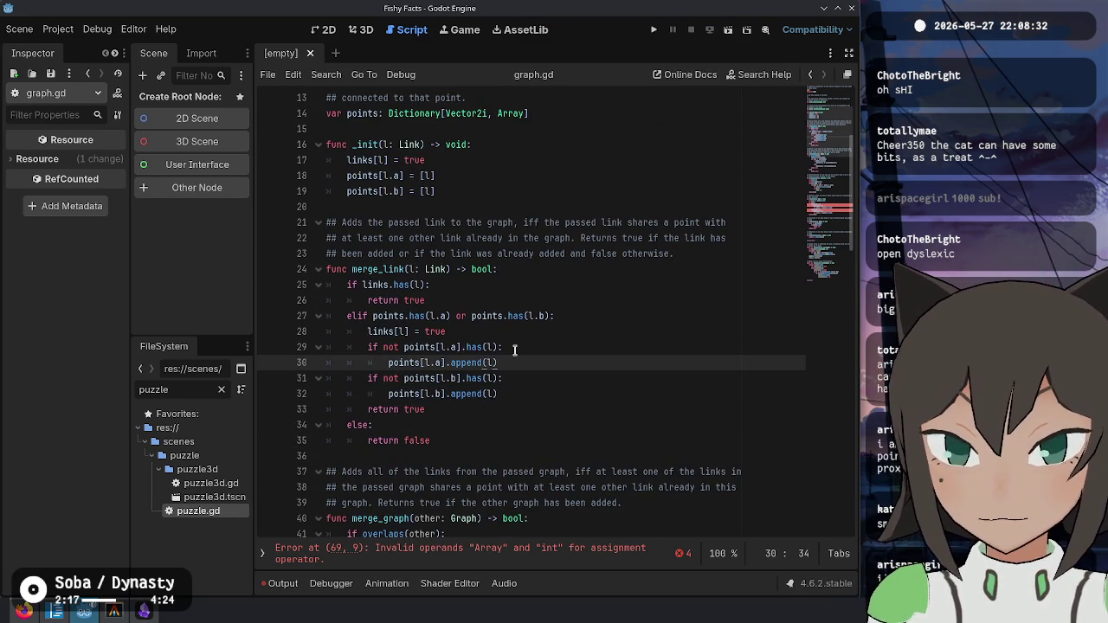
click(514, 347)
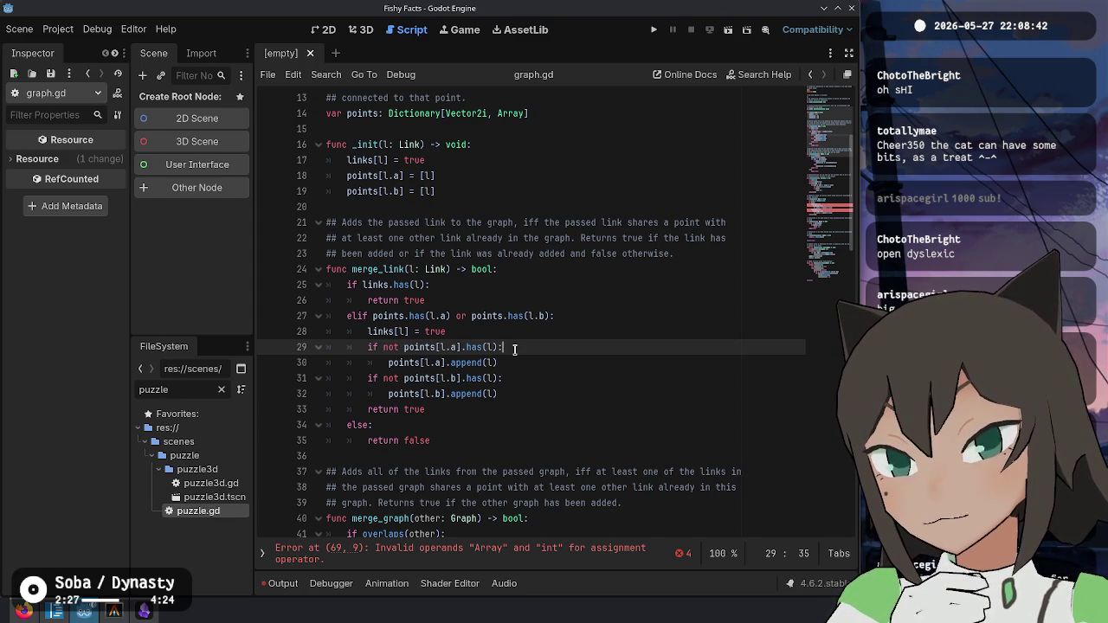
drag(515, 391, 535, 340)
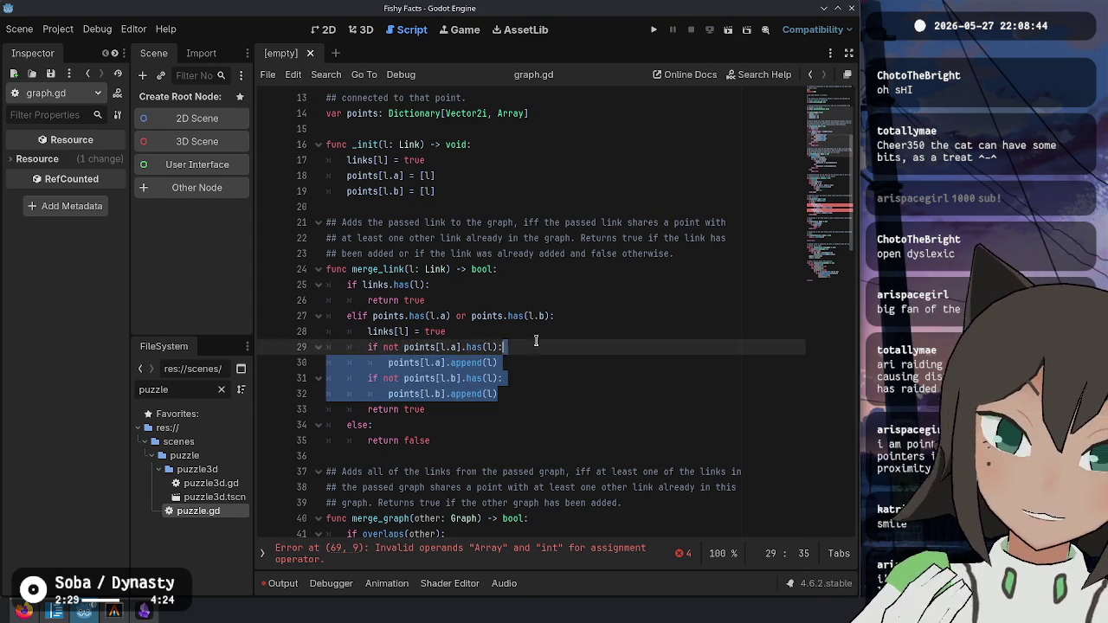
- For endpoint a, replace '-= 1' with .erase(l) and make the zero check use .size()
scroll(536, 340, down, 10)
click(585, 426)
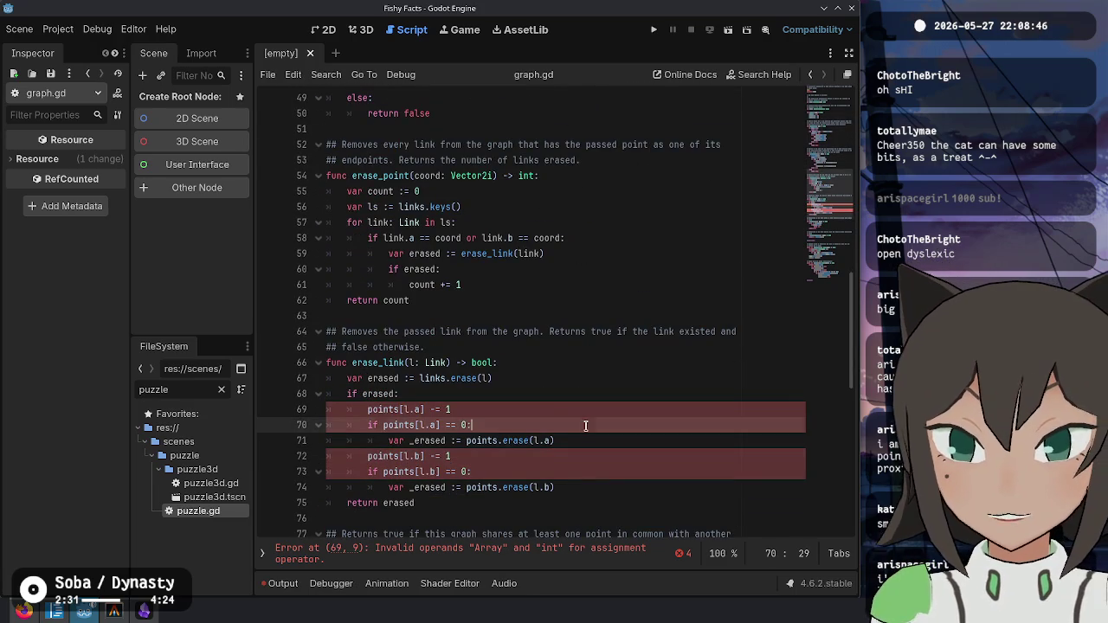
scroll(501, 385, down, 1)
click(462, 349)
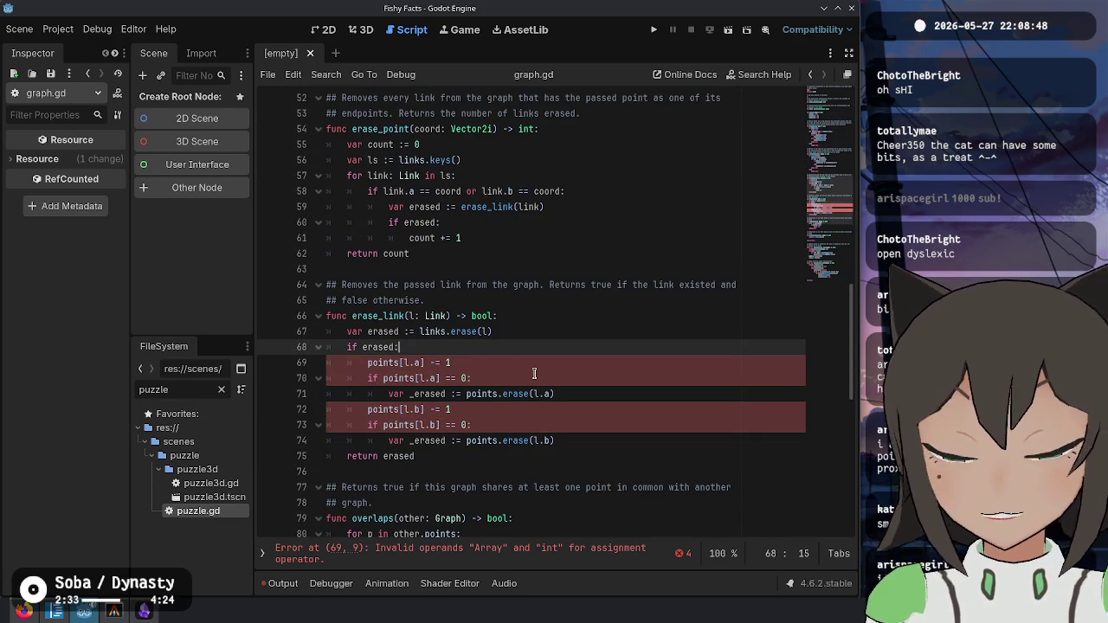
key(Down)
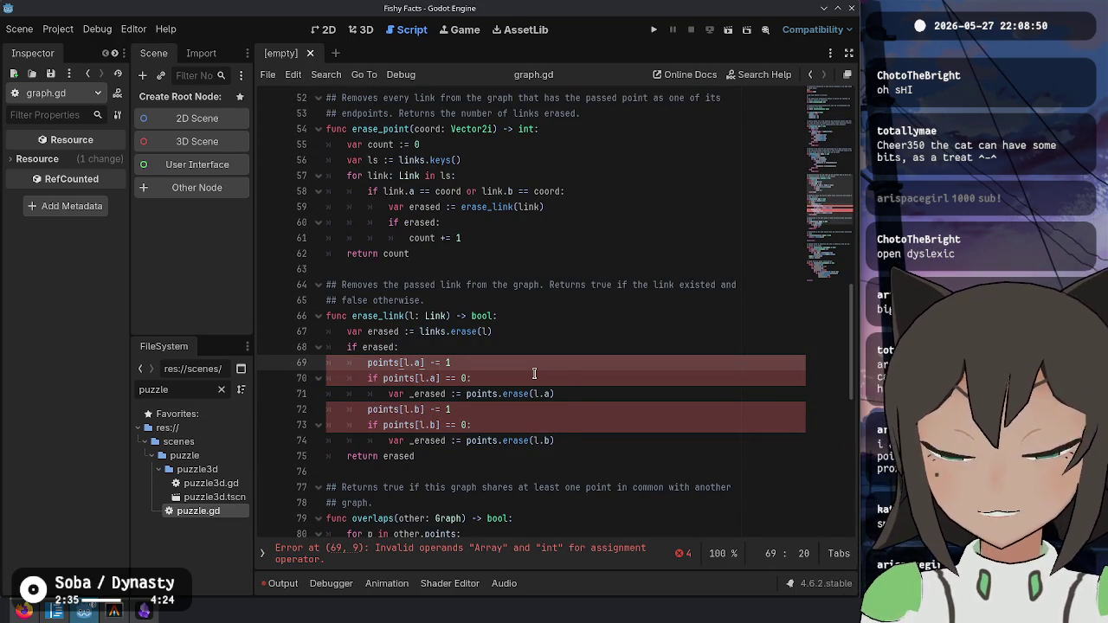
text(.erase(l)
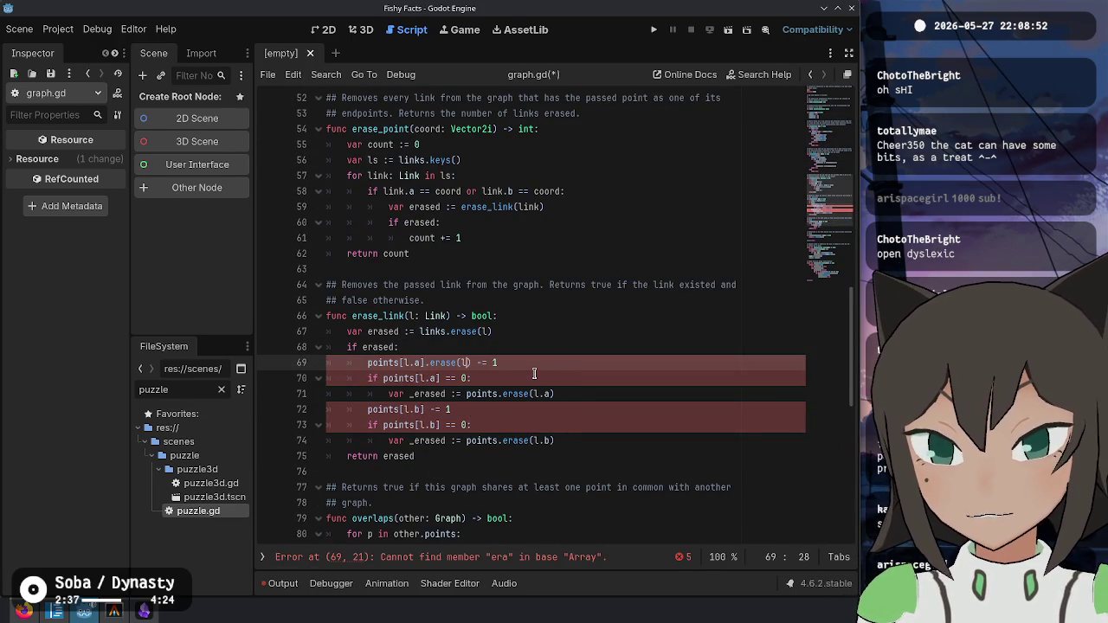
key(Right)
key(shift+End)
key(Delete)
key(Down)
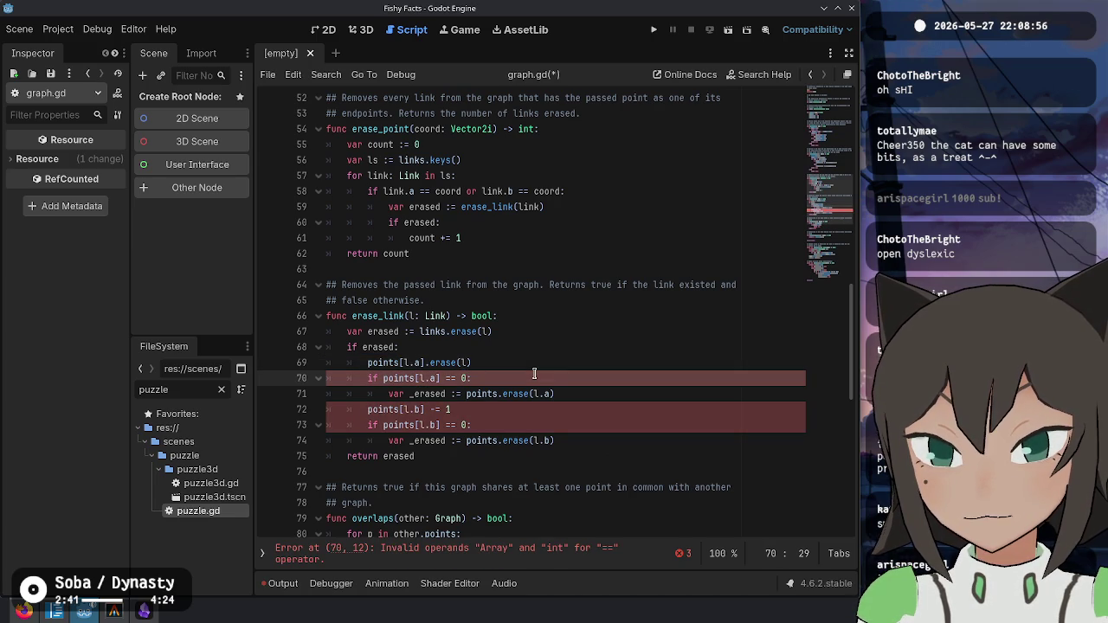
key(ctrl+shift+k)
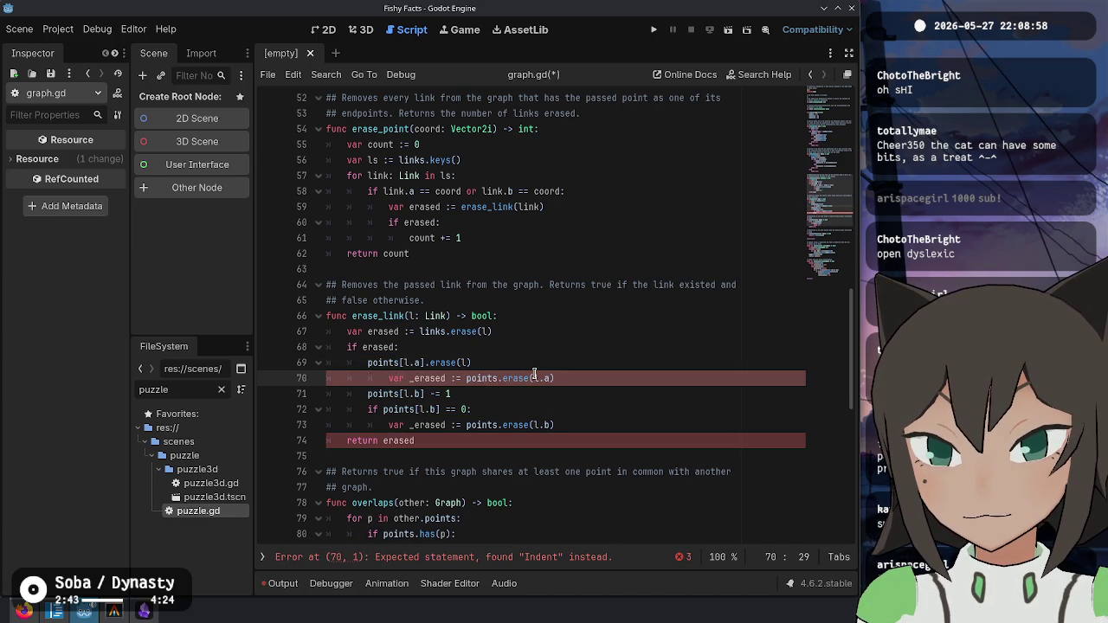
key(ctrl+z)
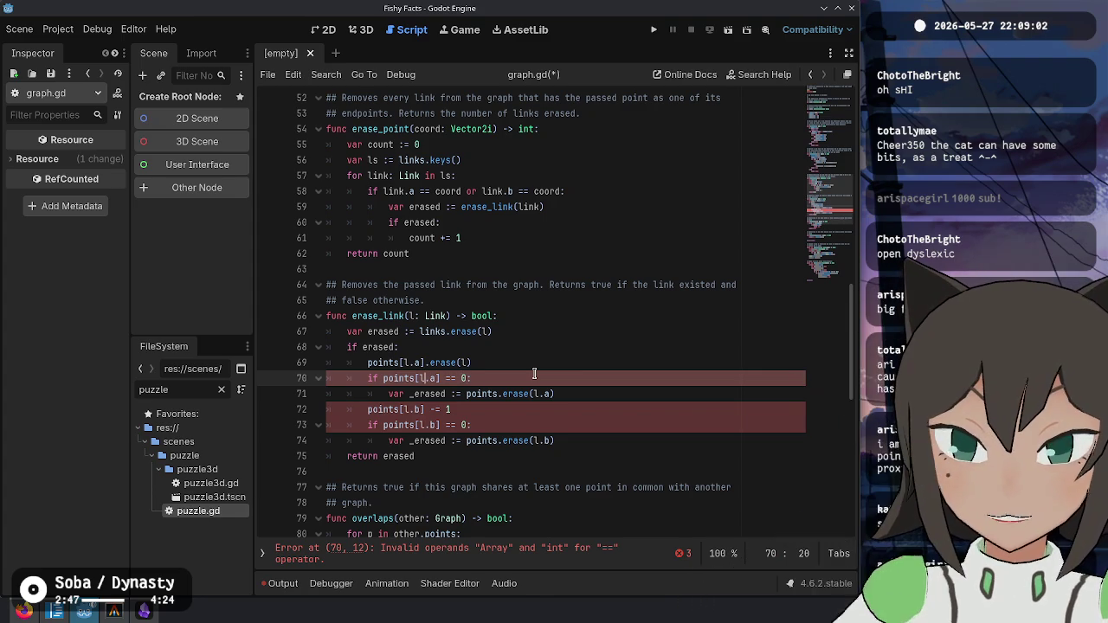
text(.size())
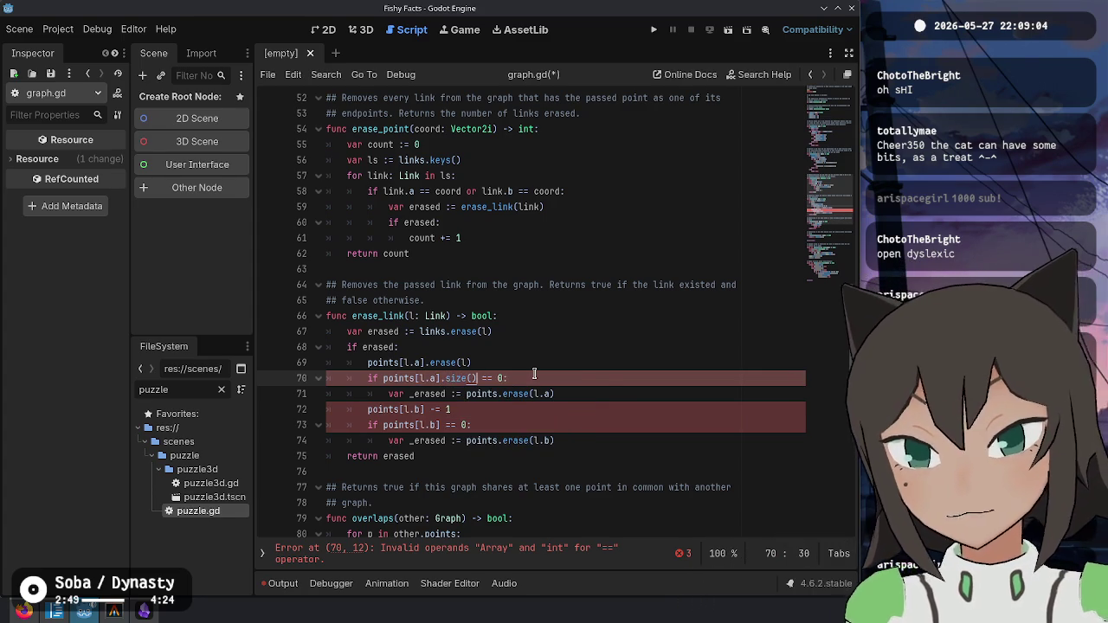
- Apply the same .erase(l) and .size() == 0 changes to endpoint b, then save graph.gd
key(Down)
key(Down)
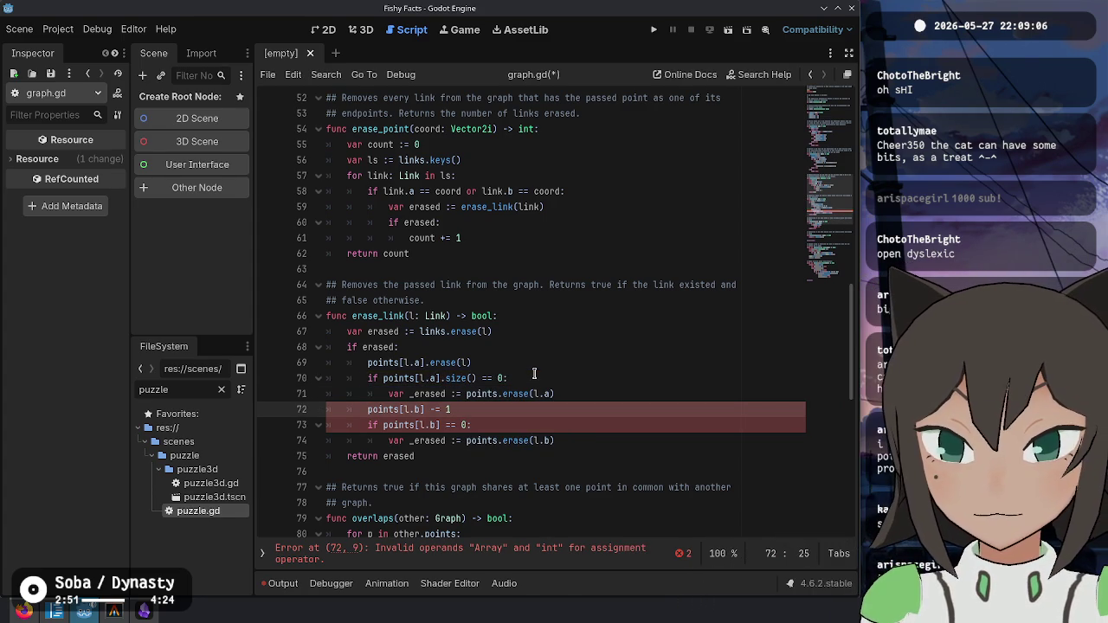
key(Up)
key(Up)
key(Up)
key(ctrl+c)
key(Down)
key(Down)
key(Down)
key(ctrl+v)
key(ctrl+shift+k)
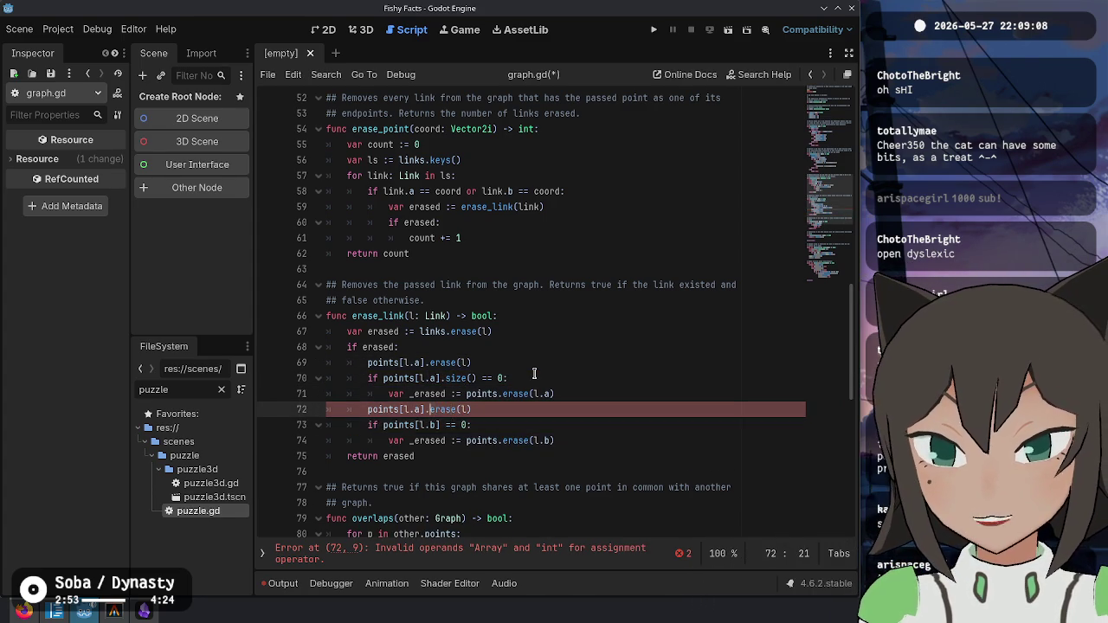
key(Left)
key(Left)
key(BackSpace)
text(b)
key(Escape)
key(Down)
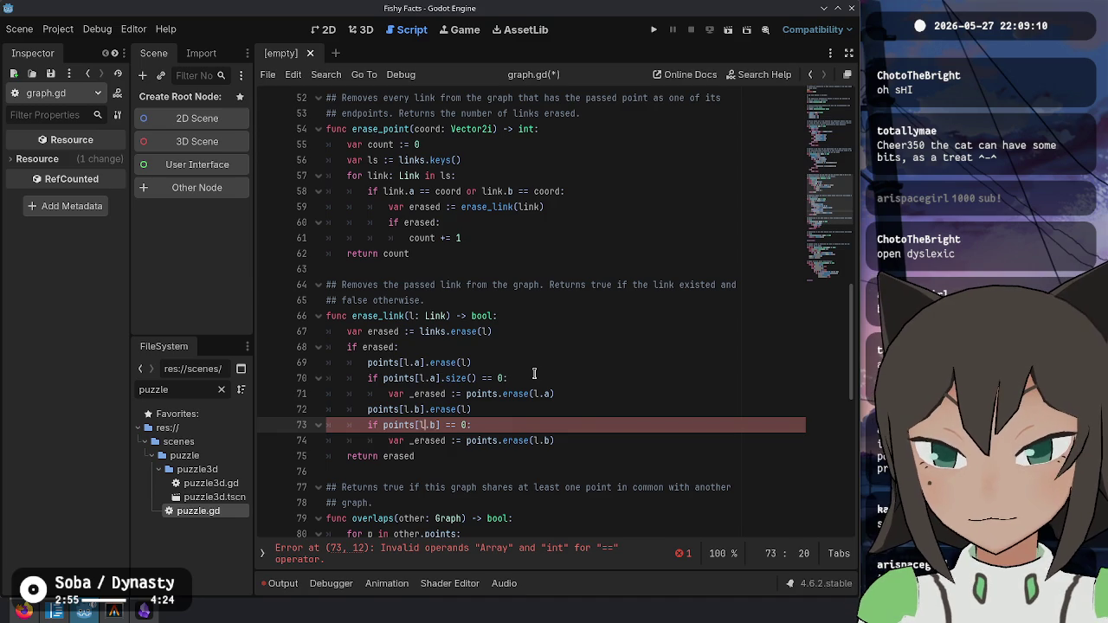
text(size())
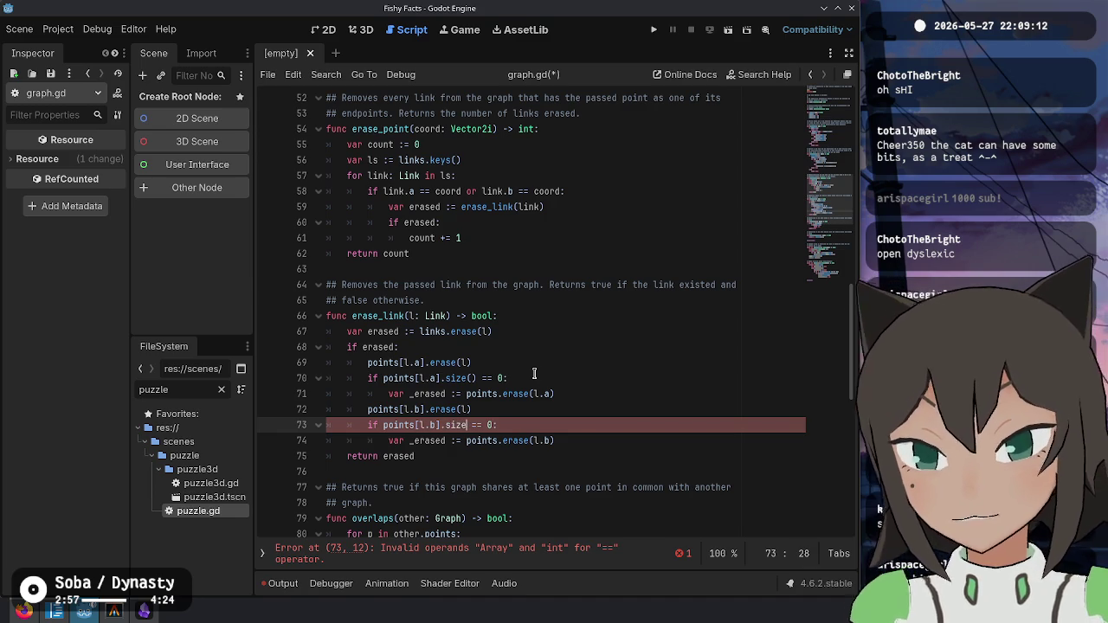
key(Down)
key(ctrl+s)
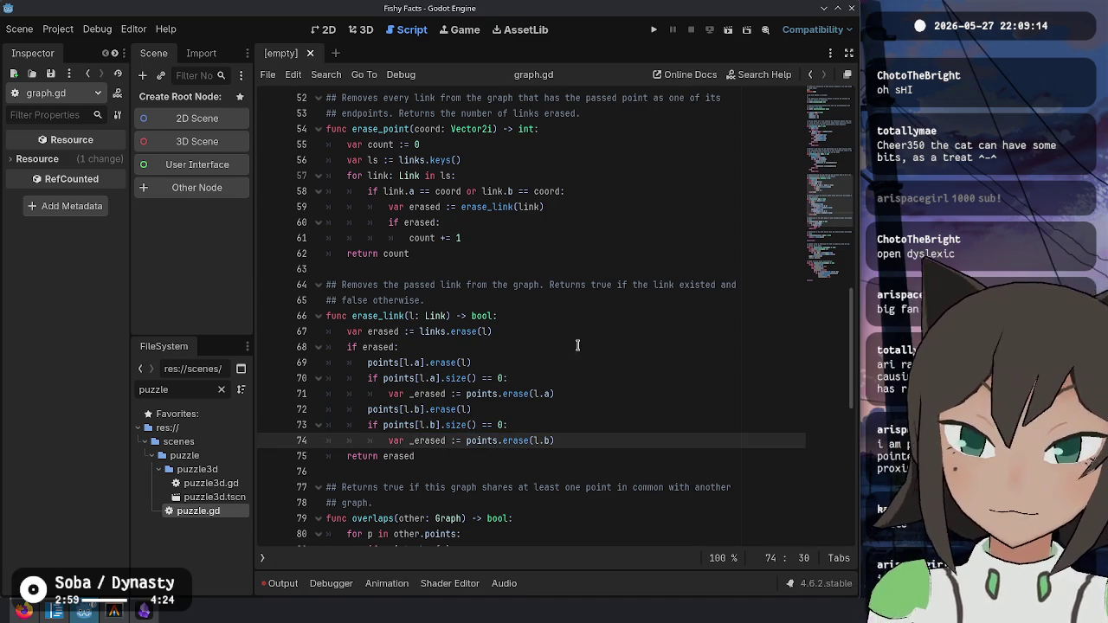
mouse_move(416, 363)
mouse_down()
mouse_move(467, 363)
mouse_move(638, 412)
mouse_move(641, 436)
mouse_up()
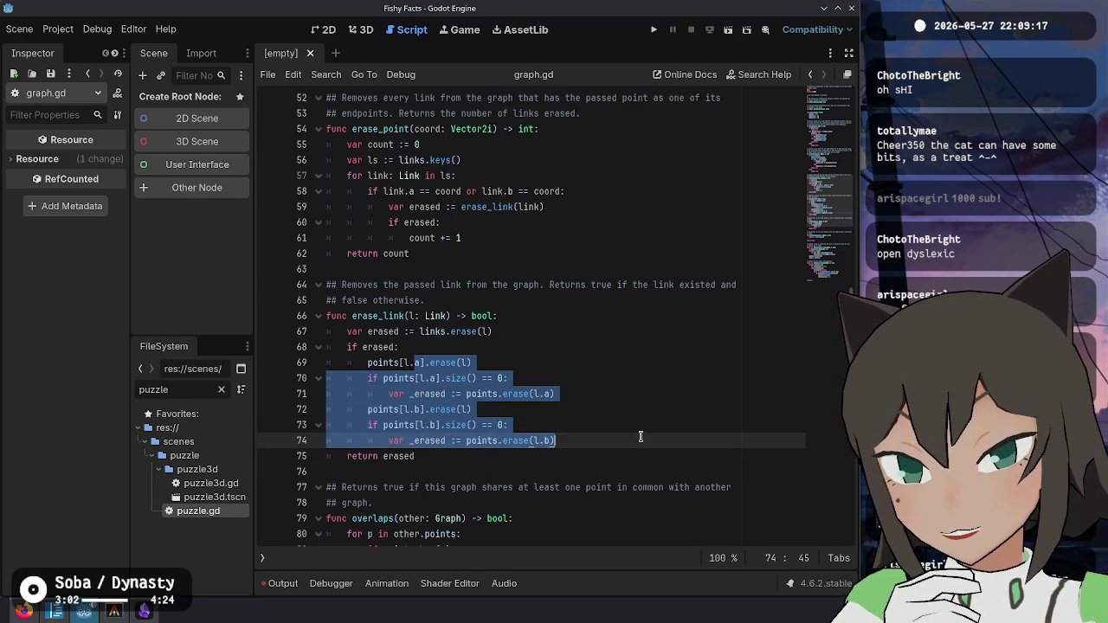
click(550, 441)
double_click(443, 409)
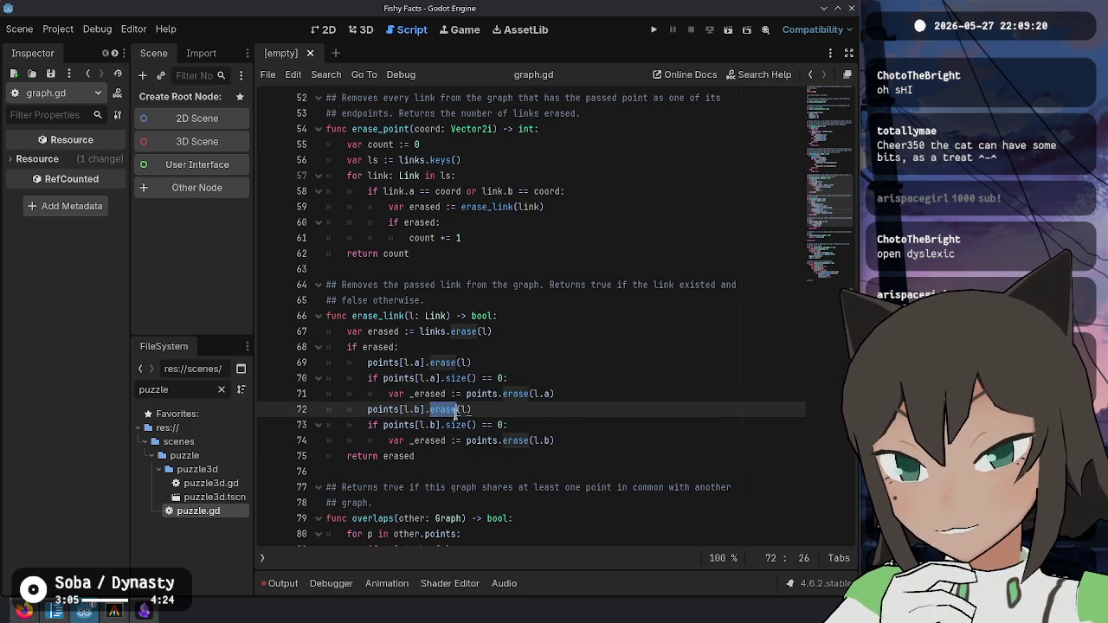
click(601, 441)
scroll(600, 442, down, 10)
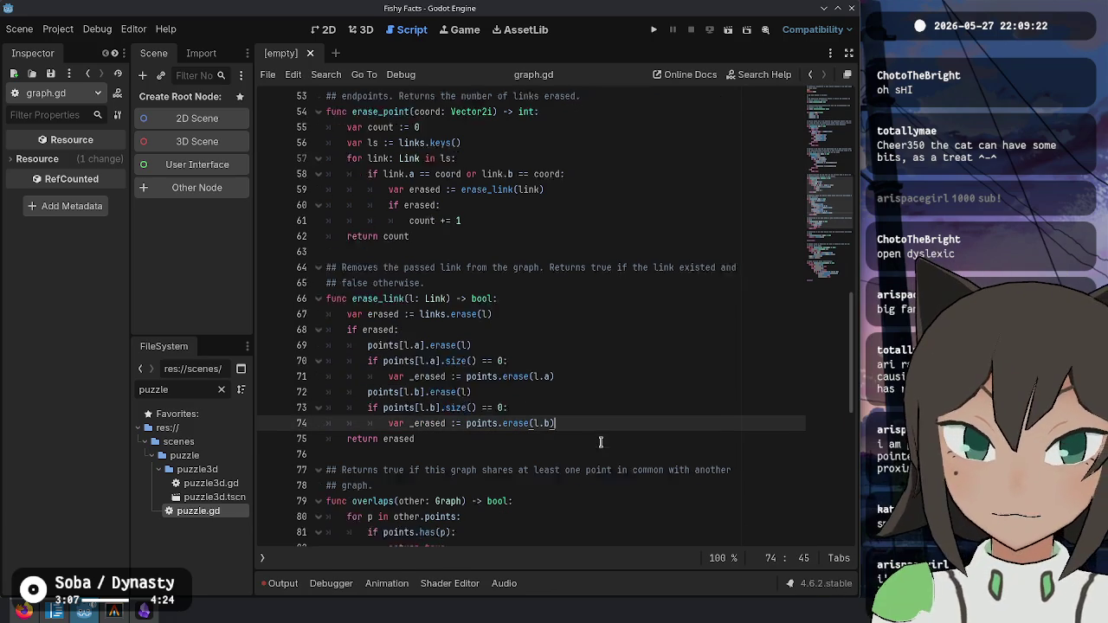
scroll(604, 435, up, 19)
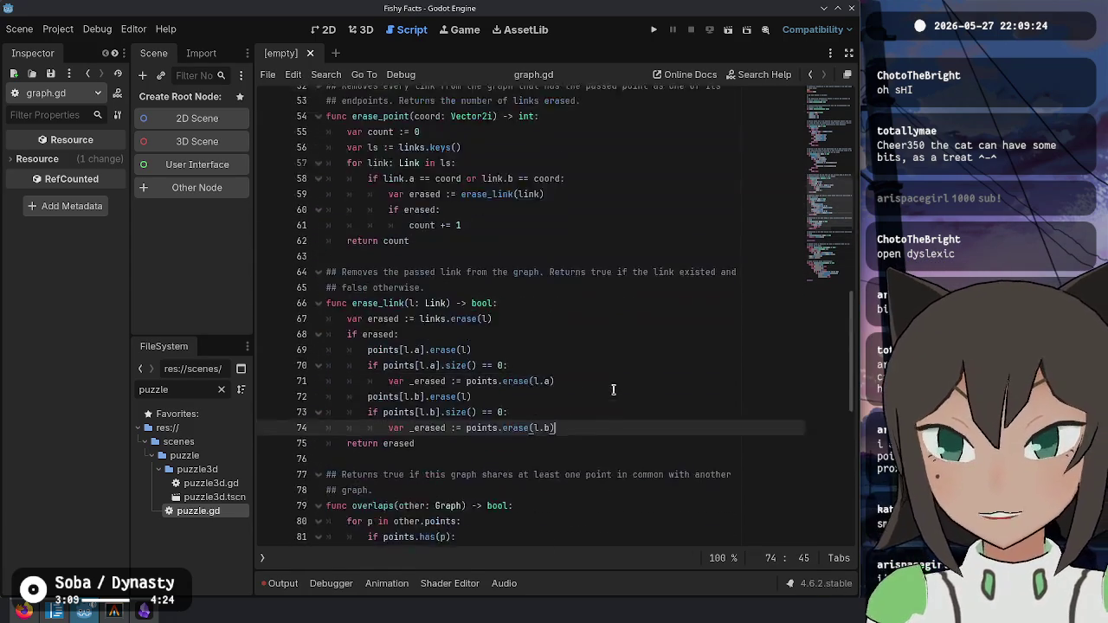
scroll(614, 389, up, 8)
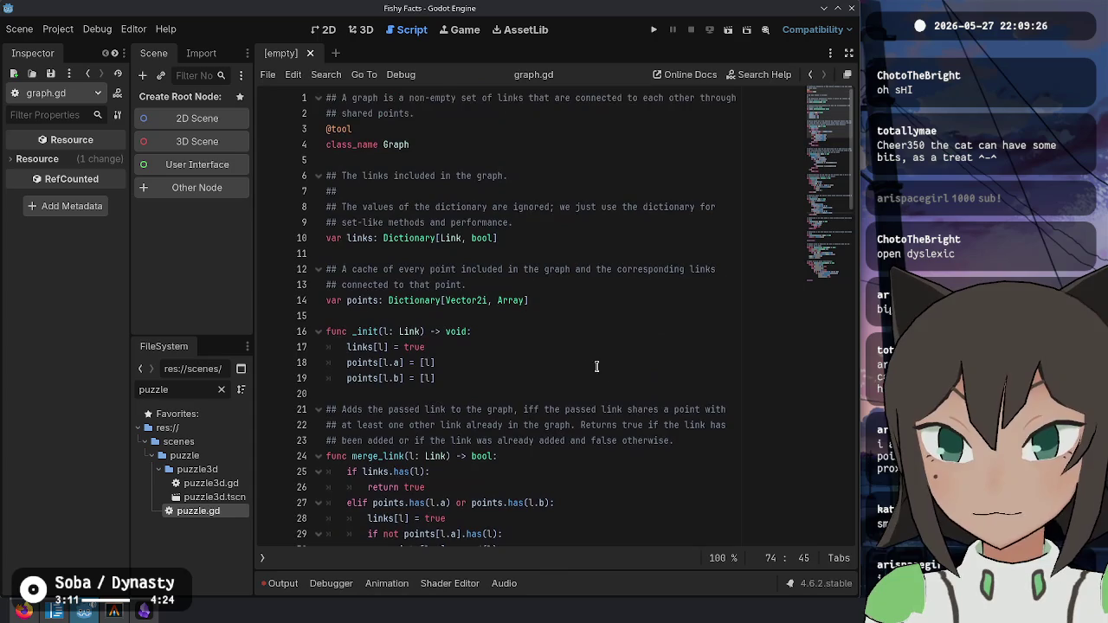
double_click(355, 300)
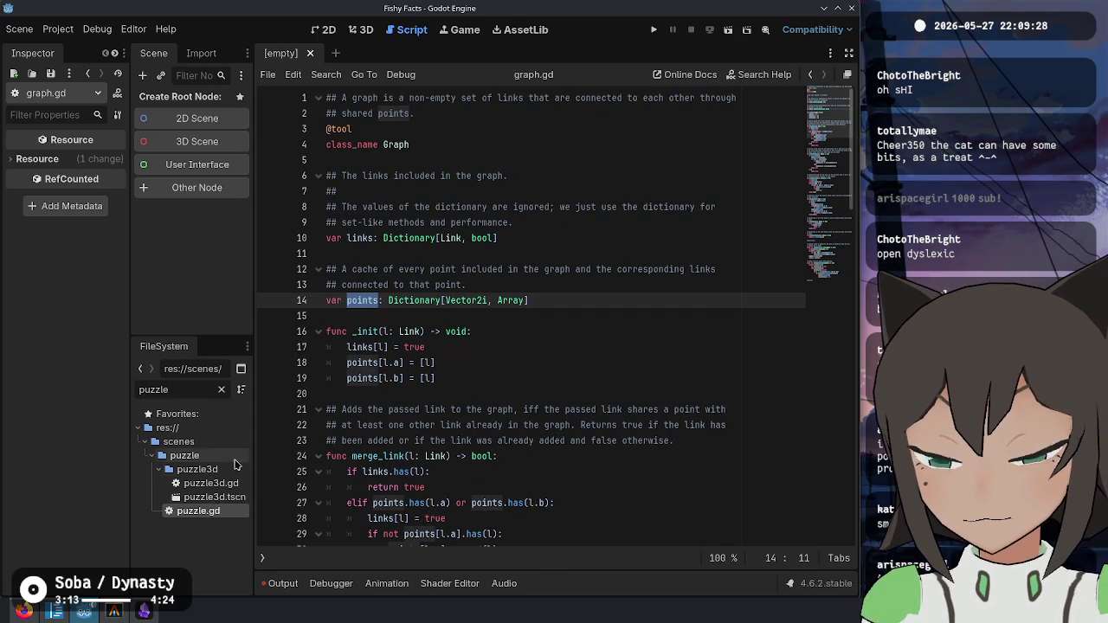
click(396, 251)
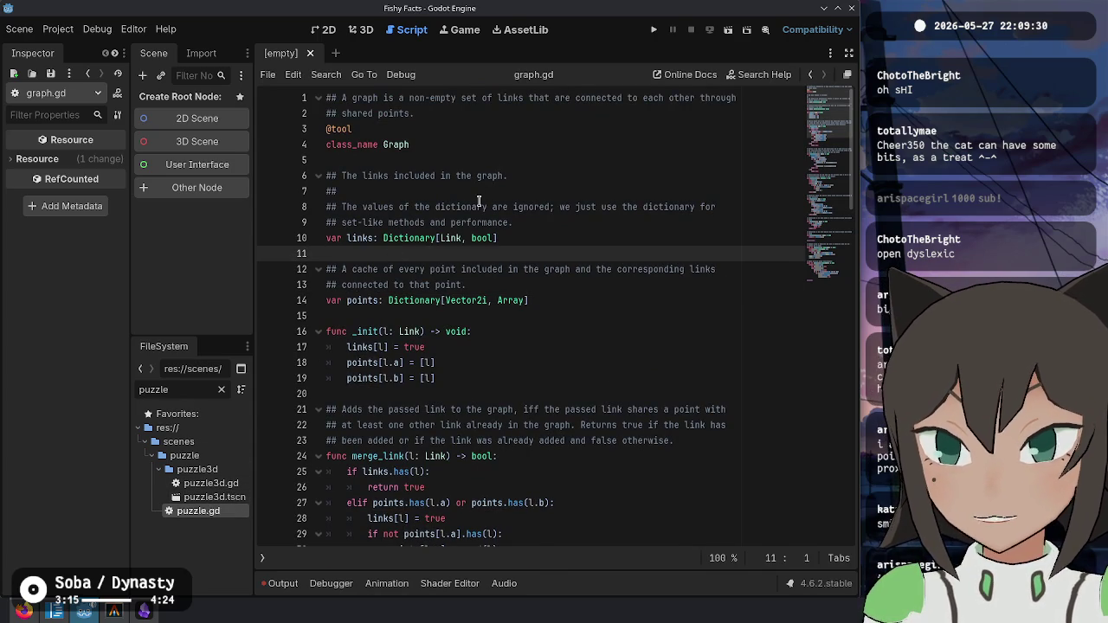
key(alt+Left)
click(592, 397)
- Rewrite line 58 of puzzle.gd as 'var links := graph.points[north]'
key(Down)
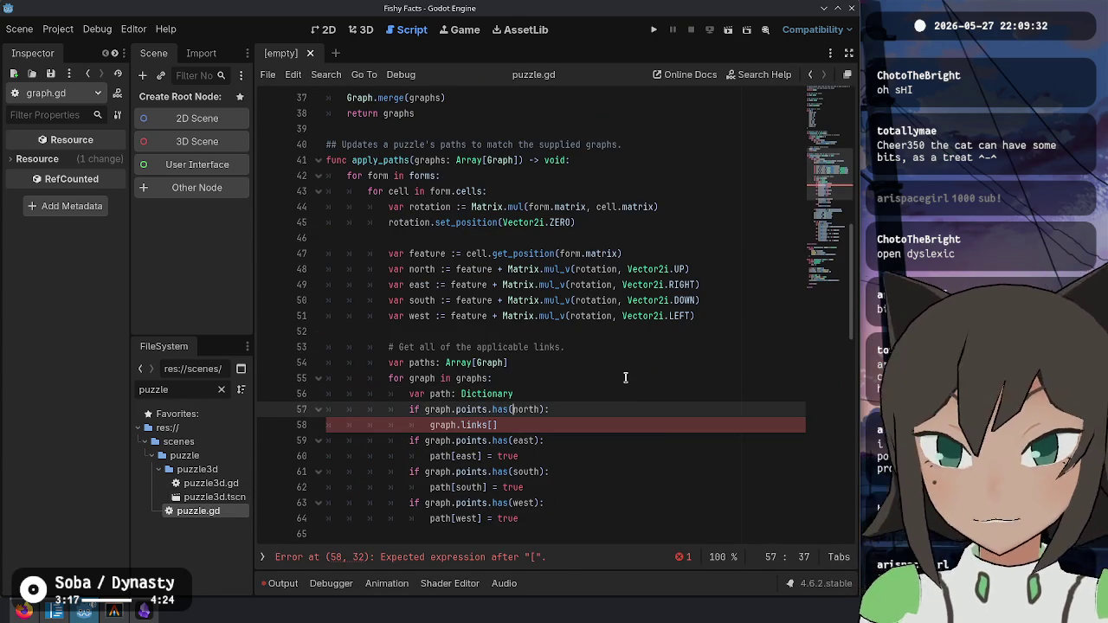
key(Down)
key(Up)
key(Up)
key(Up)
key(Up)
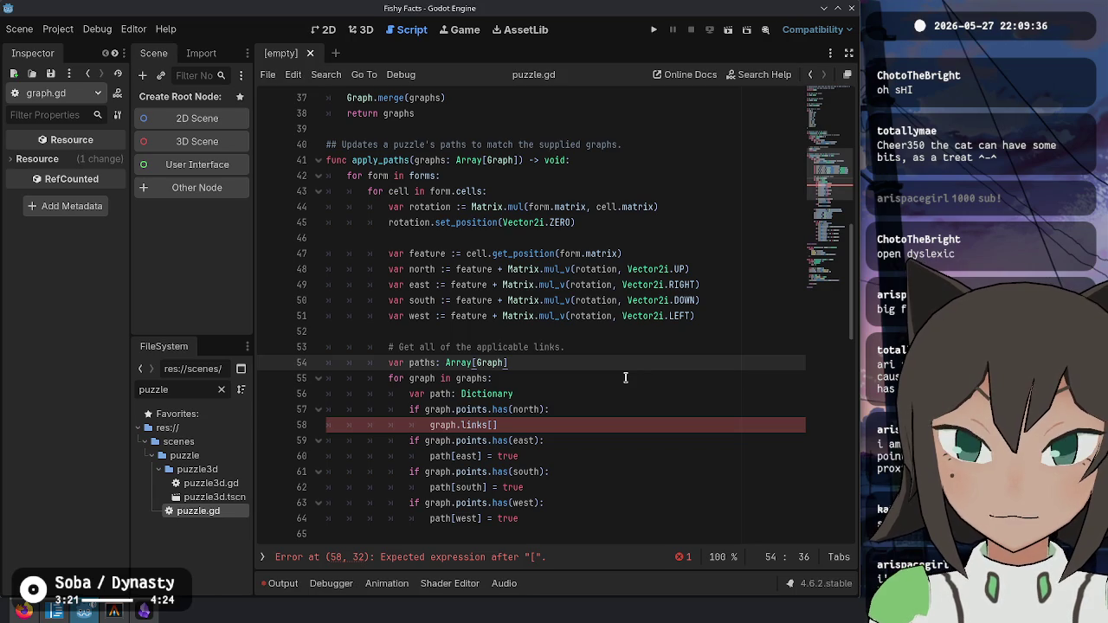
key(Down)
key(Down)
key(Down)
key(Left)
key(Left)
key(Left)
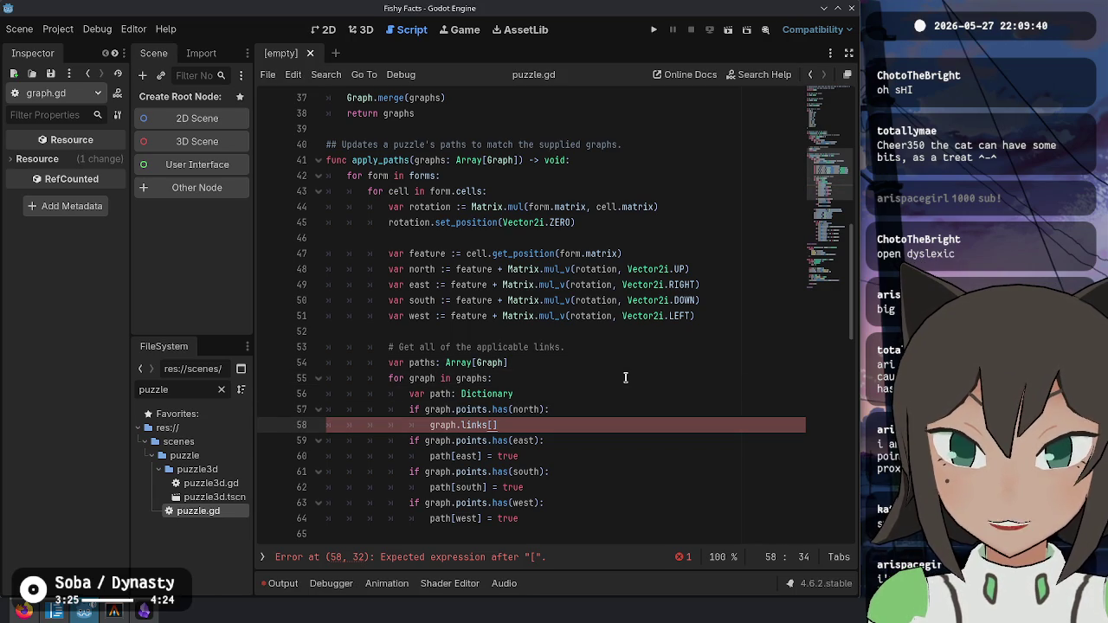
key(shift+Home)
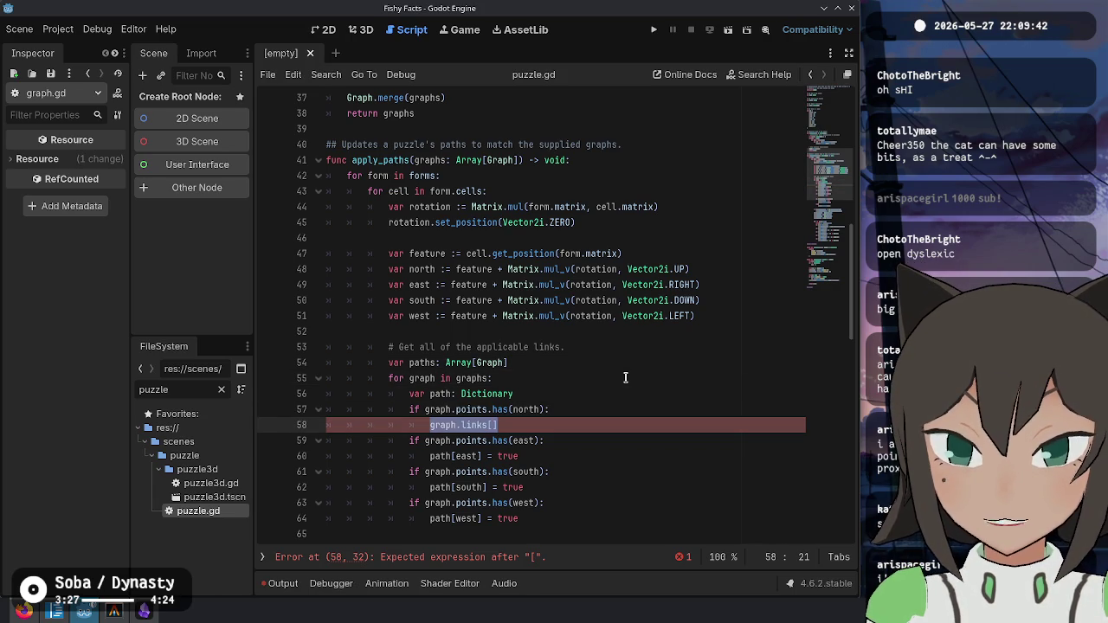
key(End)
key(Left)
key(Left)
key(BackSpace)
key(BackSpace)
key(BackSpace)
text(points)
key(Right)
text(north)
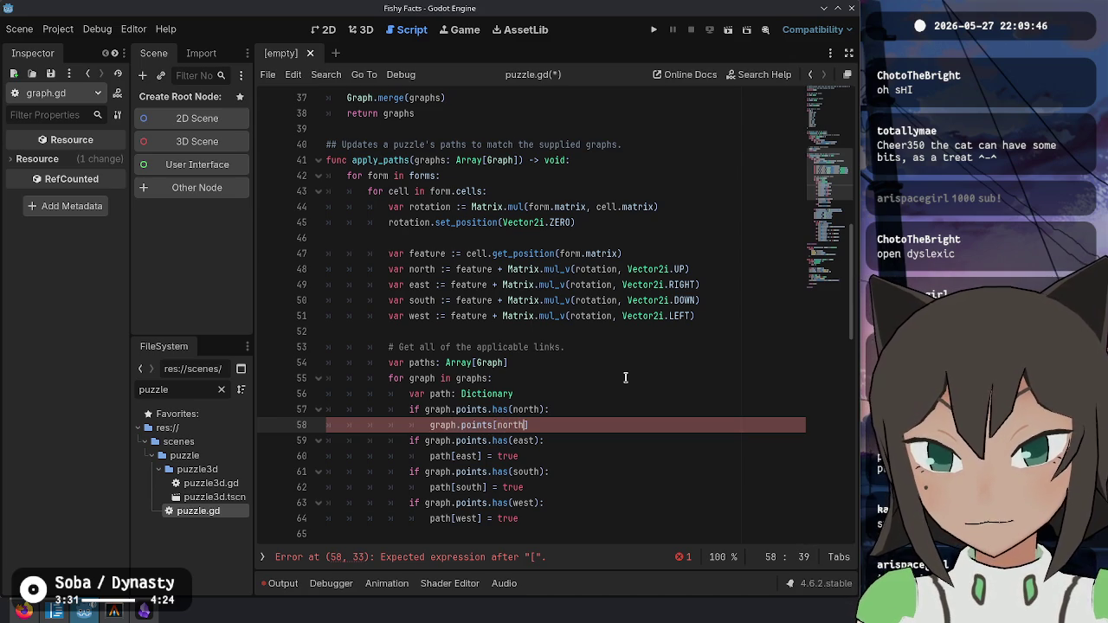
key(Right)
key(Home)
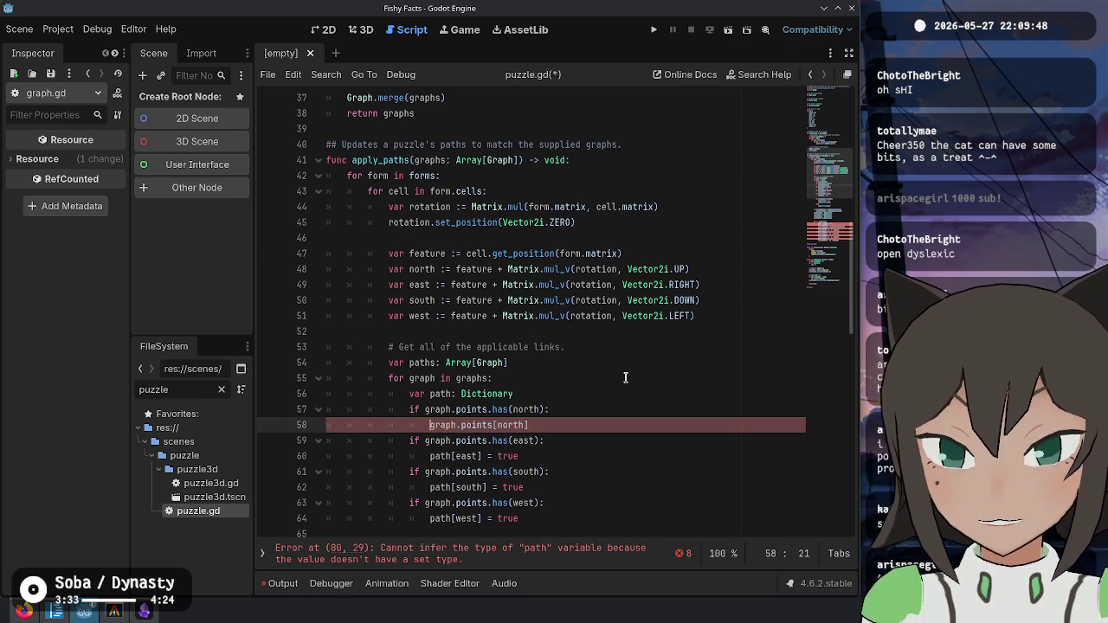
text(var links :=)
- Turn line 58 into the loop header 'for link in graph.points[north]:'
key(End)
key(Return)
key(Up)
key(ctrl+Right)
key(ctrl+Right)
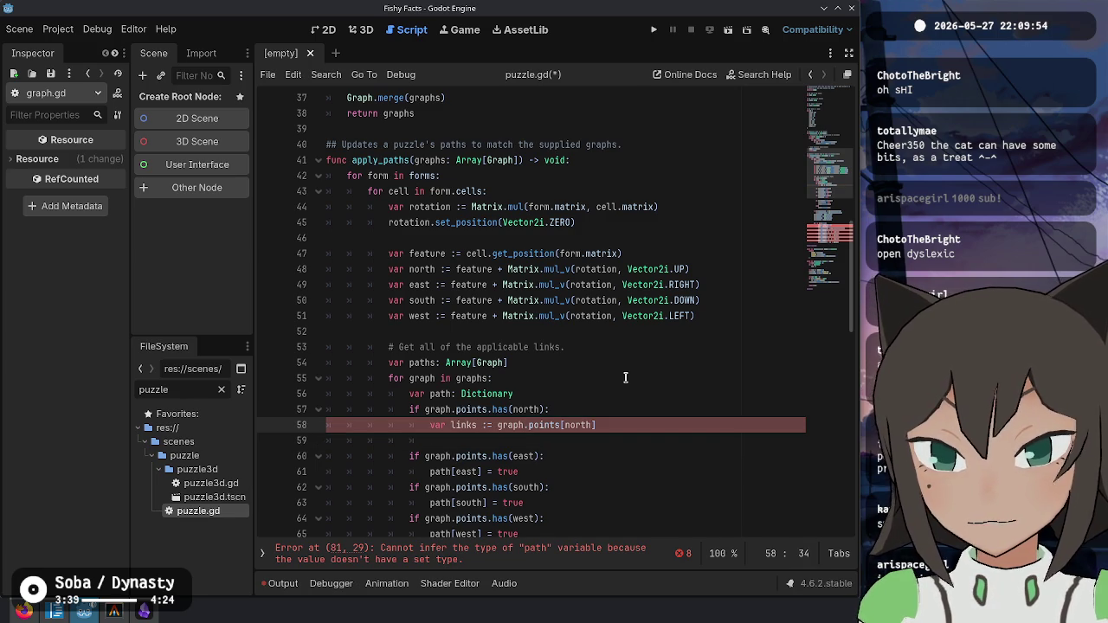
key(shift+Home)
text(for link in)
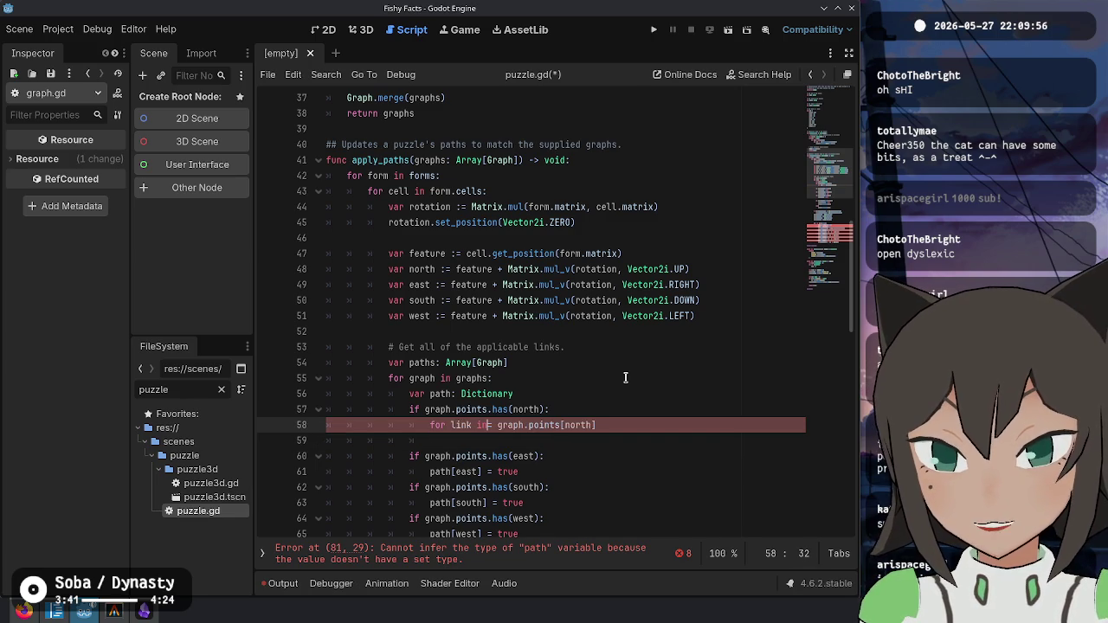
key(Delete)
key(Delete)
key(End)
text(:)
- Add 'if paths.size() == 0:' inside the loop with a paths.push_back call beneath it
key(Return)
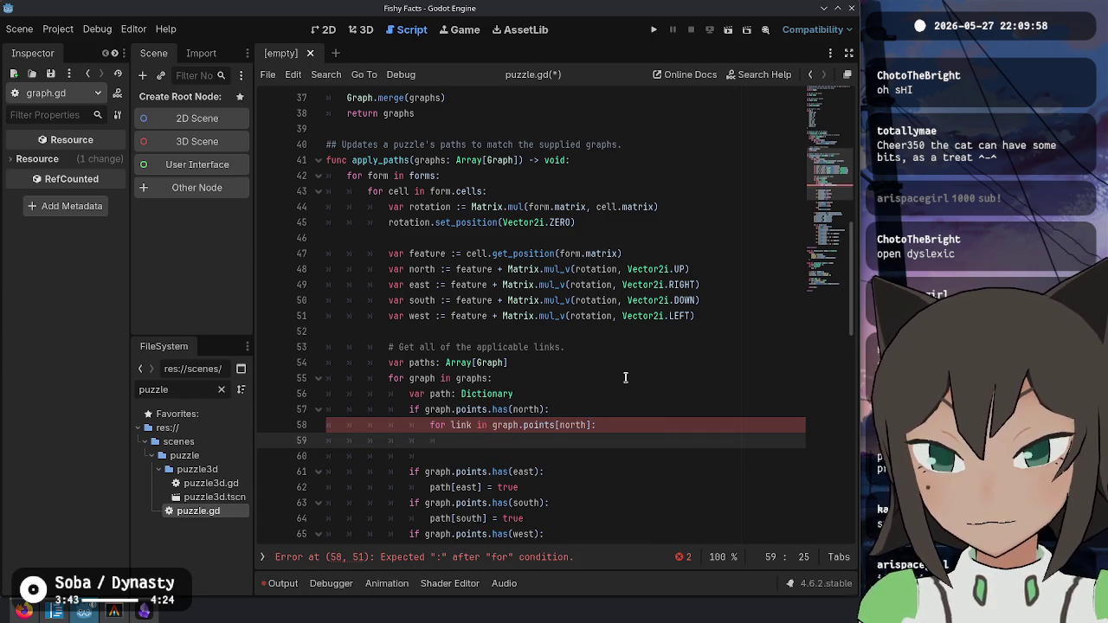
text(if paths.size() == 0)
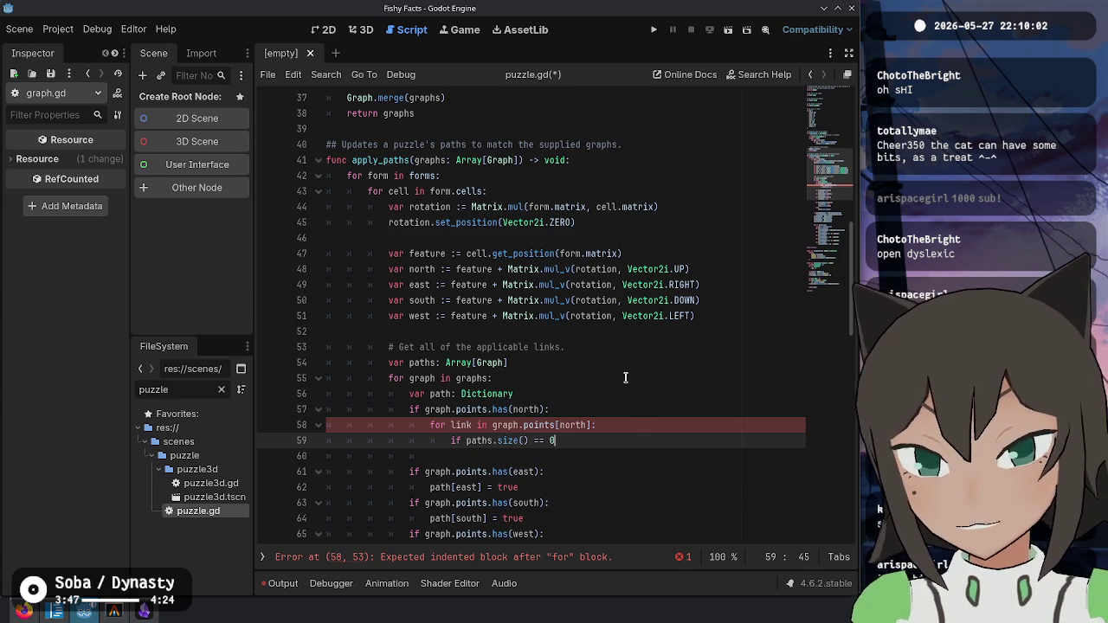
text(:)
key(Return)
text(paths.pu)
key(Return)
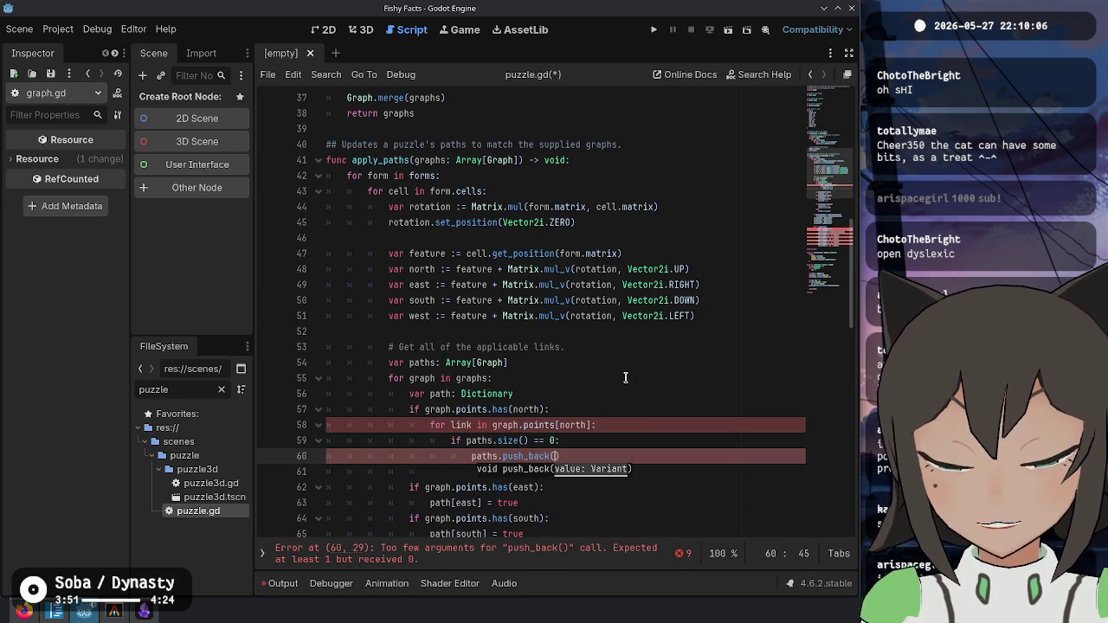
- Push Graph.new(link) when paths is empty, otherwise start 'for graph in paths:'
text(raph.new)
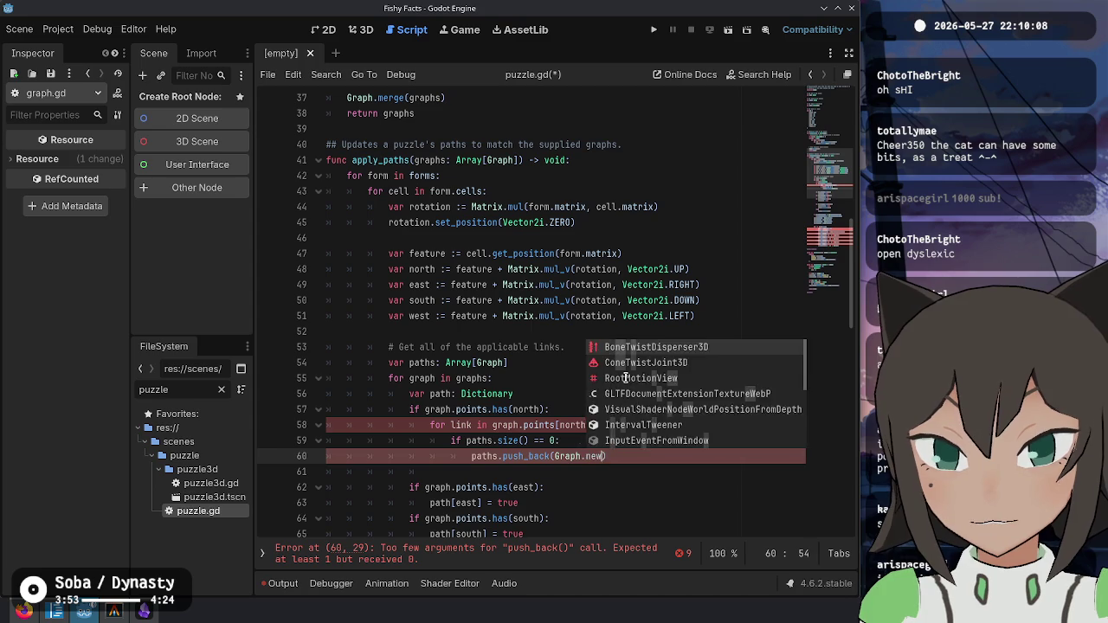
text(()
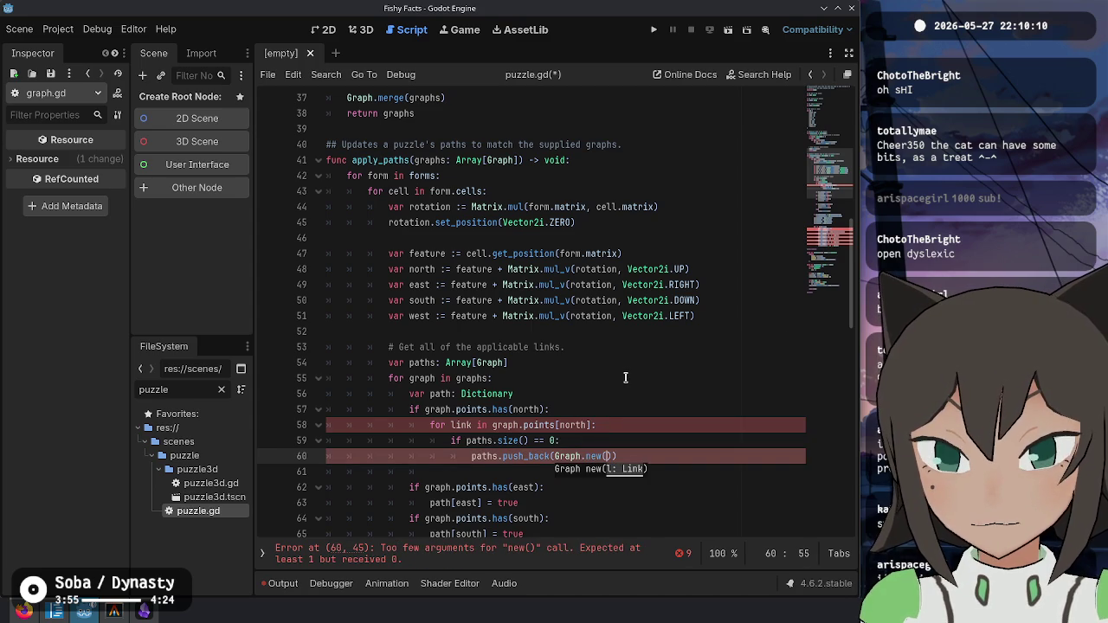
text(link))
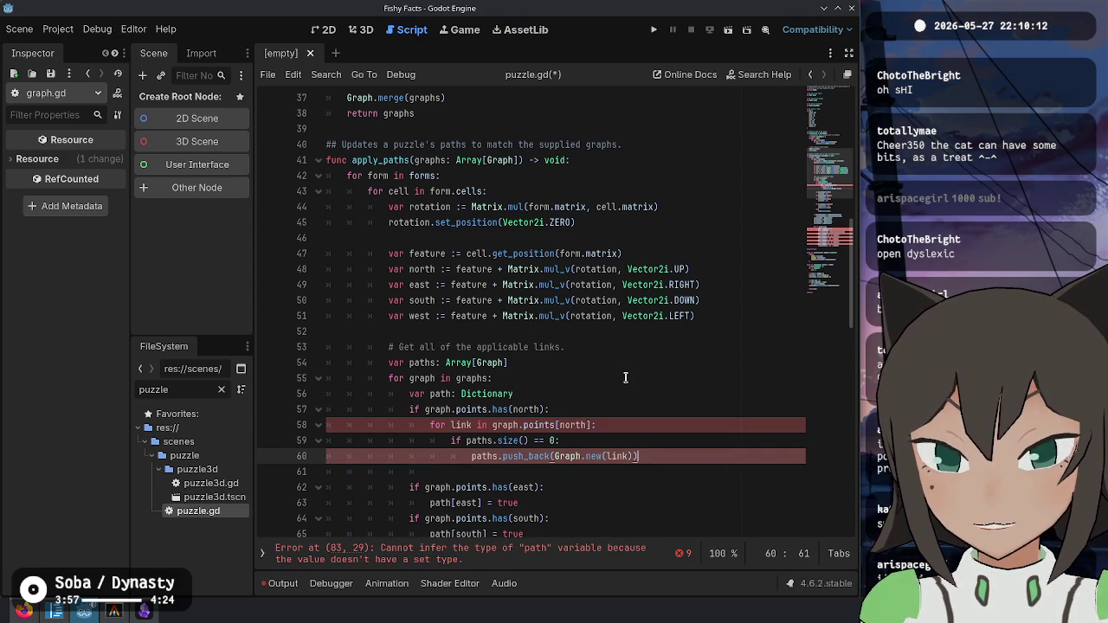
key(Return)
key(BackSpace)
text(else:)
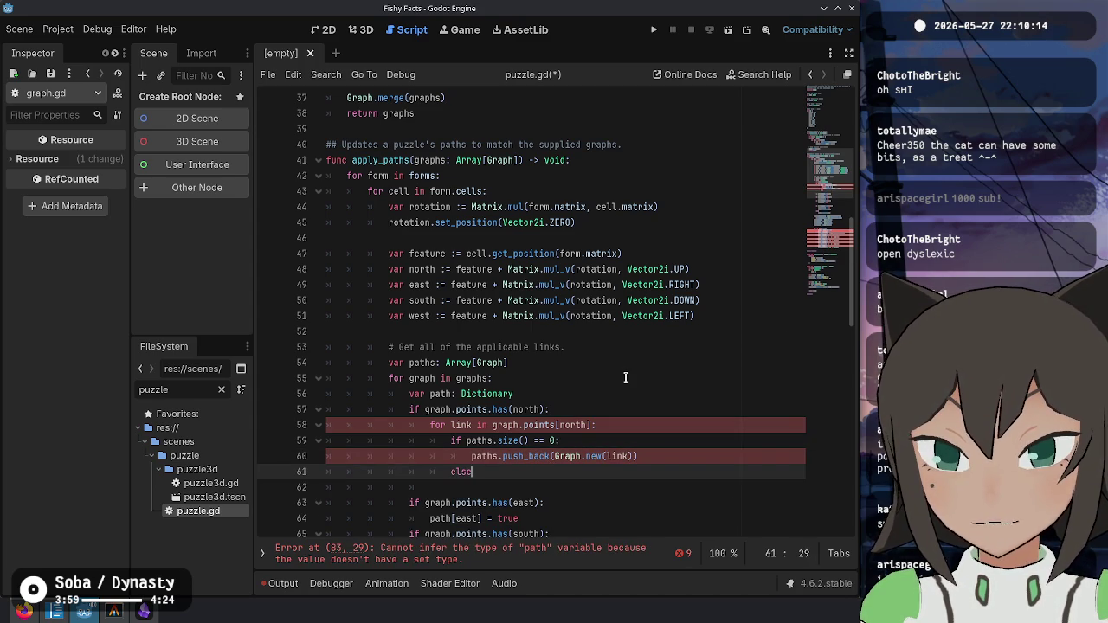
key(Return)
text(for graph in graphs)
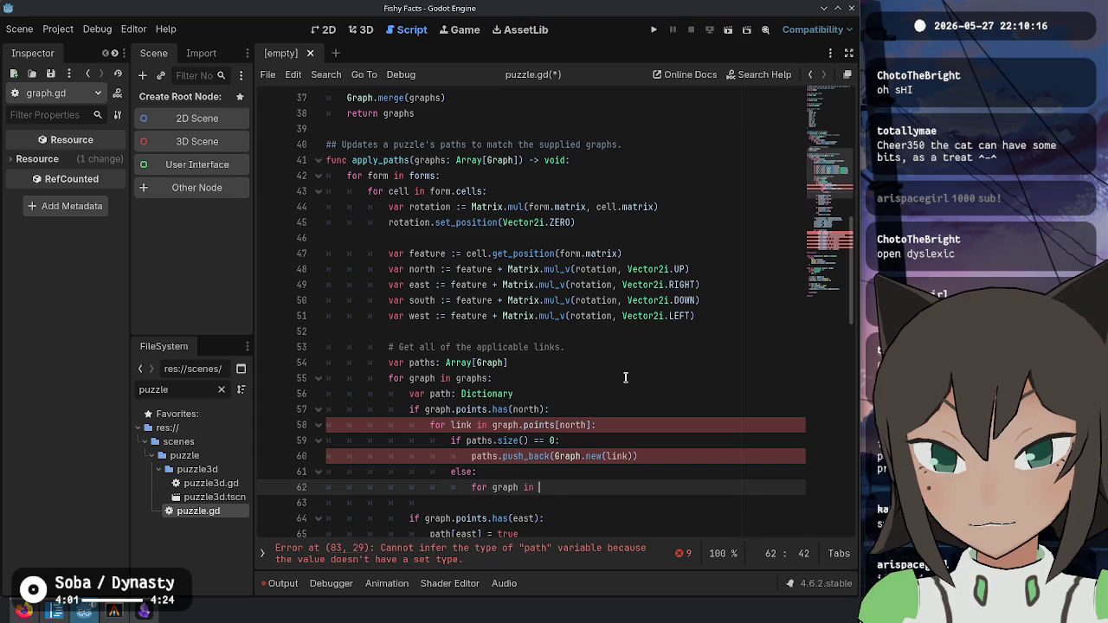
key(BackSpace)
key(BackSpace)
key(BackSpace)
text(paths:)
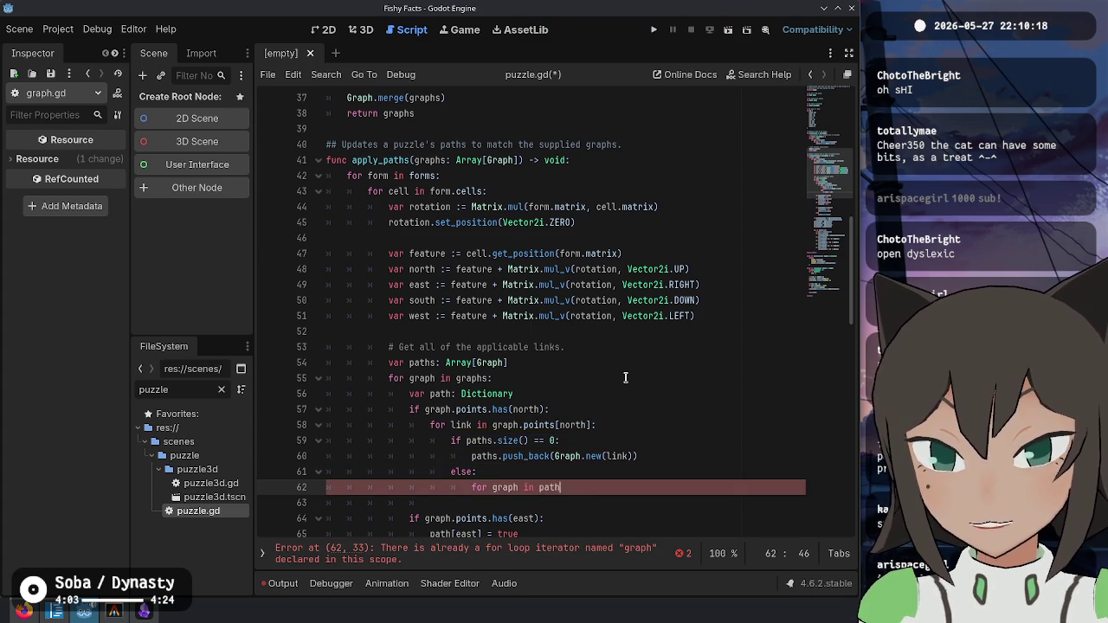
- Check the paths declaration on line 54 and the loop variable on line 62
key(Up)
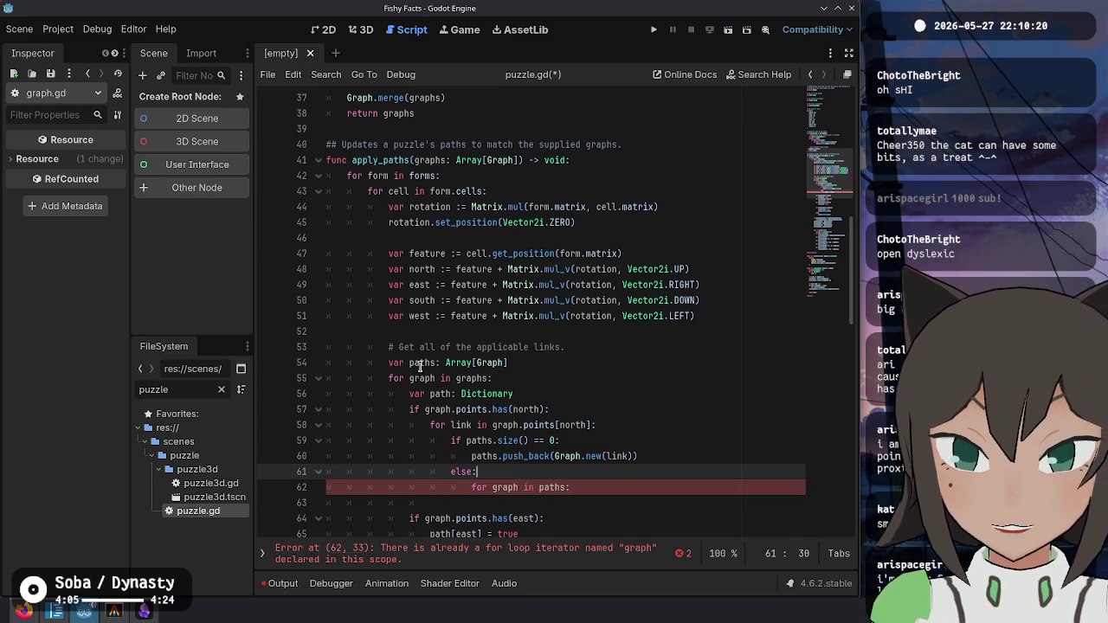
double_click(421, 363)
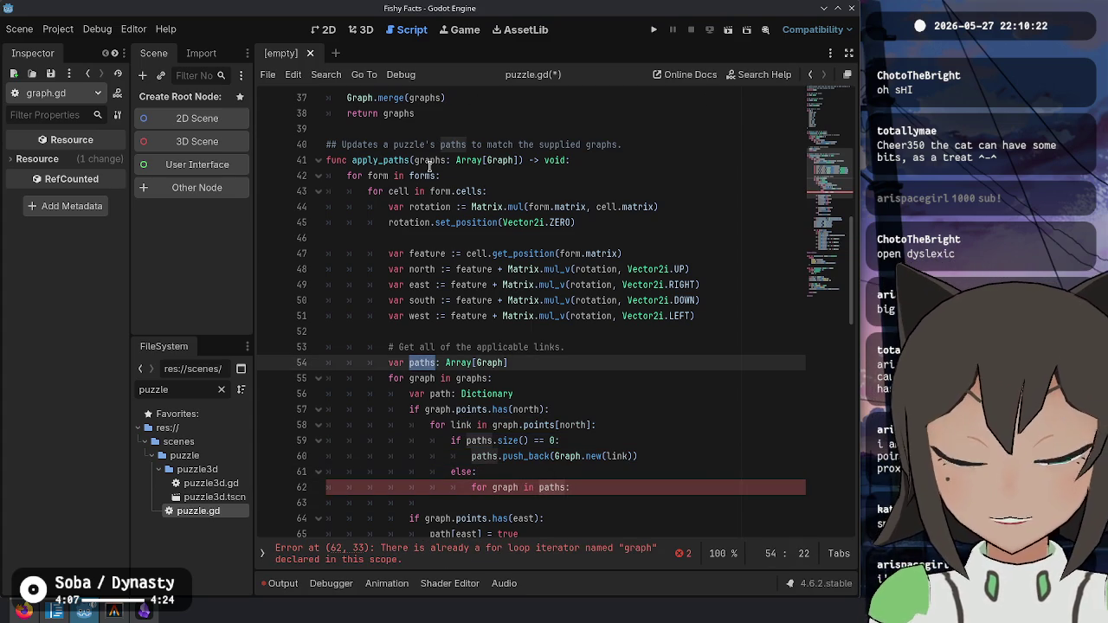
key(Down)
key(Down)
key(Down)
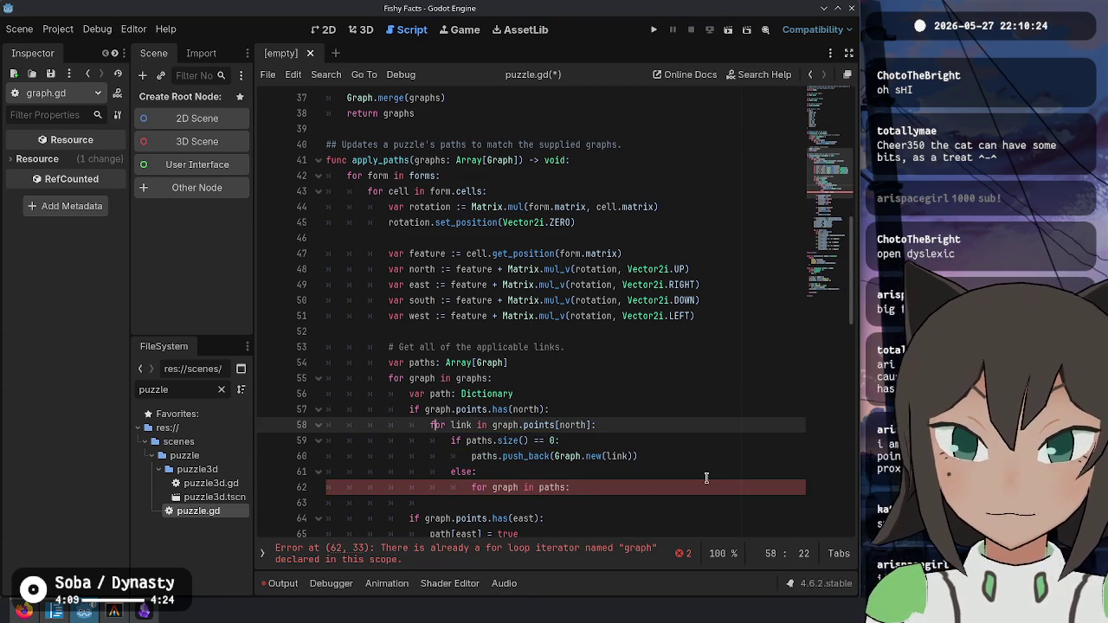
key(Down)
key(Down)
key(Down)
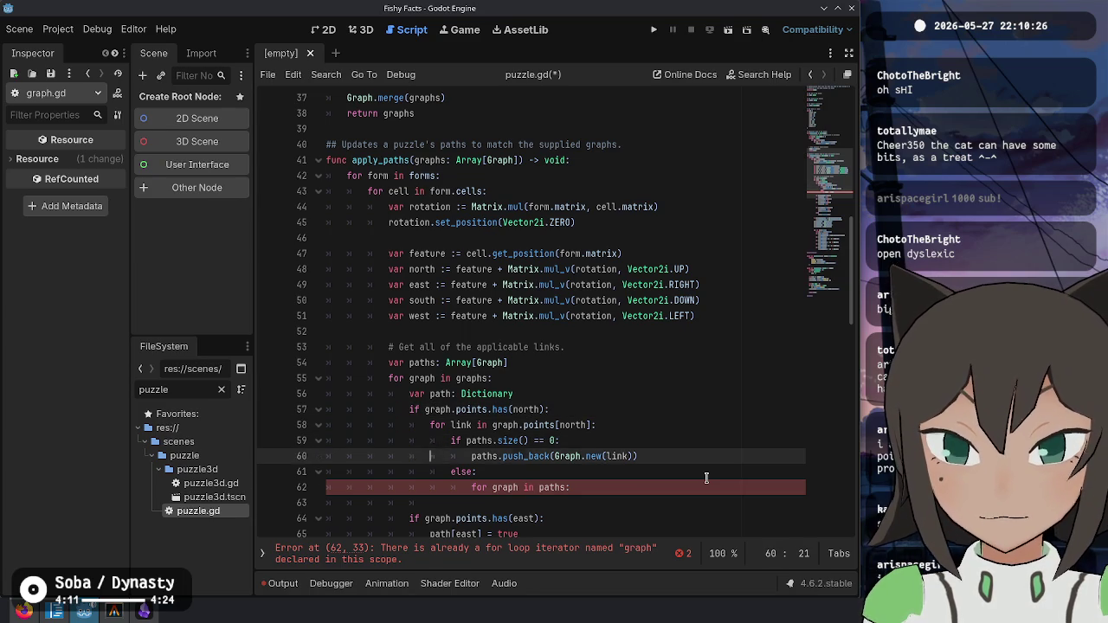
key(ctrl+Right)
key(ctrl+Right)
- In the paths loop, call path.merge_link(link) and follow it with break
key(ctrl+BackSpace)
text(path)
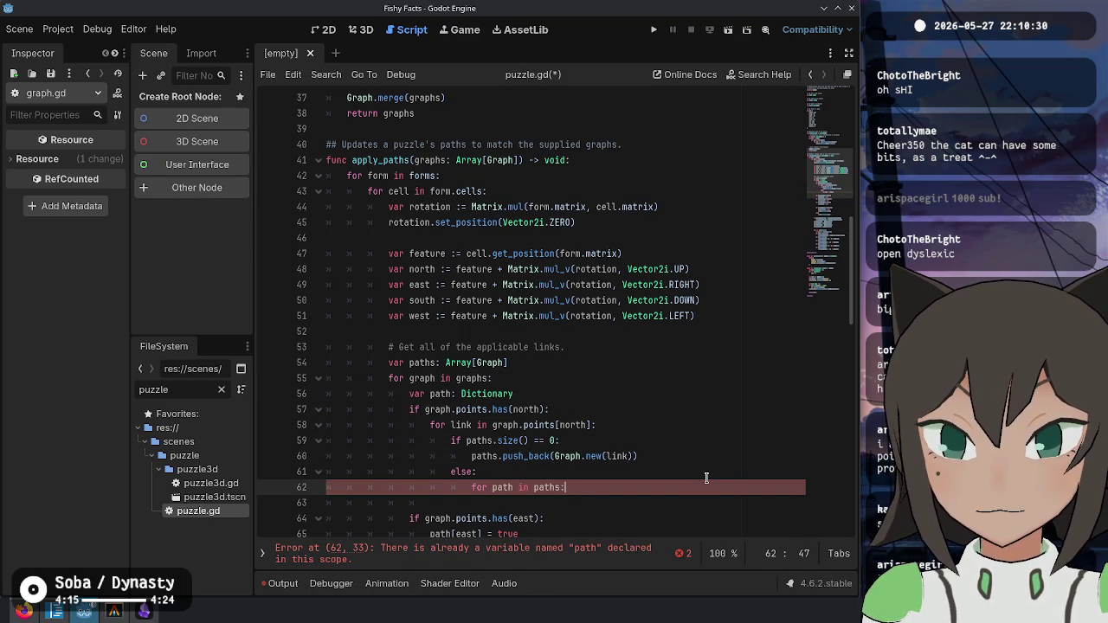
key(Return)
text(path)
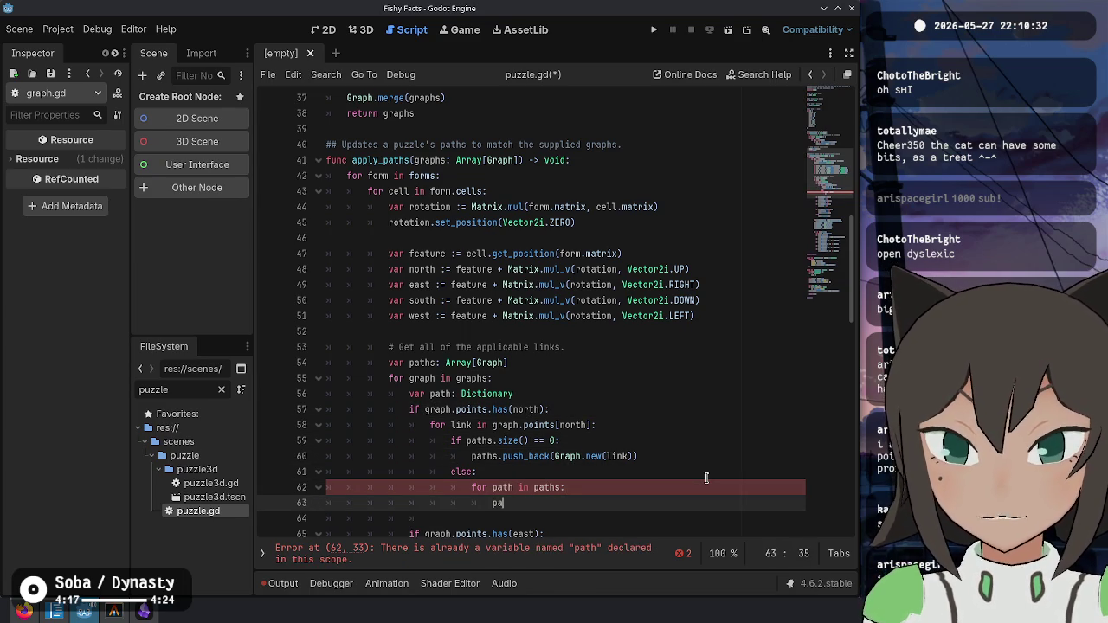
text(.merge)
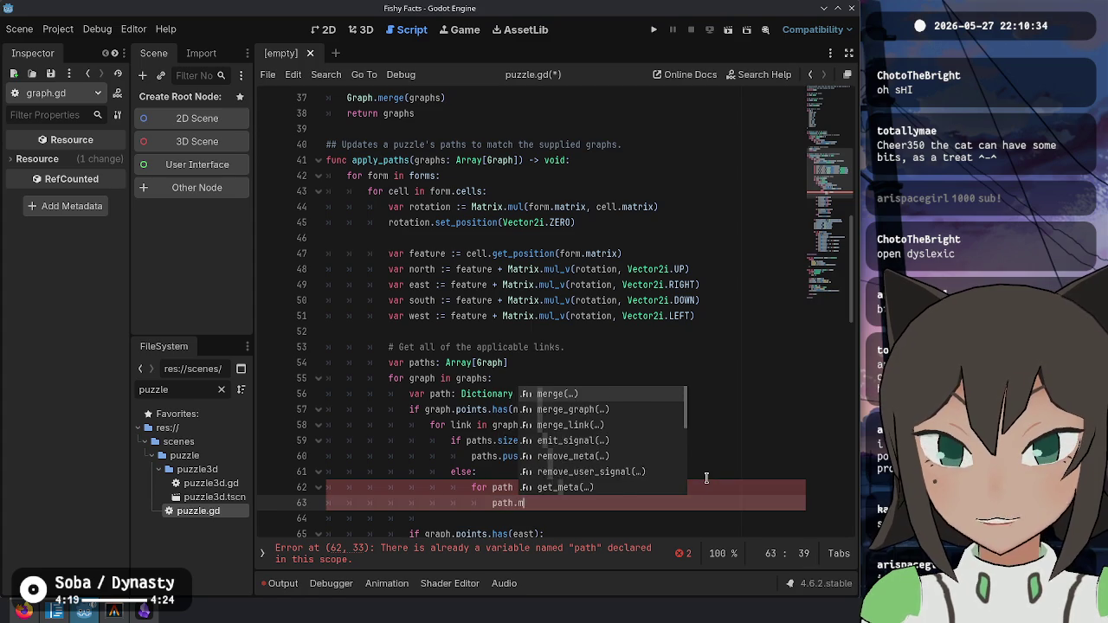
text(_l)
key(Return)
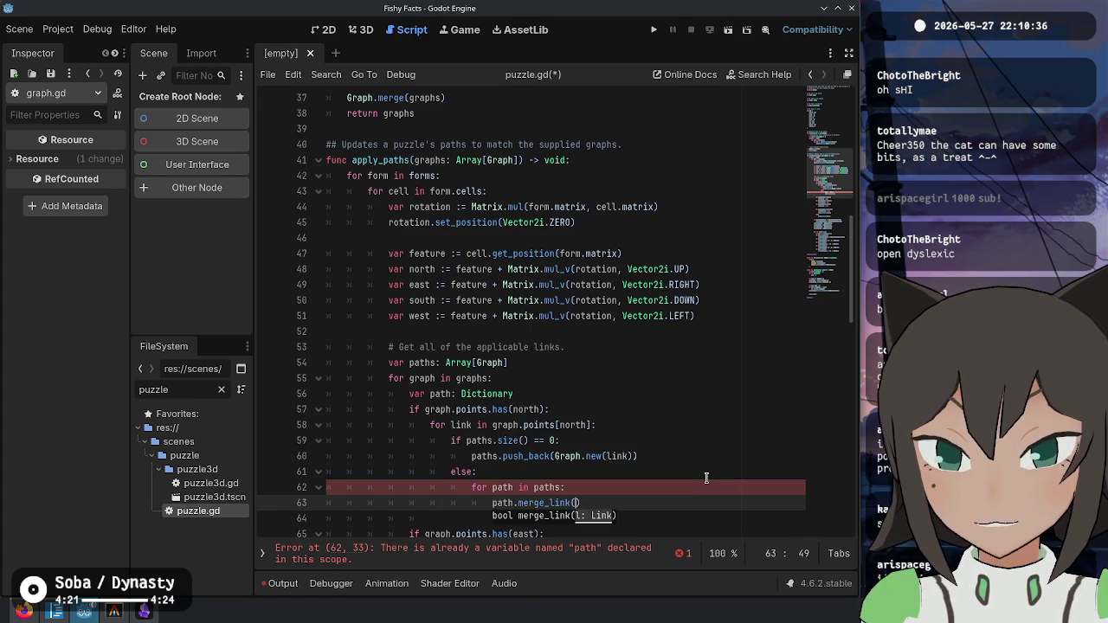
text(l)
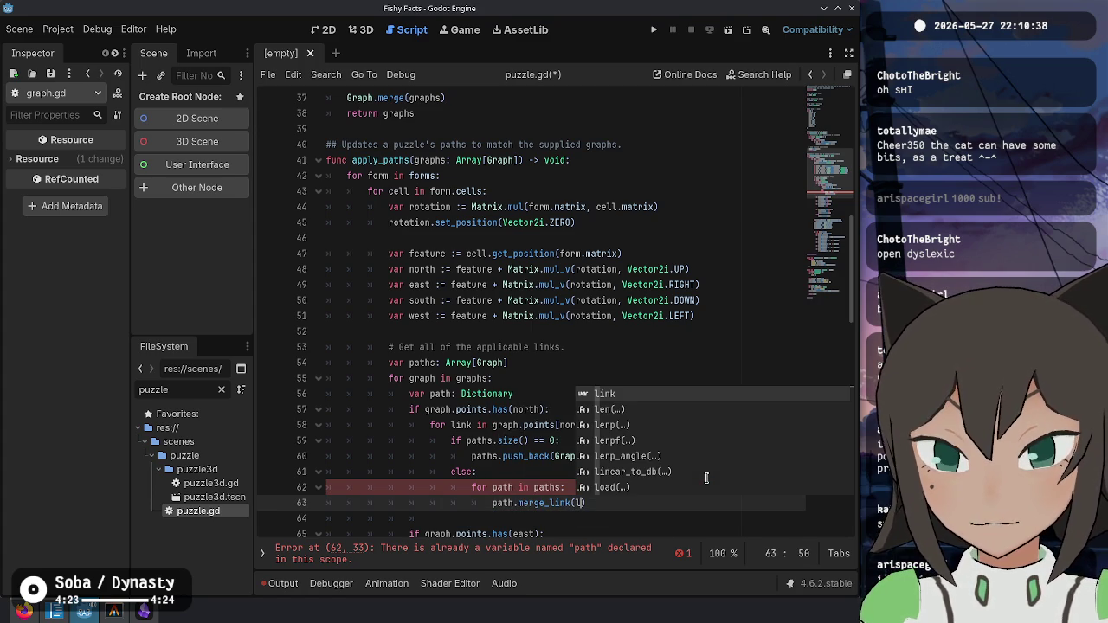
text(ink)
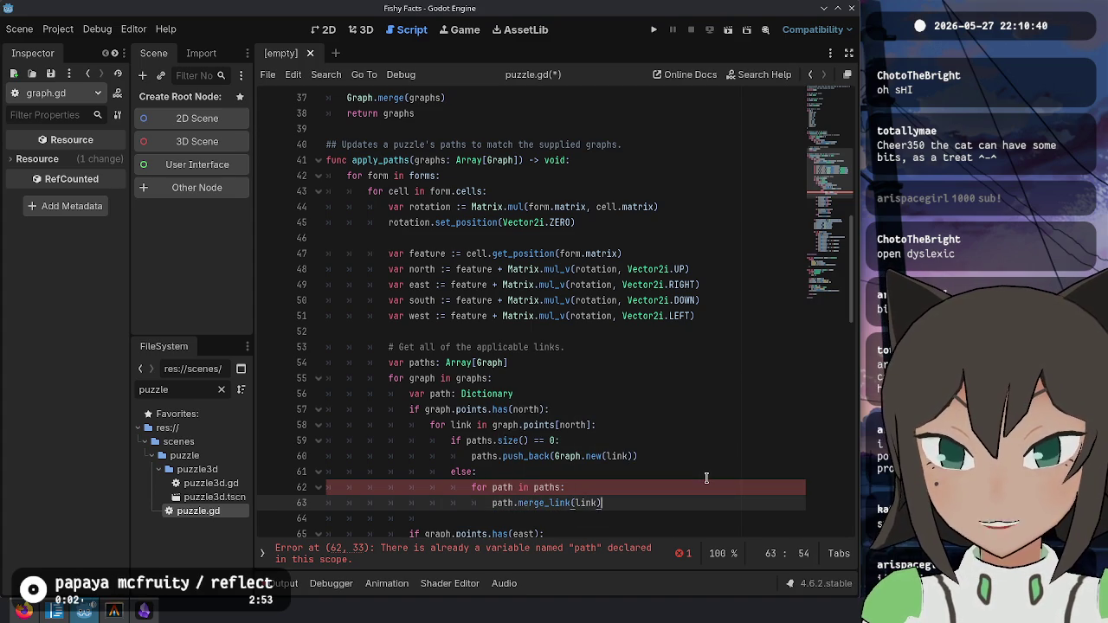
key(Return)
text(break)
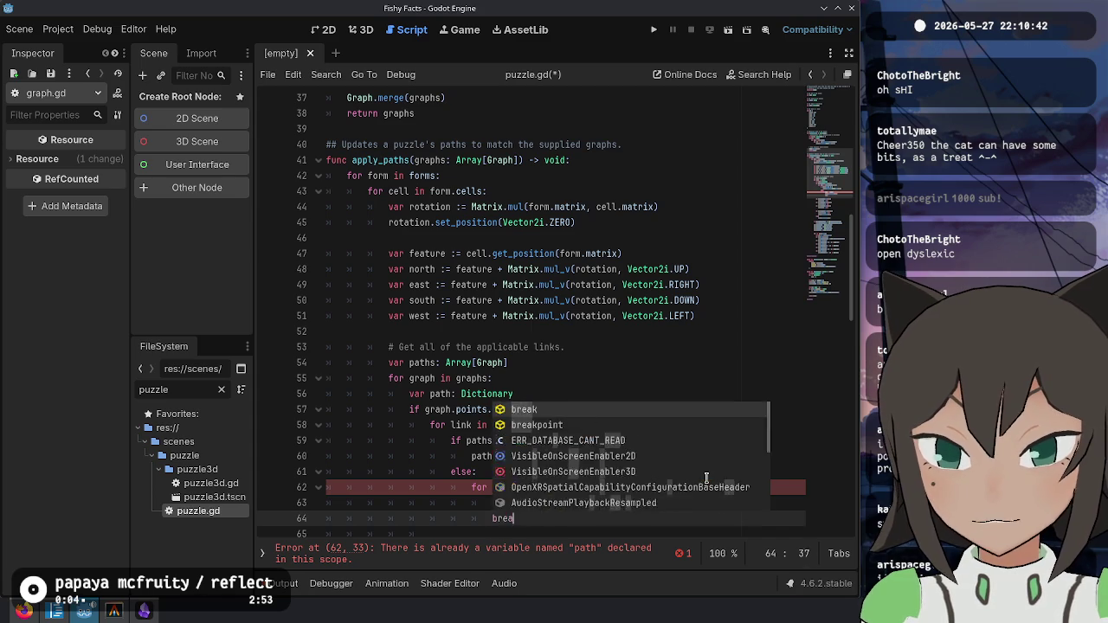
- Wrap the merge_link call in an if so break runs only when it succeeds
key(Up)
text(if)
key(End)
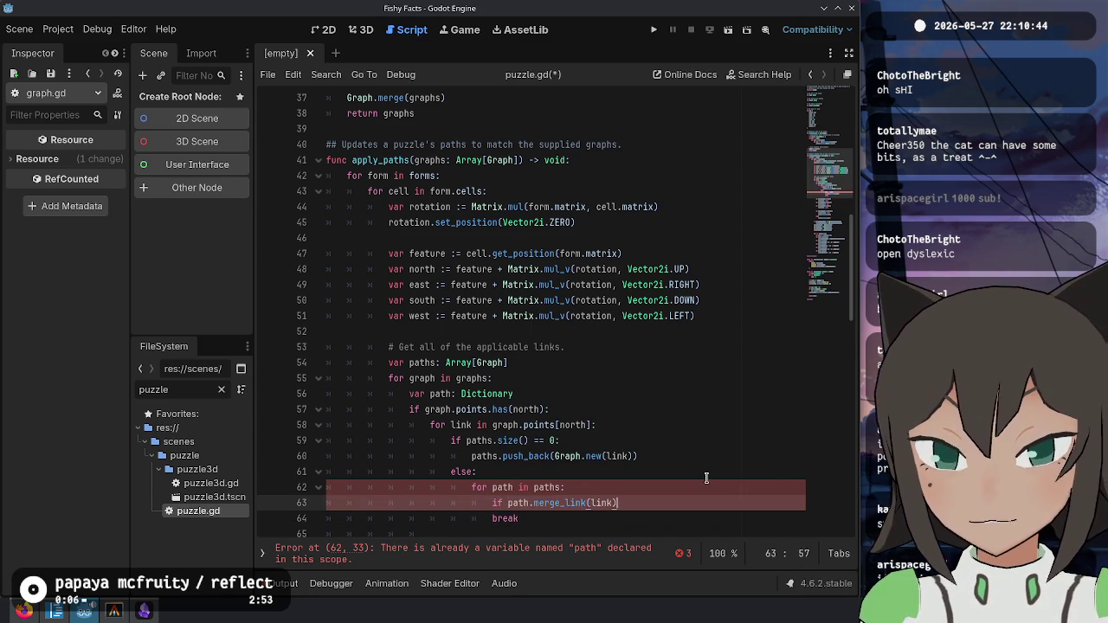
text(:)
key(Down)
key(Home)
key(Tab)
- Add a ': Link' type annotation to the loop variable
scroll(589, 407, down, 2)
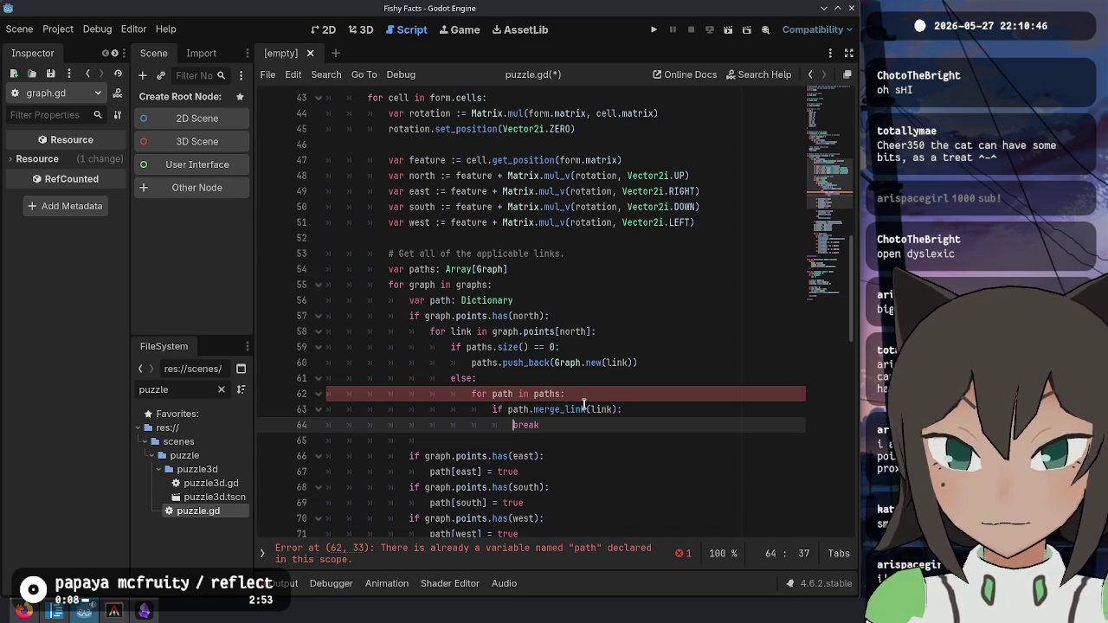
key(Up)
key(Up)
text(: Link)
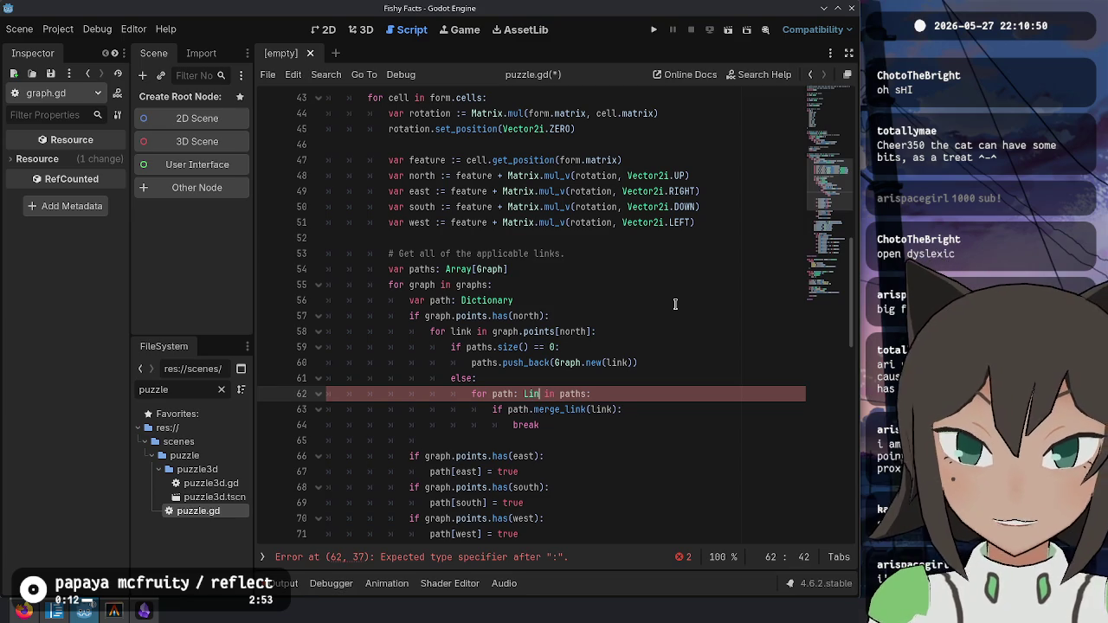
key(Escape)
key(ctrl+shift+Left)
key(Left)
key(Left)
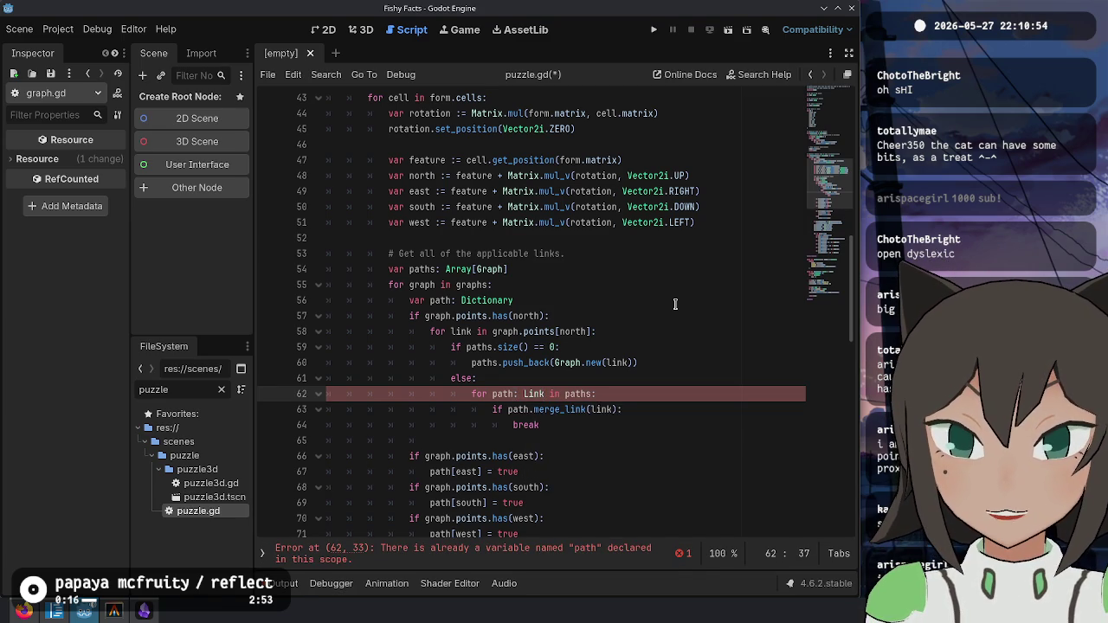
- Delete the 'var path: Dictionary' line 56
key(Up)
key(Up)
key(Up)
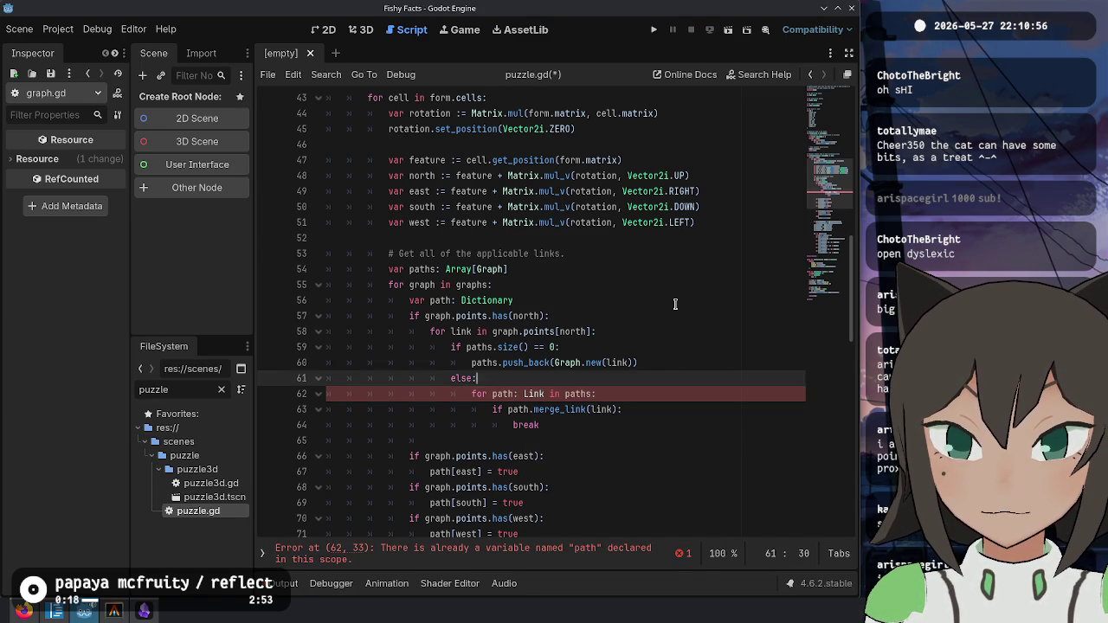
key(ctrl+Left)
key(ctrl+Left)
key(ctrl+shift+Right)
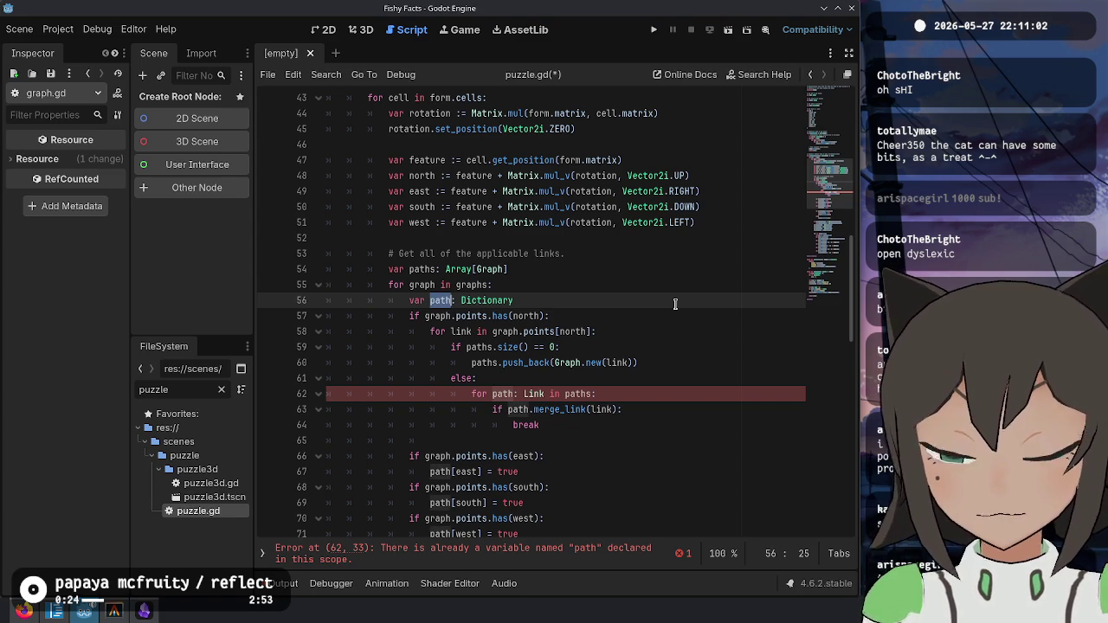
scroll(675, 304, down, 4)
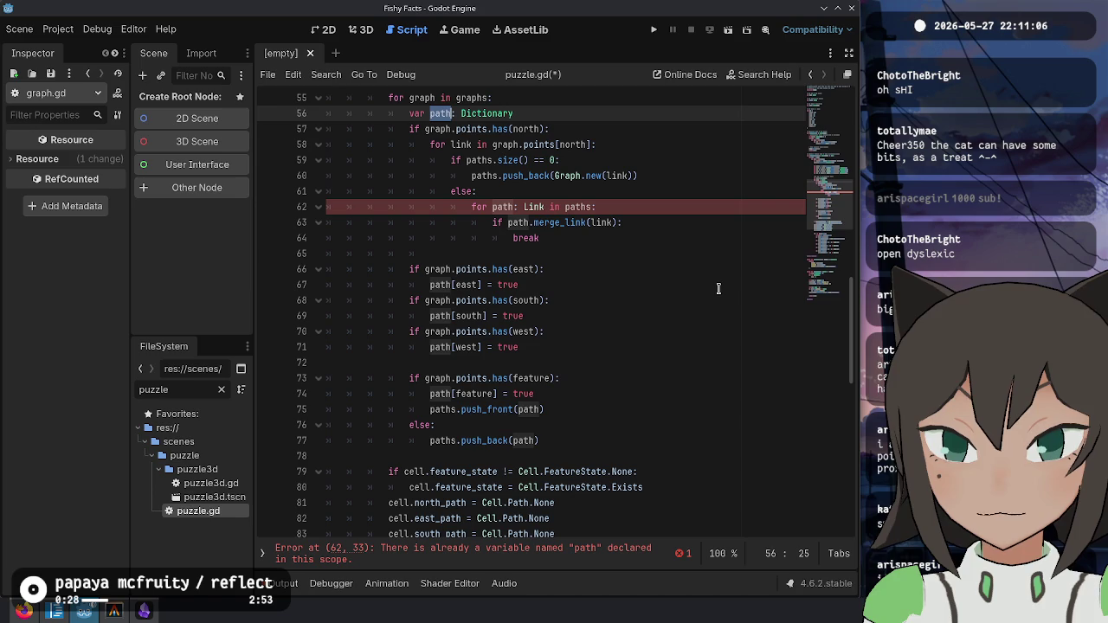
scroll(598, 241, up, 2)
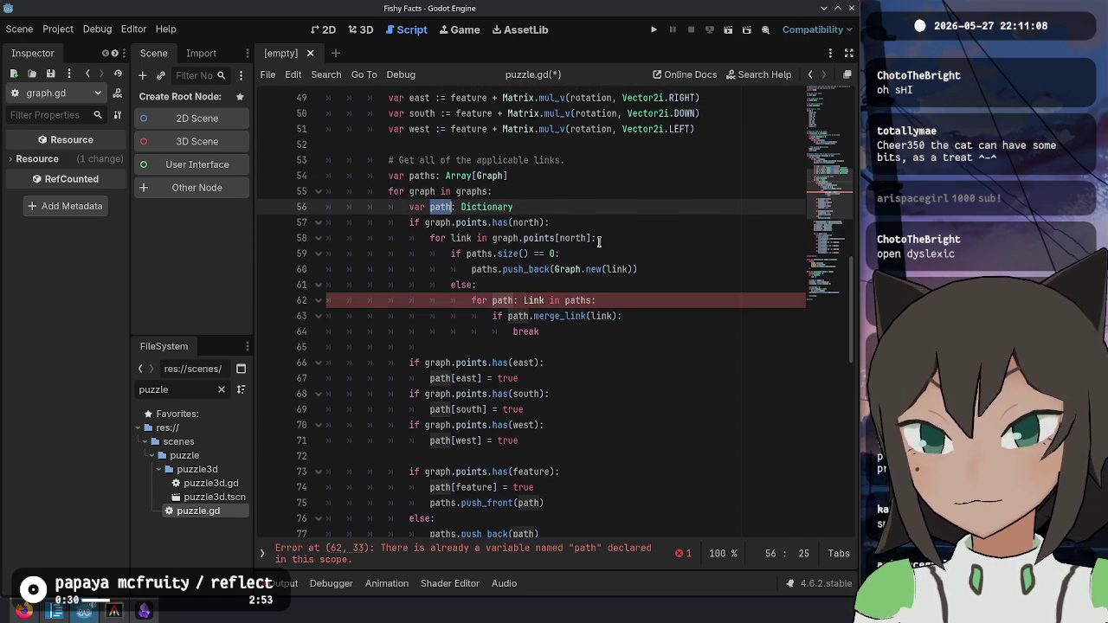
click(545, 204)
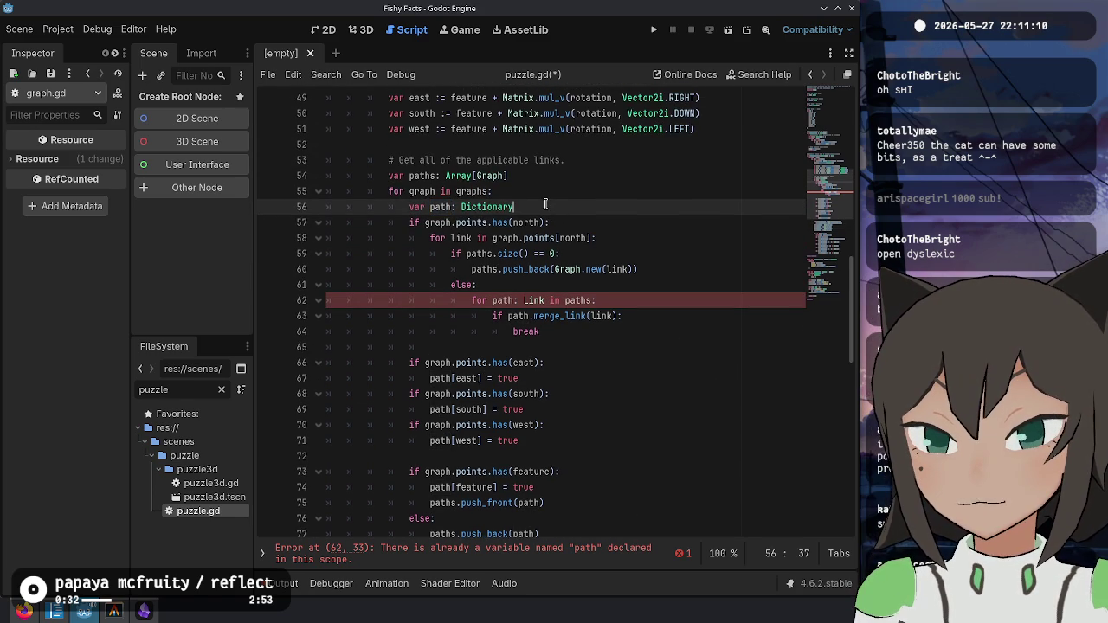
scroll(545, 204, down, 1)
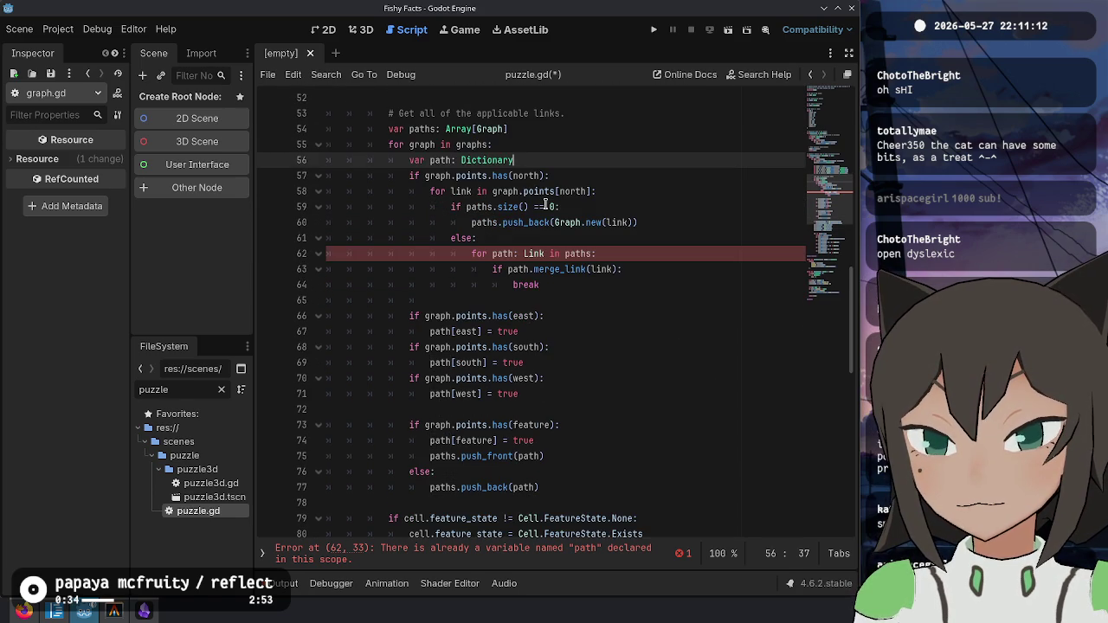
scroll(641, 222, up, 1)
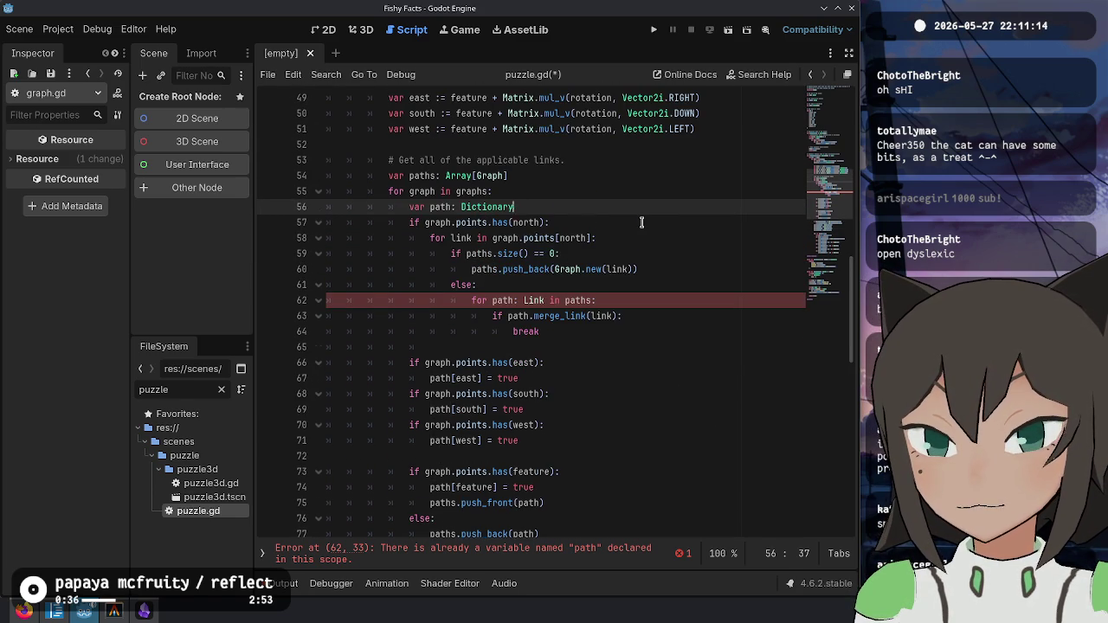
key(ctrl+shift+k)
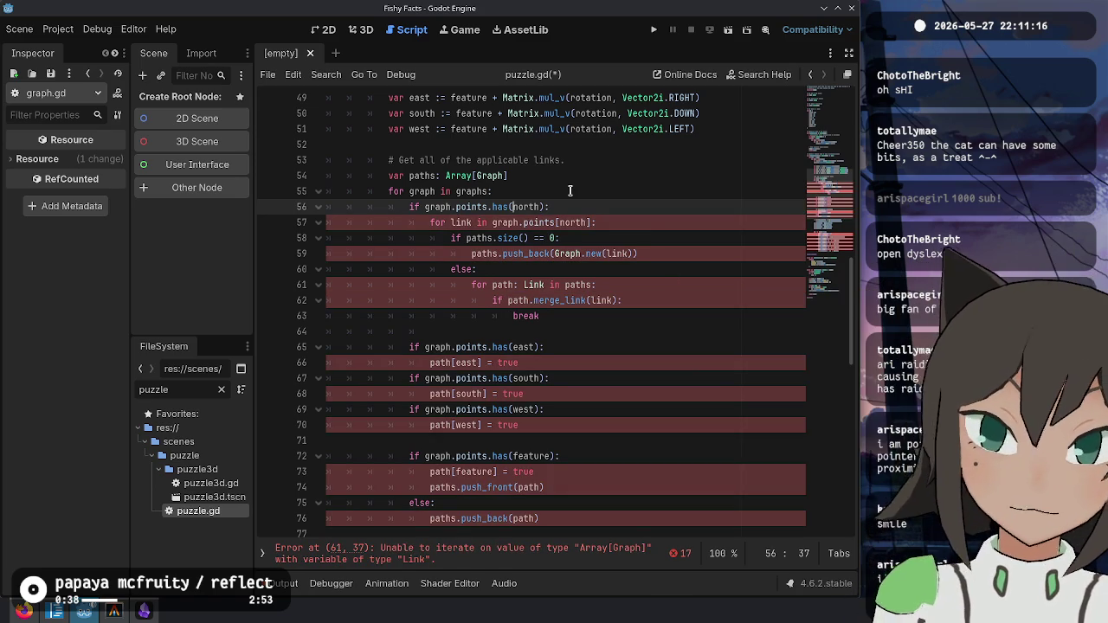
- Move the Link type onto the link loop variable and open a new line in the graphs loop
key(Down)
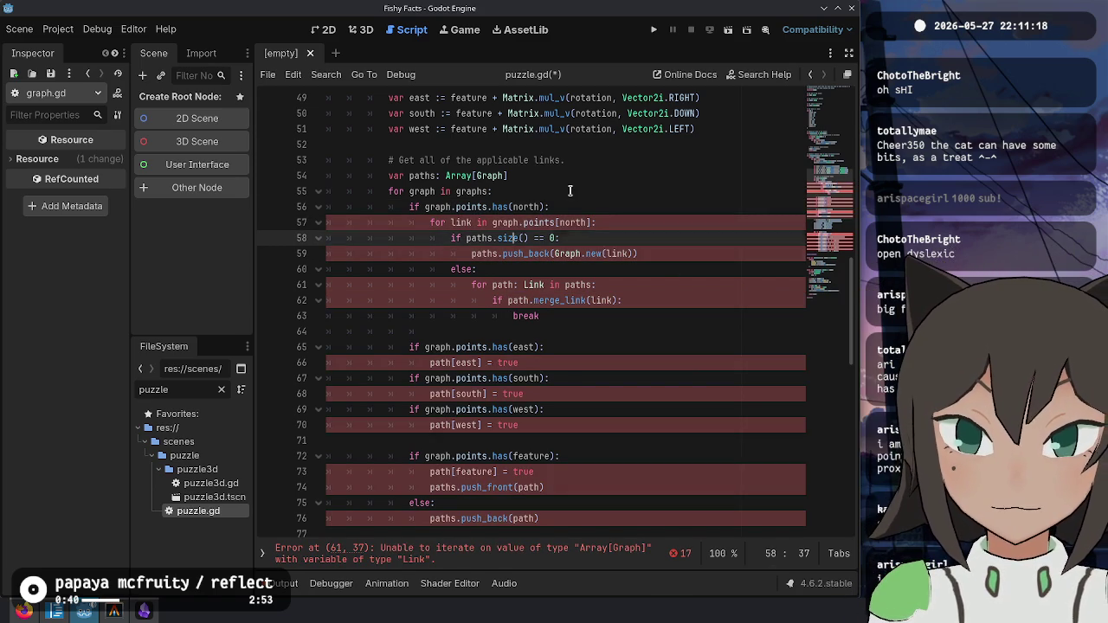
key(Down)
key(Down)
key(Down)
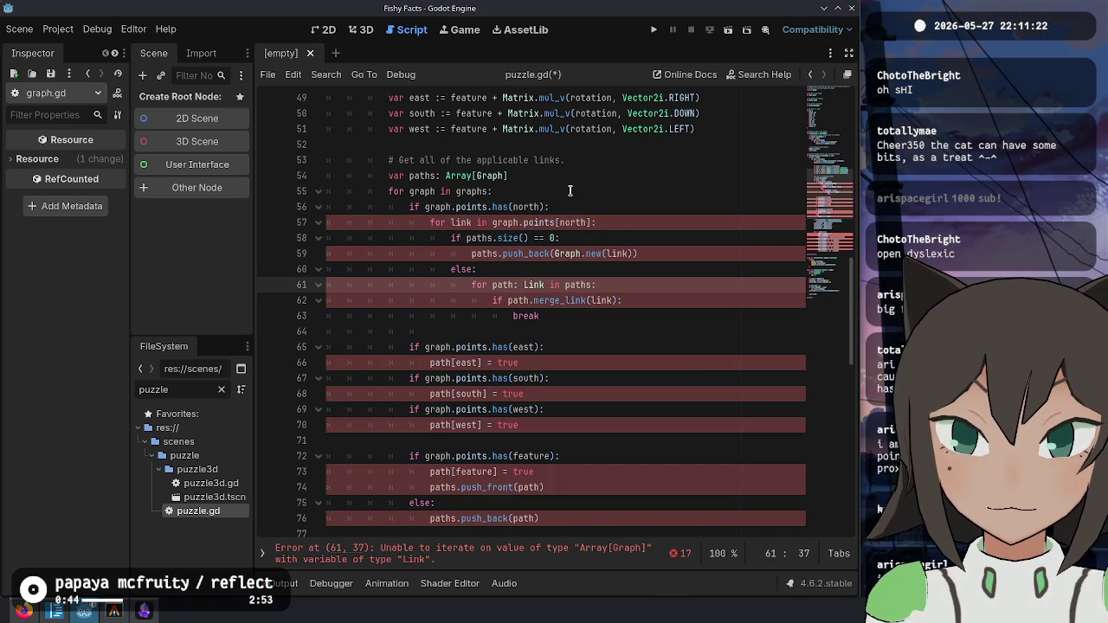
key(Down)
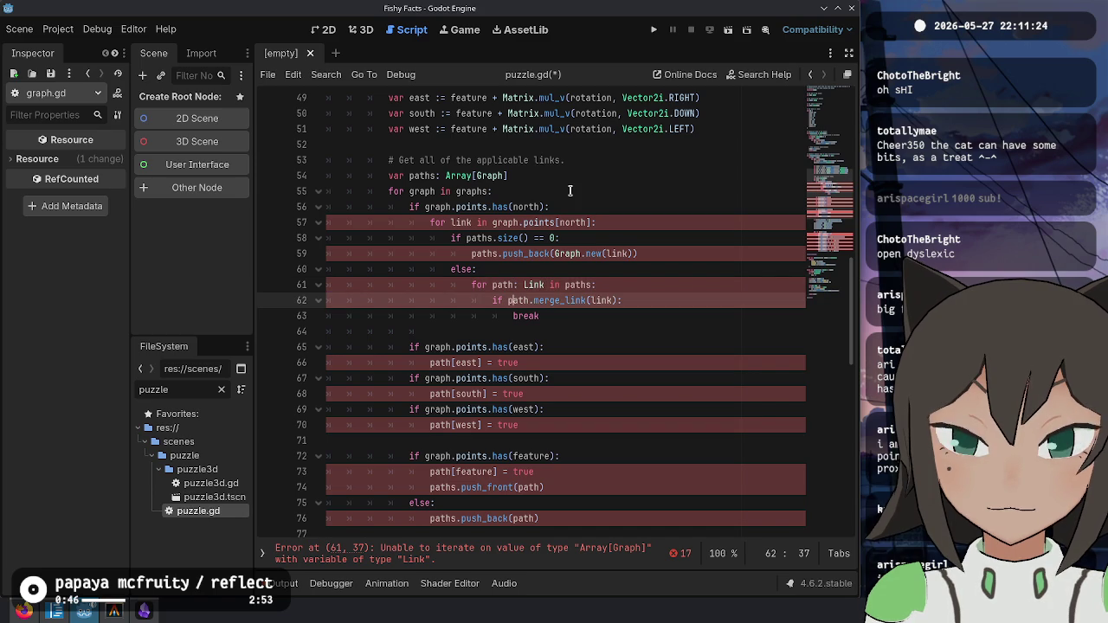
key(Up)
key(Up)
key(Up)
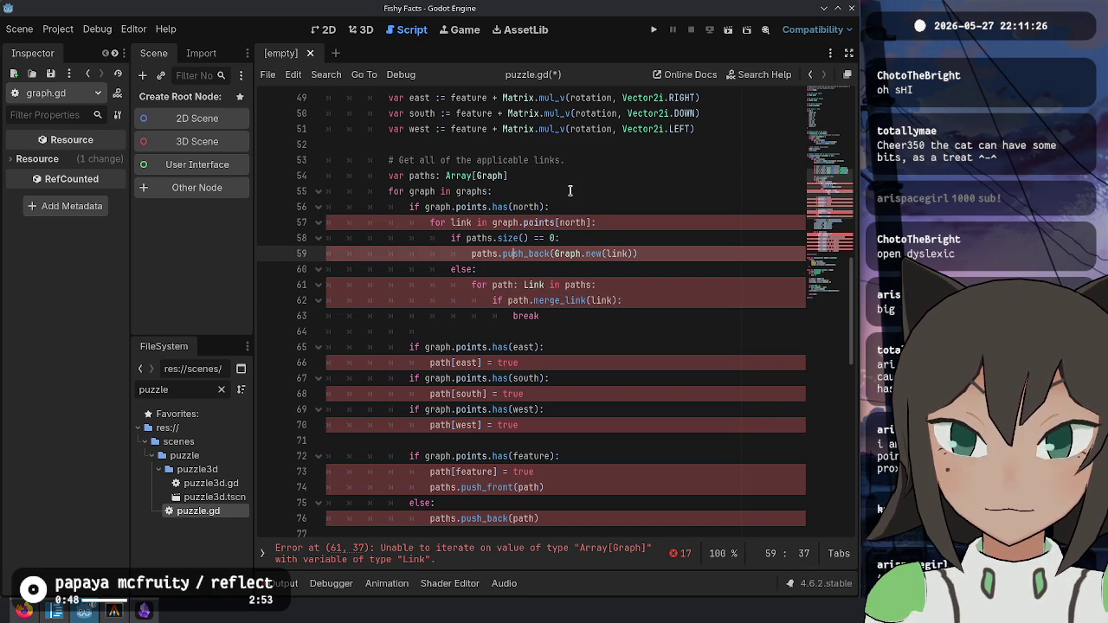
key(Up)
key(Up)
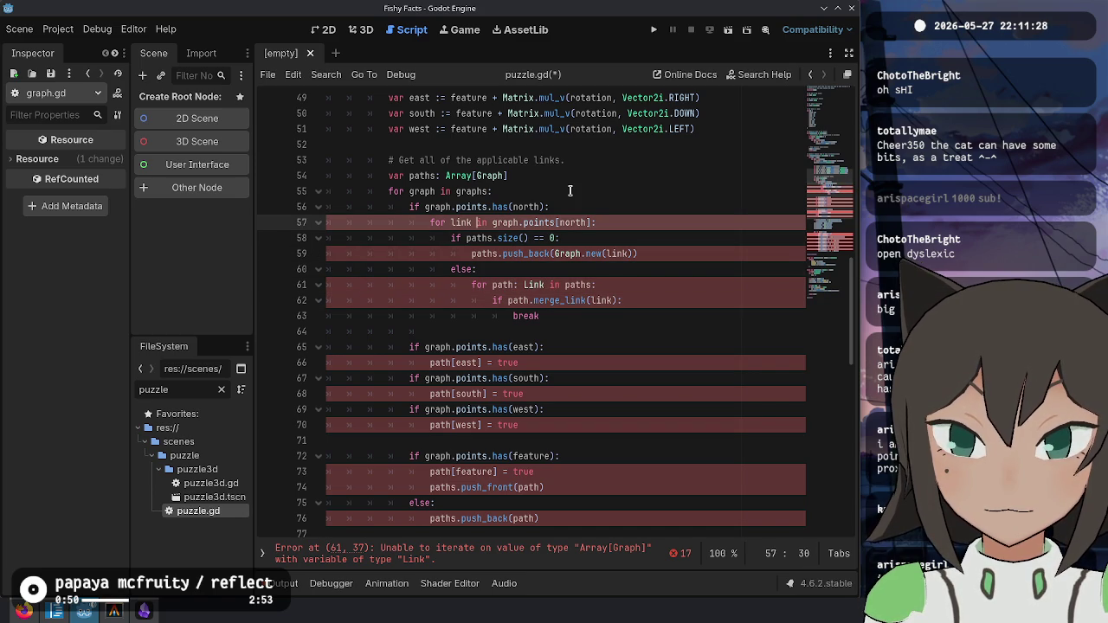
text(:LLink)
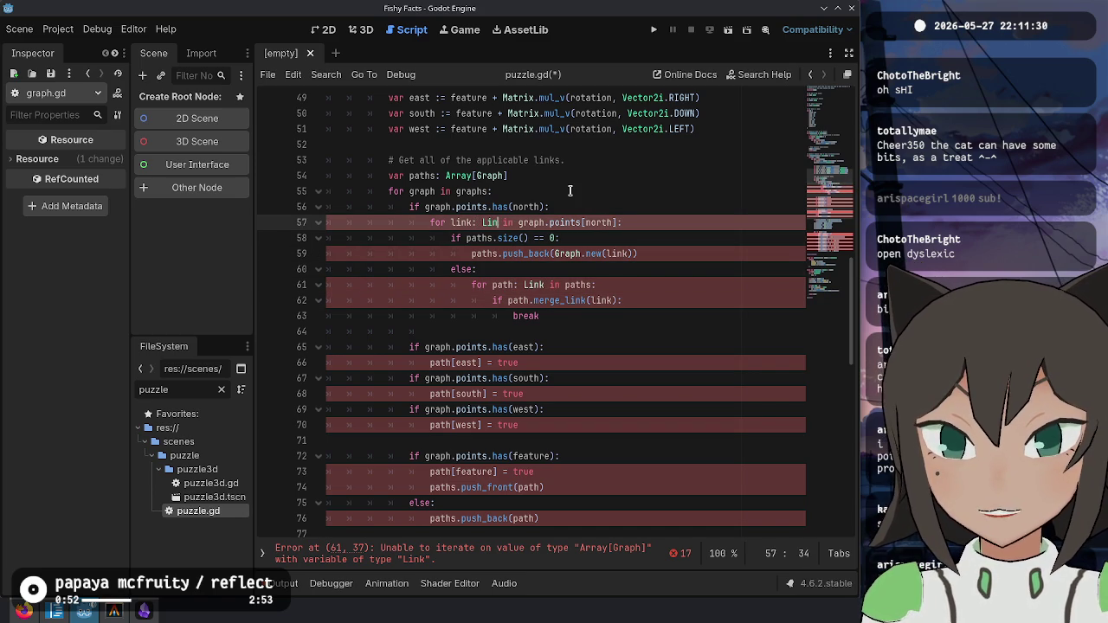
key(Down)
key(Down)
key(Down)
key(BackSpace)
key(BackSpace)
key(BackSpace)
key(BackSpace)
key(BackSpace)
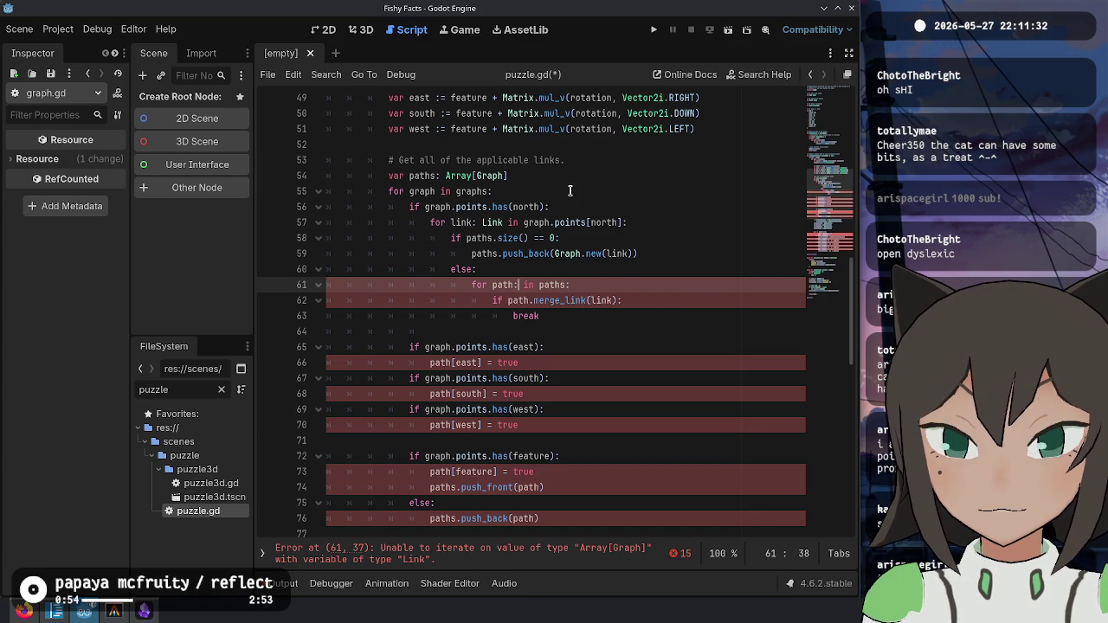
key(Down)
key(Down)
key(Down)
key(Up)
key(Up)
key(Up)
key(Return)
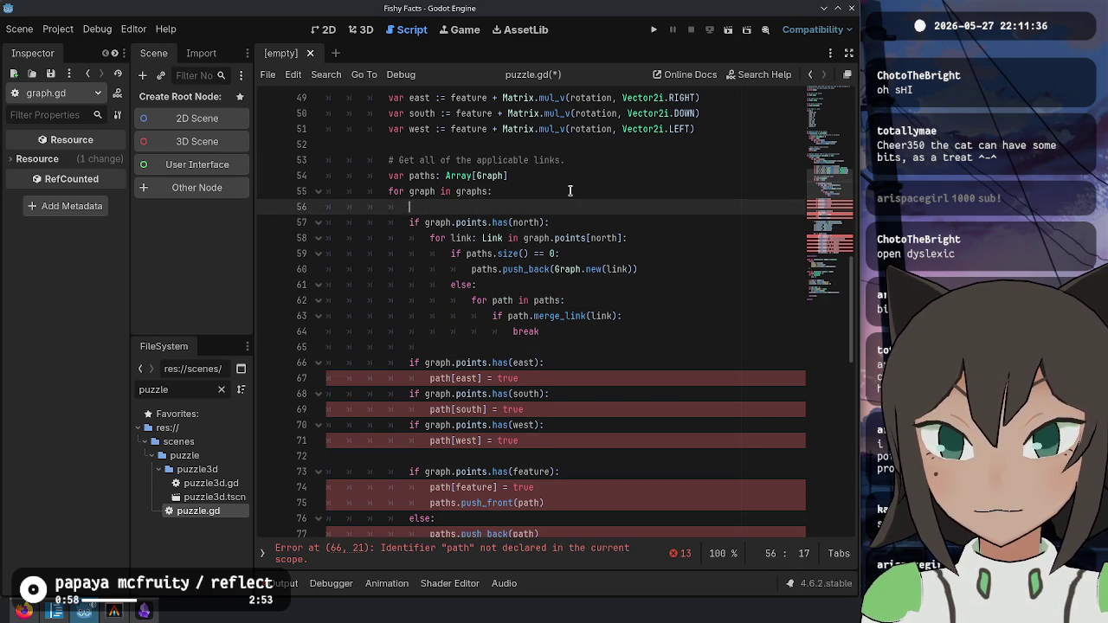
- Wrap the north block in a 'for point in [north, east, south, west, feature]' loop
text(for point in p)
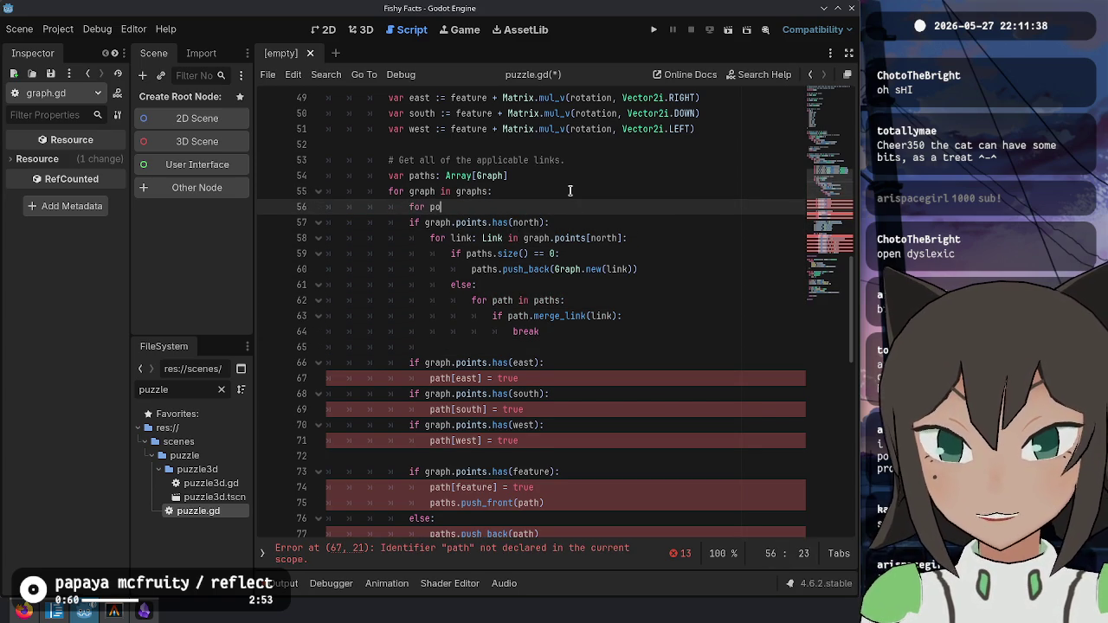
text(oints:)
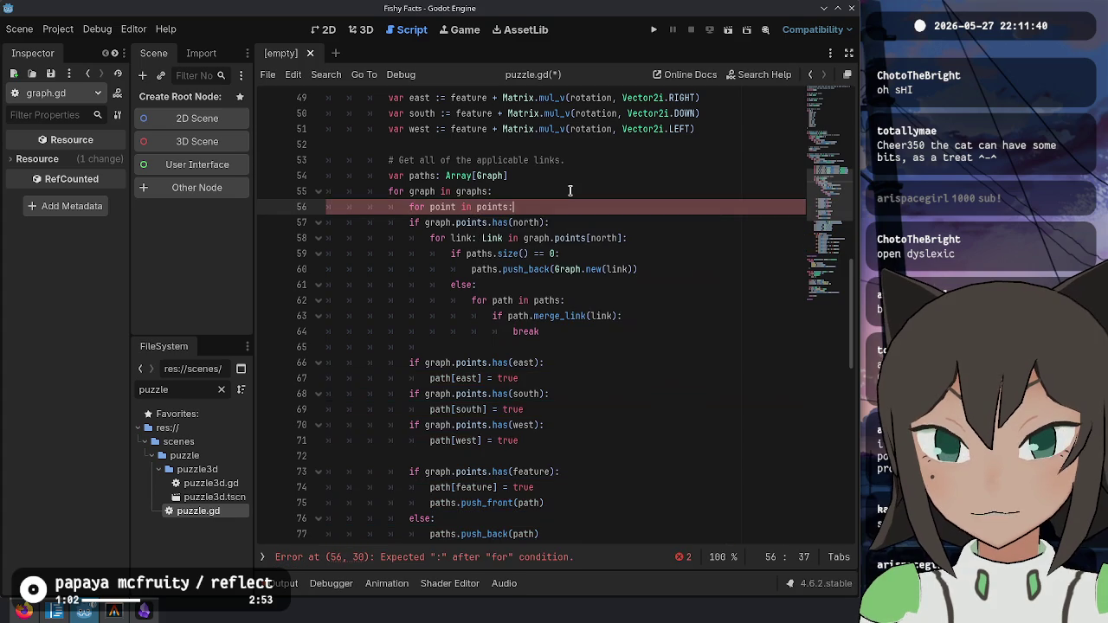
key(shift+Down)
key(shift+Down)
key(shift+Down)
key(shift+Down)
key(shift+Down)
key(shift+Down)
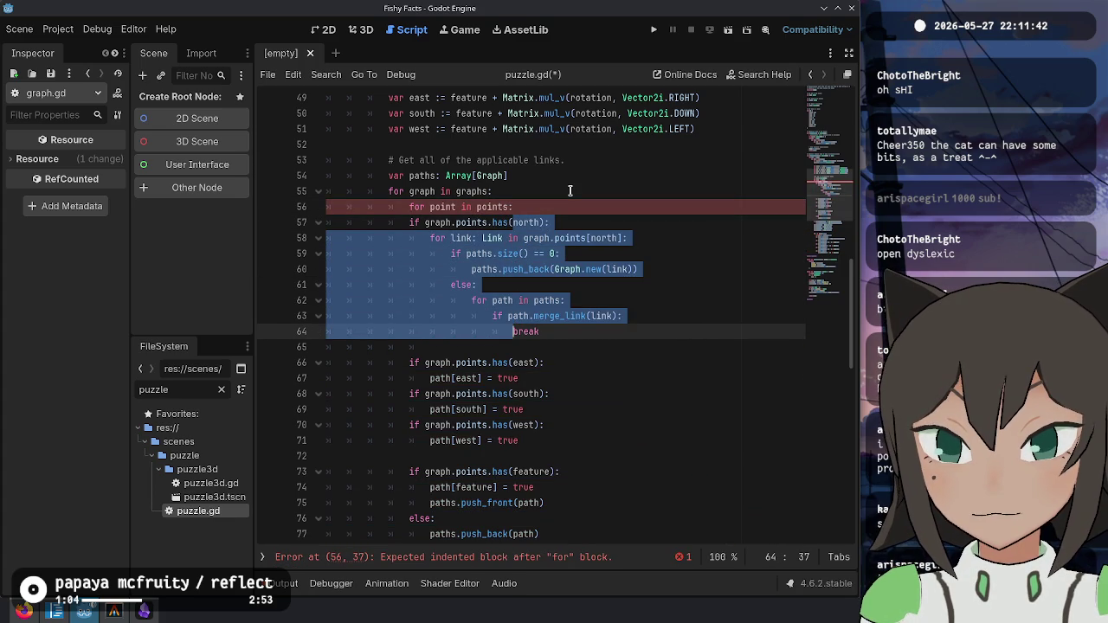
key(Tab)
key(Up)
key(Up)
key(Up)
key(Up)
key(Up)
key(Up)
key(ctrl+BackSpace)
key(ctrl+BackSpace)
key(ctrl+space)
text([north, east)
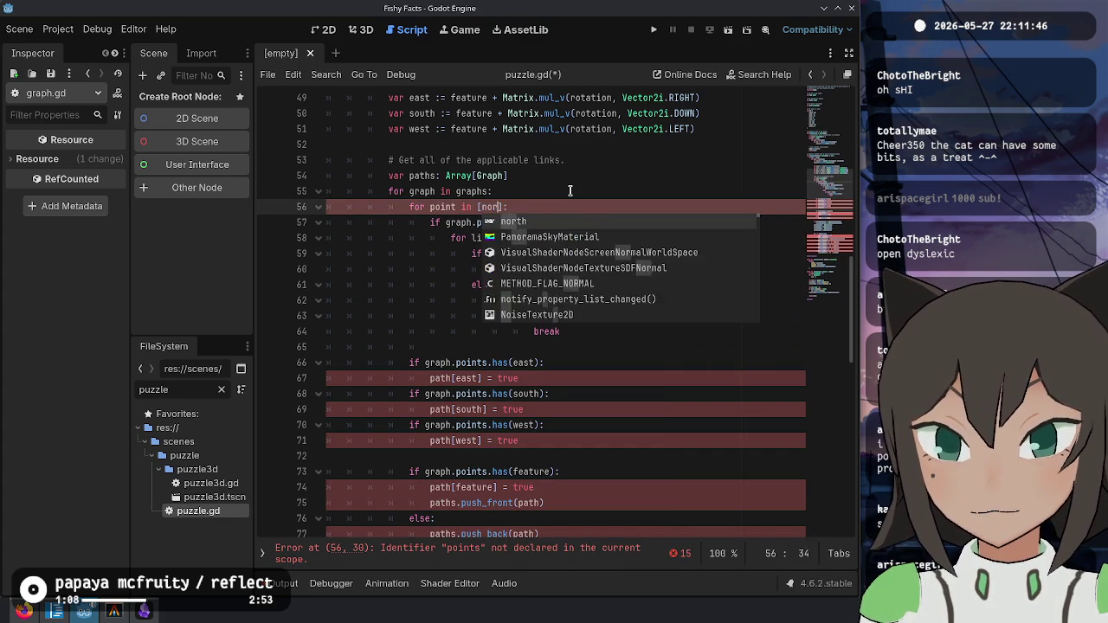
text(, south, w)
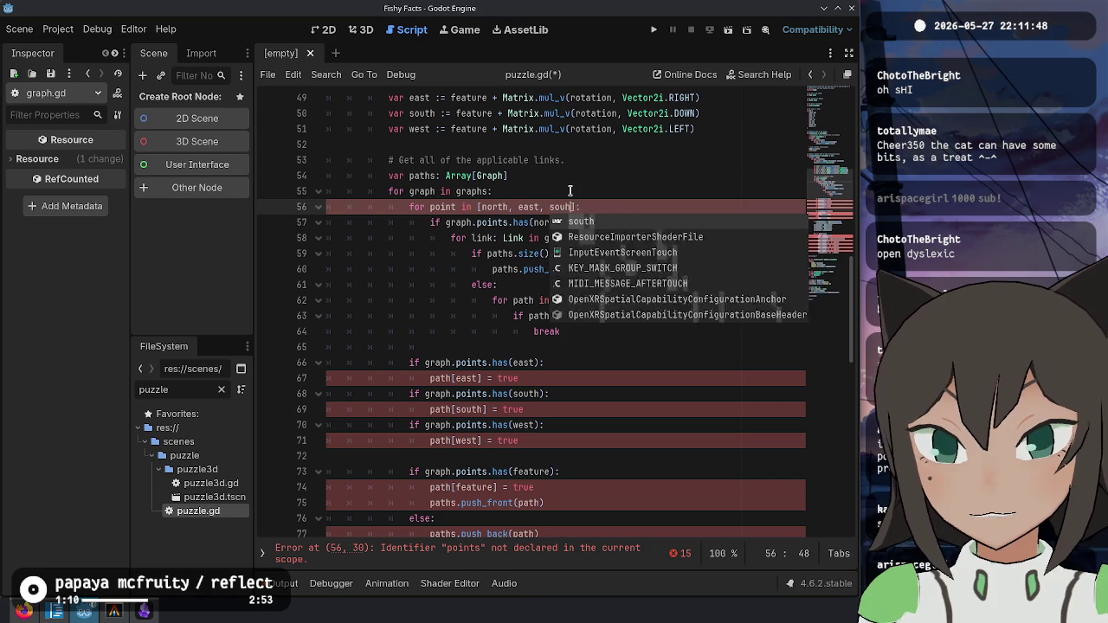
text(est, feature)
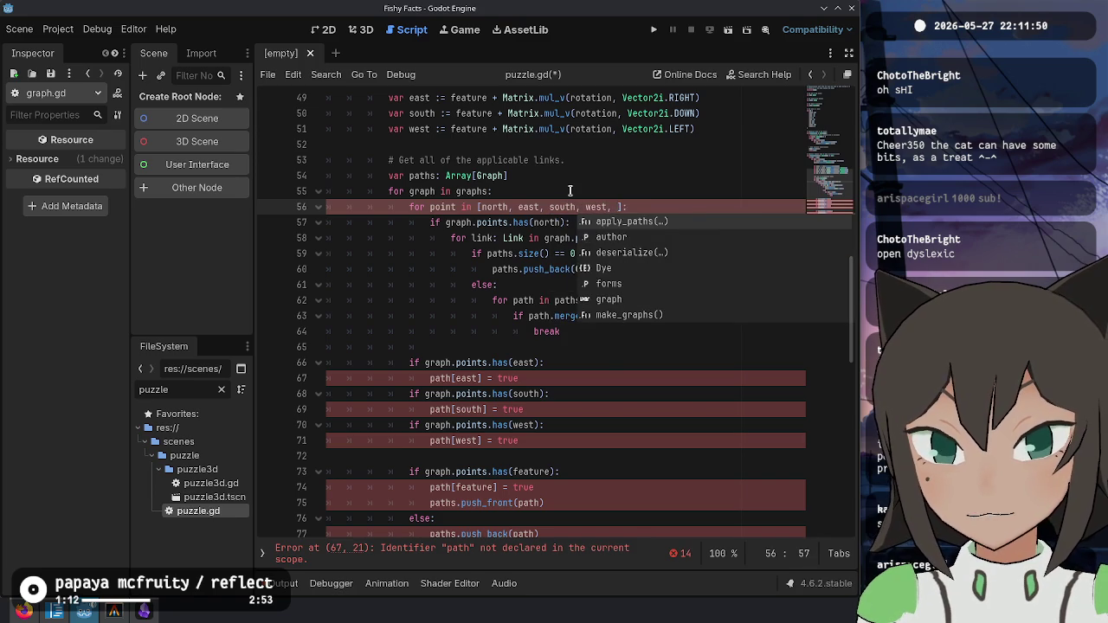
- Delete the stray lines 66–77 and the leftover blank line
scroll(460, 199, up, 1)
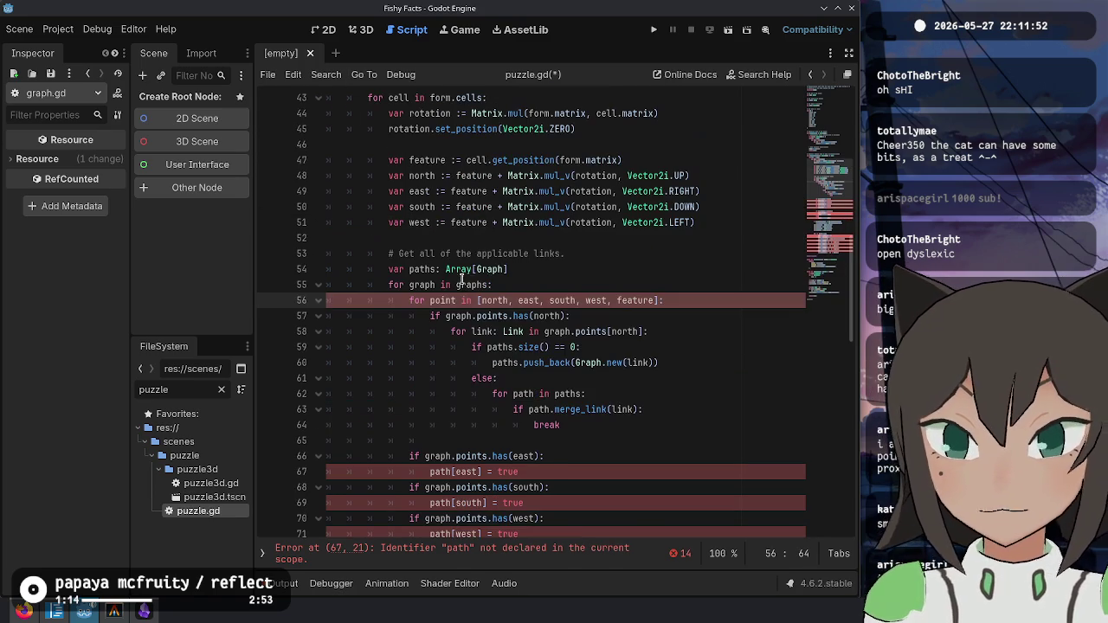
scroll(453, 165, down, 2)
scroll(454, 164, down, 1)
mouse_move(484, 300)
mouse_down()
mouse_move(484, 348)
mouse_move(576, 426)
mouse_move(594, 416)
mouse_up()
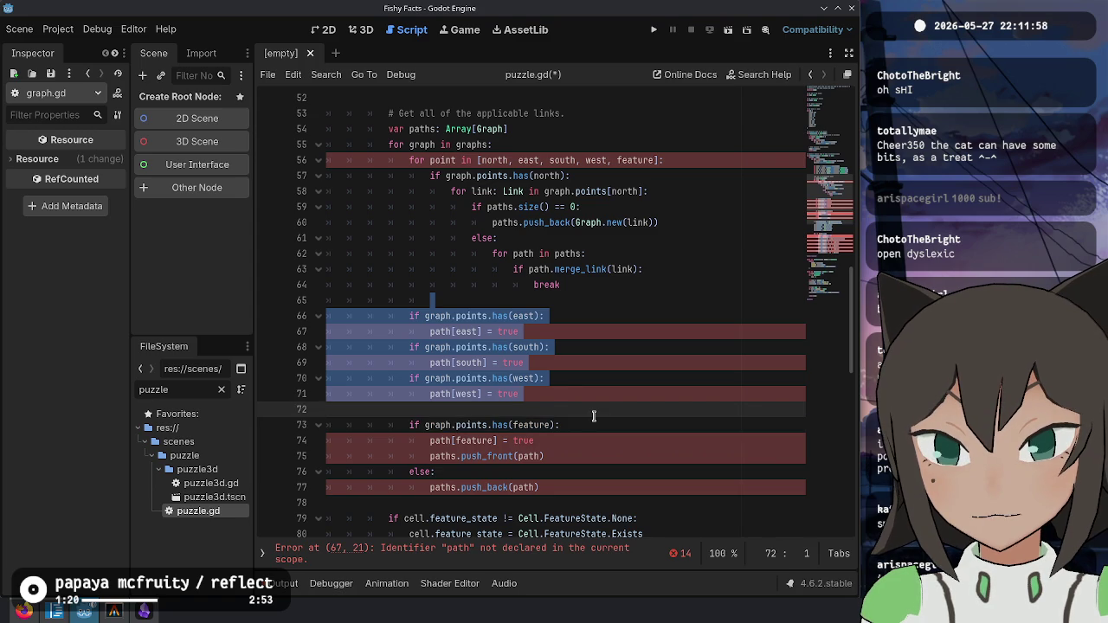
shift+click(572, 486)
key(BackSpace)
key(BackSpace)
key(BackSpace)
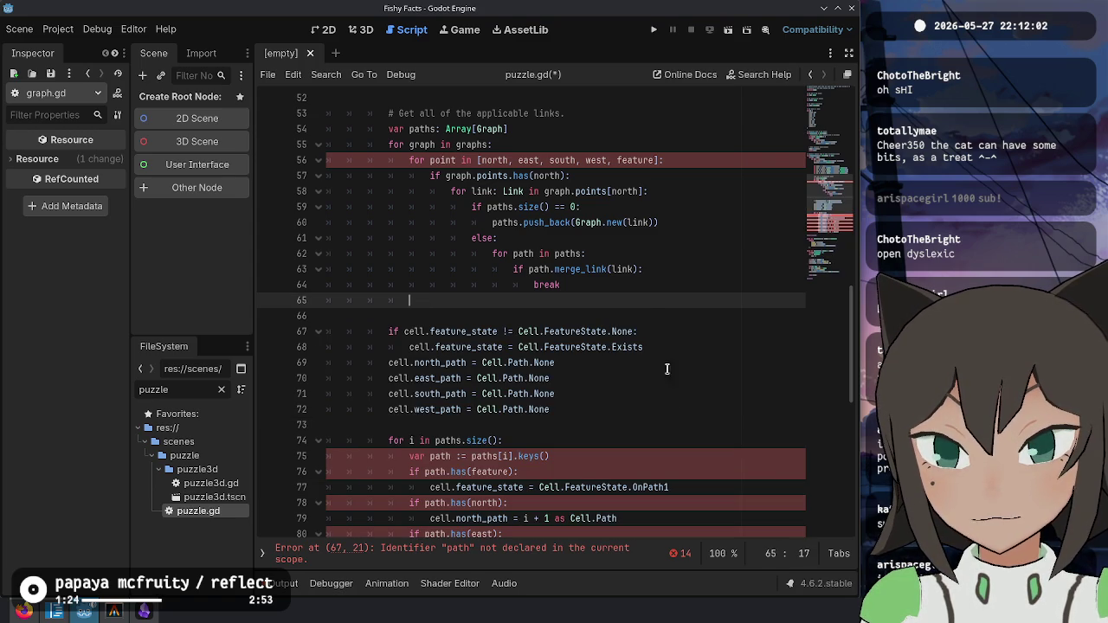
key(BackSpace)
scroll(640, 286, up, 2)
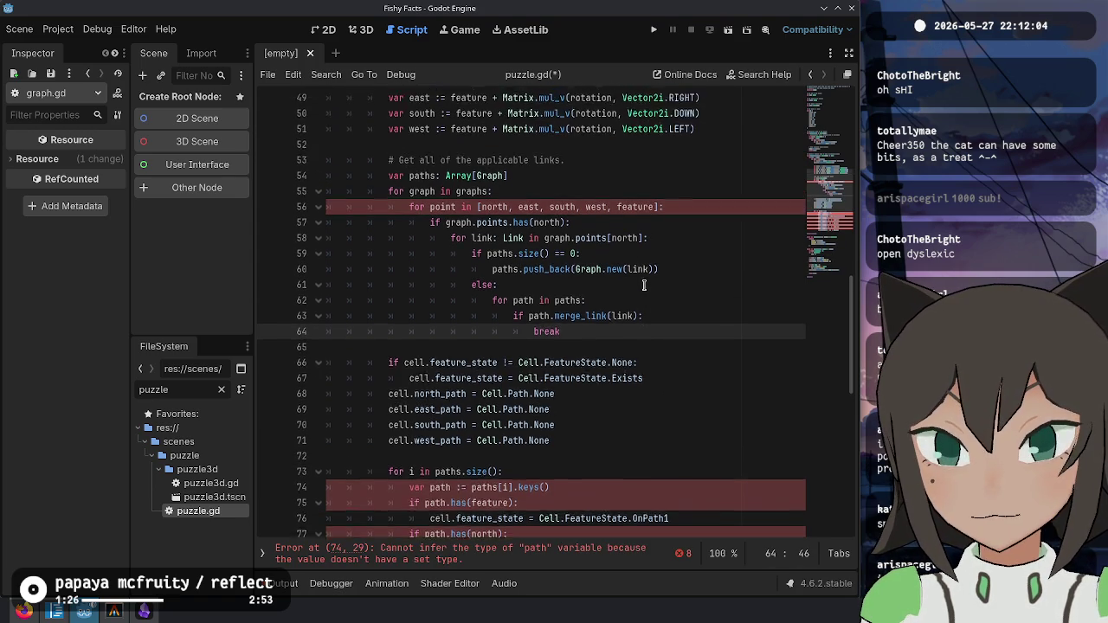
- Move feature to the front of the list: [feature, north, east, south, west]
double_click(634, 253)
key(ctrl+x)
click(482, 253)
key(ctrl+v)
text(,)
key(ctrl+Right)
key(ctrl+Right)
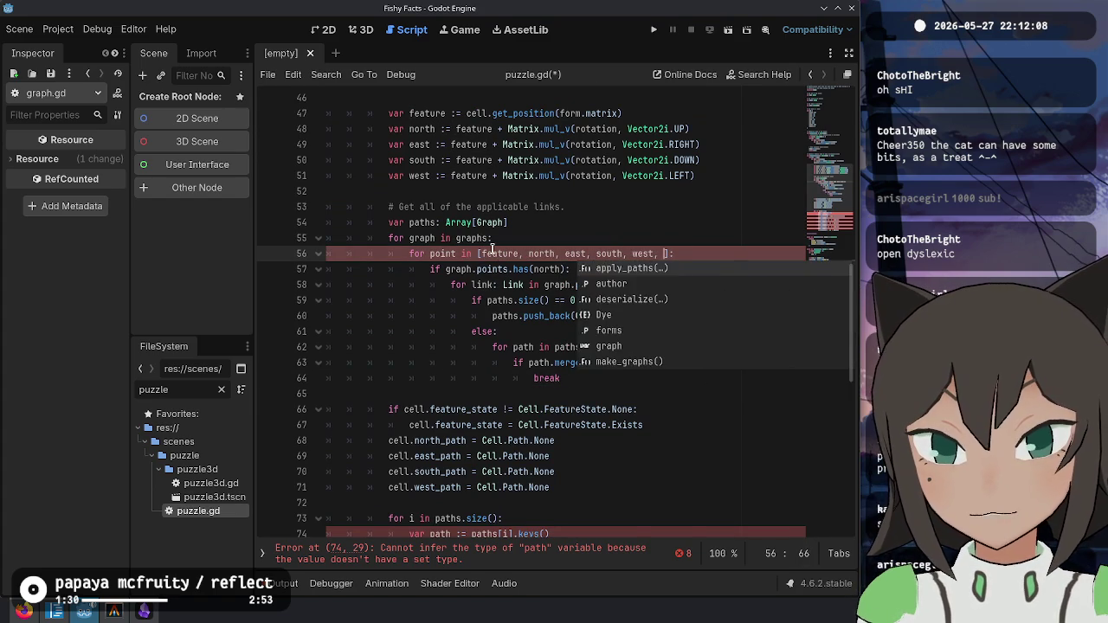
key(Delete)
key(Delete)
- Type the point loop variable as Vector2i on line 56
click(616, 341)
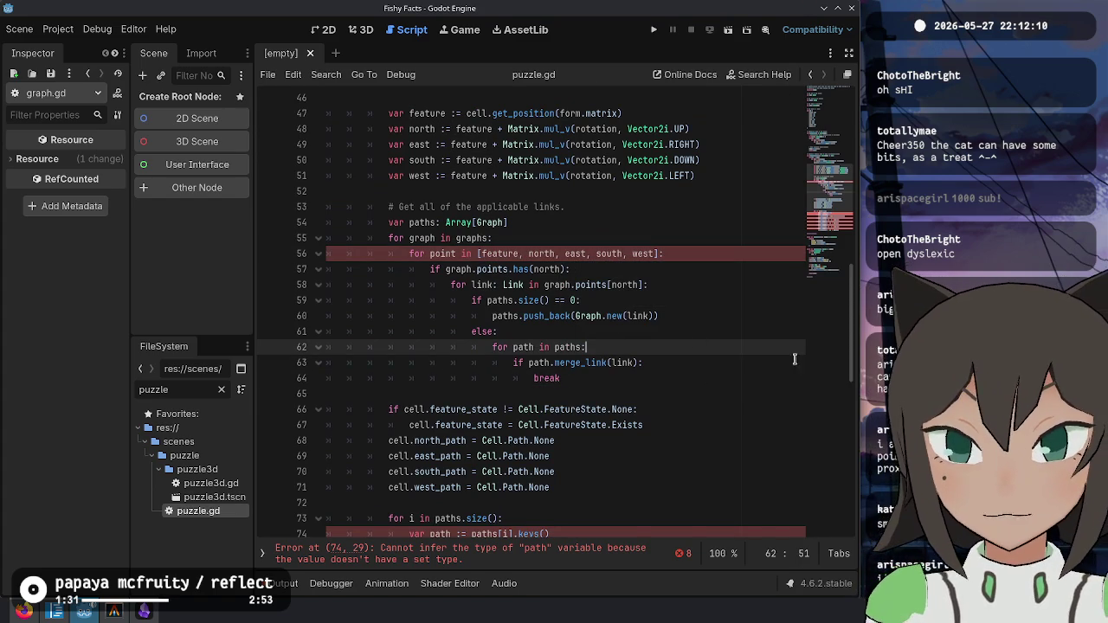
click(634, 403)
click(699, 420)
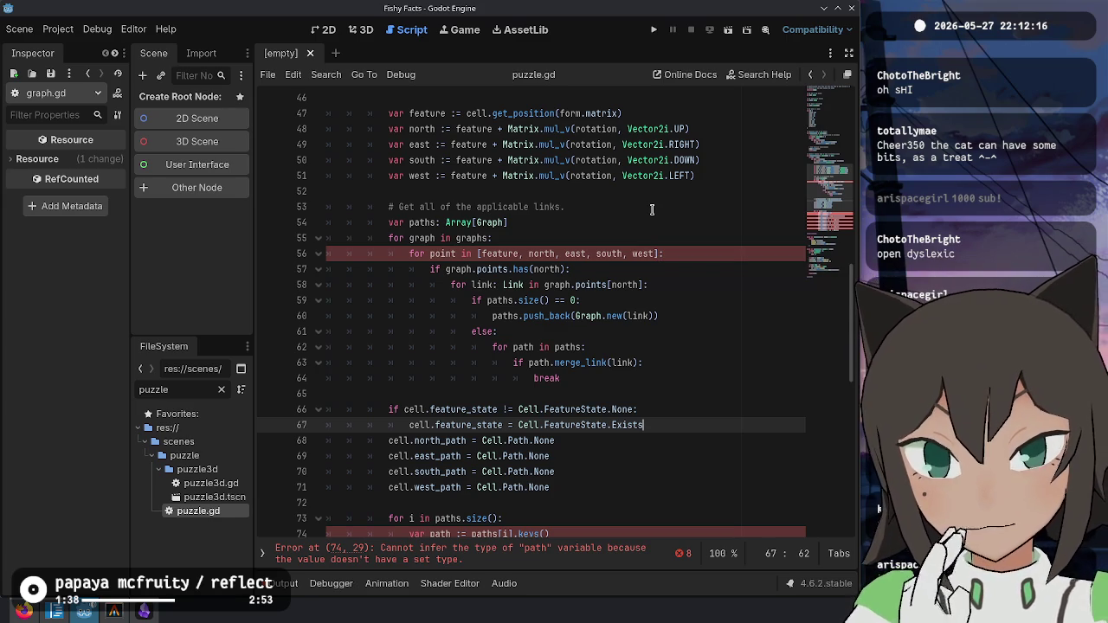
scroll(616, 321, down, 3)
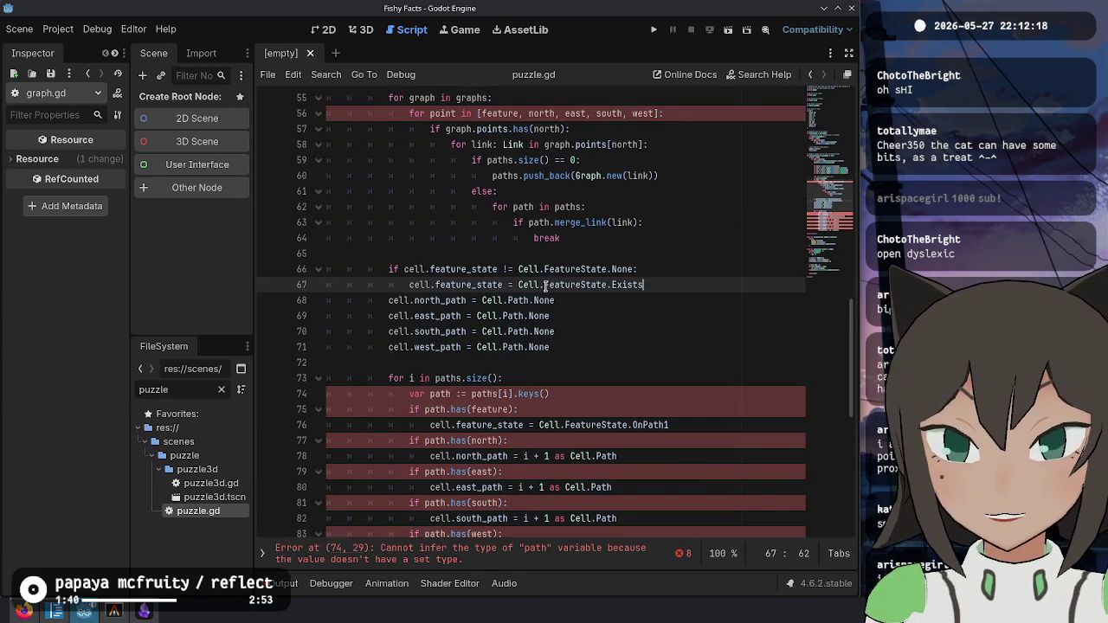
scroll(510, 181, up, 2)
click(465, 207)
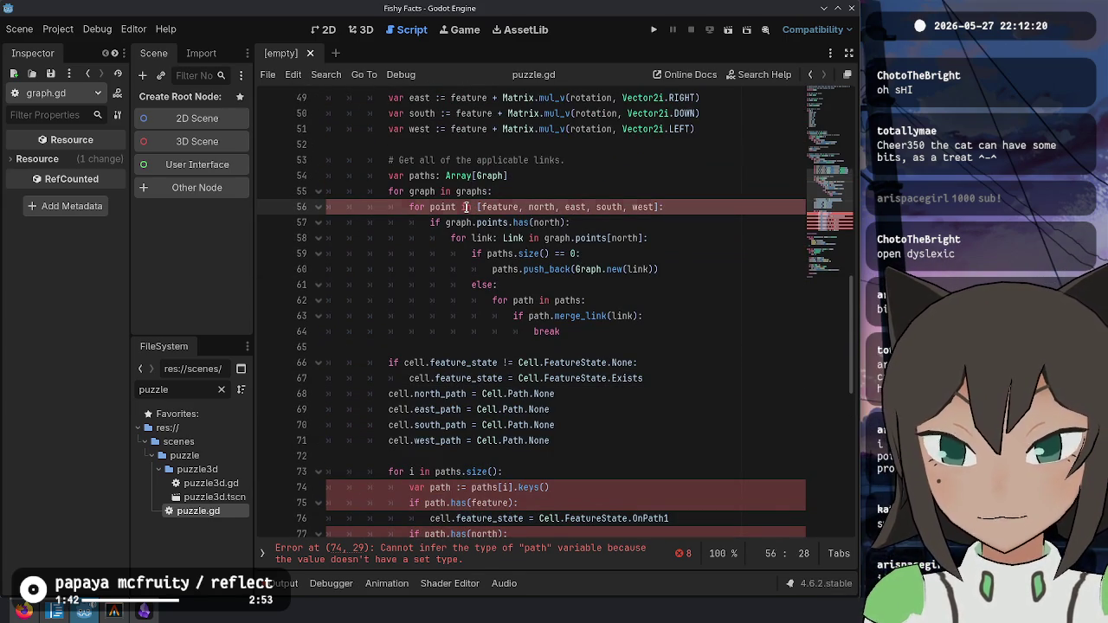
text(: Vector2i)
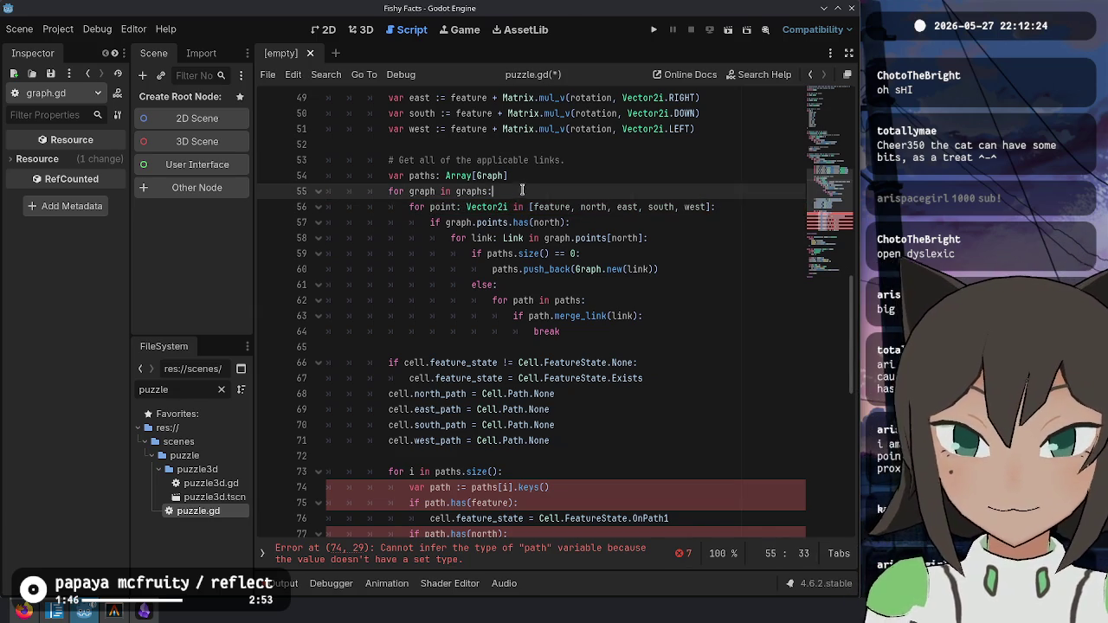
- Select paths[i].keys() on line 74 and review the path checks around it
click(617, 363)
scroll(477, 429, down, 2)
click(502, 394)
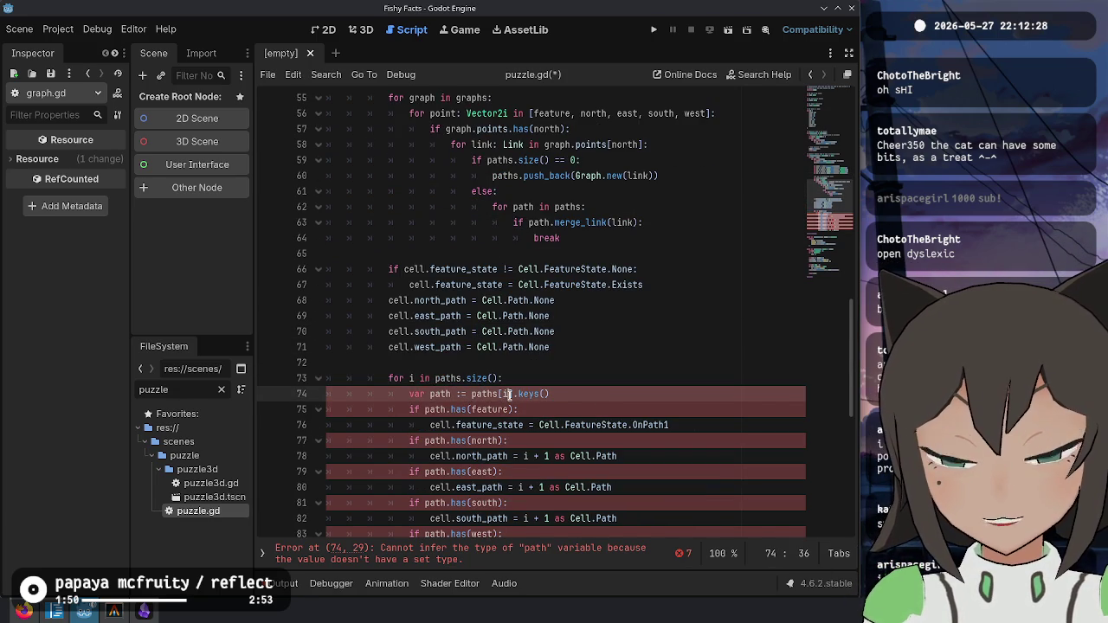
drag(551, 394, 479, 394)
click(478, 394)
scroll(489, 303, up, 3)
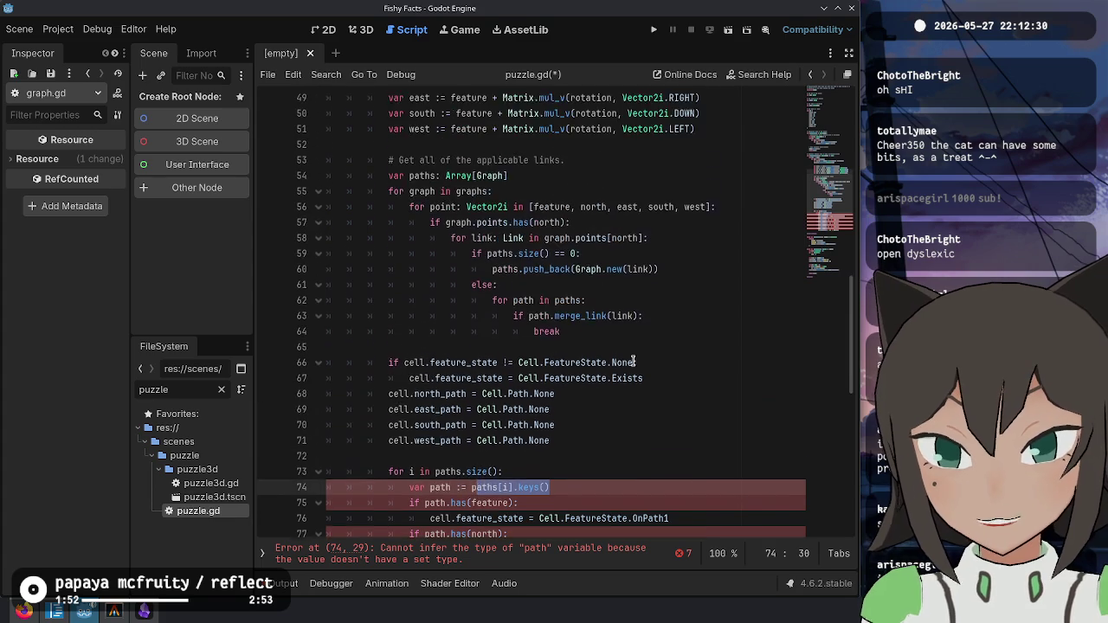
scroll(496, 227, down, 3)
scroll(485, 217, up, 3)
scroll(485, 229, down, 3)
scroll(595, 237, down, 1)
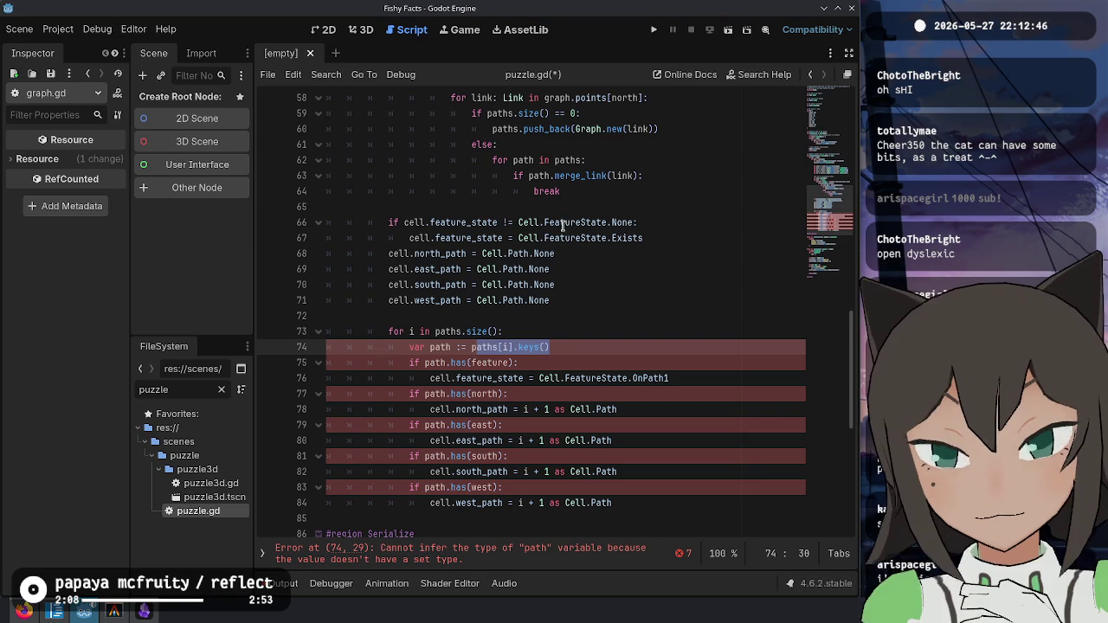
scroll(534, 257, up, 2)
mouse_move(574, 274)
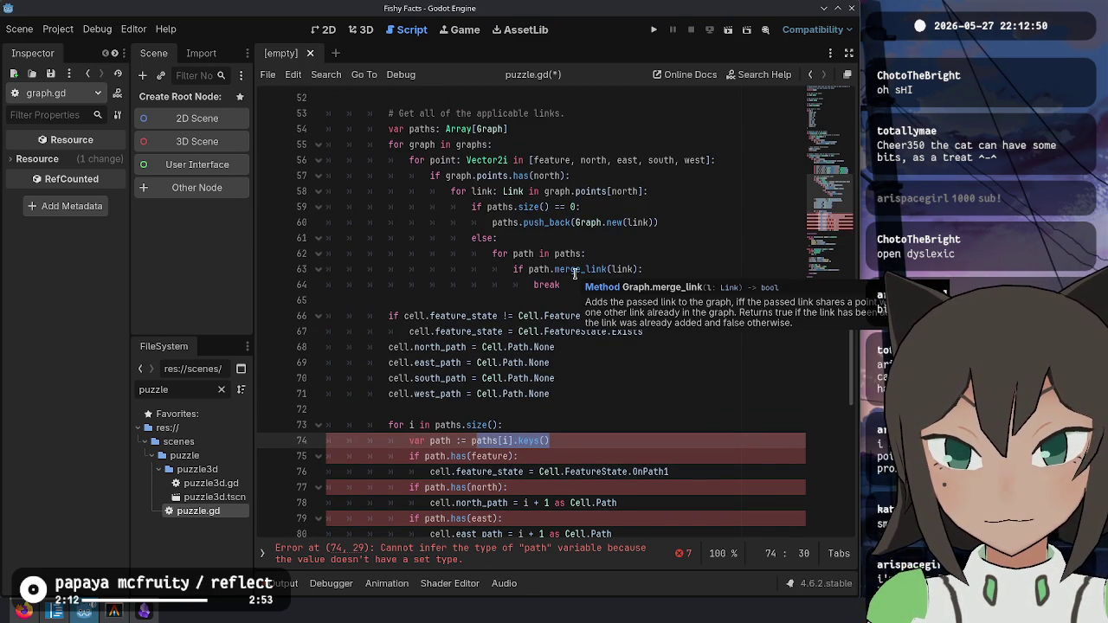
scroll(574, 274, up, 2)
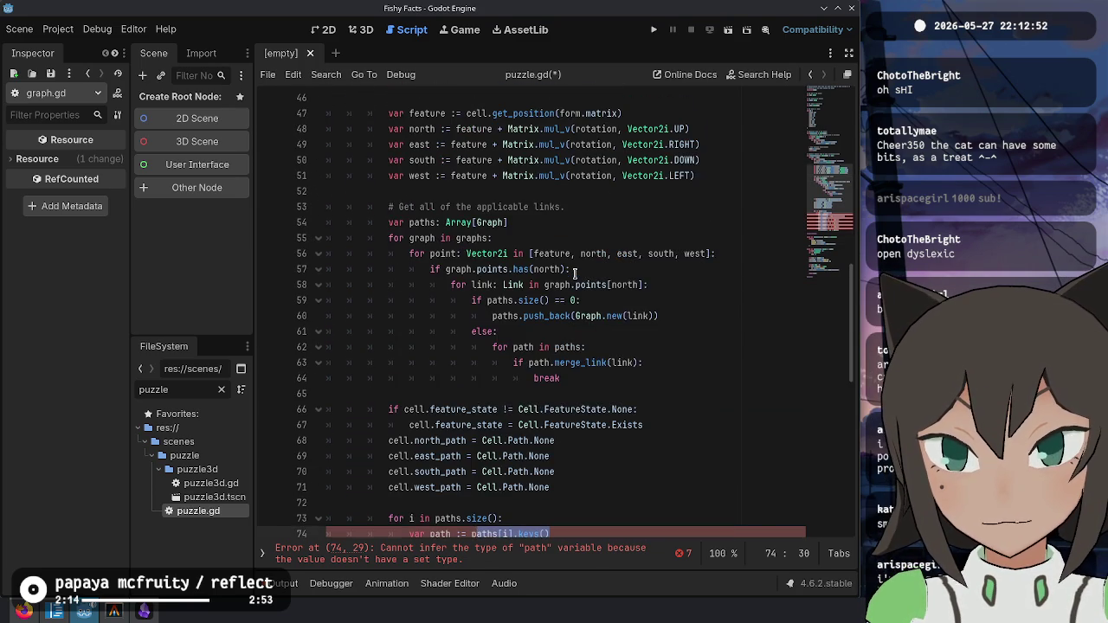
scroll(574, 274, down, 2)
- Remove .keys() on line 74 so path is simply paths[i]
key(End)
key(BackSpace)
key(BackSpace)
key(BackSpace)
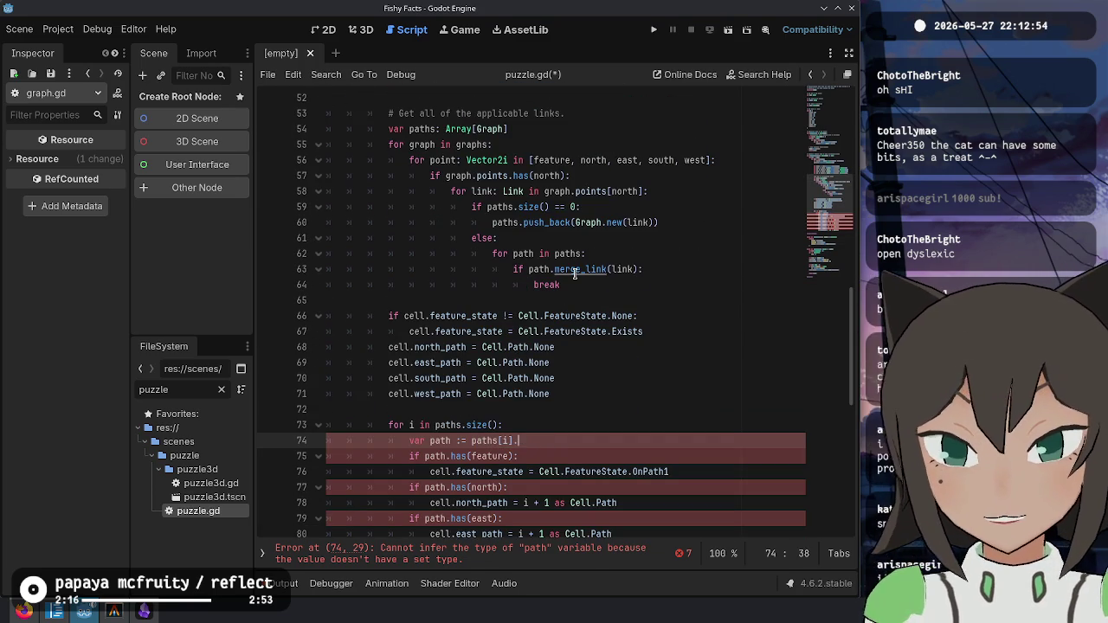
key(Left)
key(Left)
key(Down)
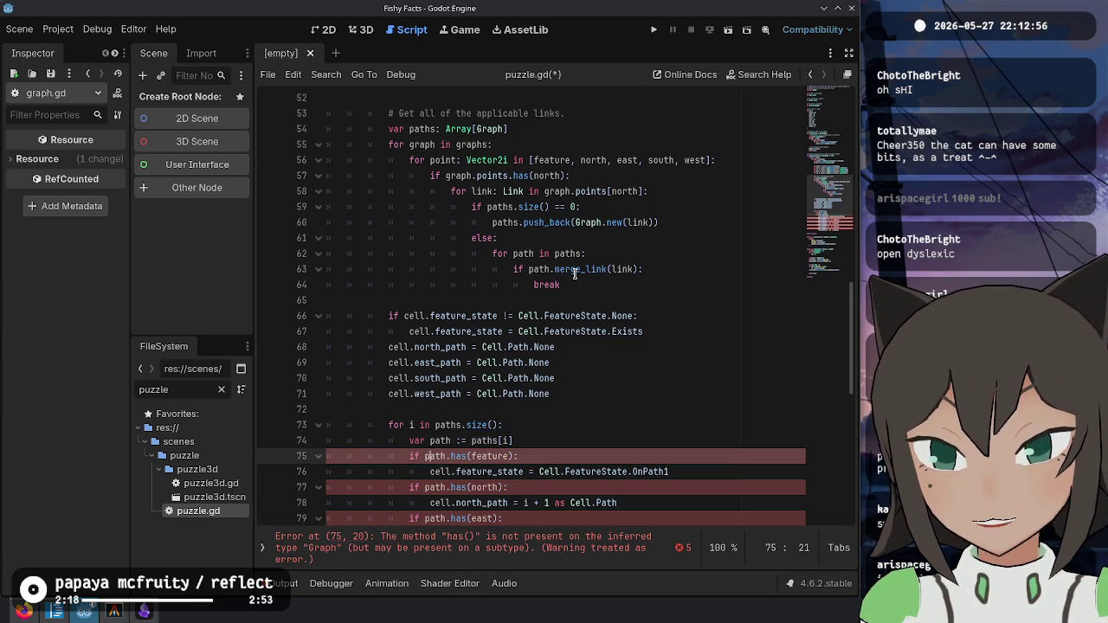
key(Delete)
key(Delete)
key(Delete)
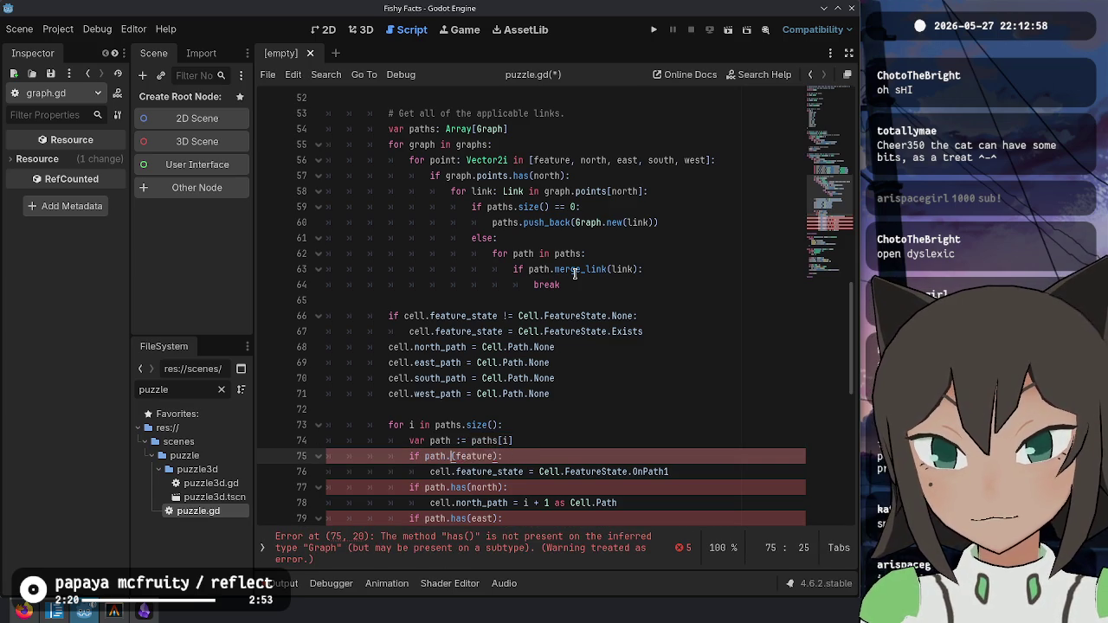
text(has_)
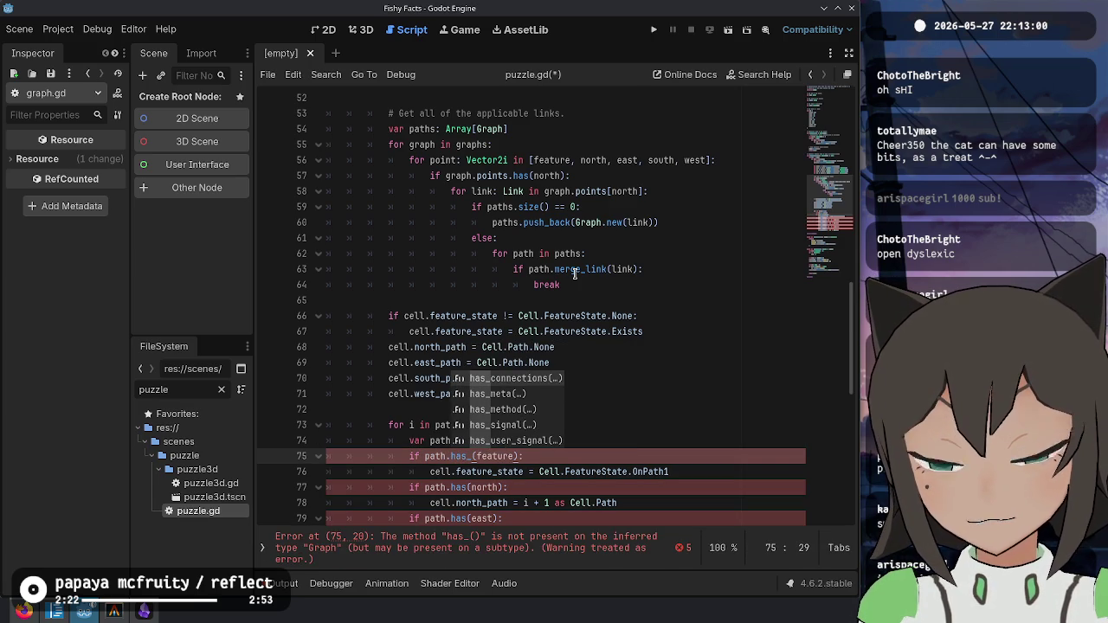
key(Escape)
key(Up)
key(Left)
key(BackSpace)
key(BackSpace)
text(: Gr)
key(ctrl+z)
key(ctrl+z)
key(ctrl+z)
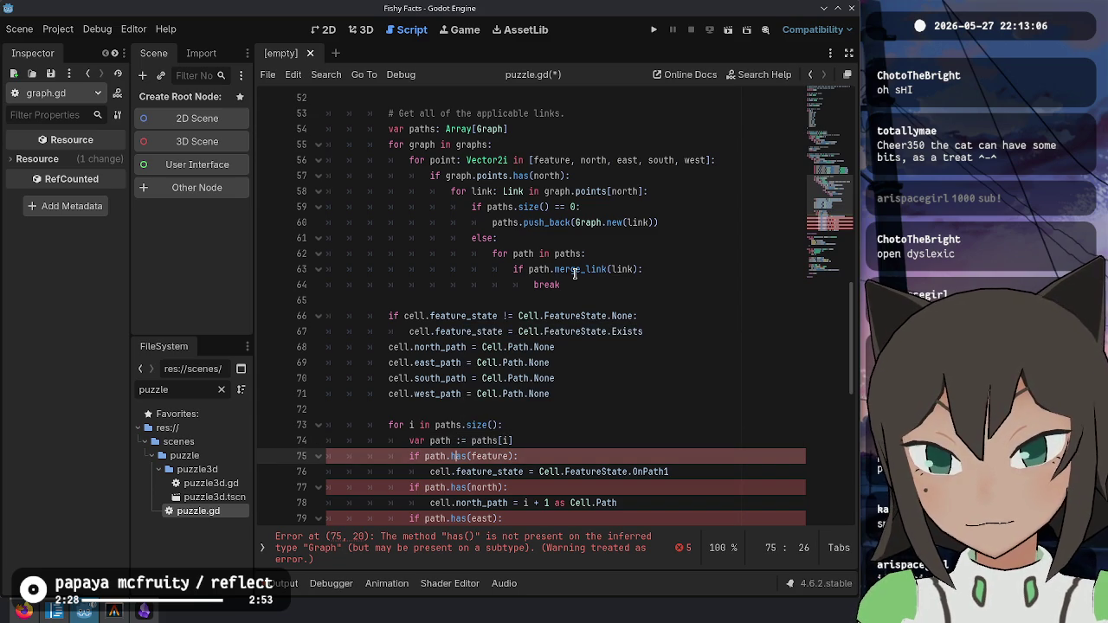
- Replace each path.has check with path.points.has and save puzzle.gd
key(BackSpace)
key(BackSpace)
key(BackSpace)
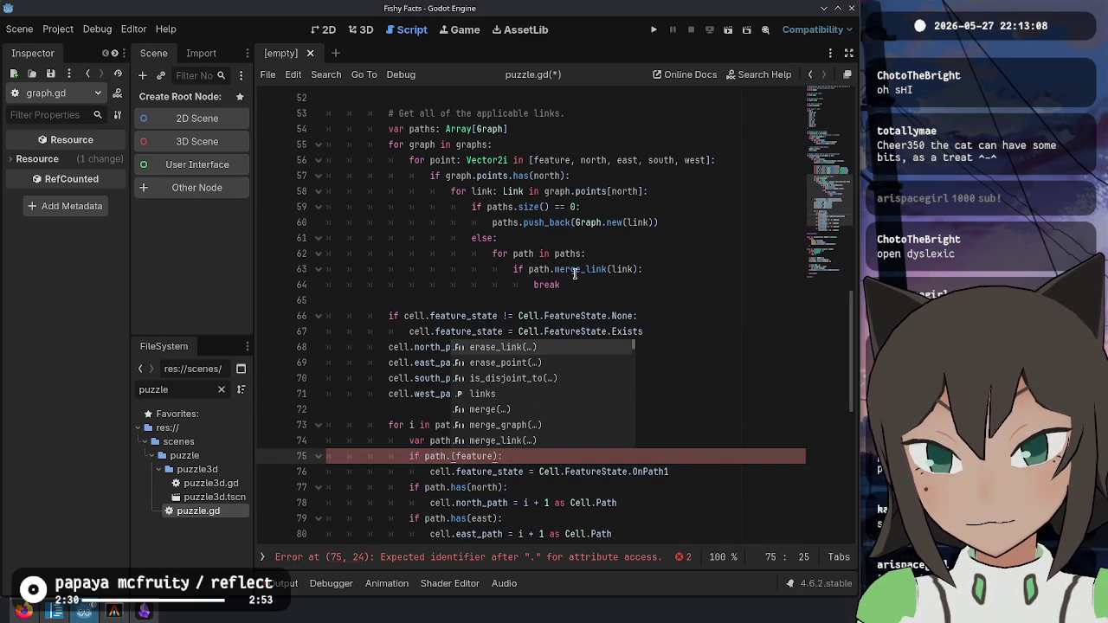
text(p)
key(Return)
text(.has)
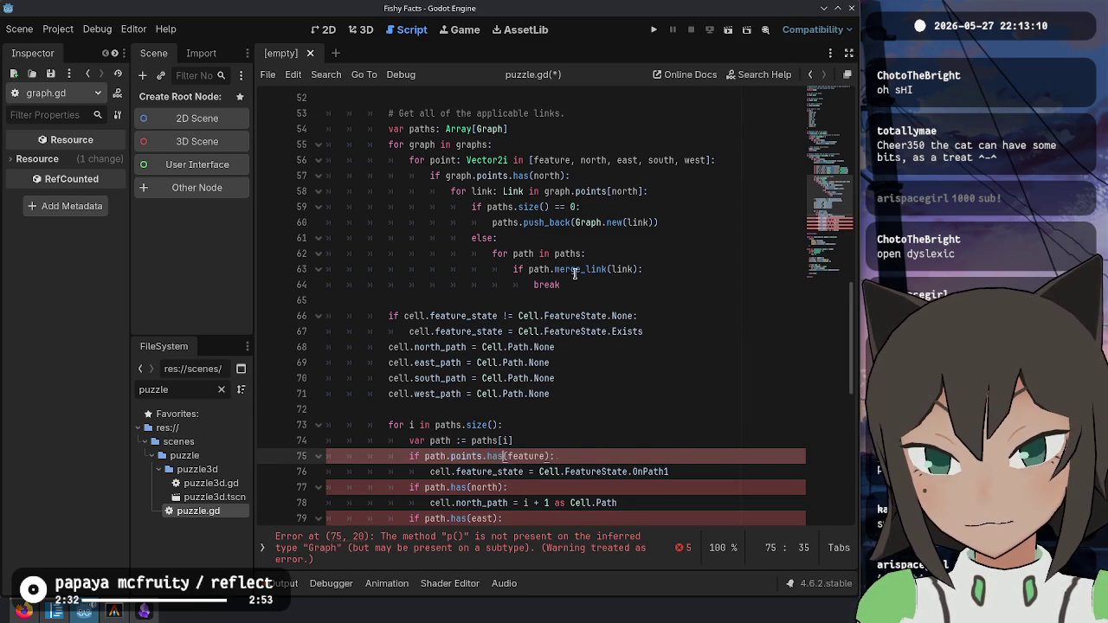
key(ctrl+shift+Left)
key(ctrl+shift+Left)
key(ctrl+shift+Left)
key(ctrl+c)
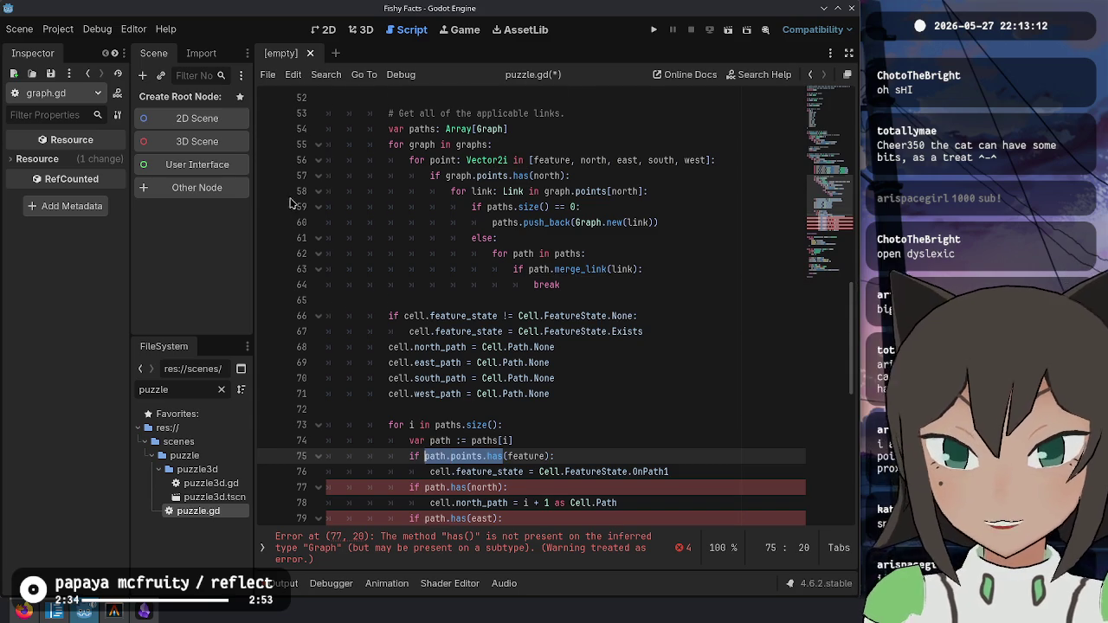
scroll(422, 248, down, 5)
drag(424, 253, 467, 253)
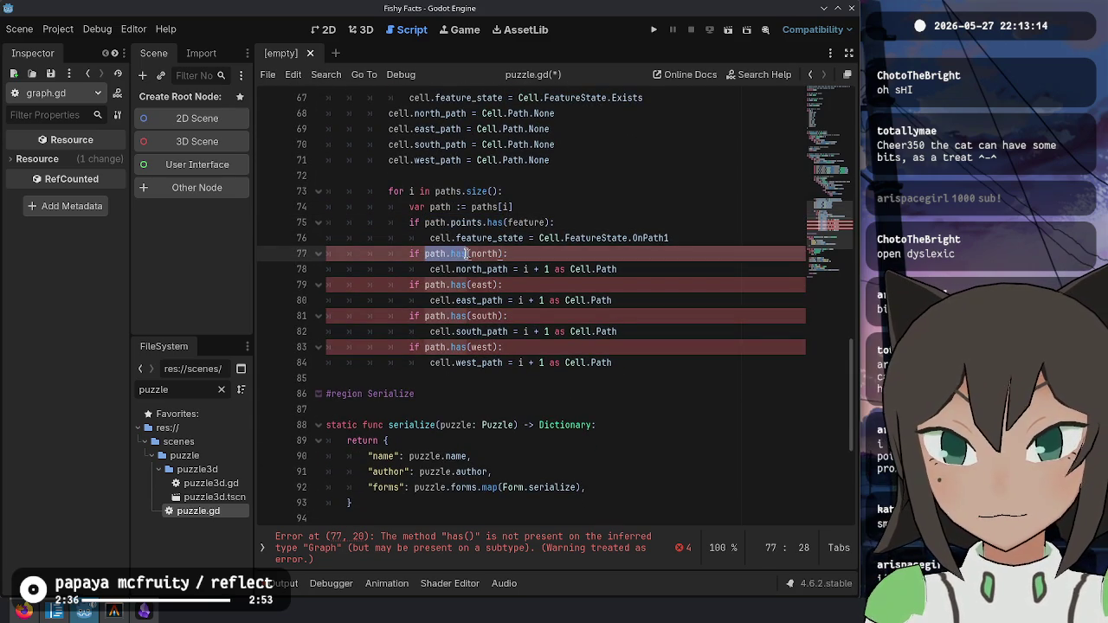
key(ctrl+d)
key(ctrl+d)
key(ctrl+d)
key(ctrl+v)
key(ctrl+s)
- Highlight every use of points in merge_link
click(684, 239)
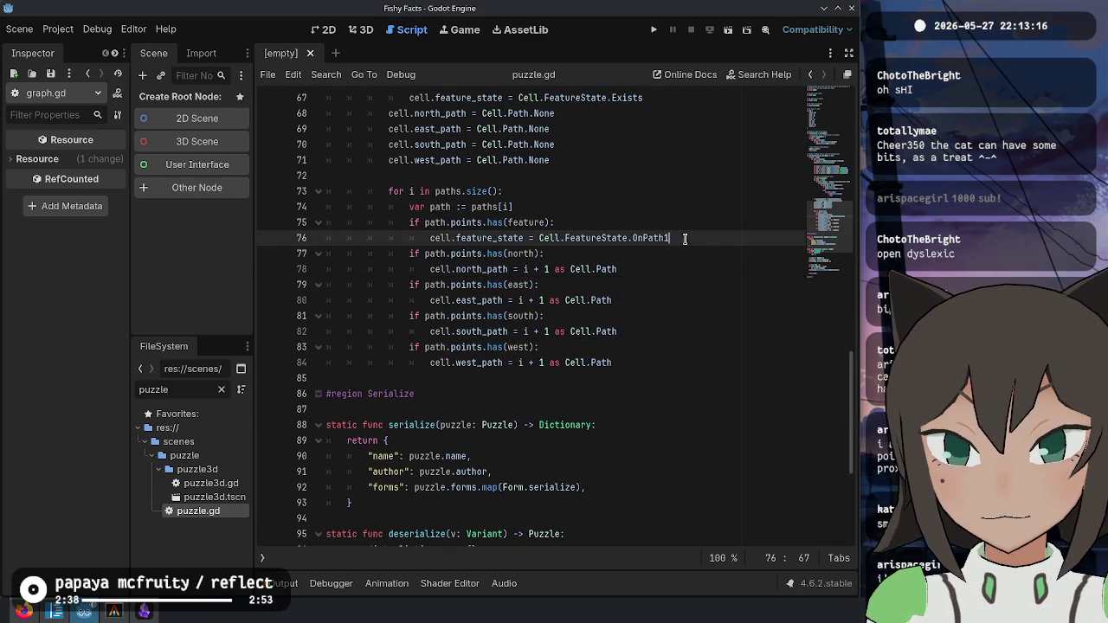
scroll(703, 329, up, 1)
scroll(703, 329, up, 3)
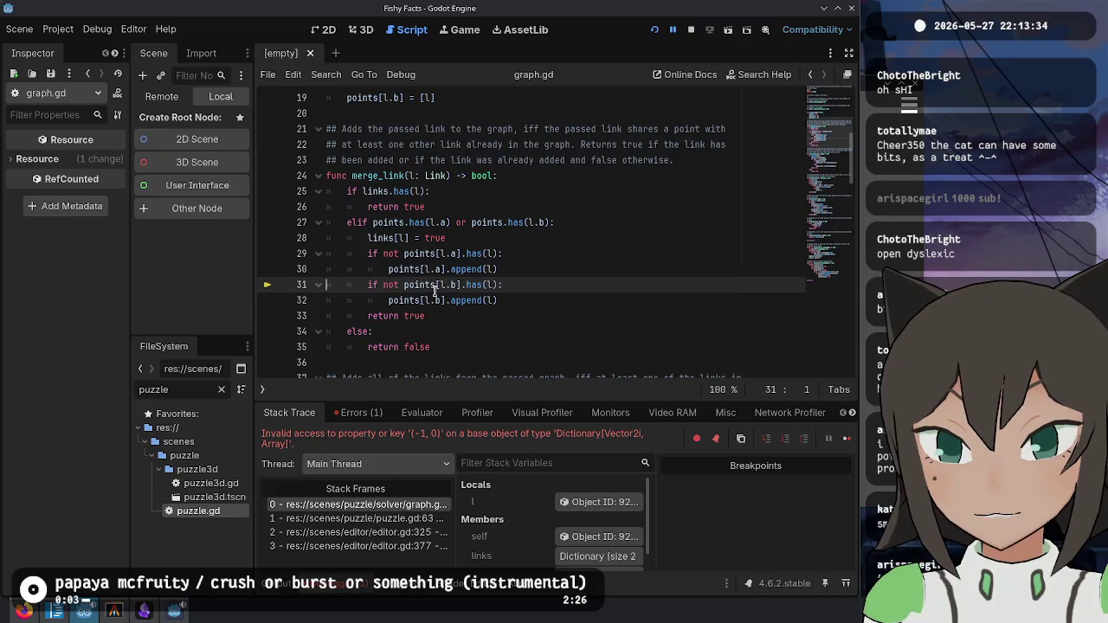
double_click(428, 284)
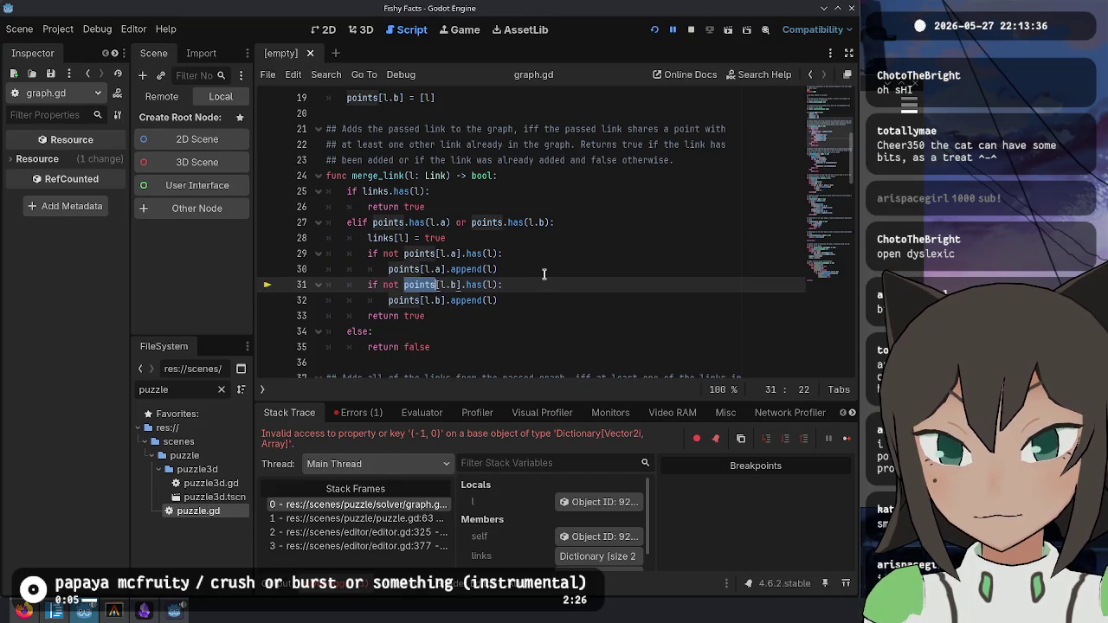
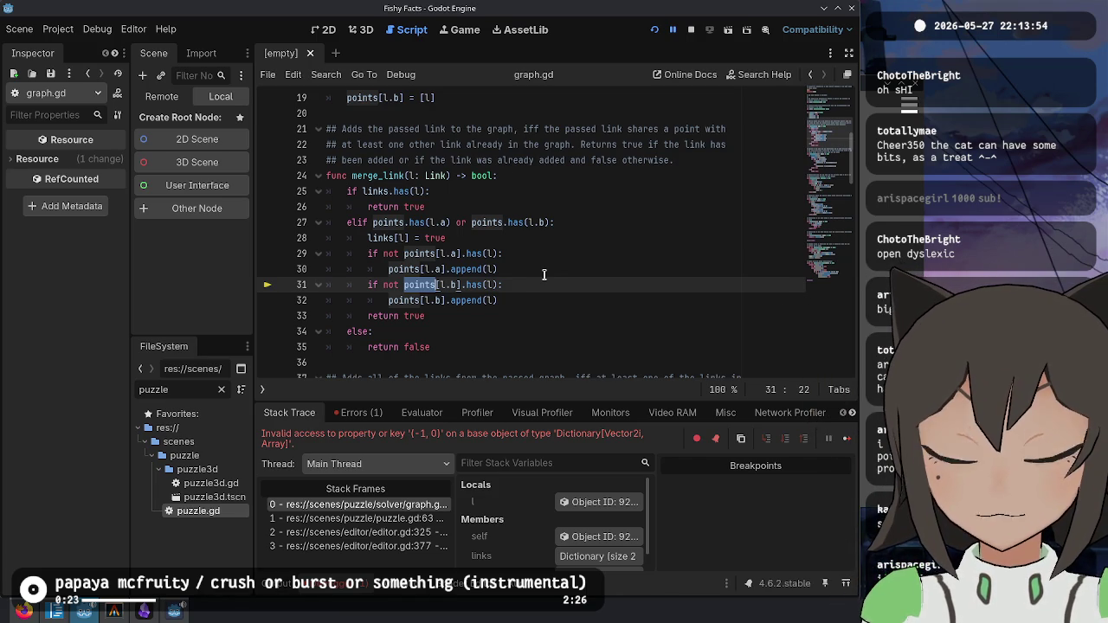
- Under links[l] = true in merge_link, add 'if not points.has(l.a): points[l.a] = []'
key(Up)
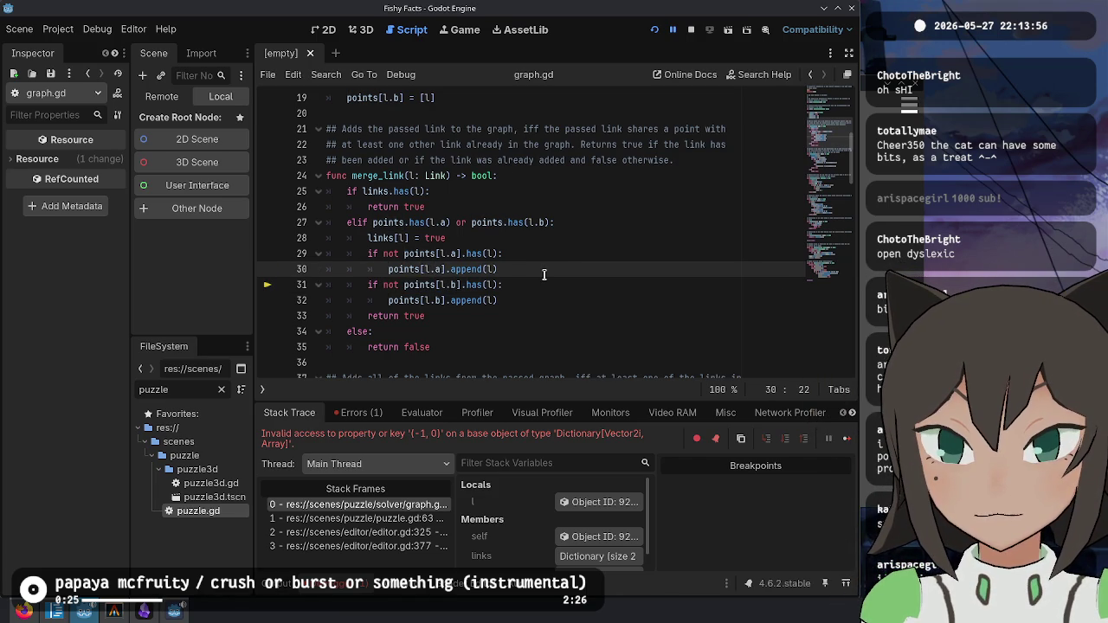
key(Up)
key(Up)
key(End)
key(Return)
text(points.l)
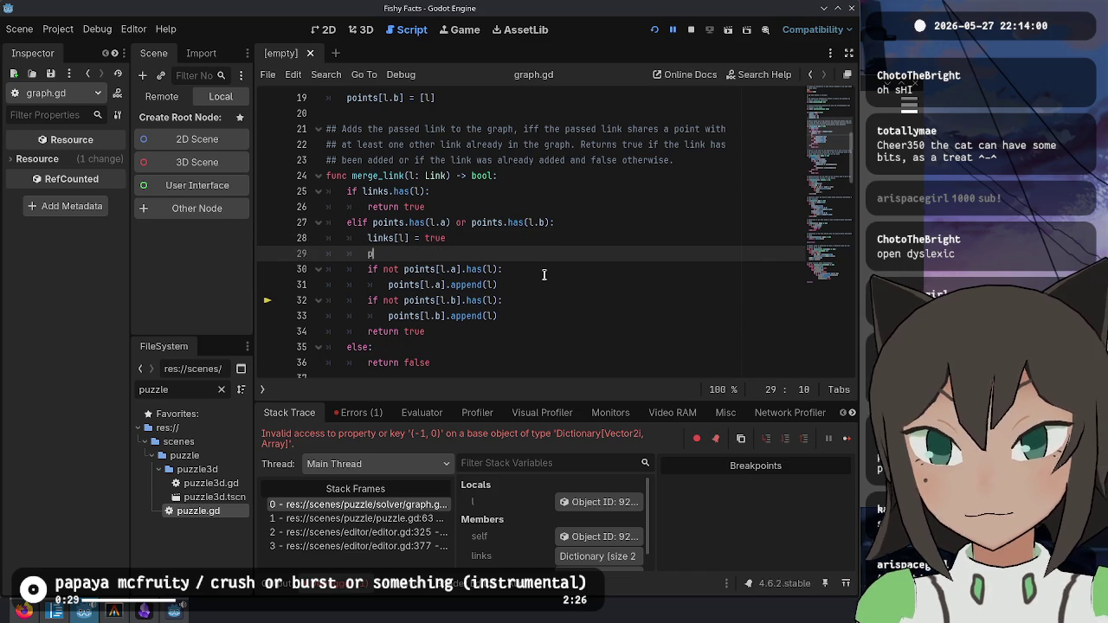
key(BackSpace)
key(BackSpace)
text([)
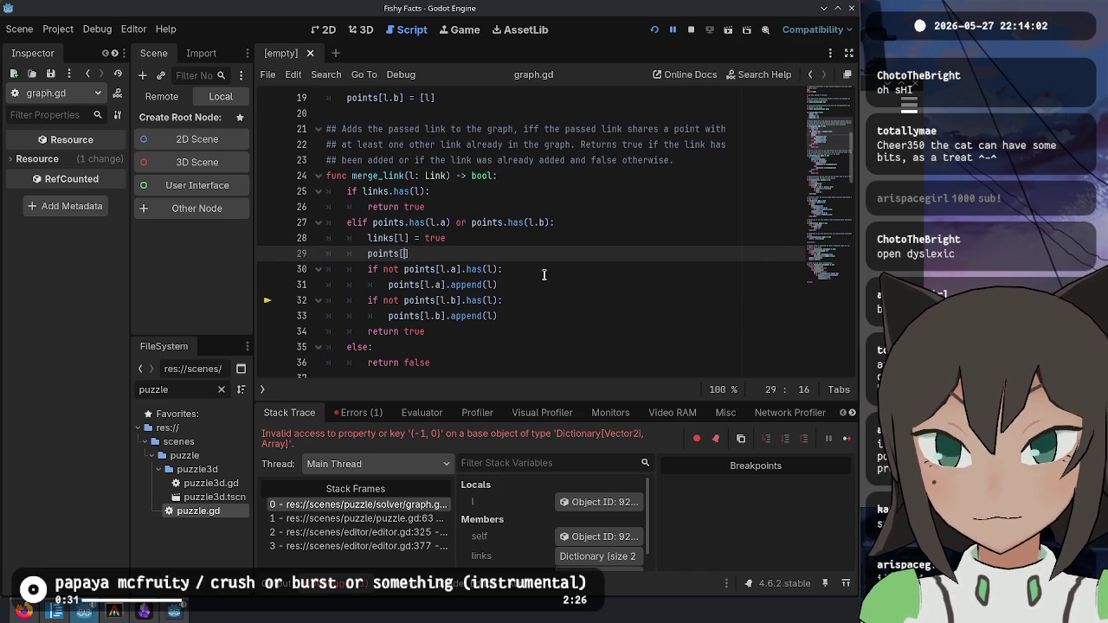
text(l.a] = [])
key(Return)
key(Up)
key(Up)
key(Return)
text(if points.has(l)
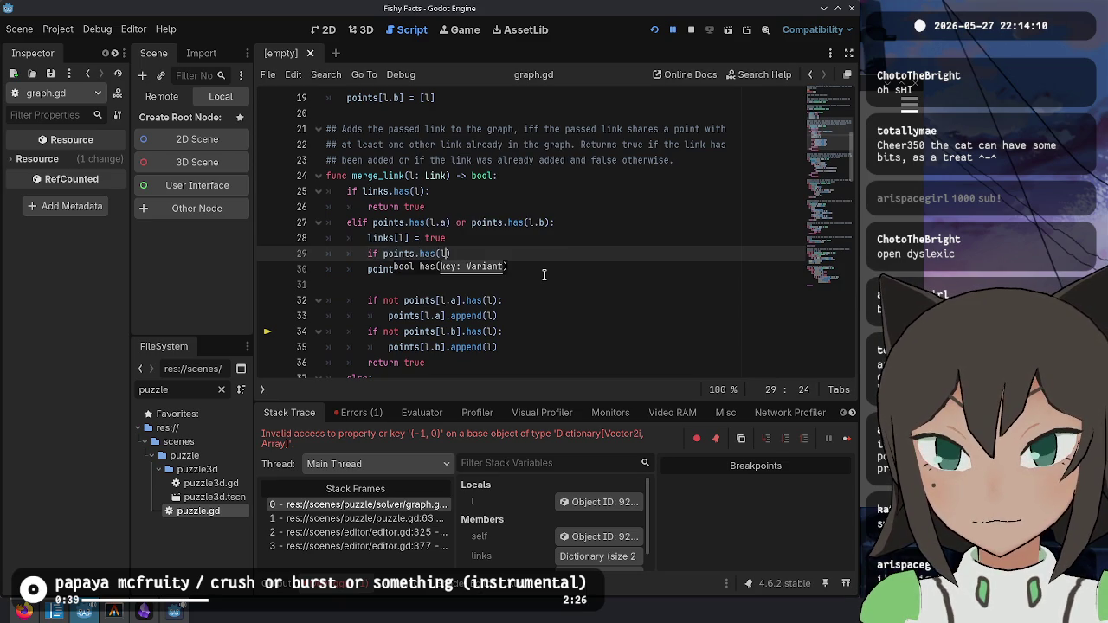
text(.a)
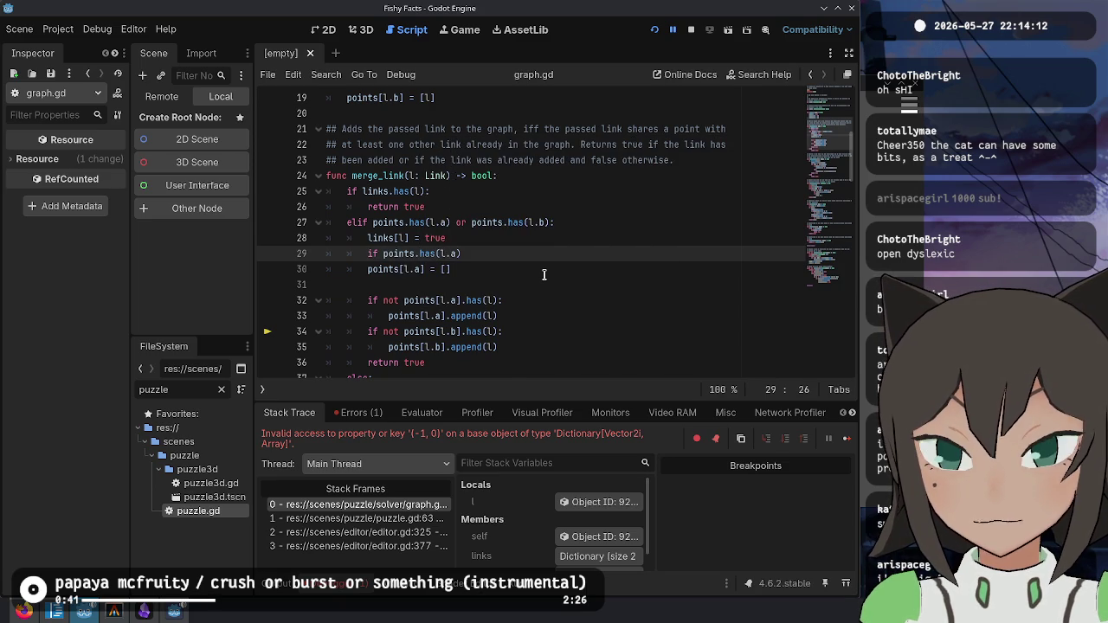
key(Down)
key(Tab)
key(Up)
text(not)
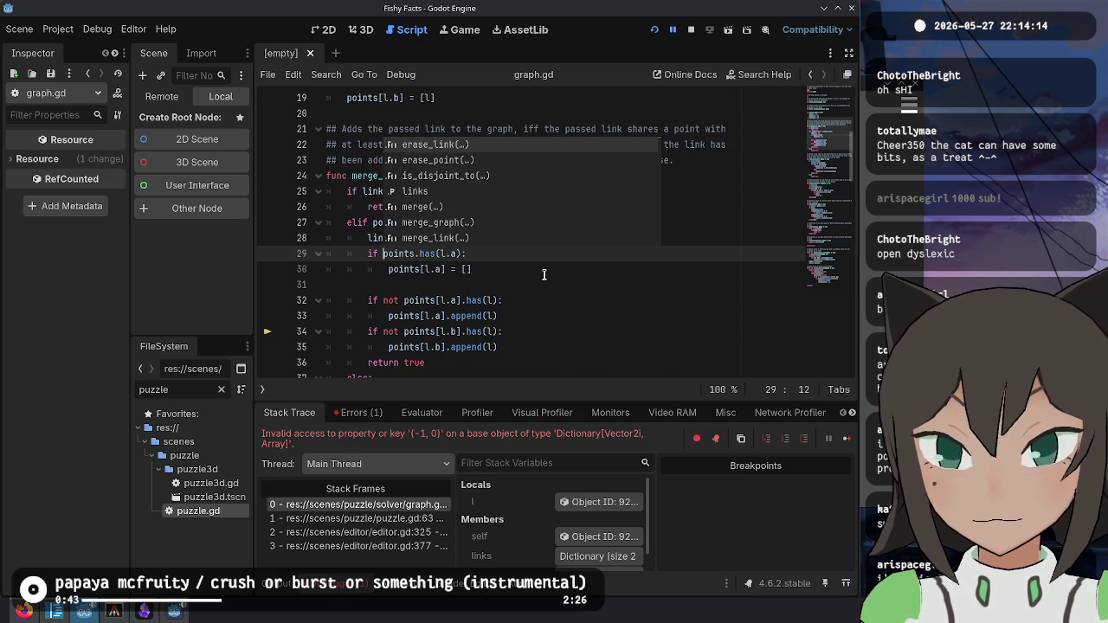
- Duplicate that check for l.b so points[l.b] is also initialized when missing
key(Escape)
key(Down)
key(End)
key(shift+Up)
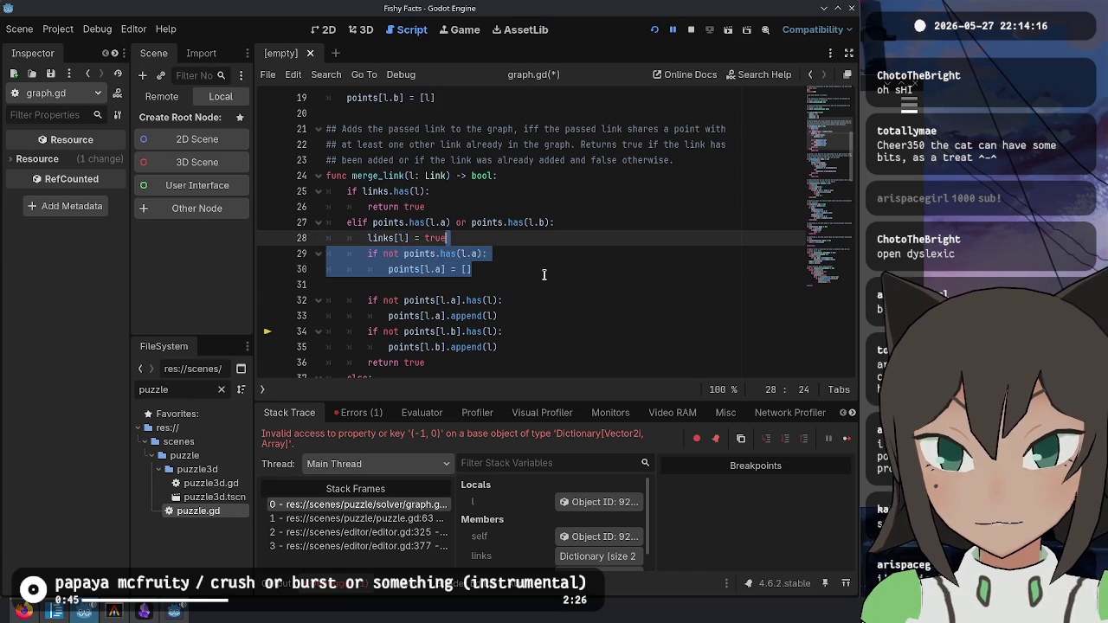
key(ctrl+shift+d)
text(b)
key(Escape)
key(Down)
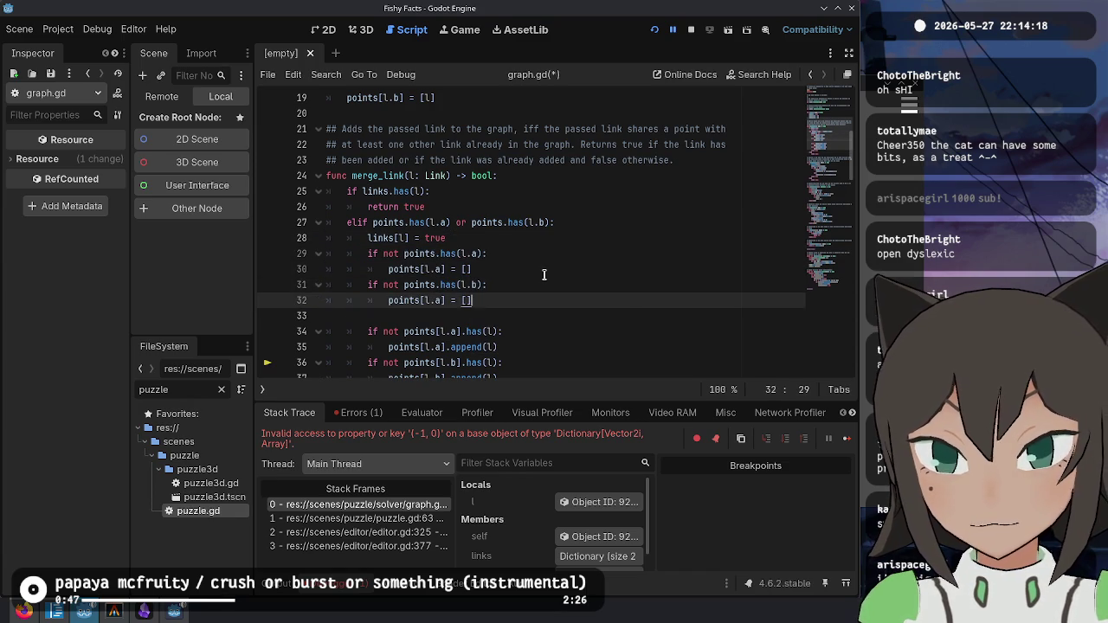
key(Delete)
text(b)
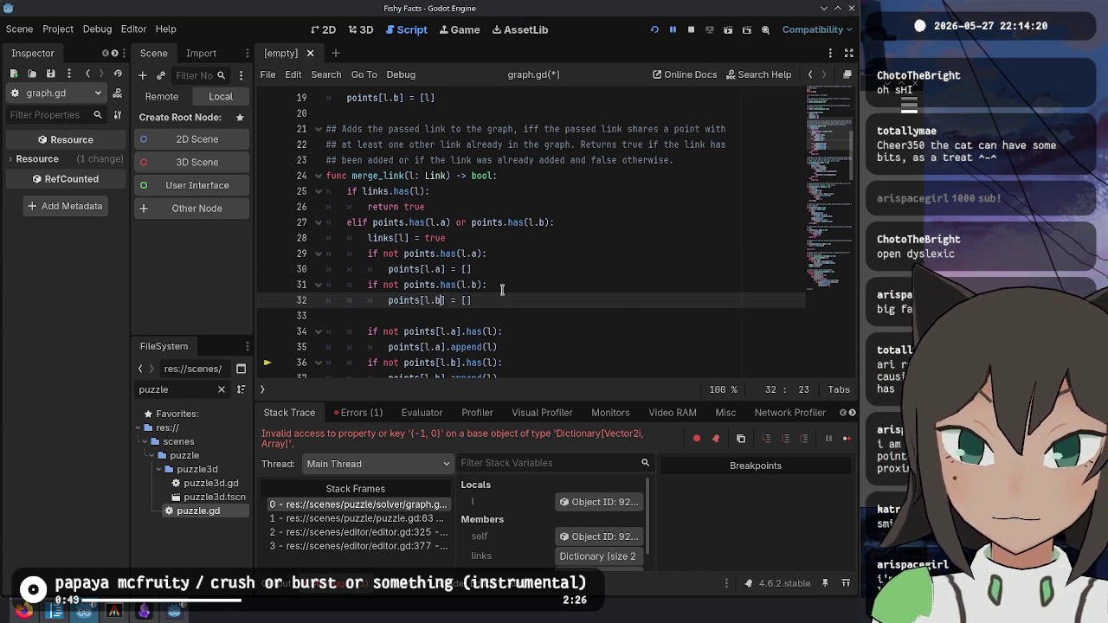
drag(500, 290, 280, 258)
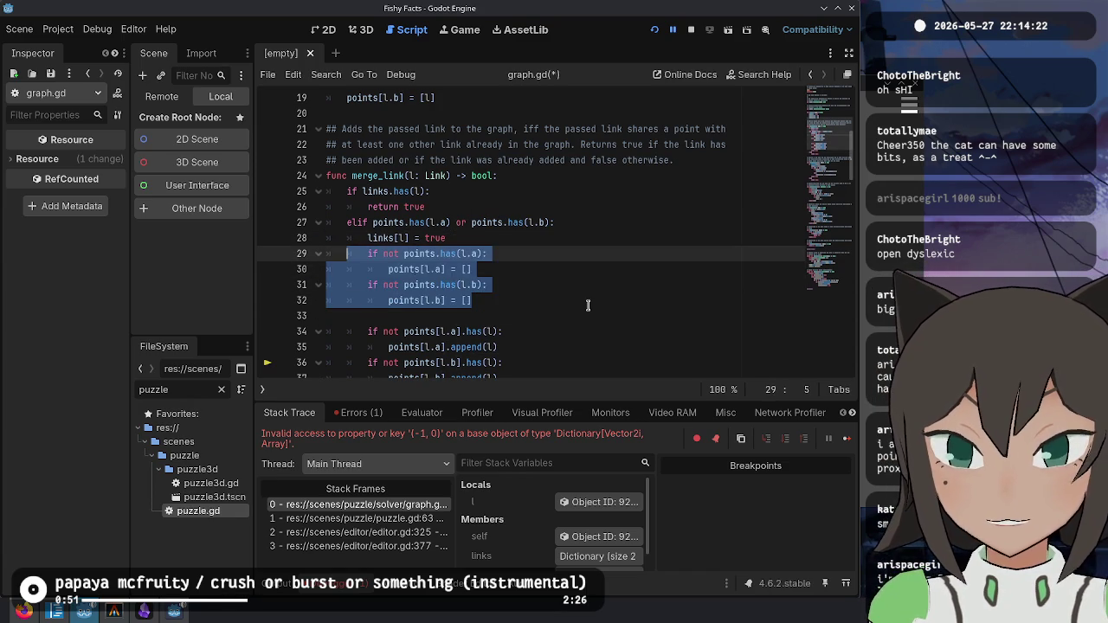
- Reorder the checks so each endpoint's append check sits under its initialization check
click(519, 363)
scroll(467, 277, down, 2)
key(ctrl+s)
scroll(519, 251, up, 1)
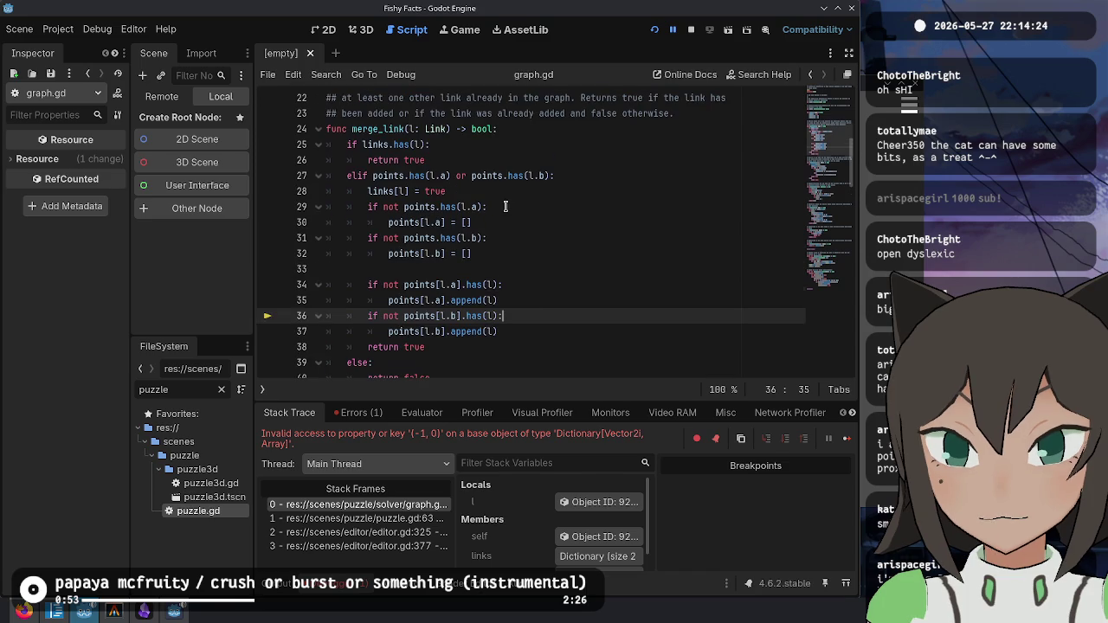
click(497, 223)
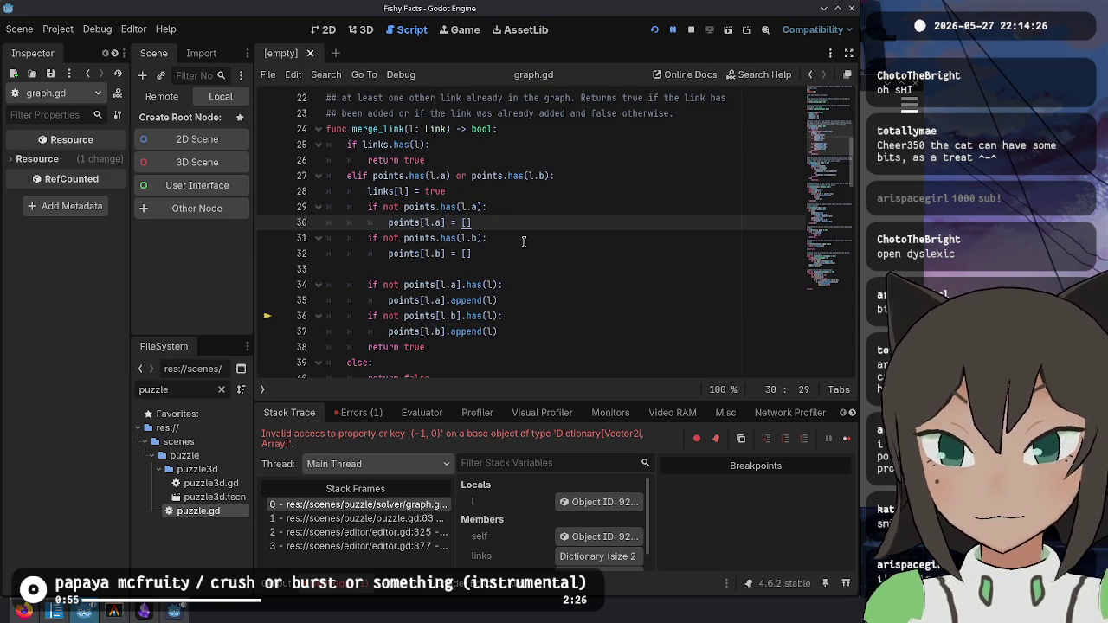
key(shift+Down)
key(shift+Down)
key(ctrl+c)
key(BackSpace)
key(Down)
key(Down)
key(Down)
key(End)
key(ctrl+v)
key(Up)
key(Up)
key(Up)
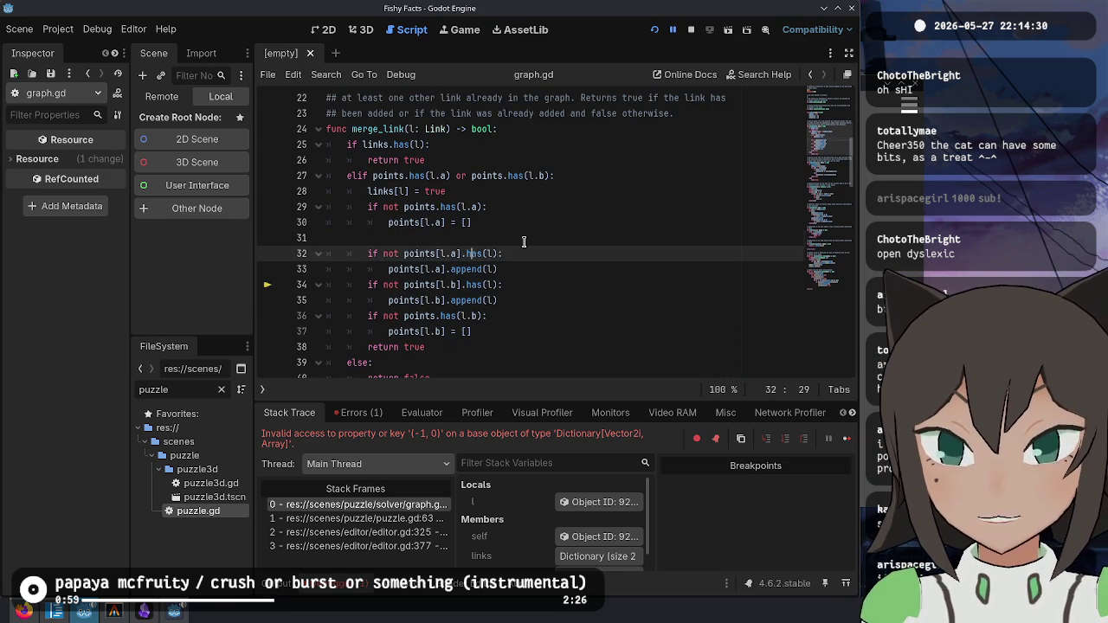
key(alt+Up)
key(Down)
key(alt+Up)
key(Home)
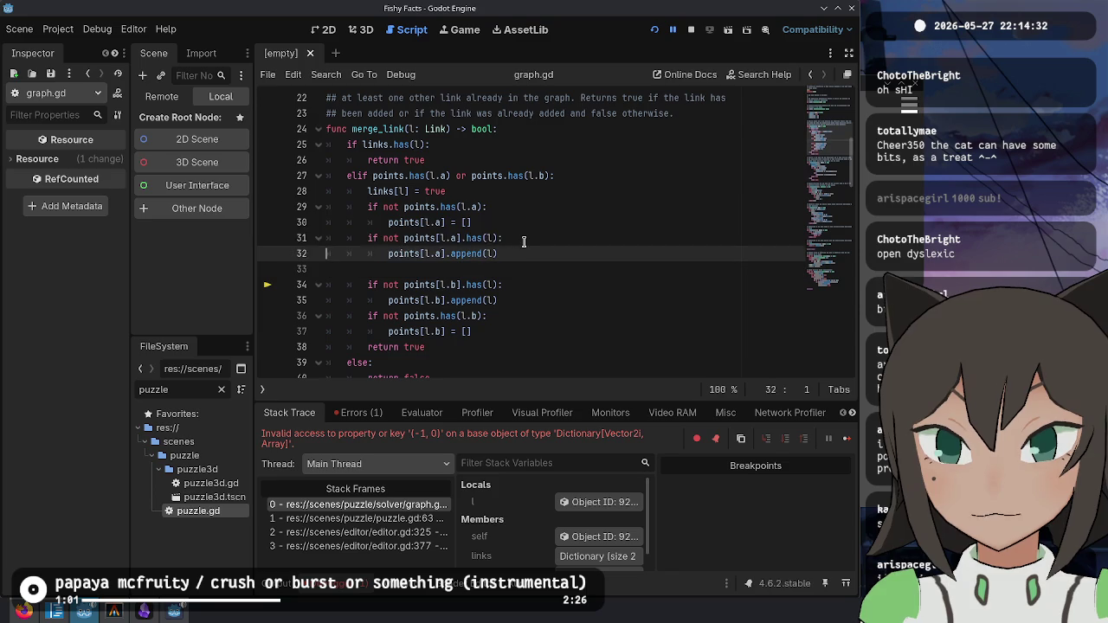
- Make the l.a block set points[l.a] = [l] when missing, with the append check as an elif
key(Up)
key(Up)
key(Up)
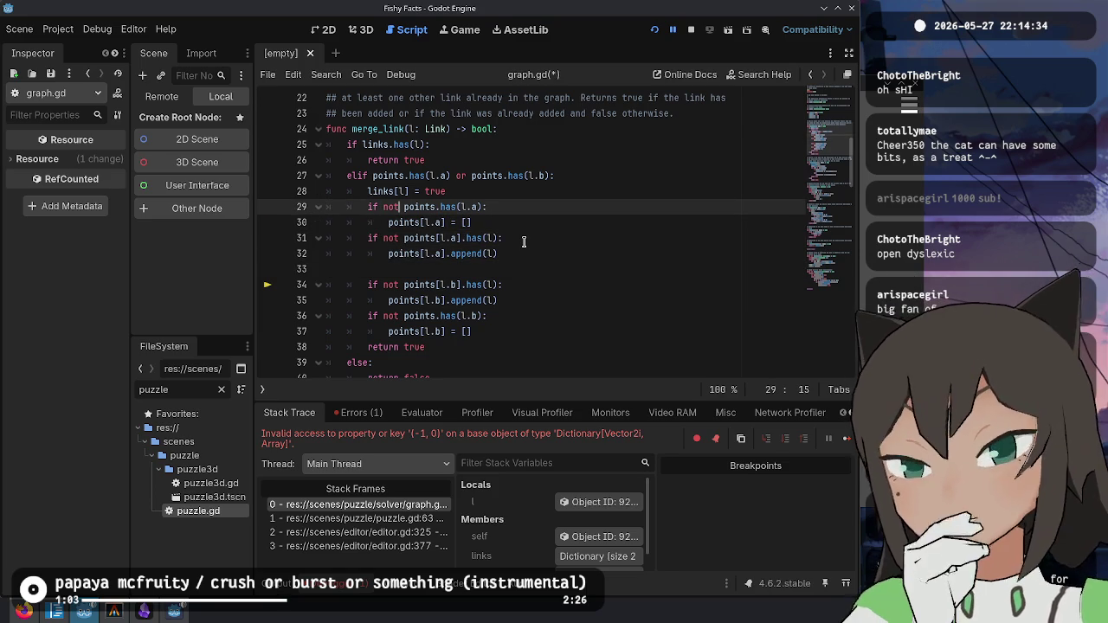
key(Down)
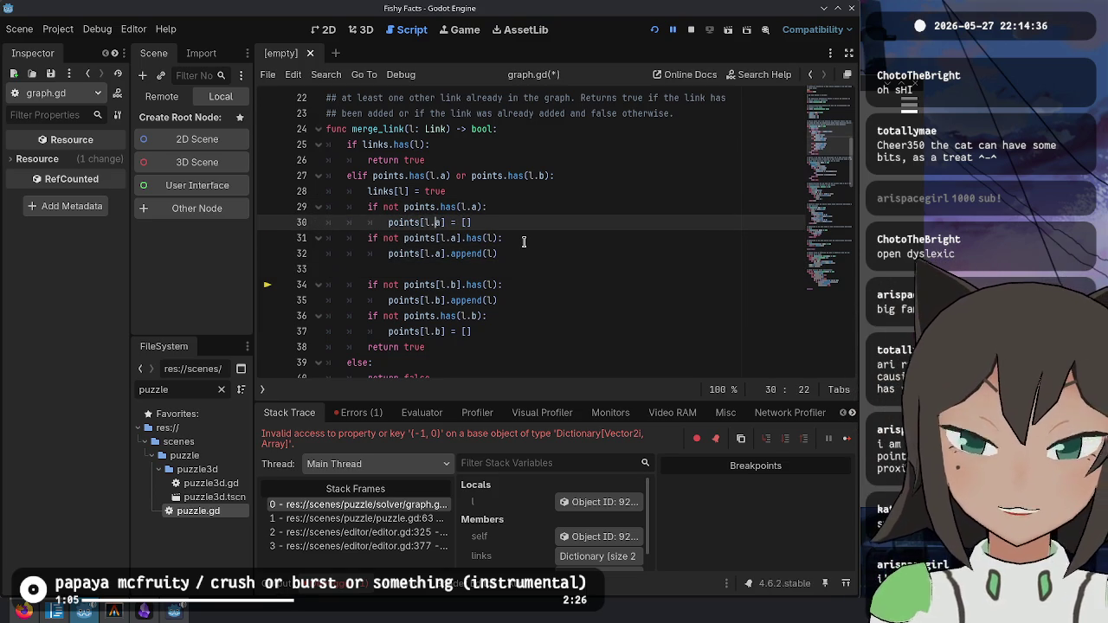
text(l)
key(Escape)
key(Down)
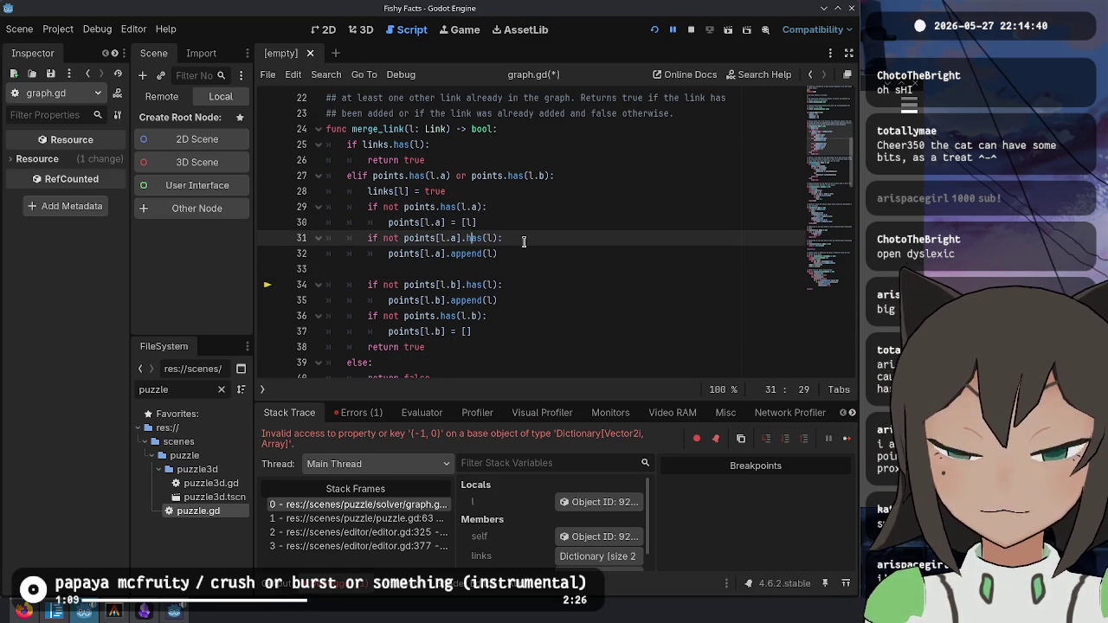
key(ctrl+Left)
text(el)
key(Return)
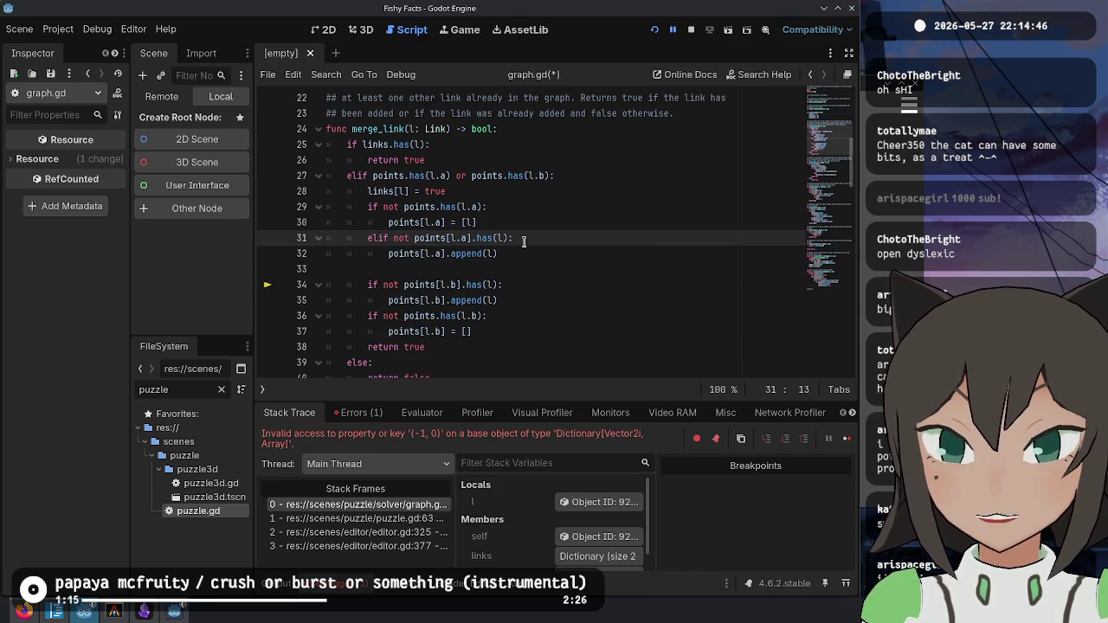
key(BackSpace)
key(BackSpace)
text(se)
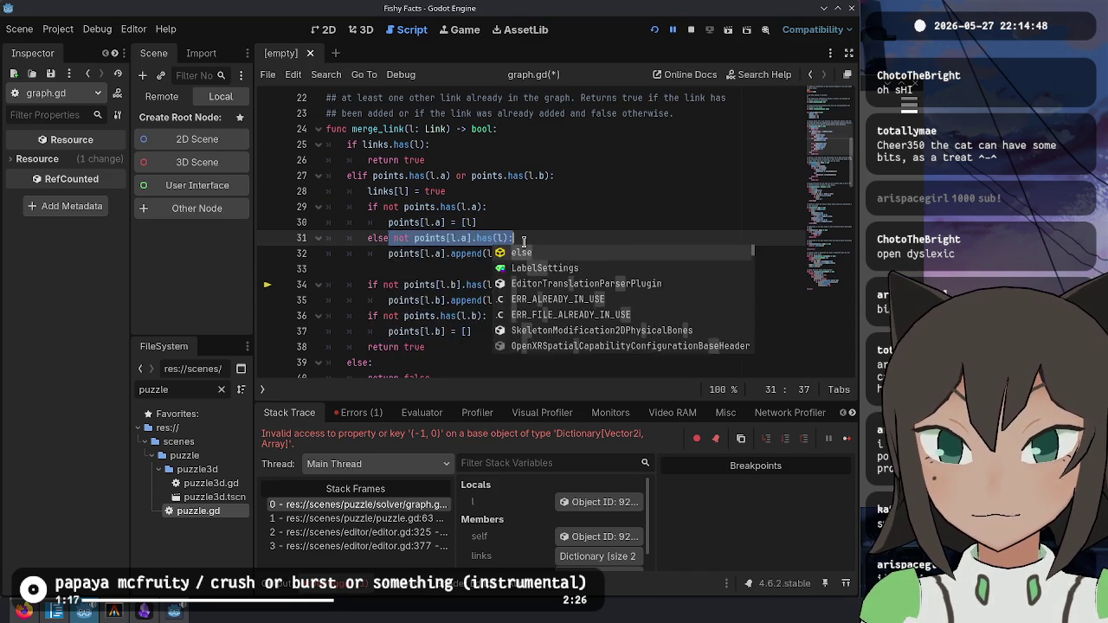
key(shift+End)
text(:)
key(Down)
key(End)
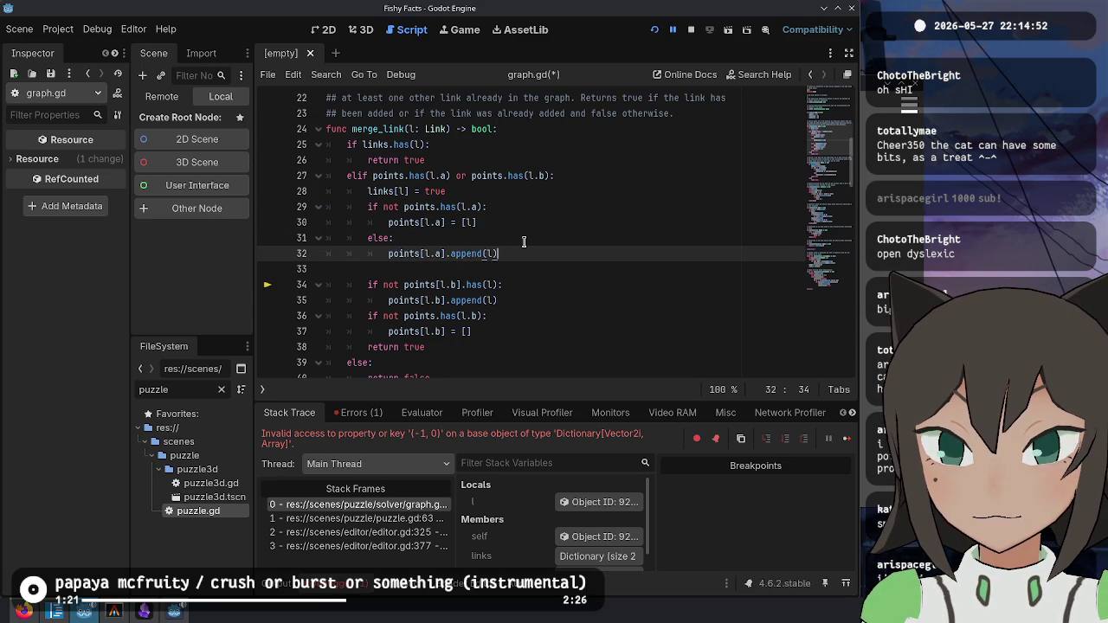
key(Up)
key(Left)
text(f point)
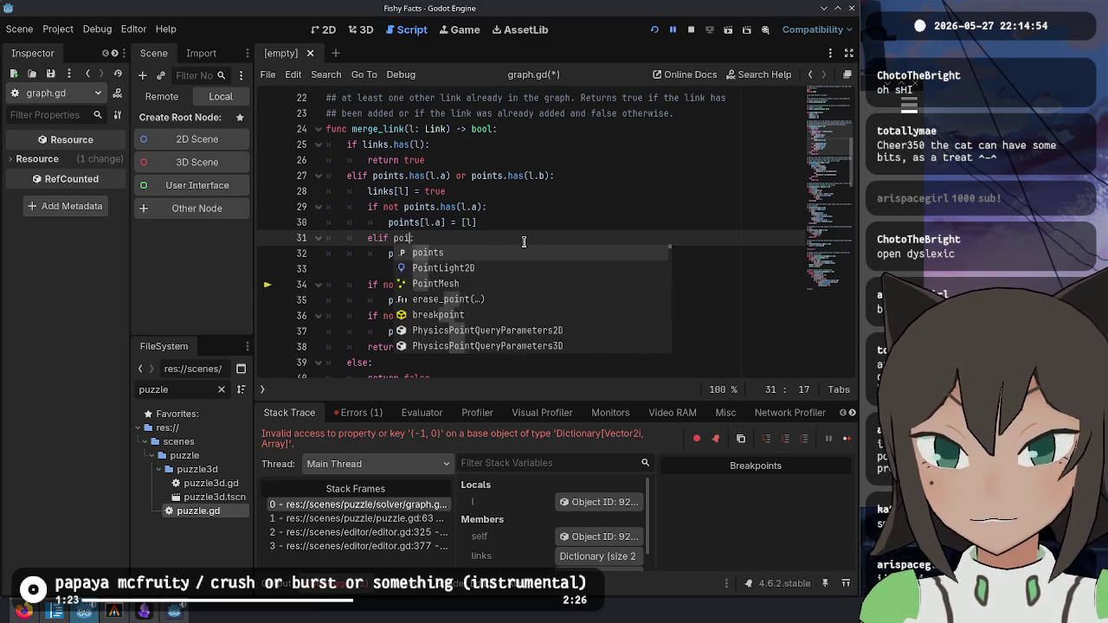
key(ctrl+z)
key(ctrl+z)
key(ctrl+z)
key(ctrl+z)
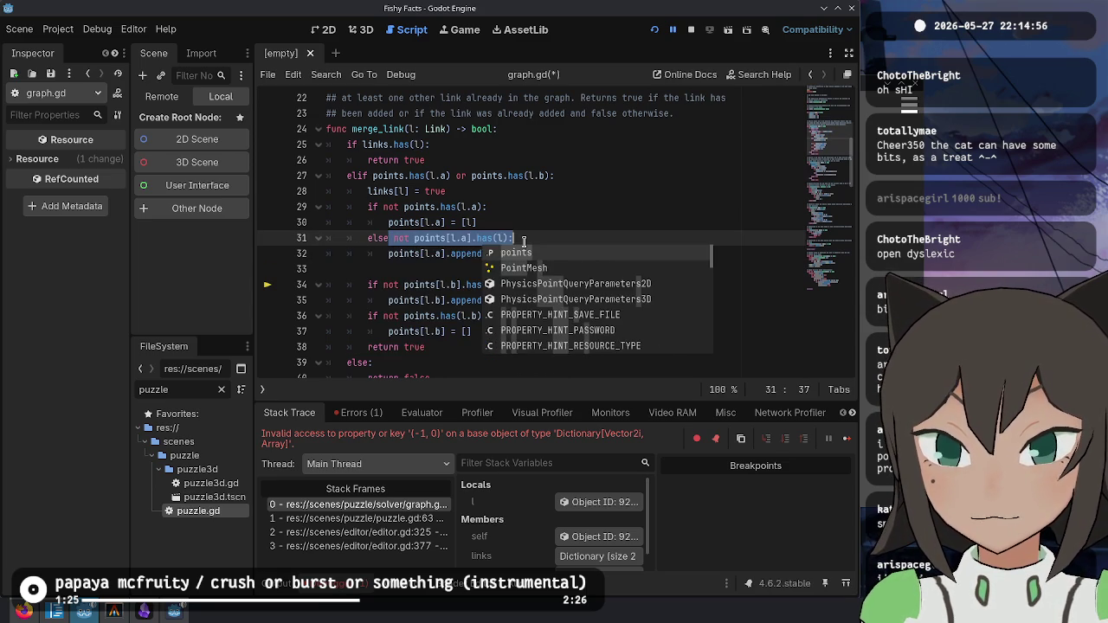
key(ctrl+Left)
key(ctrl+Left)
key(ctrl+Left)
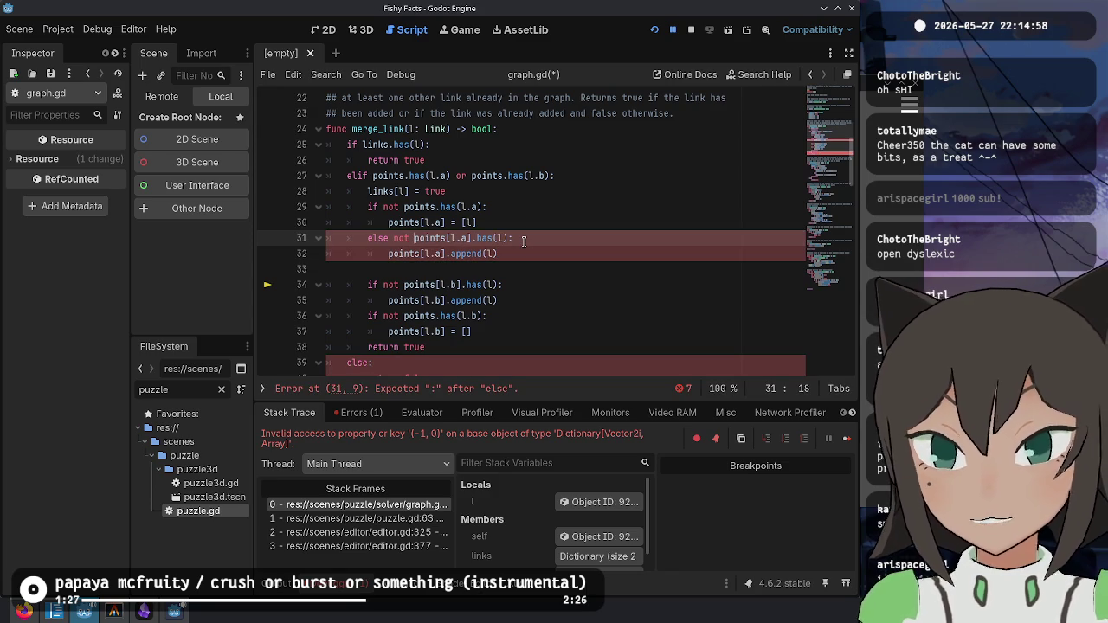
key(Down)
key(End)
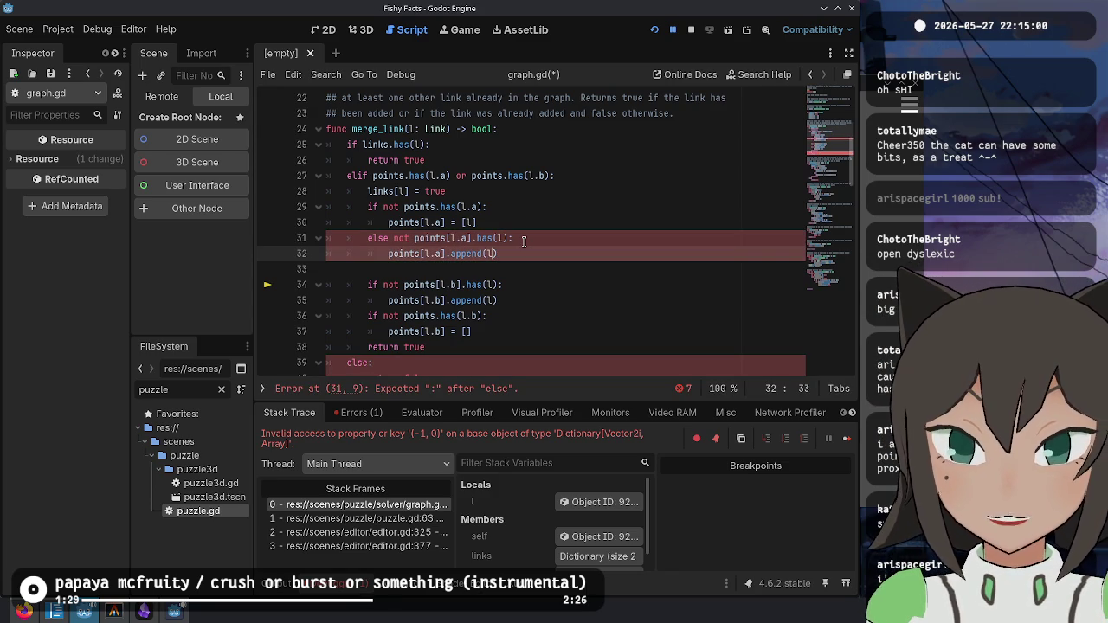
key(Up)
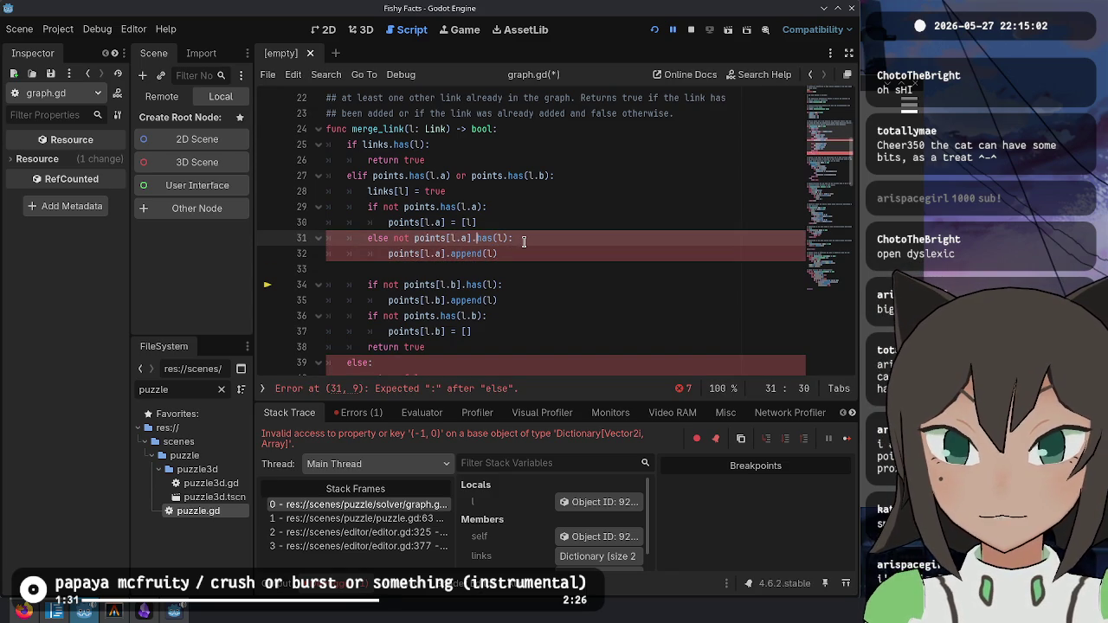
key(BackSpace)
key(BackSpace)
text(if)
- Replace the l.b block with a copy of the l.a block renamed to l.b, then save and run
key(Down)
key(End)
key(shift+Up)
key(shift+Up)
key(shift+Up)
key(Left)
key(Return)
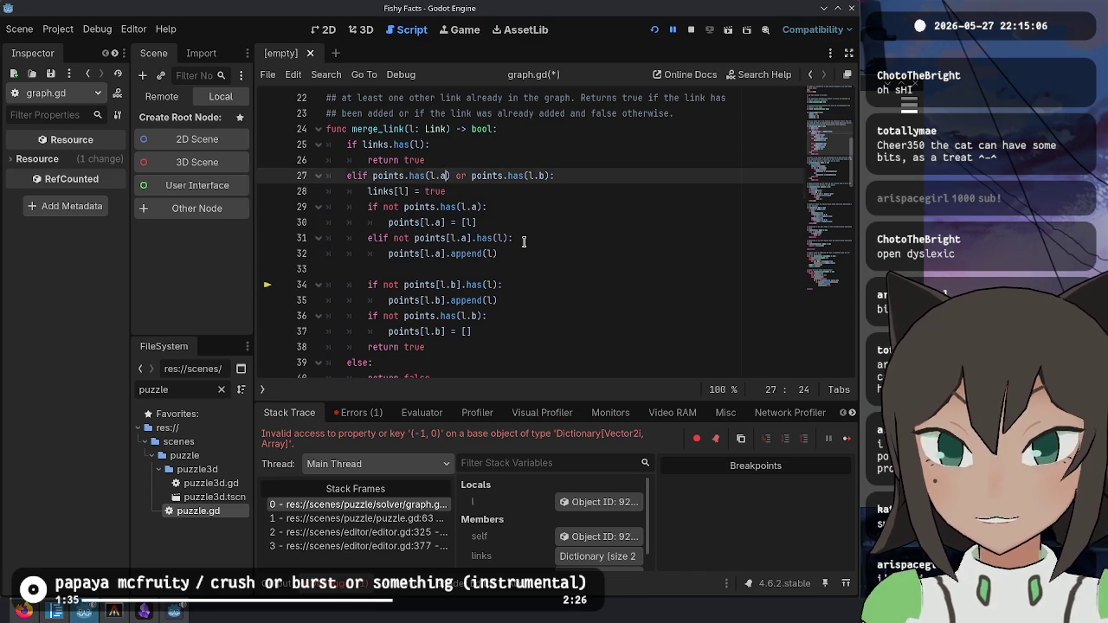
key(Down)
key(Down)
key(Down)
key(End)
key(shift+Up)
key(shift+Up)
key(shift+Up)
key(shift+Home)
text(if not points.has(l.a): 			points[l.a] = [l] 		elif not points[l.a].has(l): 			points[l.a].append(l))
key(Up)
key(Up)
key(Up)
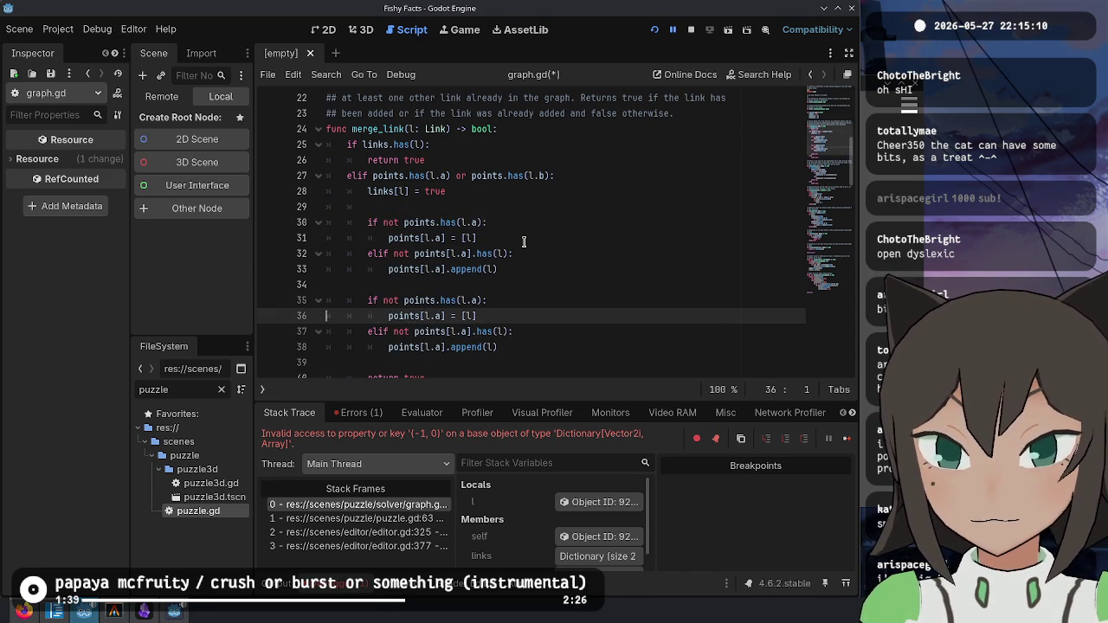
key(End)
key(Left)
key(Left)
key(shift+Left)
key(shift+Left)
key(shift+Left)
key(ctrl+d)
text(l.b)
key(ctrl+s)
click(657, 33)
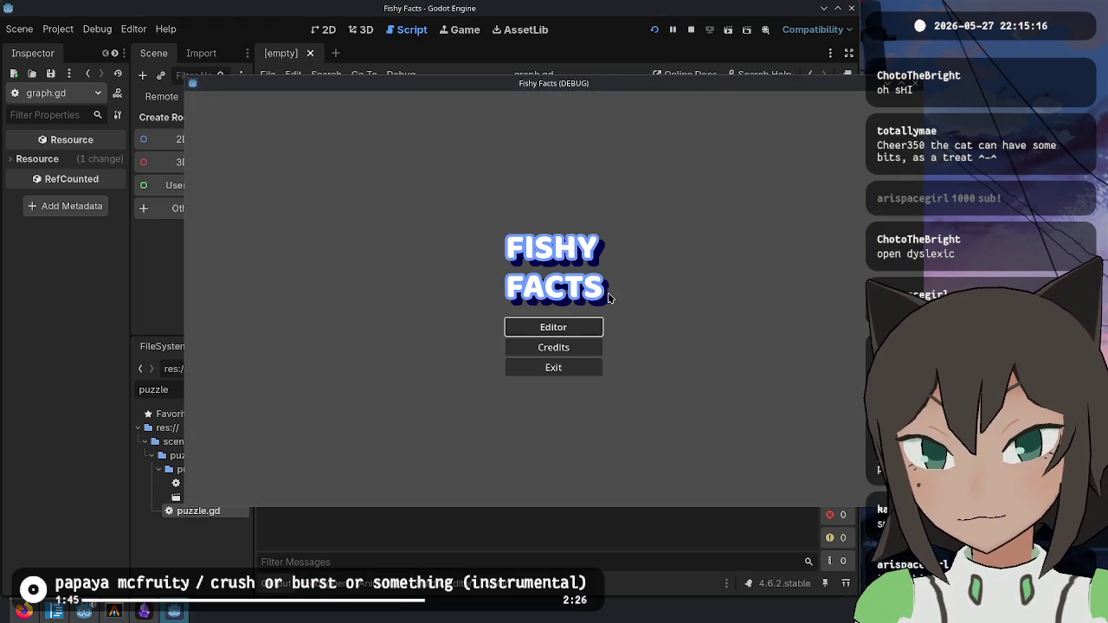
- Place a square on the puzzle grid and extend its shape with three extra cells on the right
key(Return)
click(546, 309)
key(Return)
mouse_move(551, 294)
mouse_down()
mouse_move(498, 246)
mouse_move(568, 349)
mouse_move(585, 317)
mouse_move(562, 286)
mouse_up()
click(650, 297)
- Switch to path drawing and move the path position around the grid with WASD
key(w)
key(z)
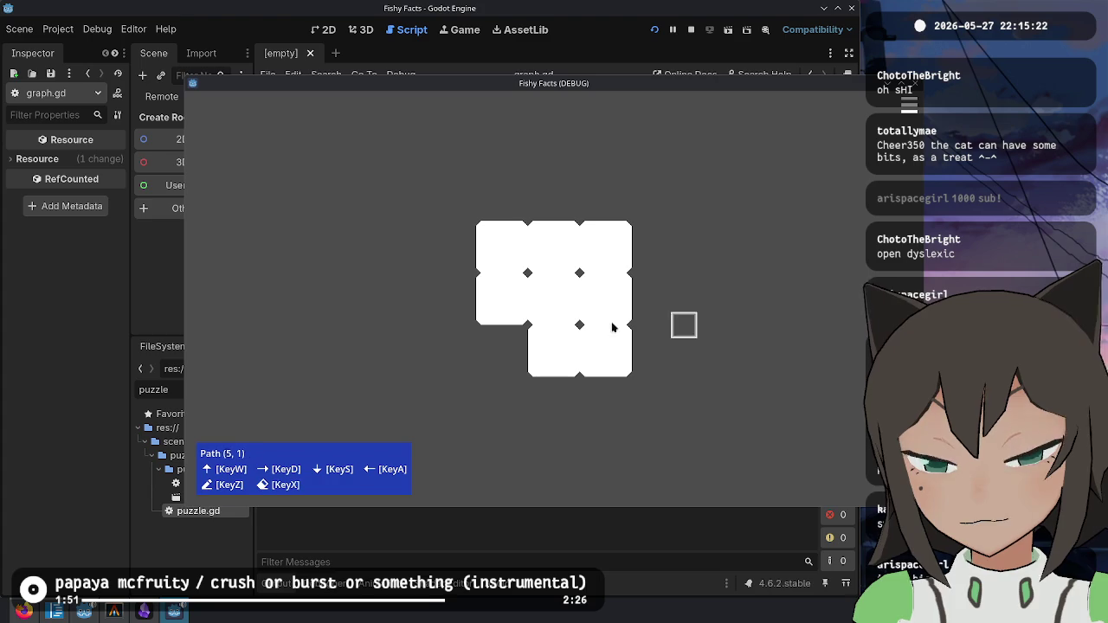
key(w)
key(w)
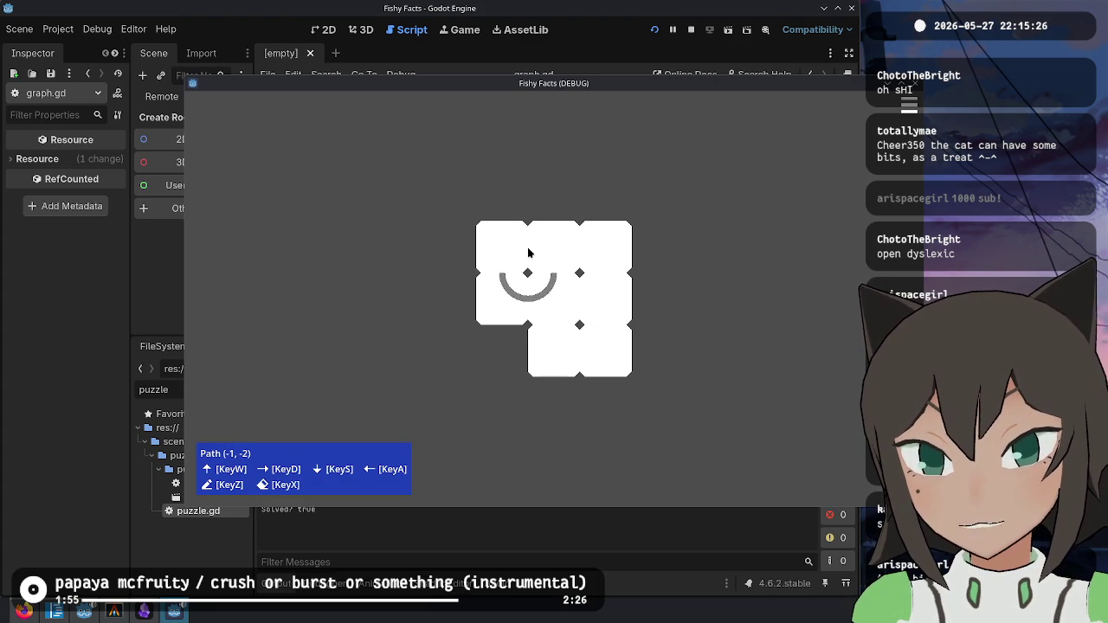
key(a)
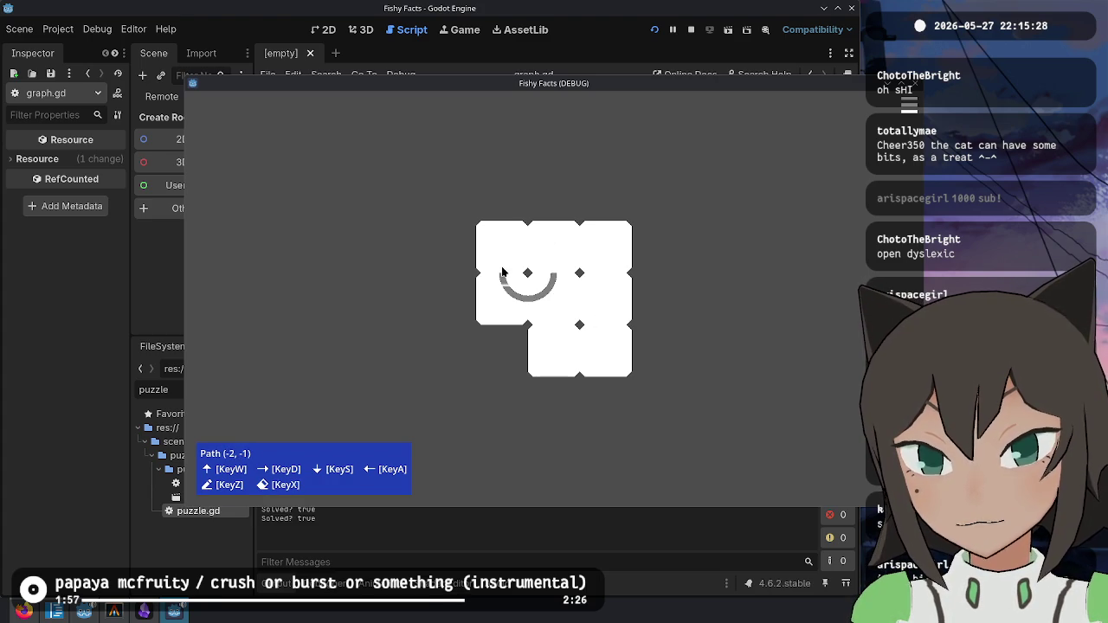
key(s)
key(d)
key(d)
key(d)
key(w)
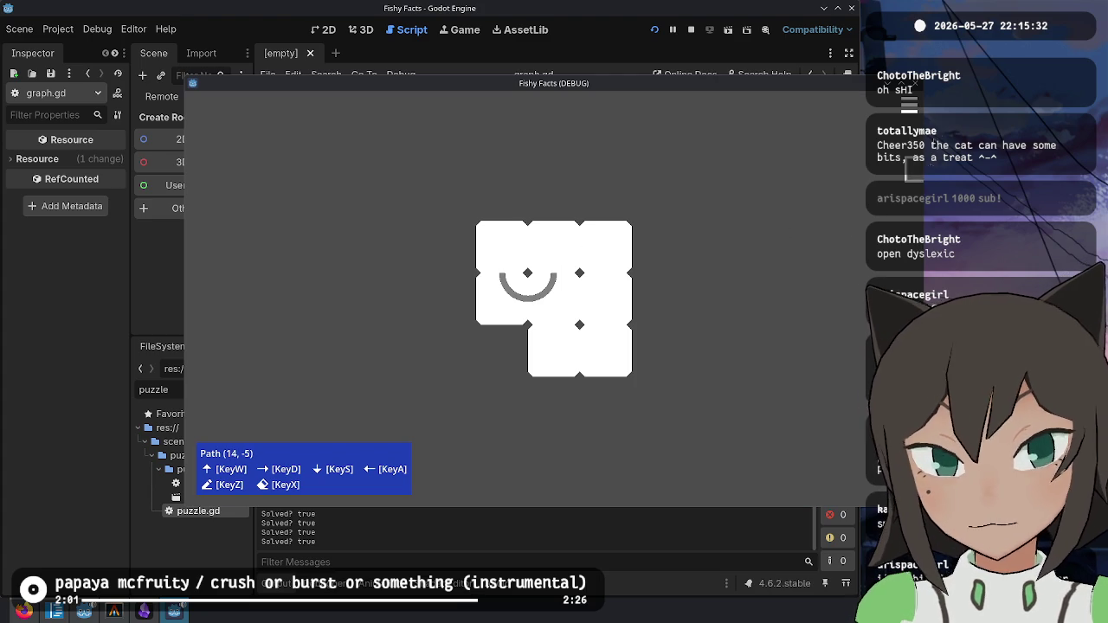
- Return to the puzzle and drag a red path until erase_link crashes on line 79
key(Escape)
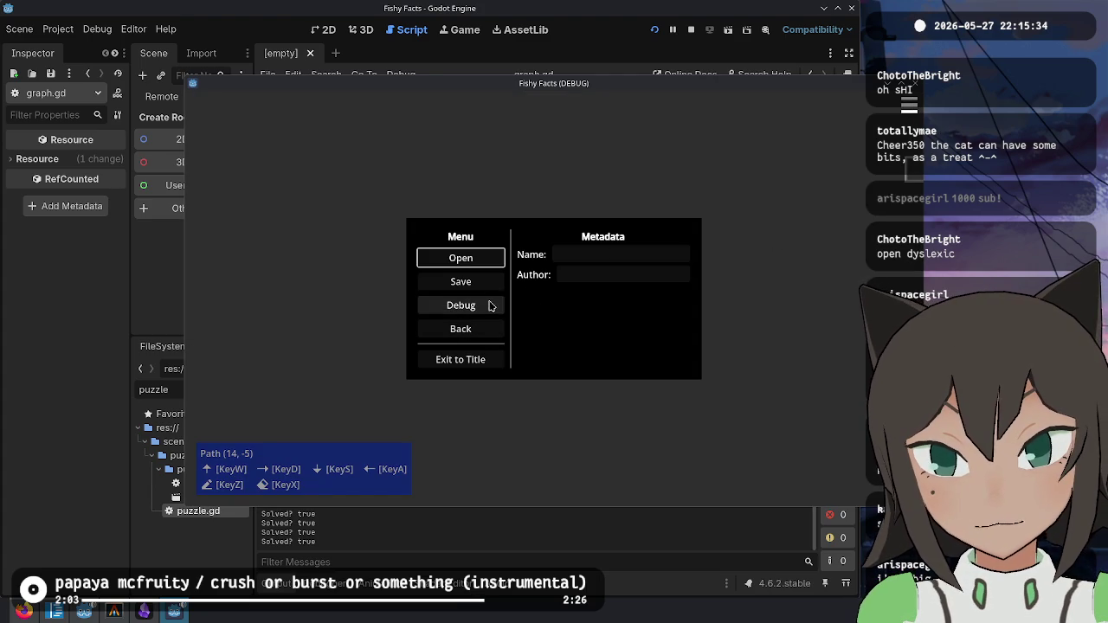
click(489, 305)
key(Escape)
key(Escape)
click(709, 297)
click(769, 338)
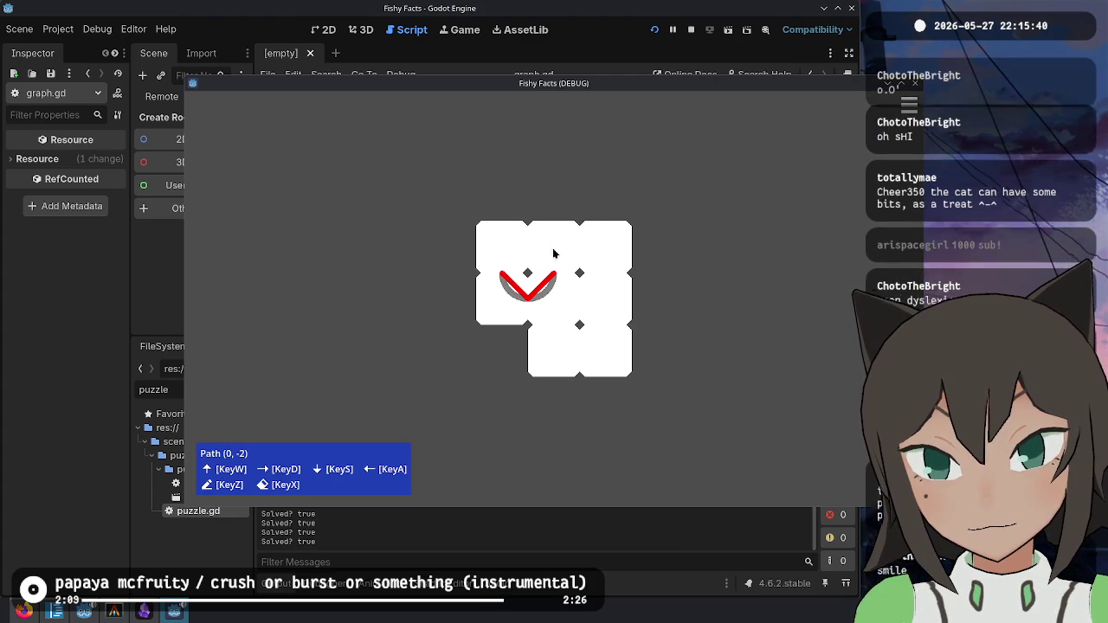
mouse_move(555, 303)
mouse_down()
mouse_move(554, 324)
mouse_move(578, 353)
mouse_move(610, 334)
mouse_move(608, 310)
mouse_up()
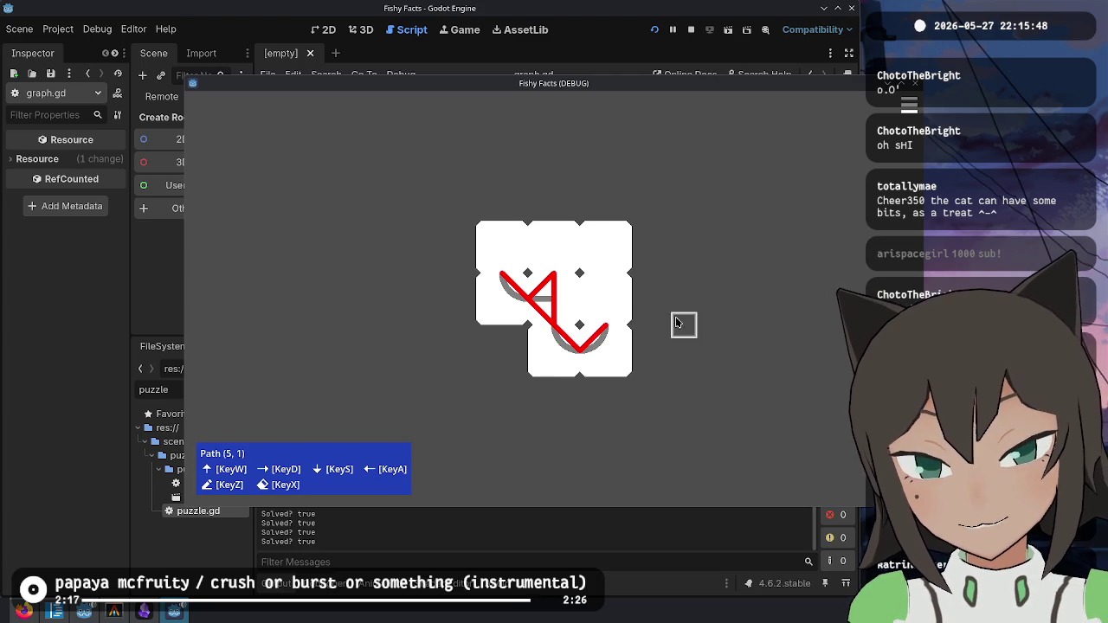
drag(547, 305, 554, 322)
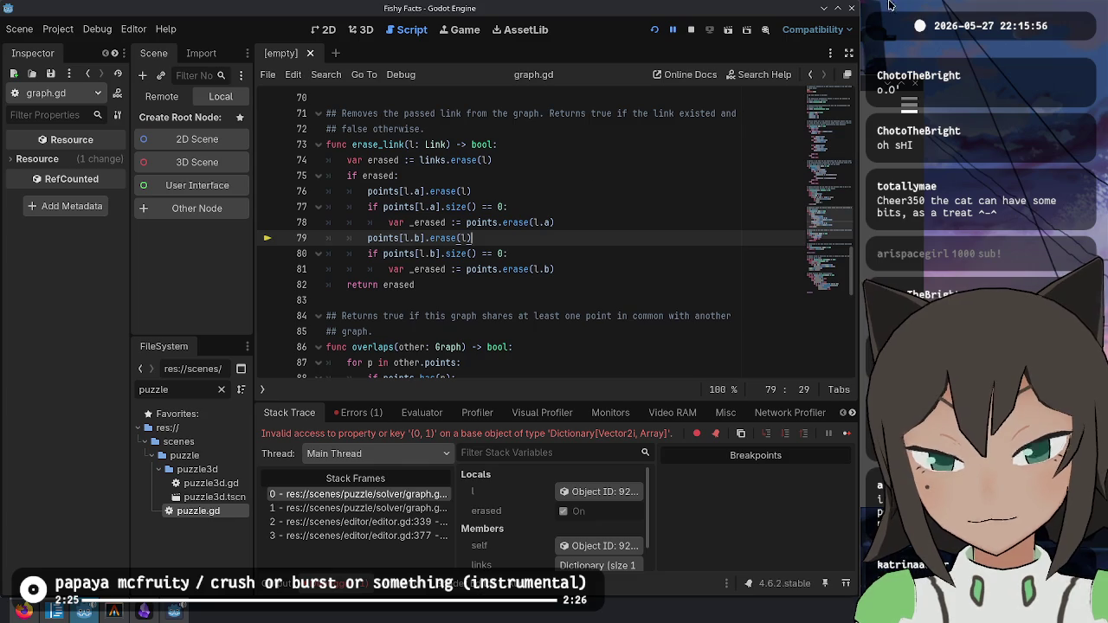
- Stop the crashed game and insert a blank line after line 78 in erase_link
click(690, 30)
click(601, 207)
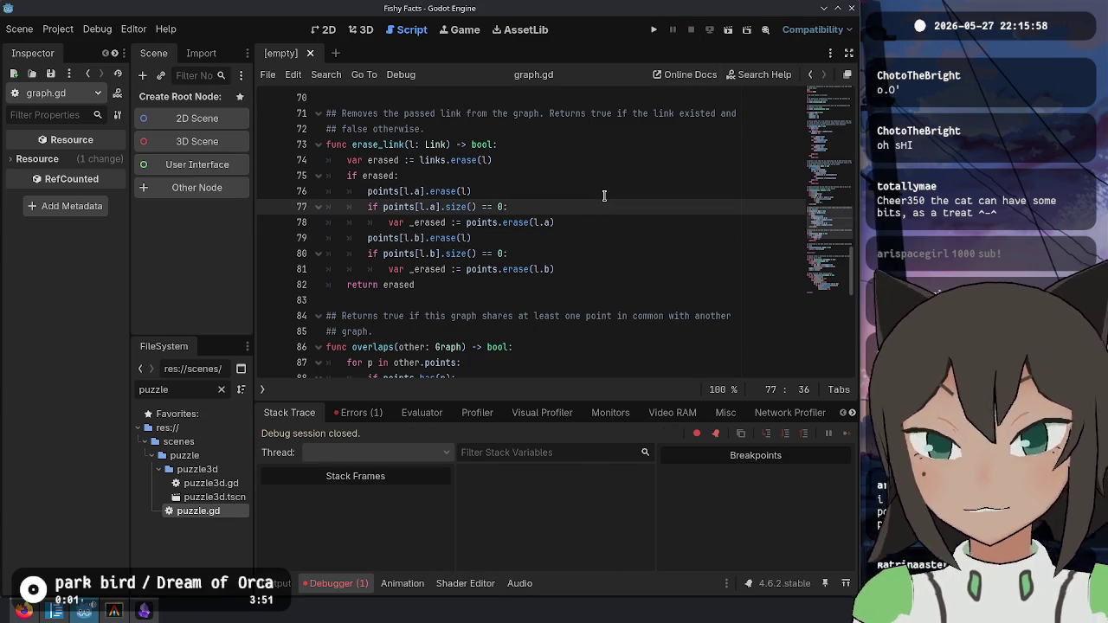
key(Up)
key(Up)
key(Down)
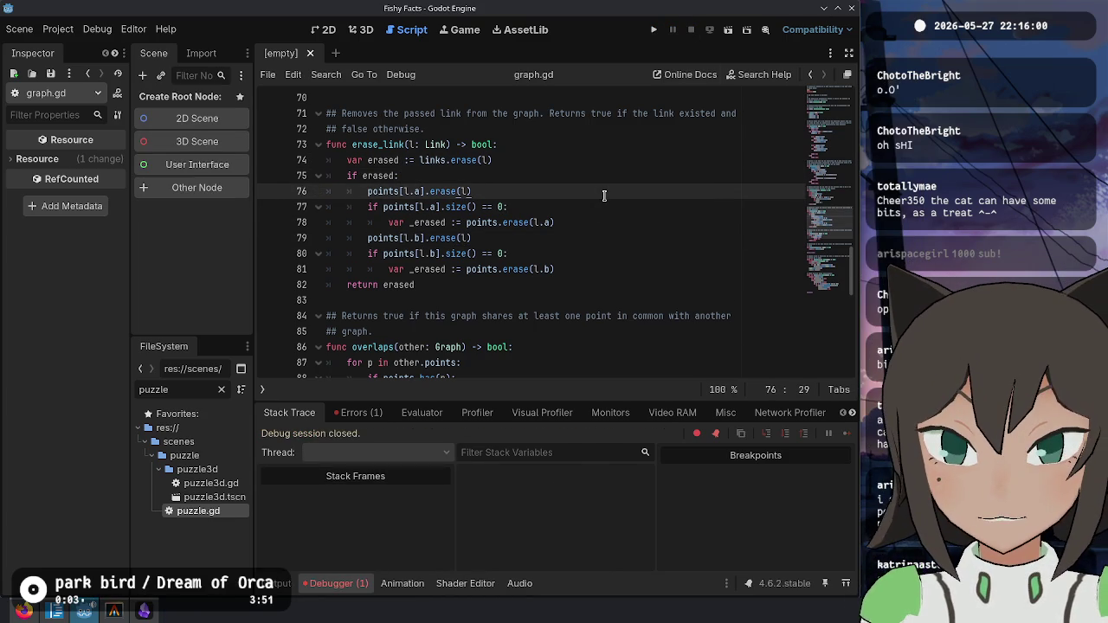
key(Down)
key(Down)
key(Down)
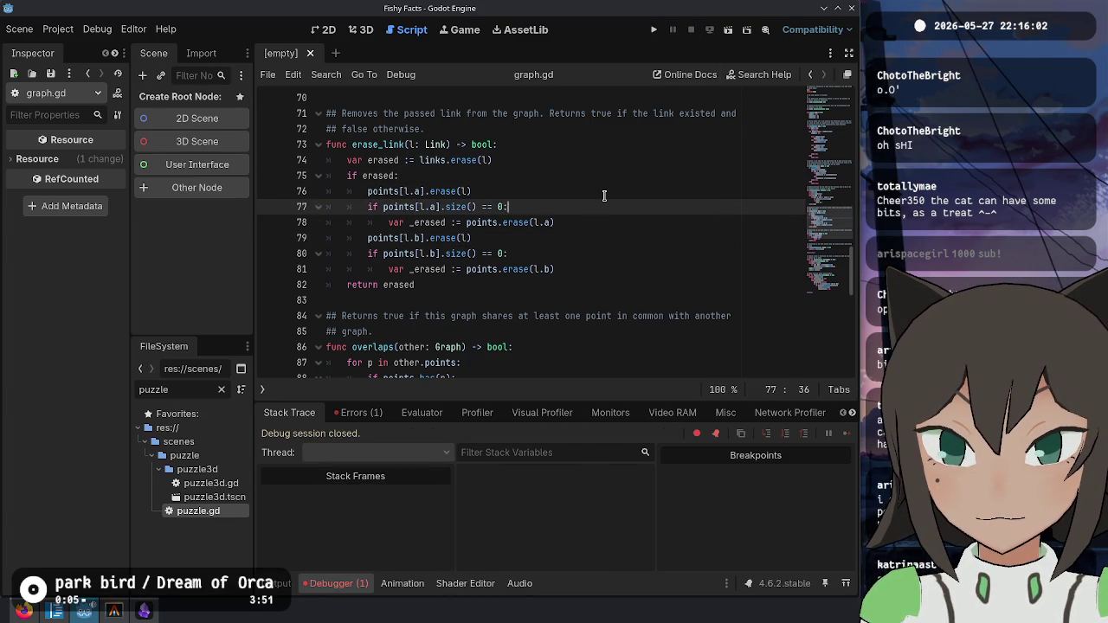
key(Up)
key(Return)
key(Down)
key(Down)
key(Down)
- Add an empty line before 'return erased', removing its stray indent
key(End)
key(Return)
key(shift+Home)
key(BackSpace)
key(Up)
key(Up)
key(Up)
key(Up)
key(Up)
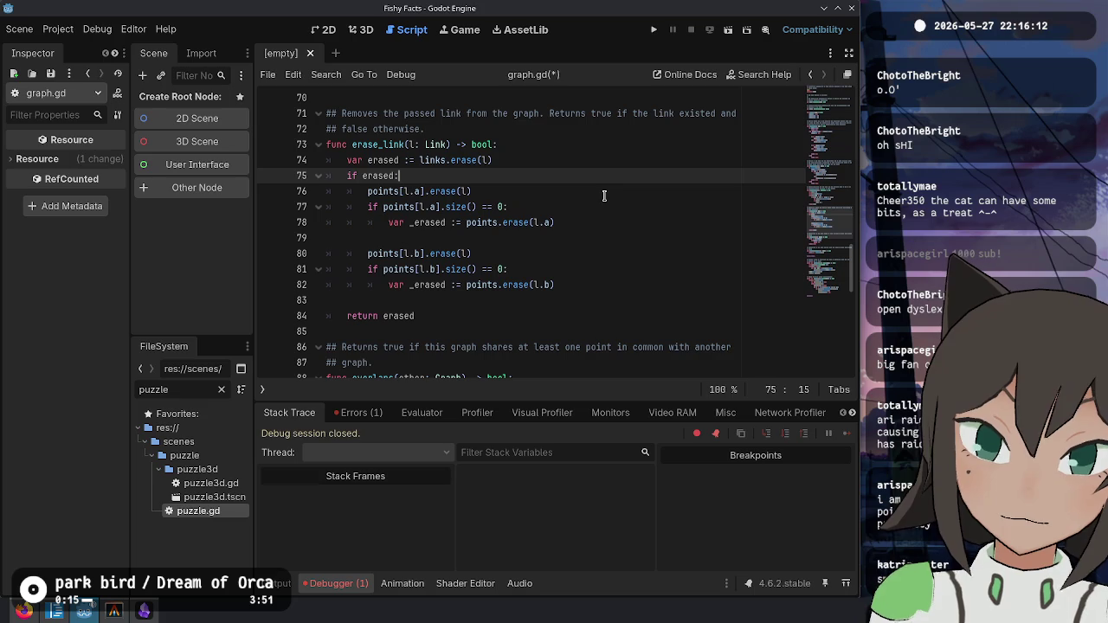
key(Down)
key(Down)
key(Down)
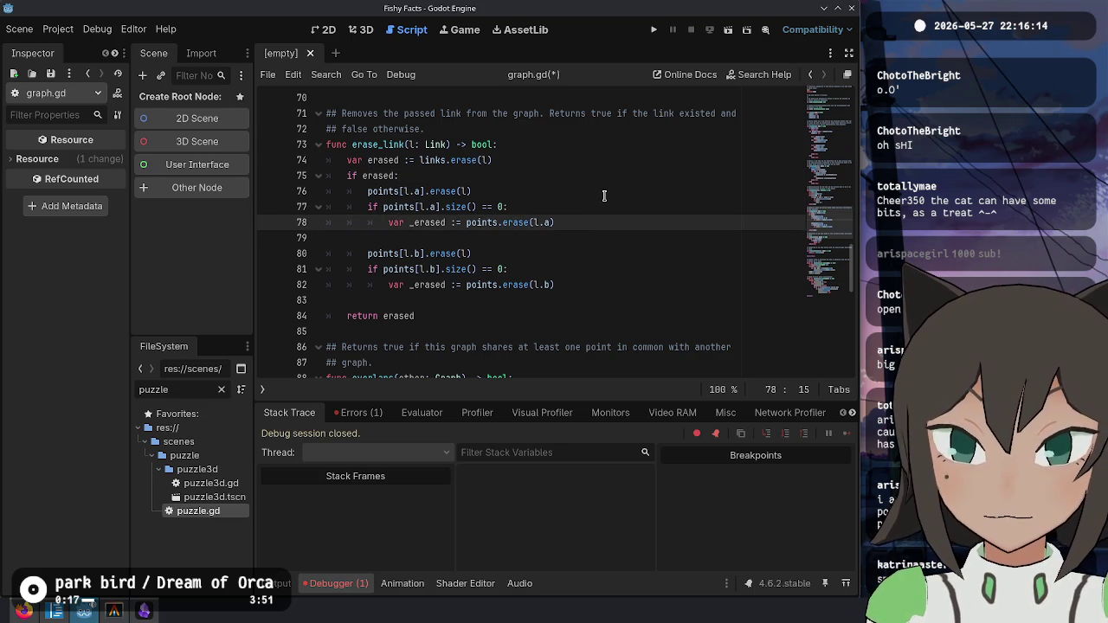
key(Down)
key(Down)
key(Down)
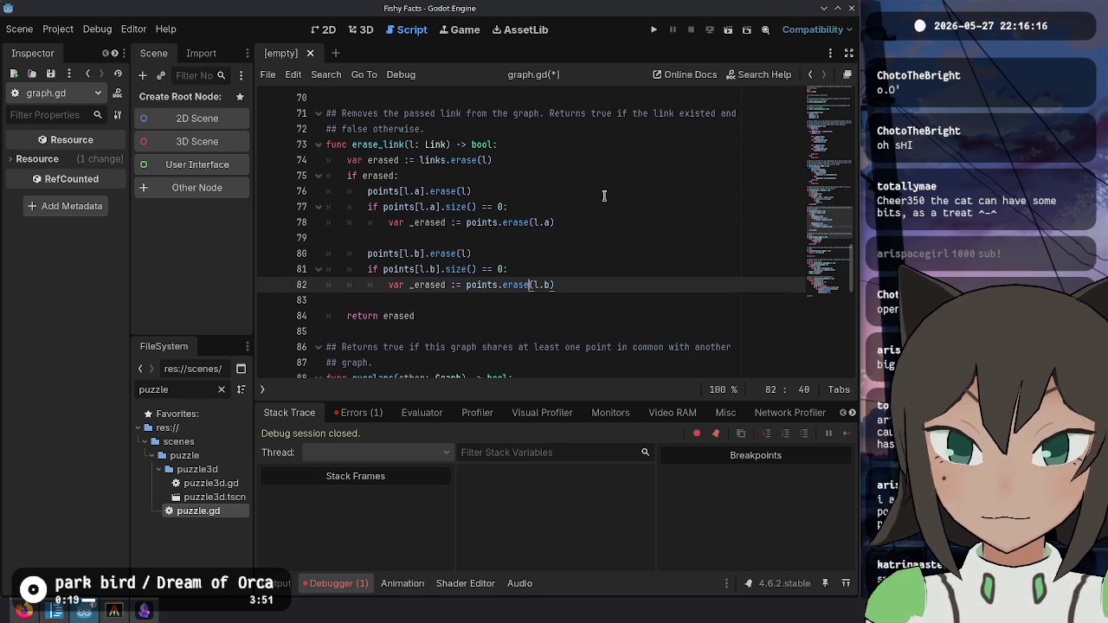
- Collapse the debugger panel and scroll graph.gd to the merge_graph function
click(618, 253)
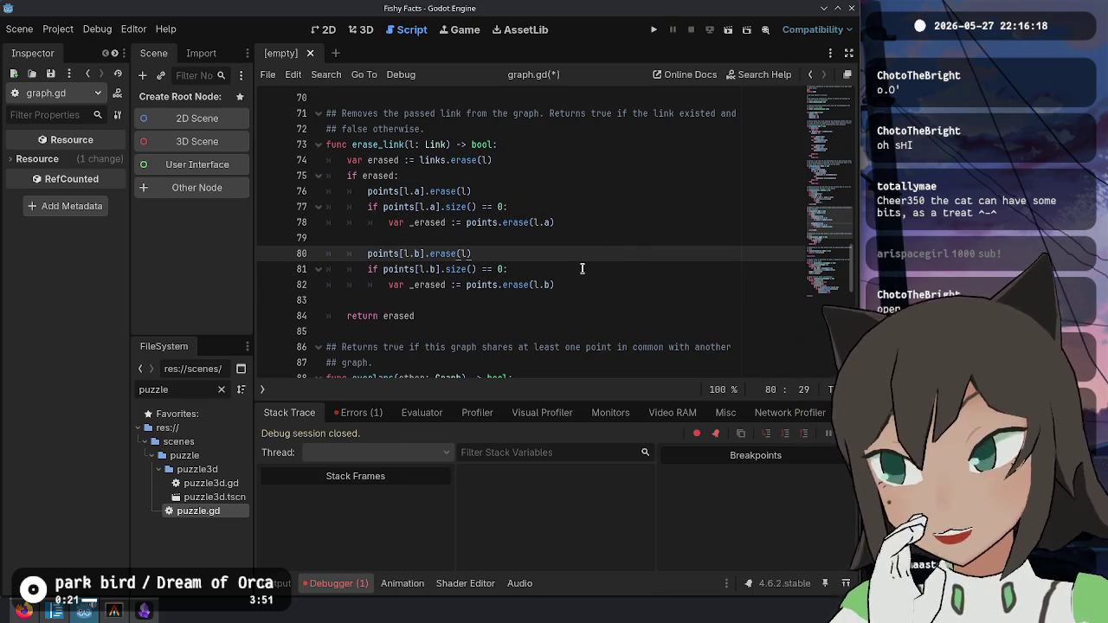
scroll(618, 222, up, 20)
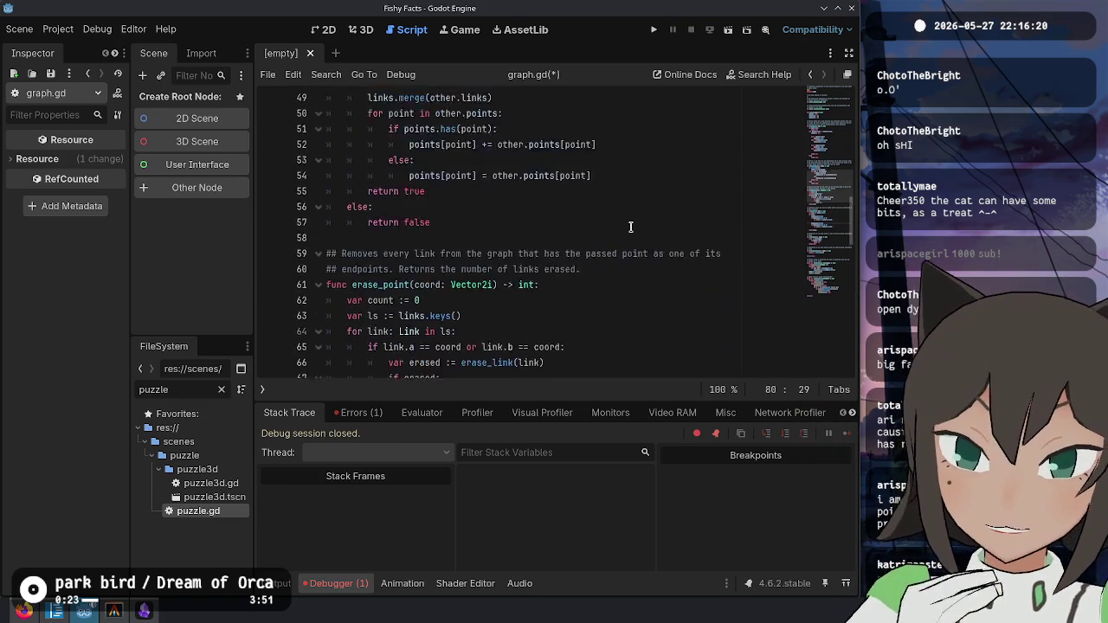
click(337, 583)
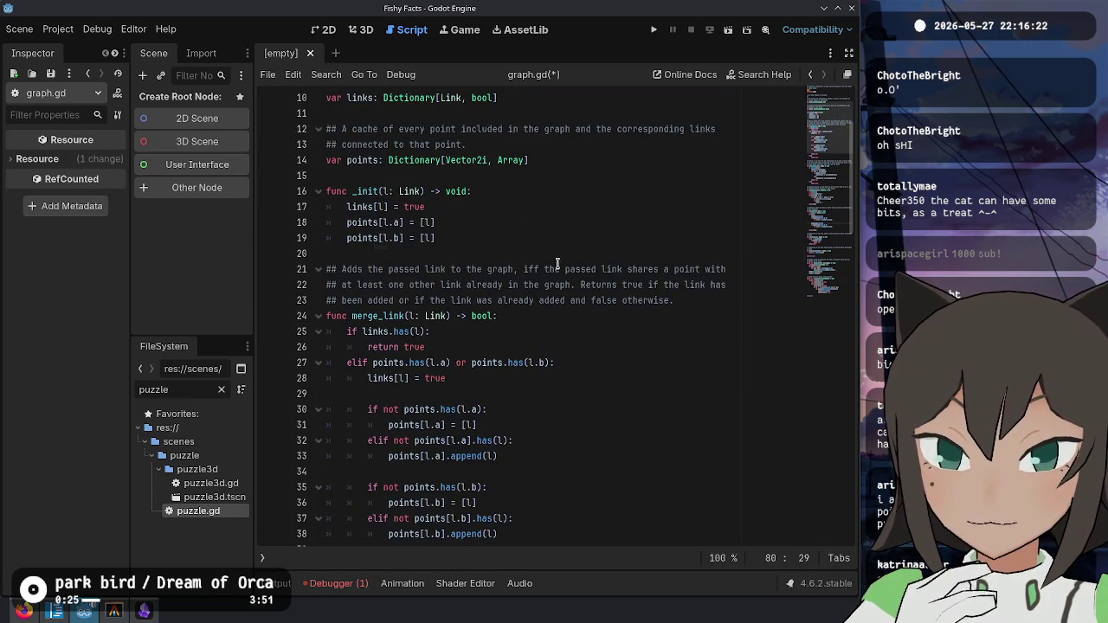
scroll(501, 294, up, 1)
click(498, 281)
scroll(498, 282, down, 4)
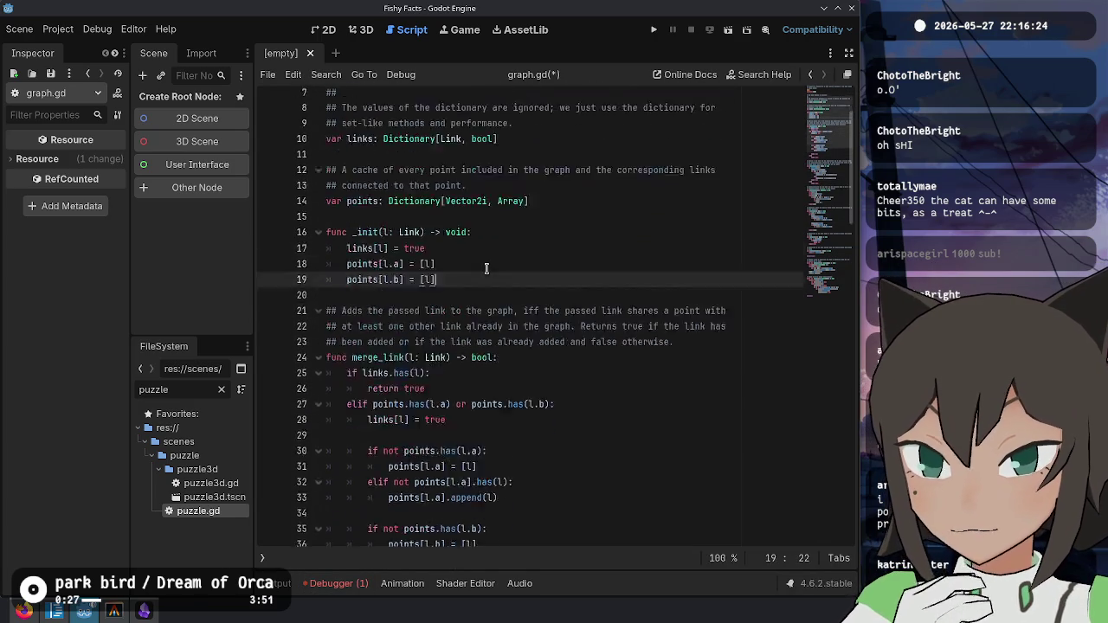
click(564, 456)
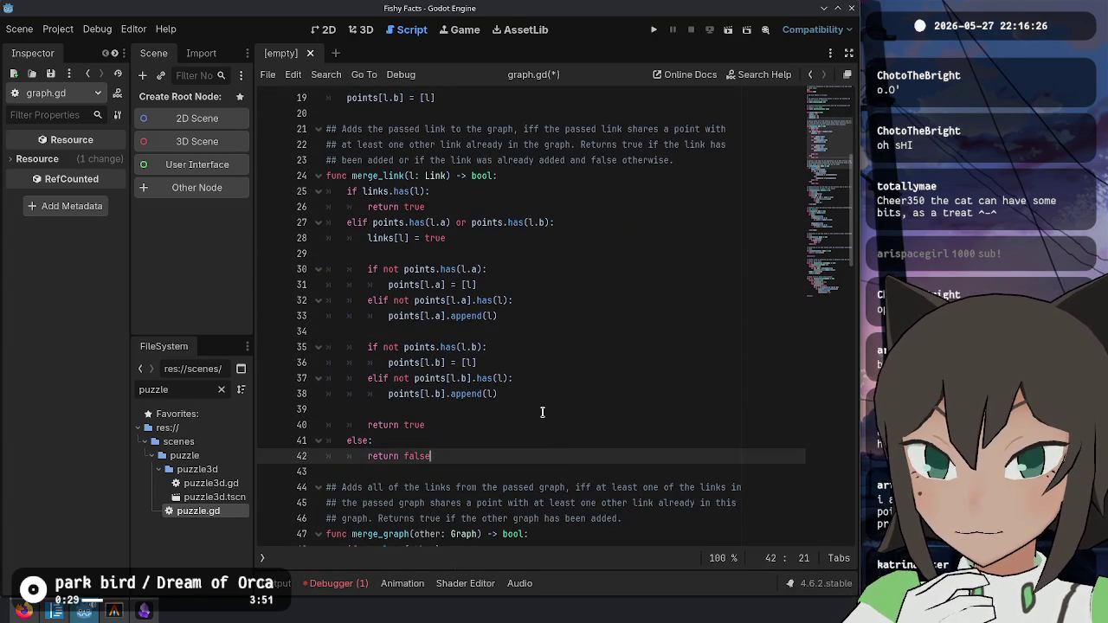
scroll(542, 412, down, 4)
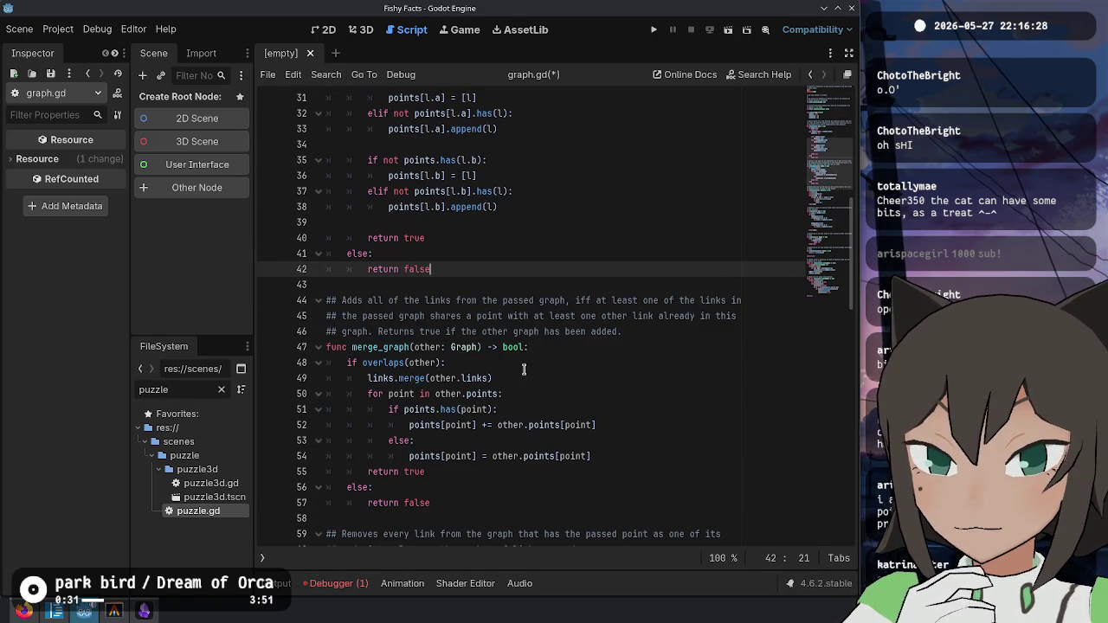
double_click(398, 347)
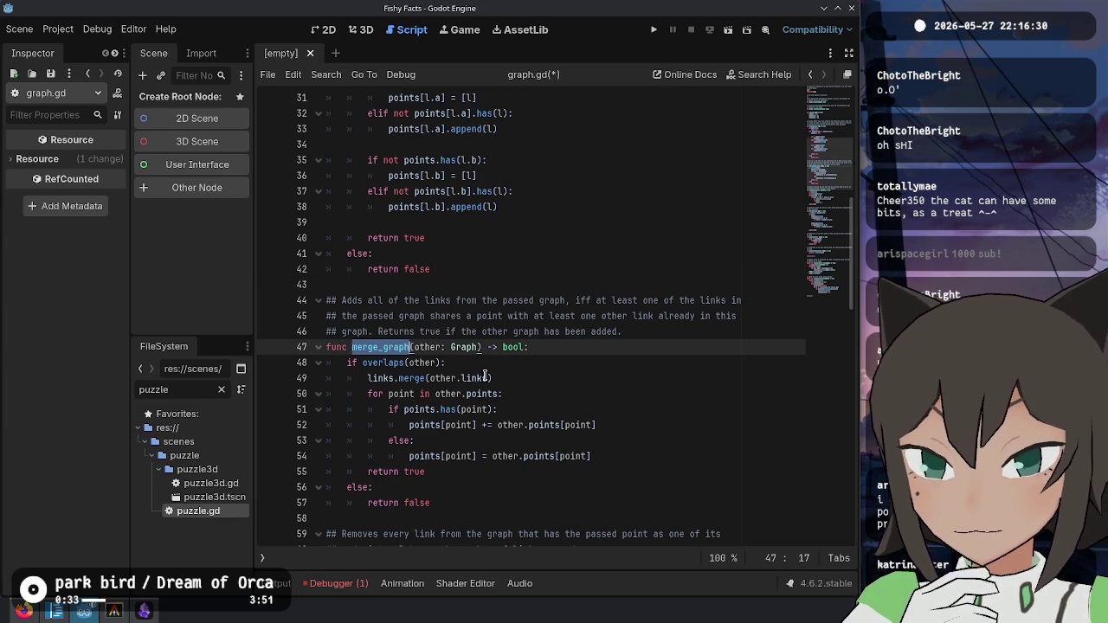
scroll(543, 373, up, 7)
- Inspect merge_graph lines 51–54, where shared points are combined with points[point] += other.points[point]
scroll(542, 373, down, 4)
mouse_move(527, 363)
mouse_down()
mouse_move(413, 314)
mouse_move(518, 331)
mouse_up()
click(409, 315)
click(517, 332)
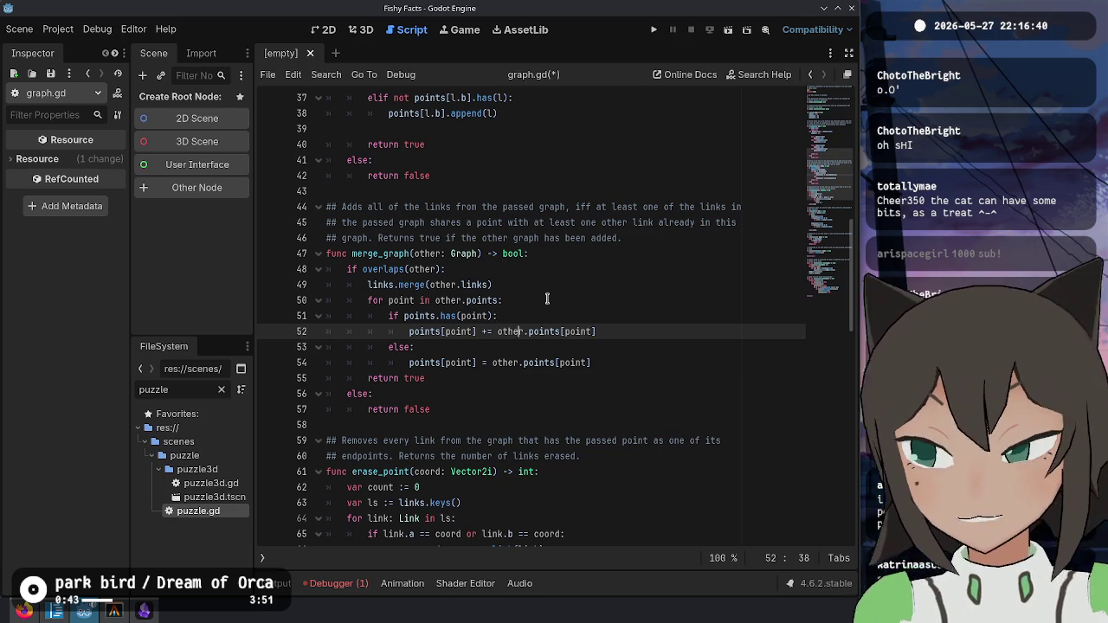
key(Up)
key(Up)
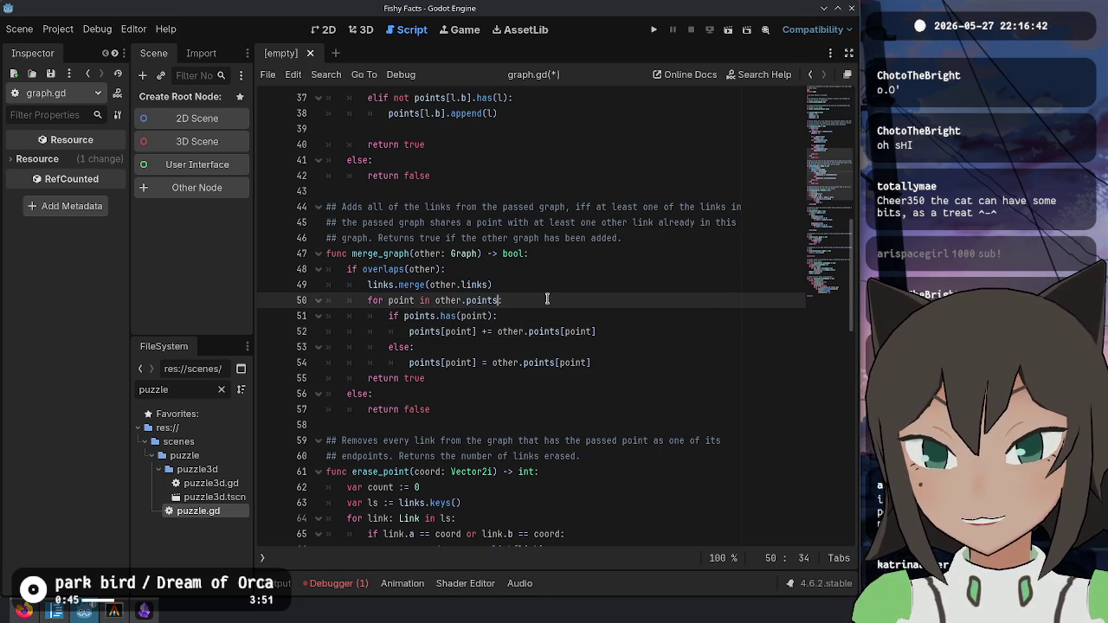
key(Down)
key(Down)
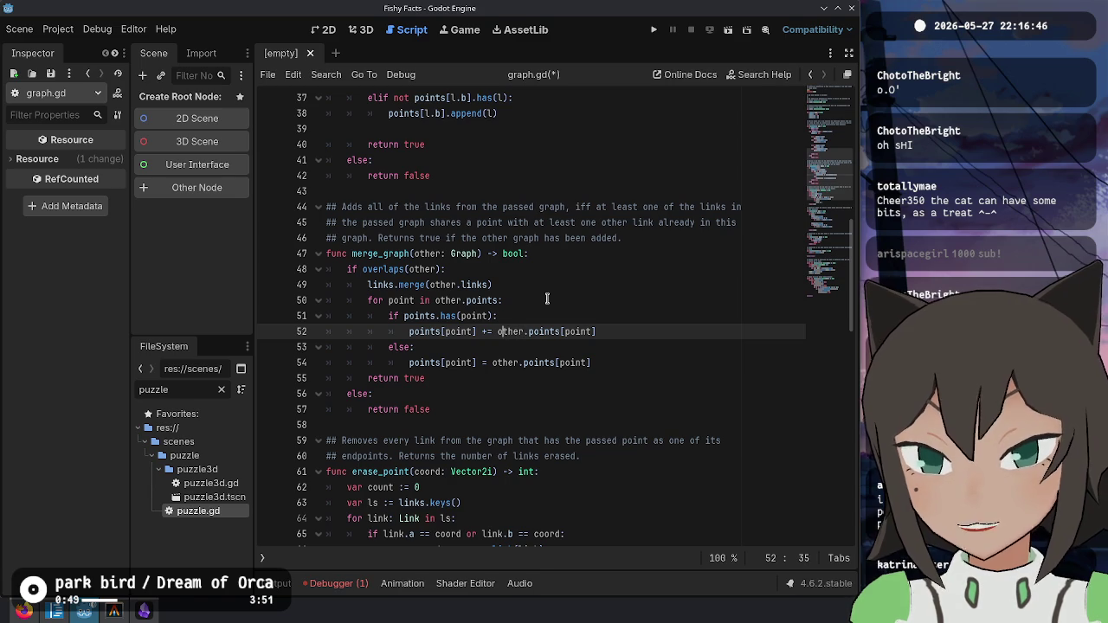
key(shift+Left)
key(shift+Left)
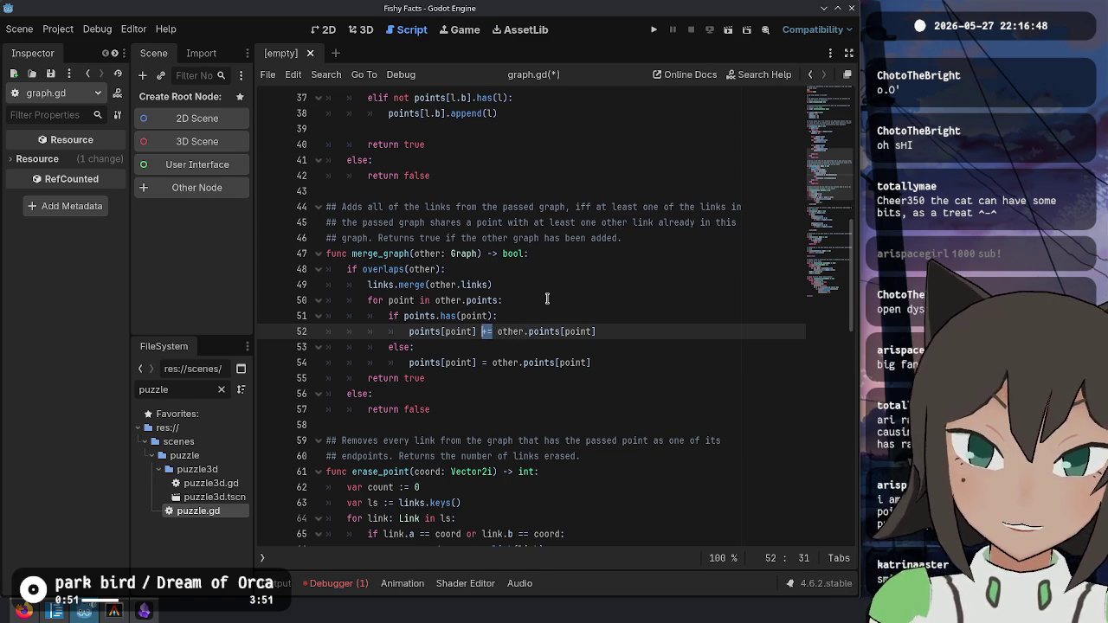
key(Right)
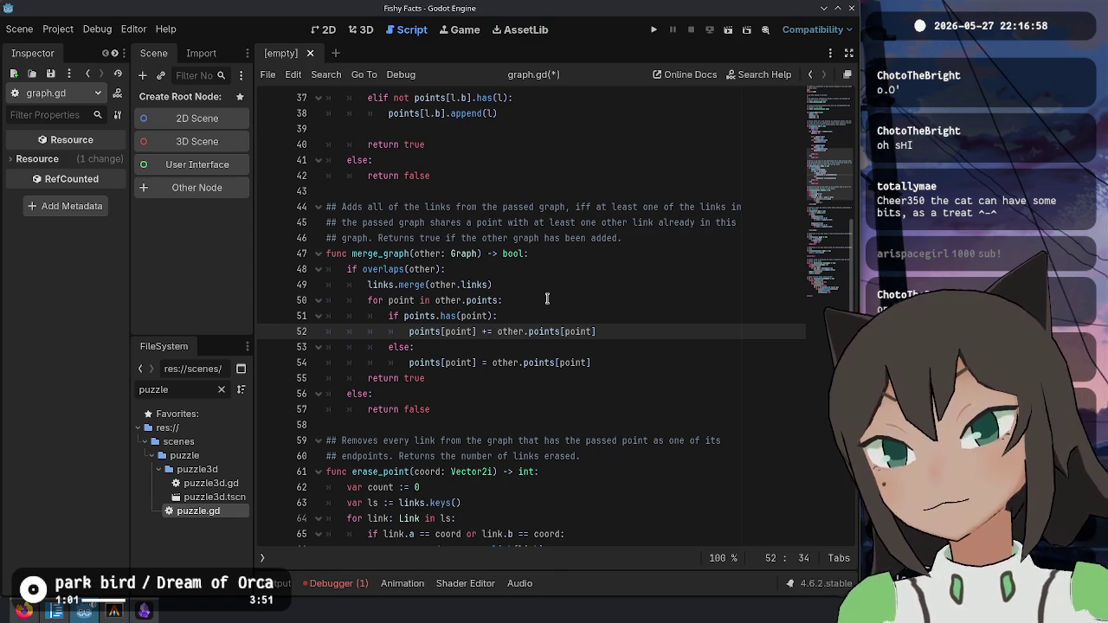
key(Up)
key(End)
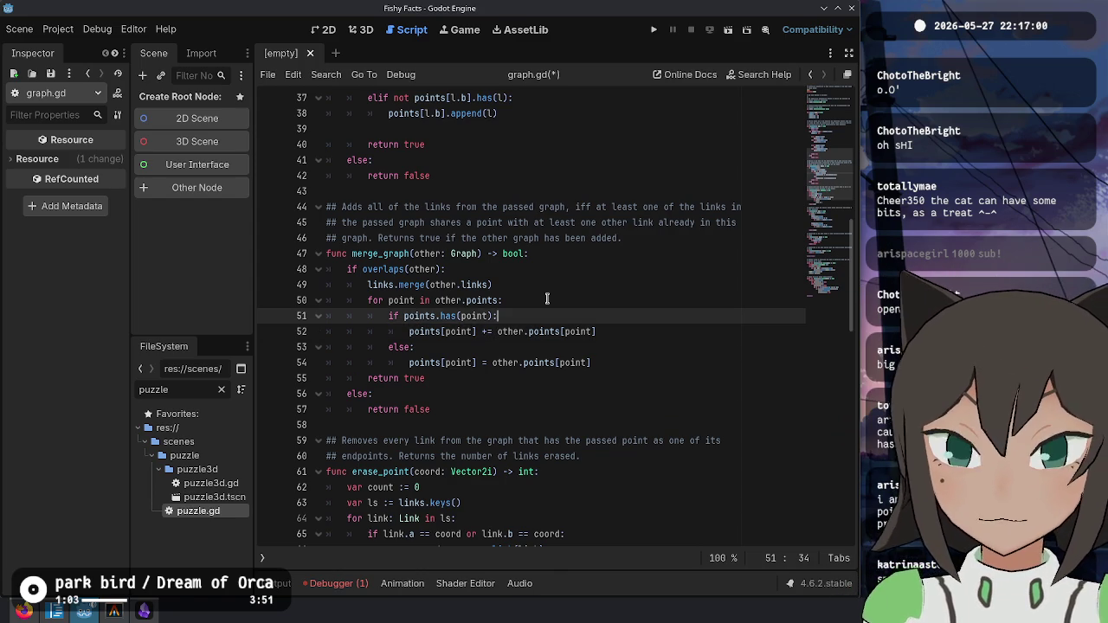
- Move other.points[point] into a new 'for l in other.points[point]:' loop header
key(Return)
text(ee;s)
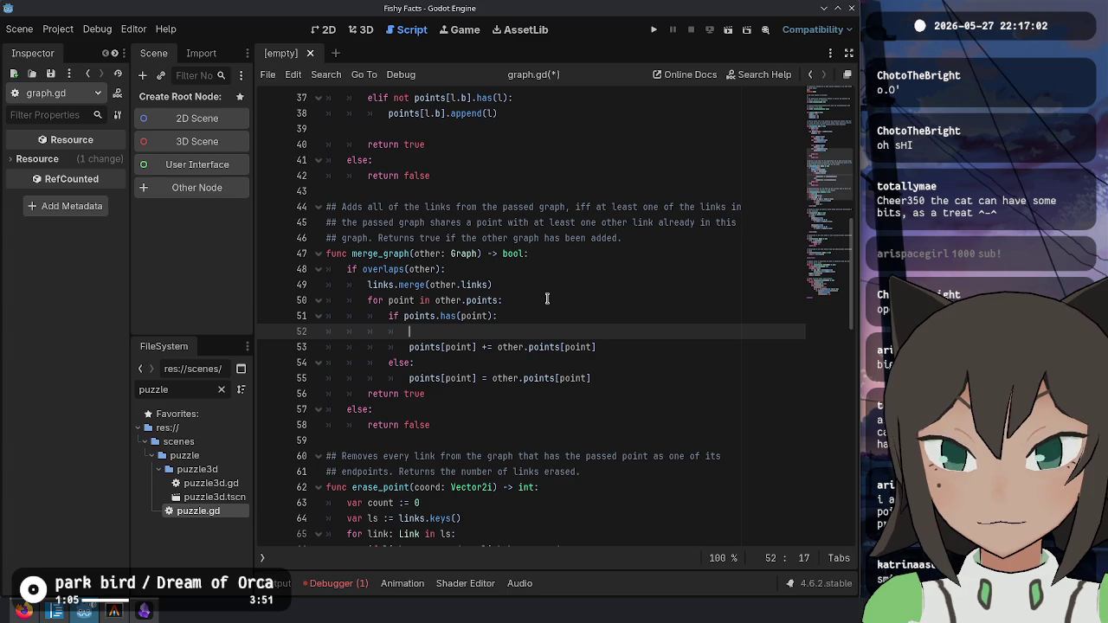
key(Down)
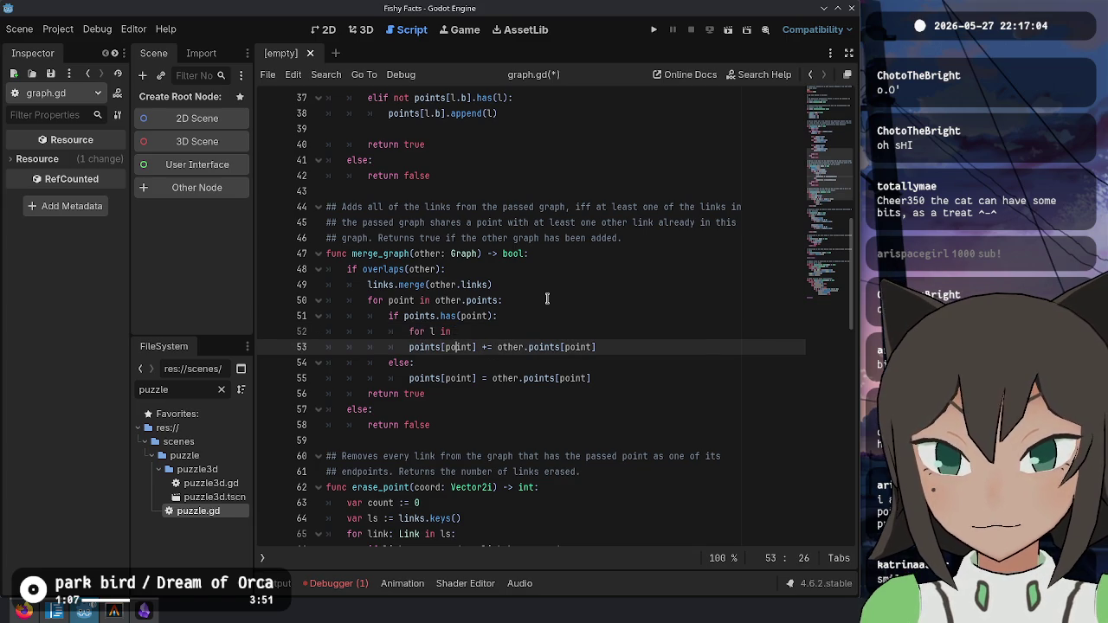
key(ctrl+Left)
key(shift+End)
key(ctrl+x)
key(Up)
key(ctrl+v)
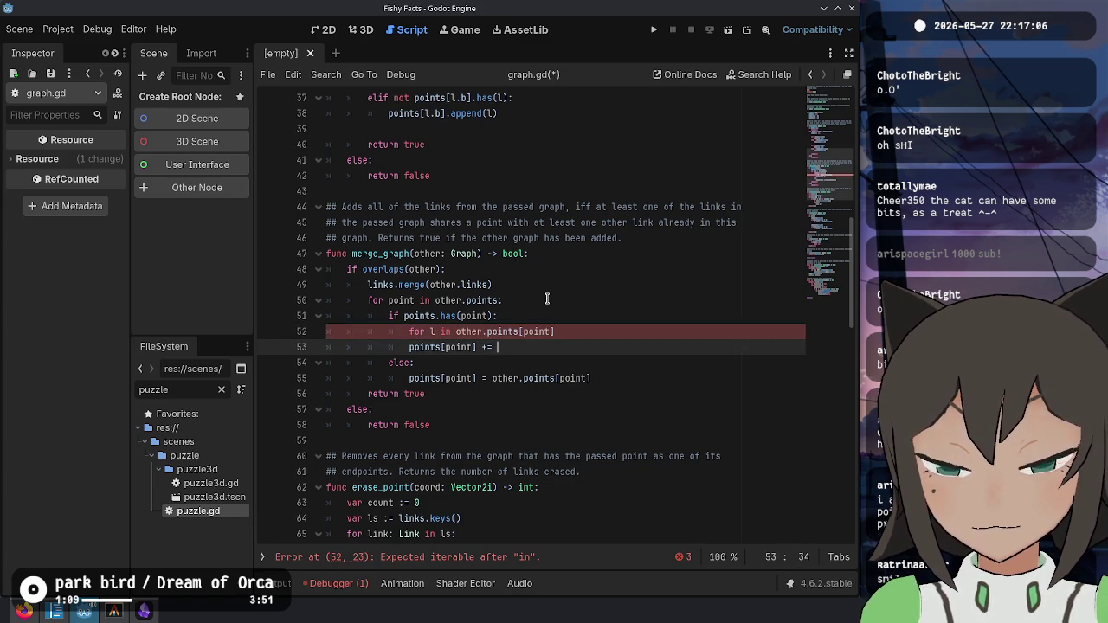
text(:)
- Add 'if not points[point].has(l):' inside the loop with push_back(l) indented under it
key(Return)
text(points[)
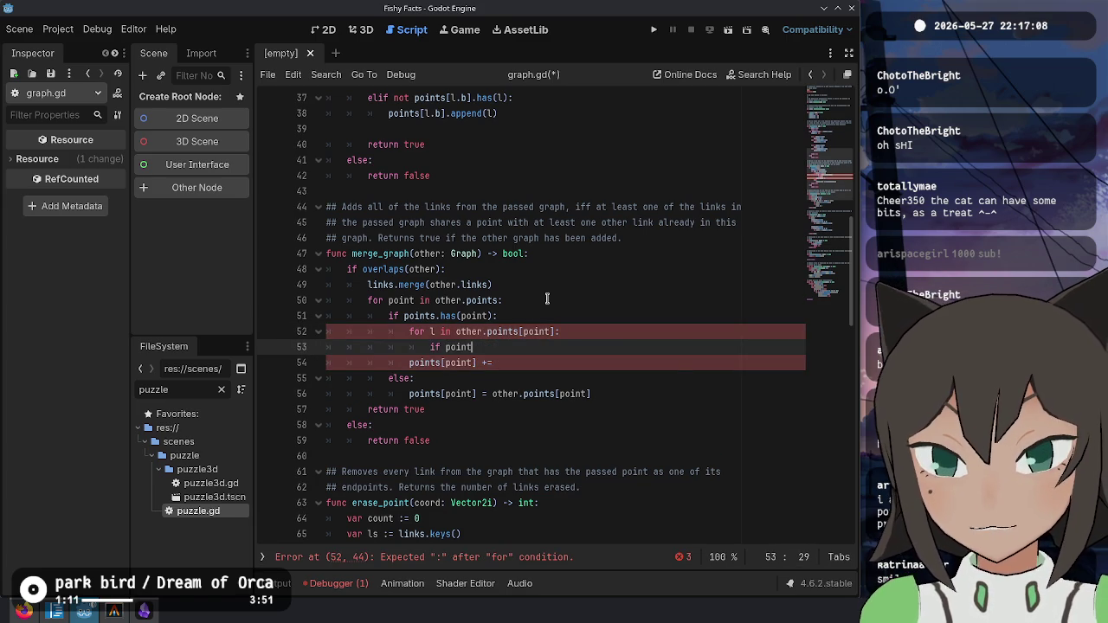
text(point)
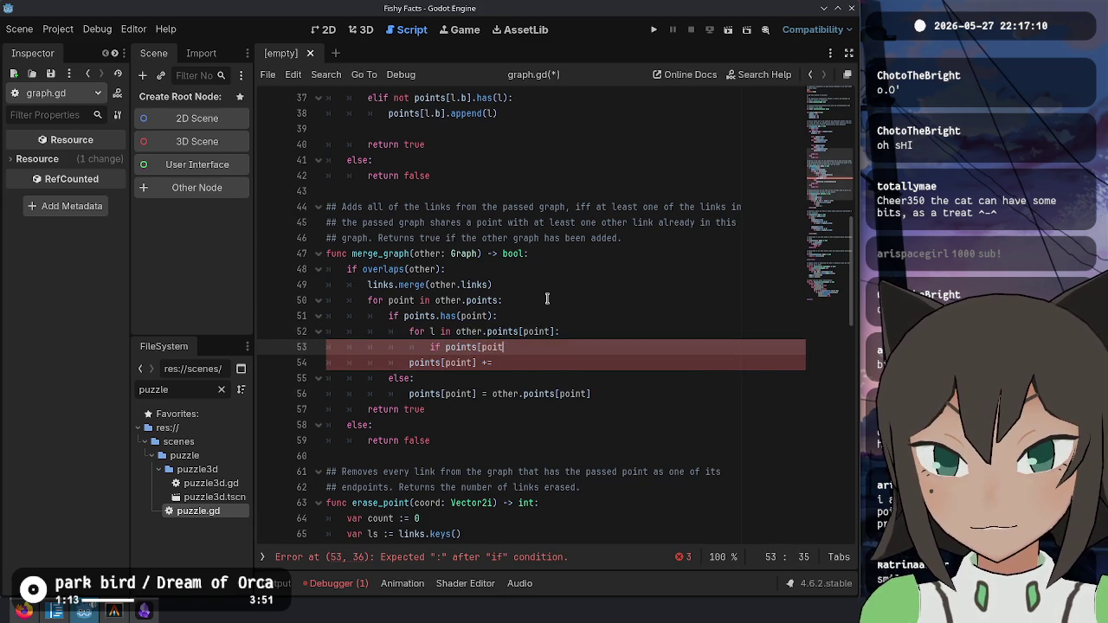
text(].has()
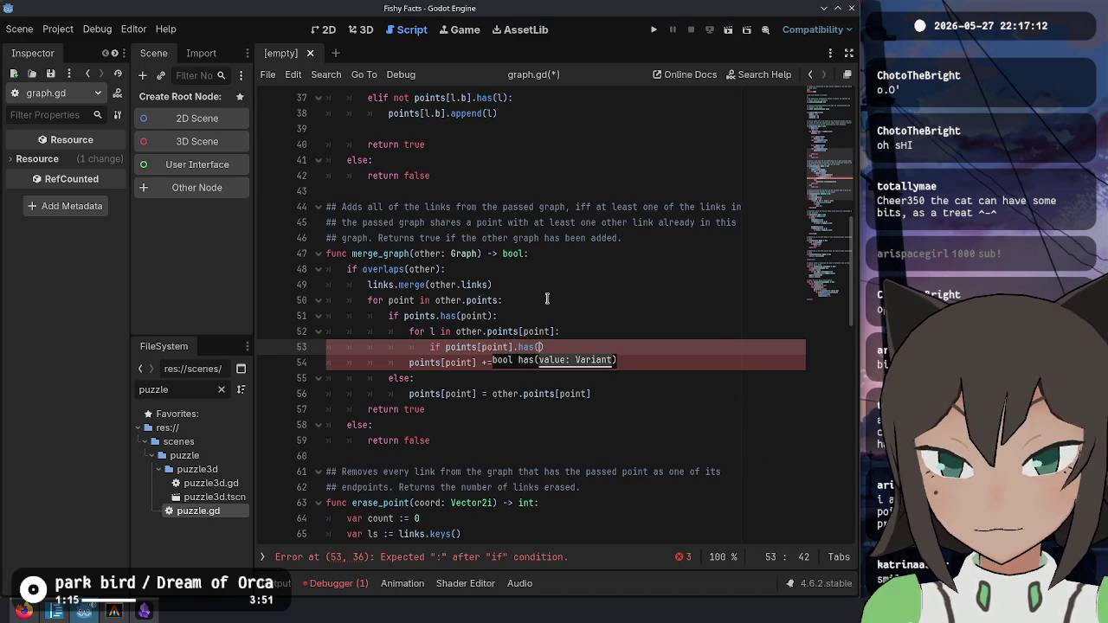
text(l)
key(Left)
key(Left)
key(Left)
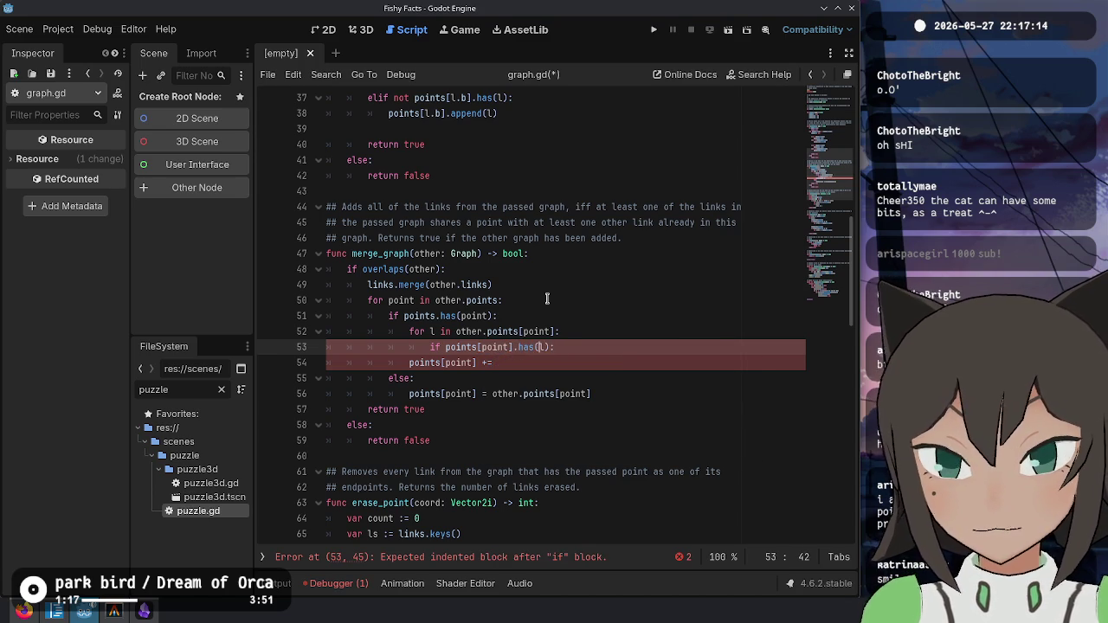
text(not)
key(End)
key(Return)
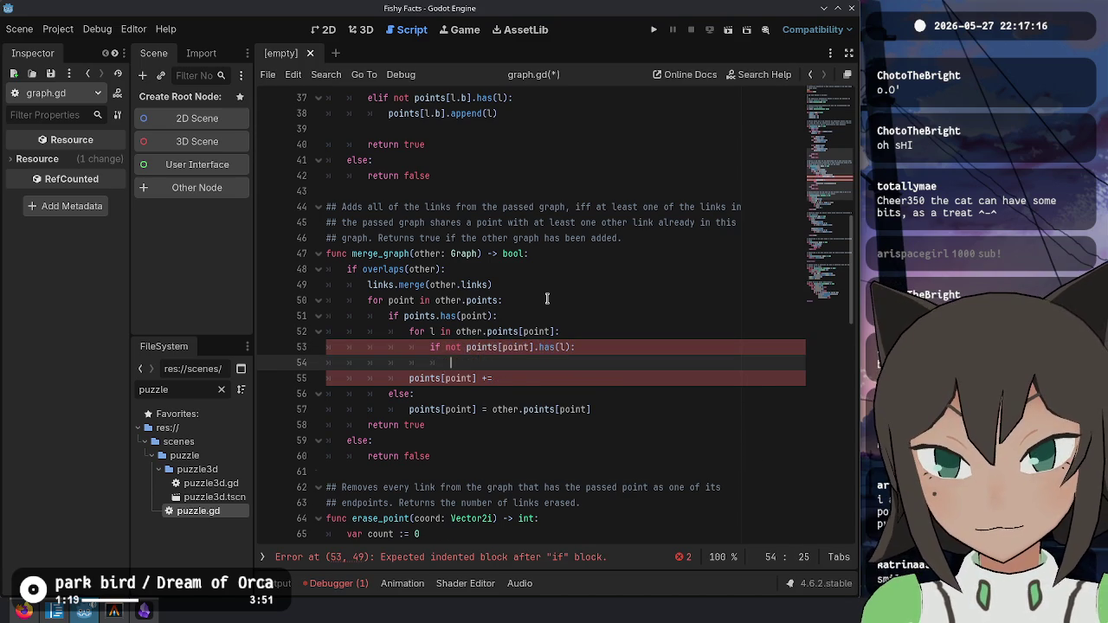
key(Down)
key(Tab)
key(Tab)
key(Up)
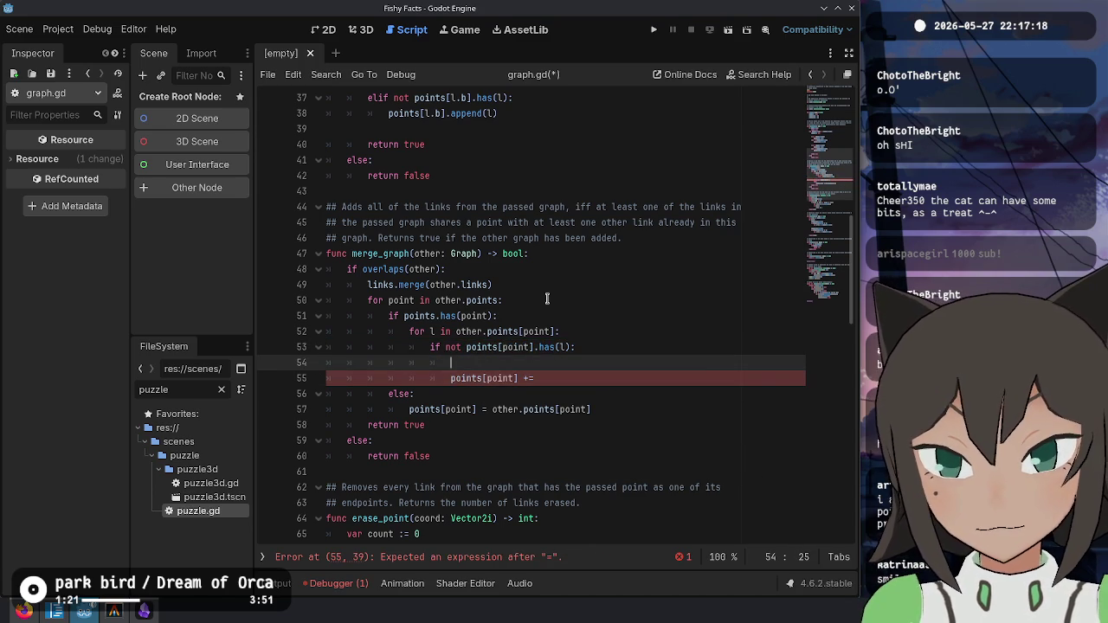
key(ctrl+shift+k)
key(End)
text(push)
key(BackSpace)
text((l))
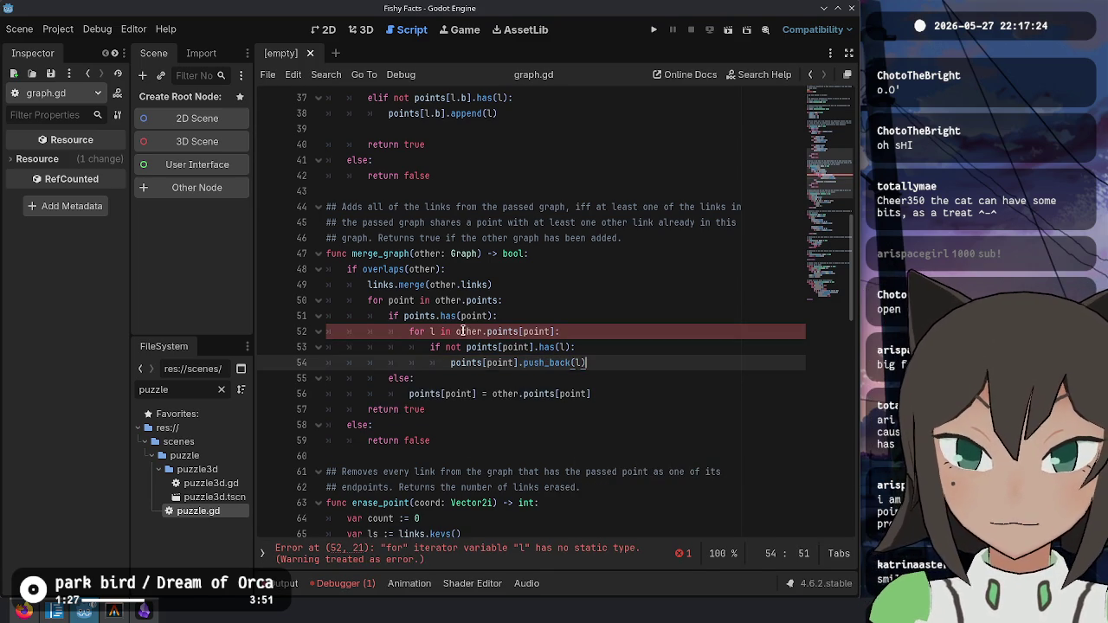
- Type the loop variable as 'l: Link' and save graph.gd
key(Up)
key(Up)
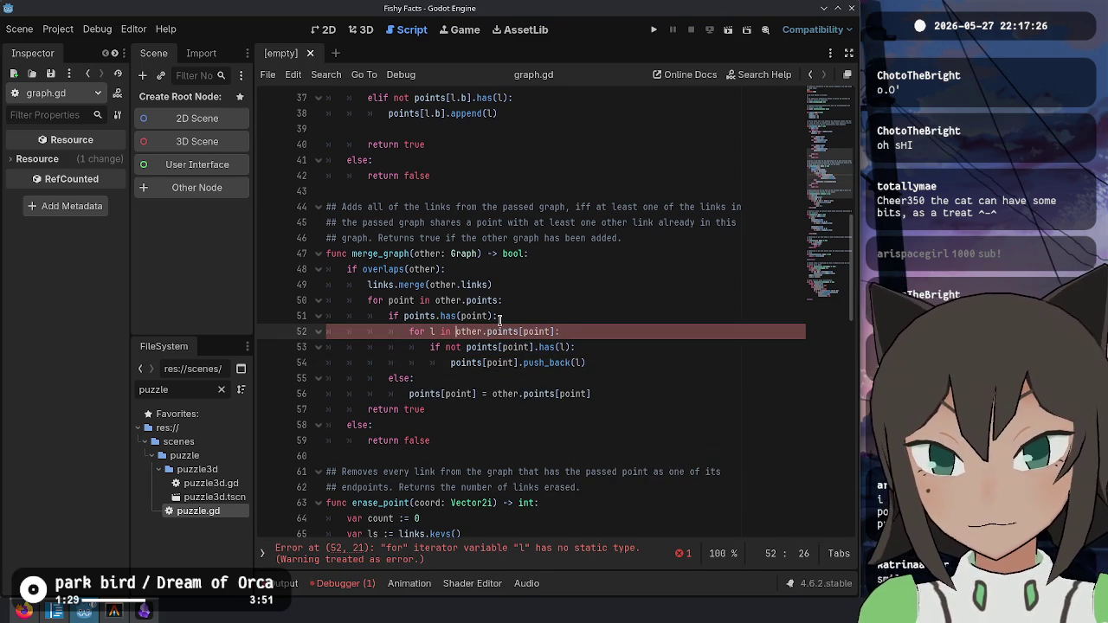
key(Left)
text(: Link)
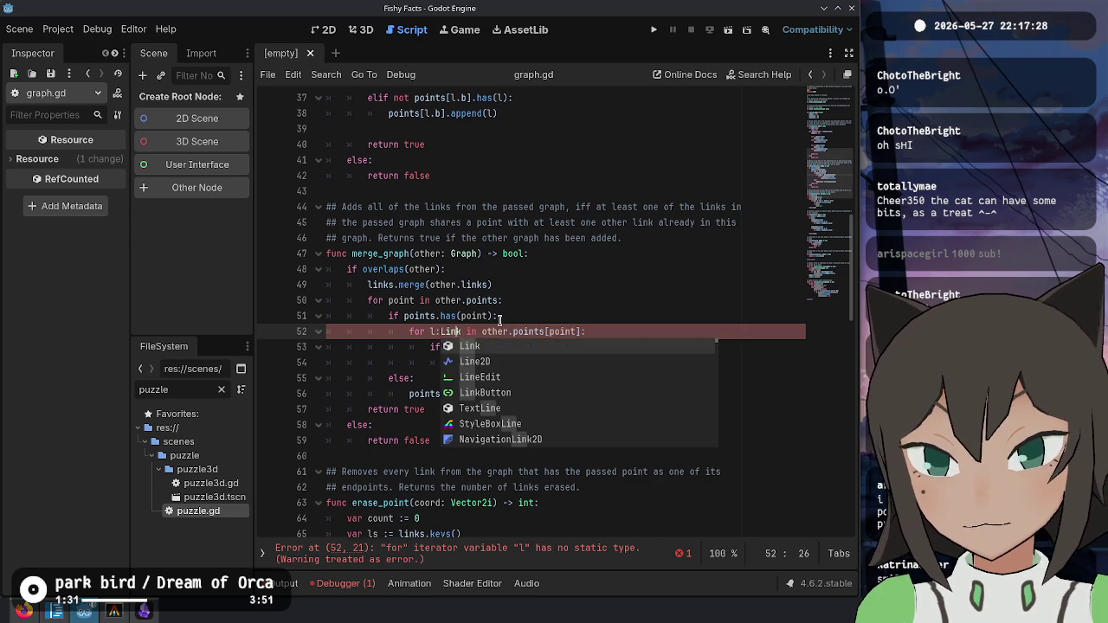
key(ctrl+s)
- Append .duplicate() to the else-branch point list assignment and run the project
click(641, 383)
click(624, 350)
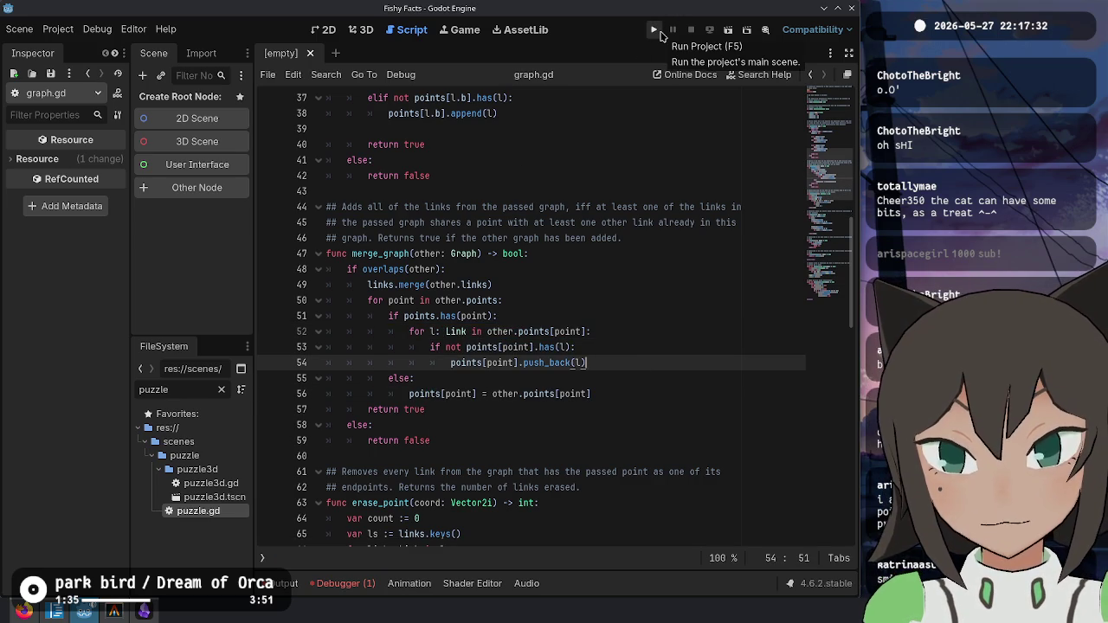
click(654, 395)
text(.)
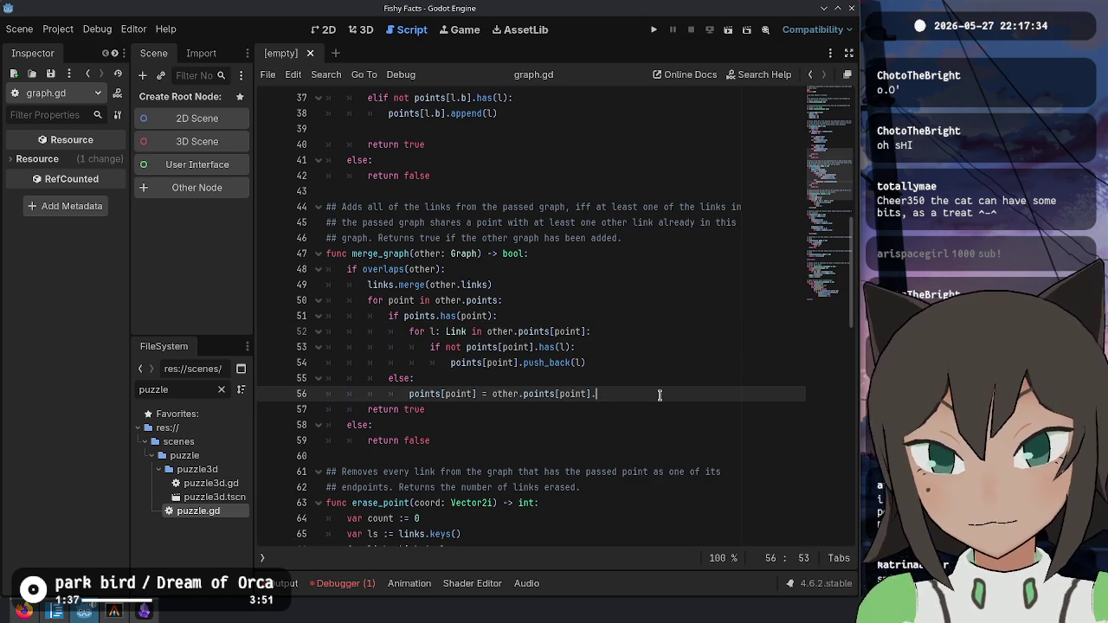
text(dup)
key(Return)
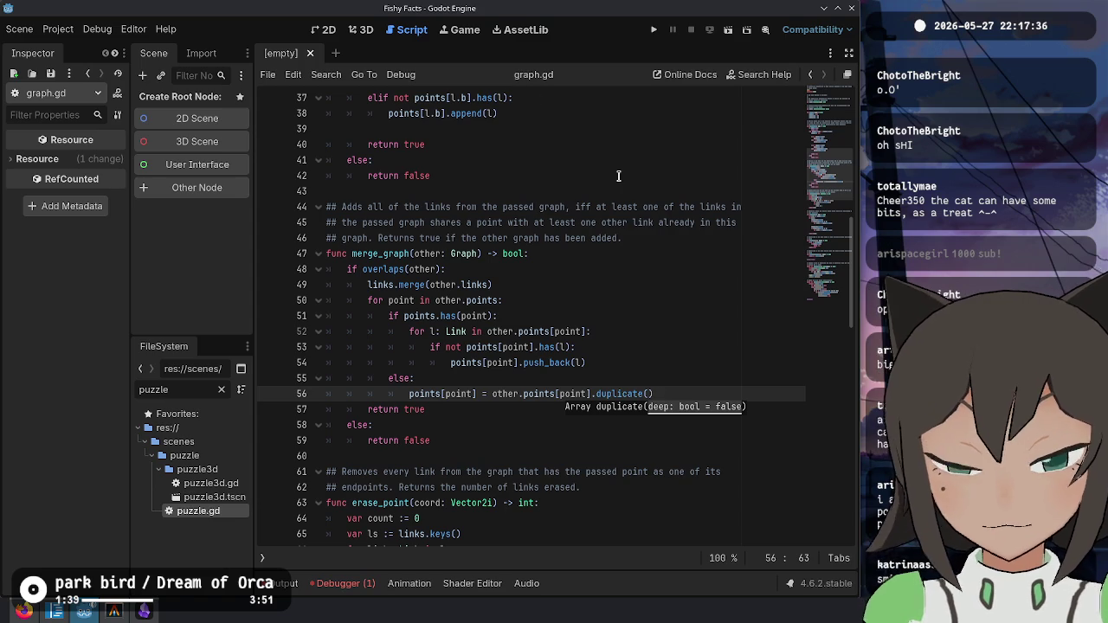
click(618, 175)
click(653, 30)
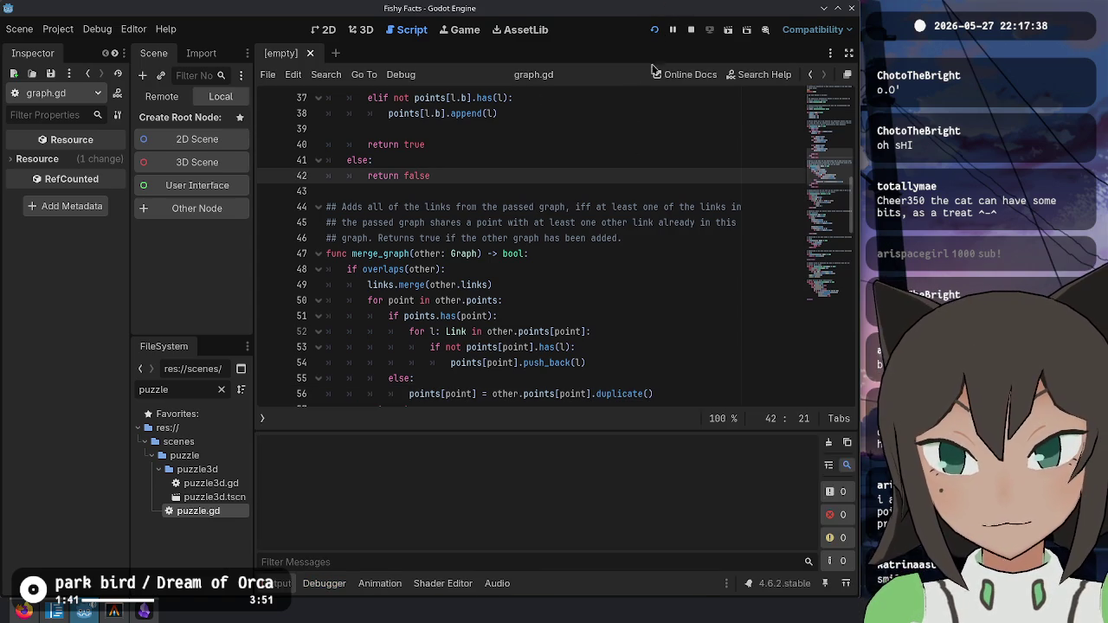
- Enter the puzzle editor and add a small block of shape cells
key(Return)
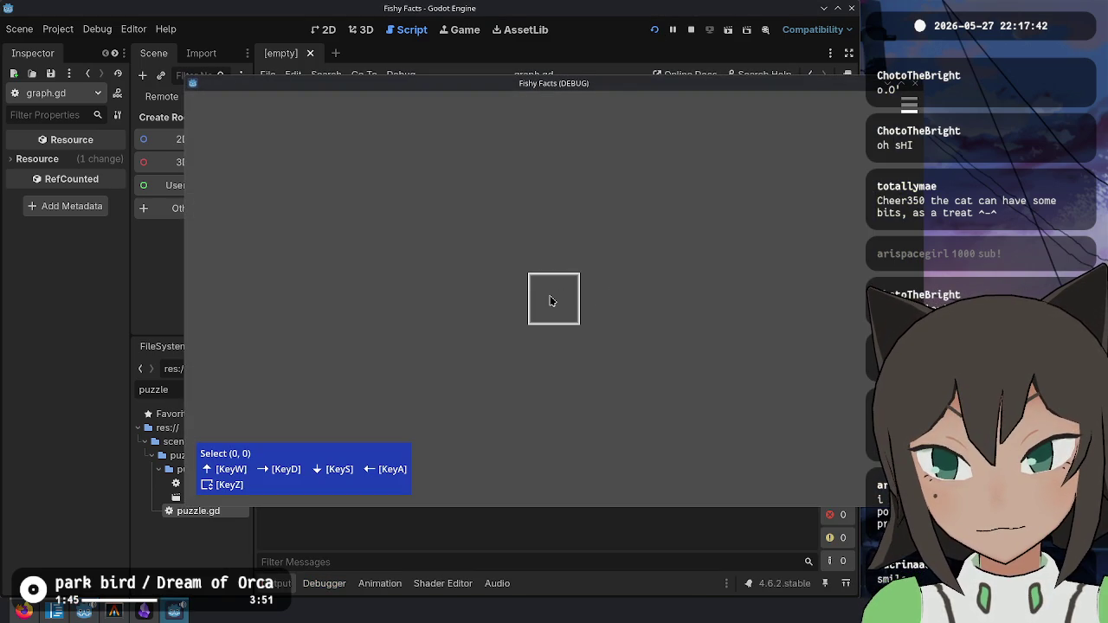
click(551, 300)
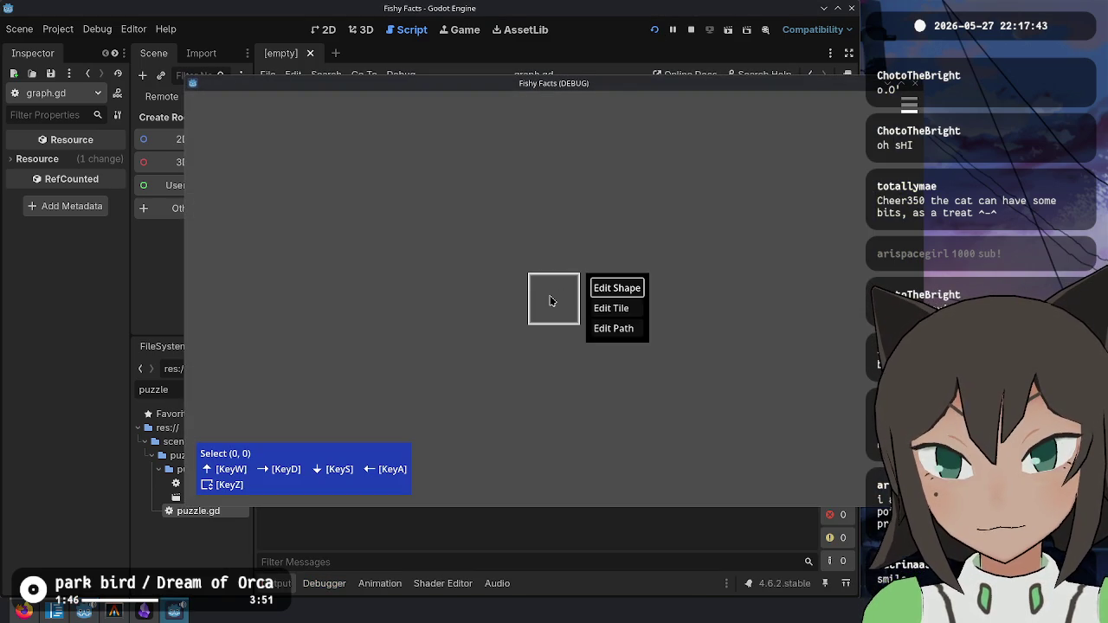
click(598, 289)
mouse_move(544, 255)
mouse_down()
mouse_move(487, 301)
mouse_move(584, 345)
mouse_move(601, 329)
mouse_move(605, 246)
mouse_up()
- Switch to Edit Path, draw a red V path that reports 'Solved? true', then stop the game
click(667, 298)
click(716, 328)
key(Escape)
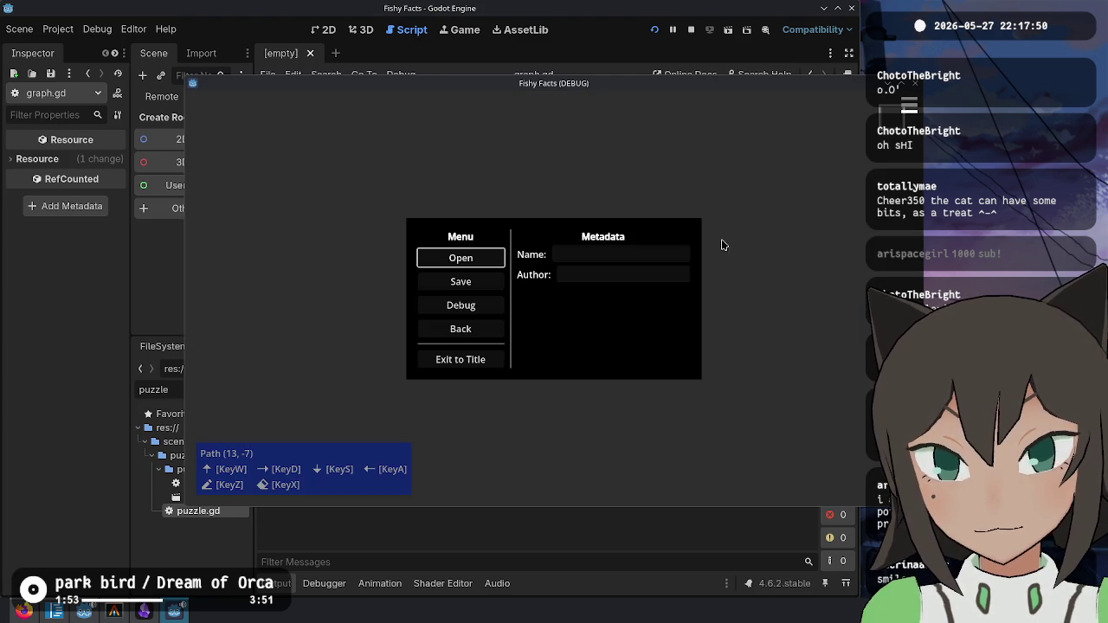
click(480, 329)
mouse_move(555, 281)
mouse_down()
mouse_move(530, 302)
mouse_move(500, 286)
mouse_up()
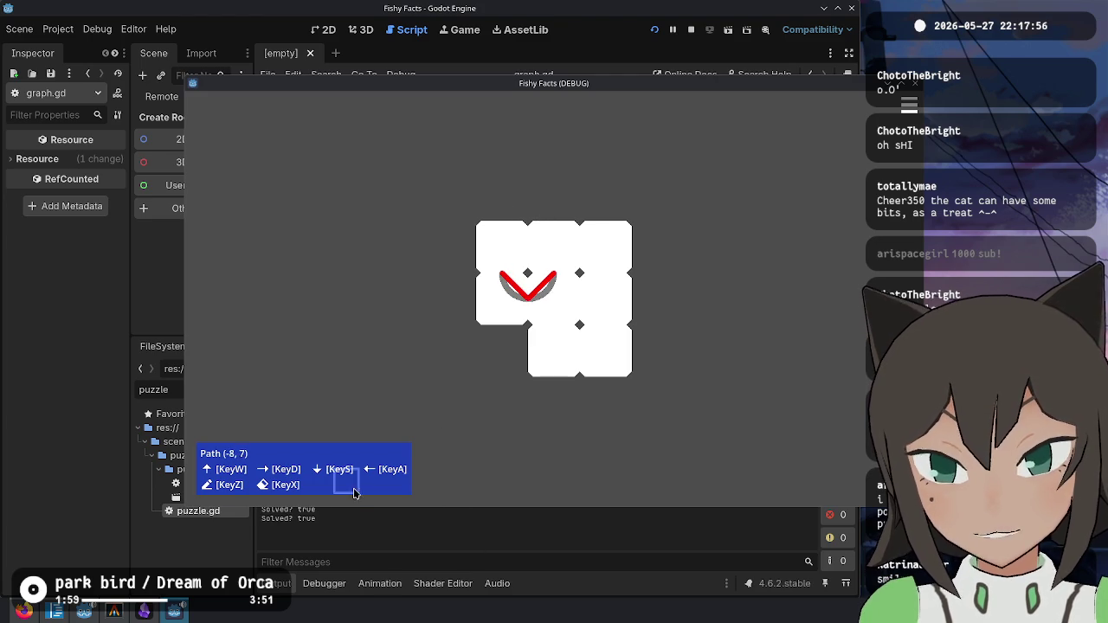
key(F8)
scroll(579, 276, down, 5)
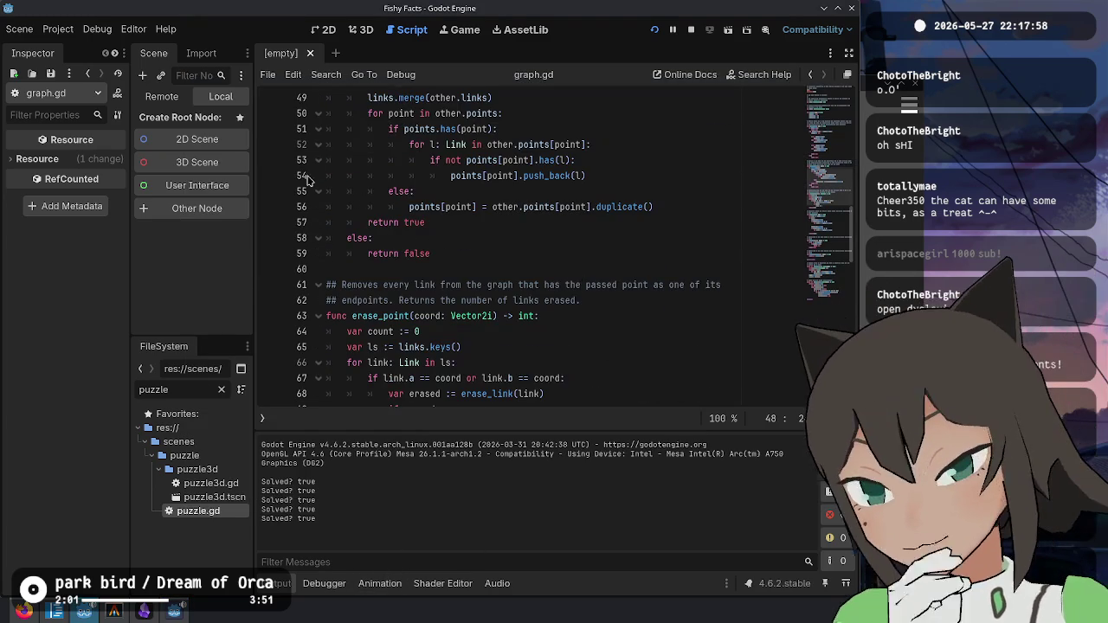
- In puzzle.gd, add a debug print of paths after the merge loop
key(ctrl+backslash)
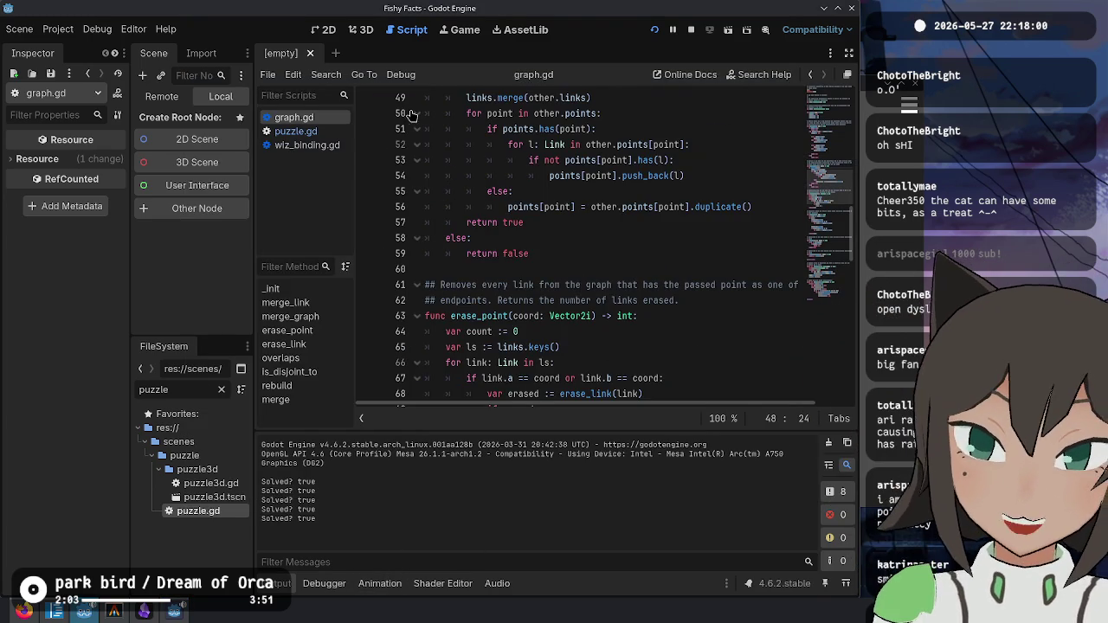
click(321, 131)
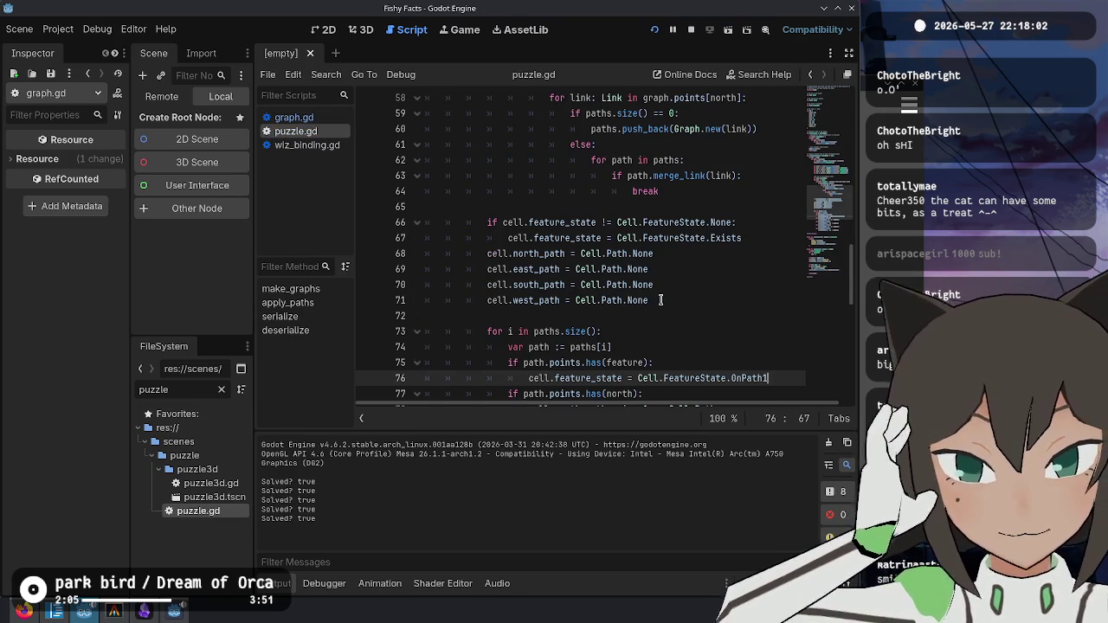
scroll(677, 272, down, 3)
scroll(679, 268, up, 8)
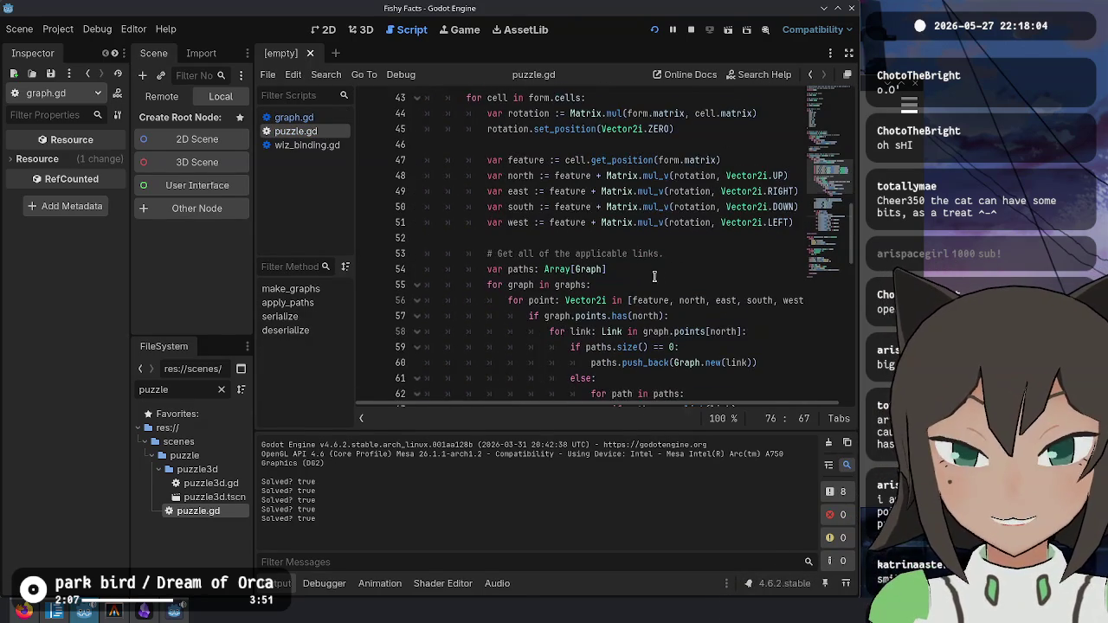
scroll(654, 276, up, 1)
scroll(522, 205, down, 2)
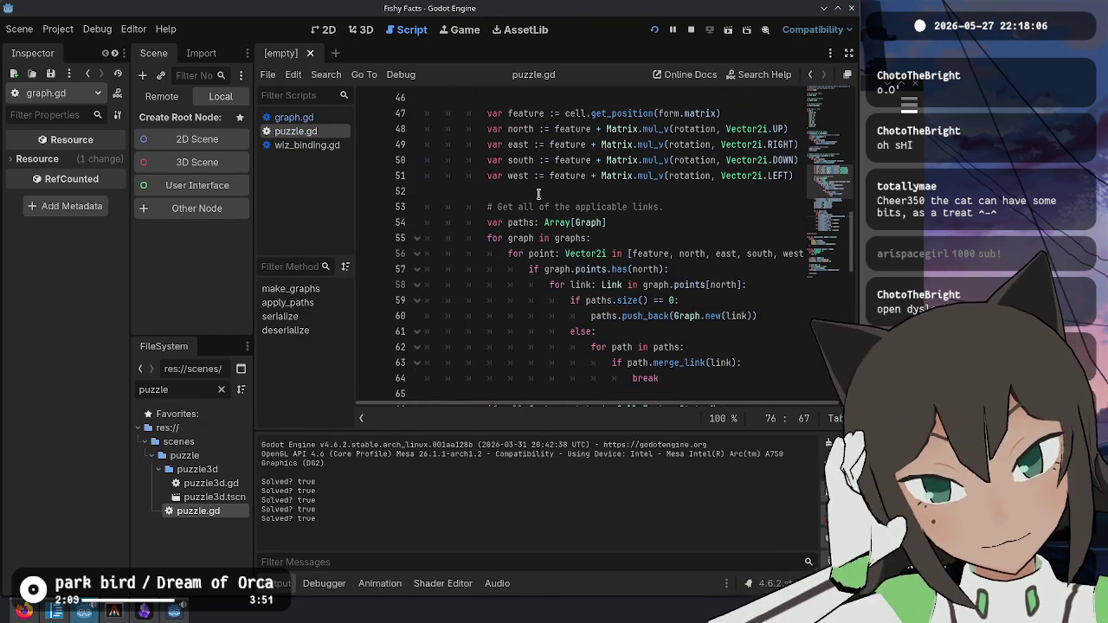
scroll(586, 285, down, 2)
click(681, 296)
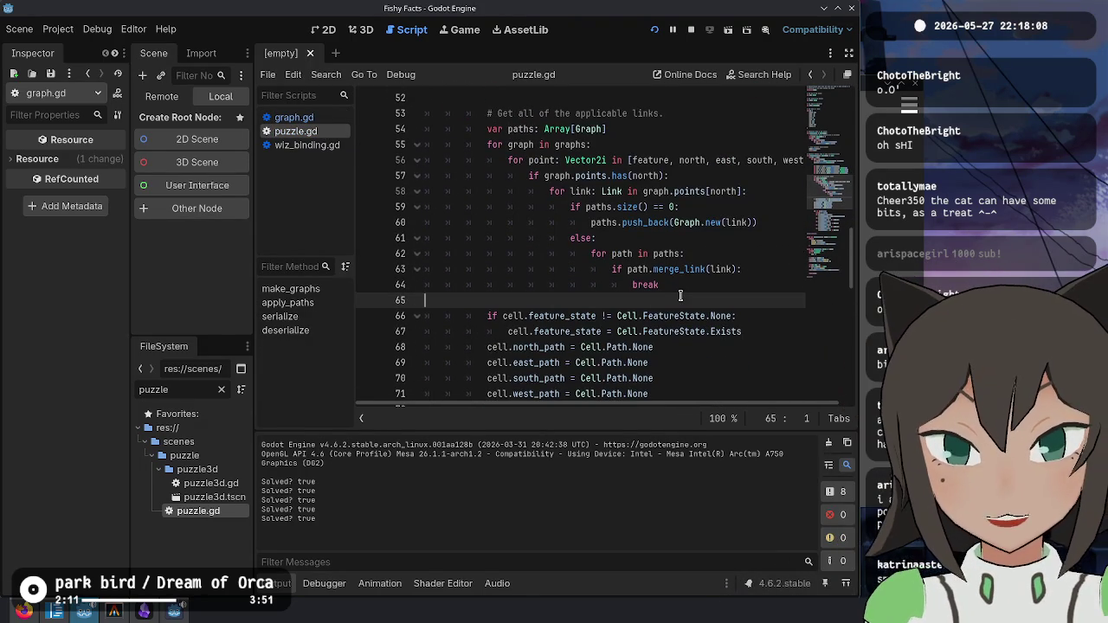
key(Return)
key(Return)
key(Up)
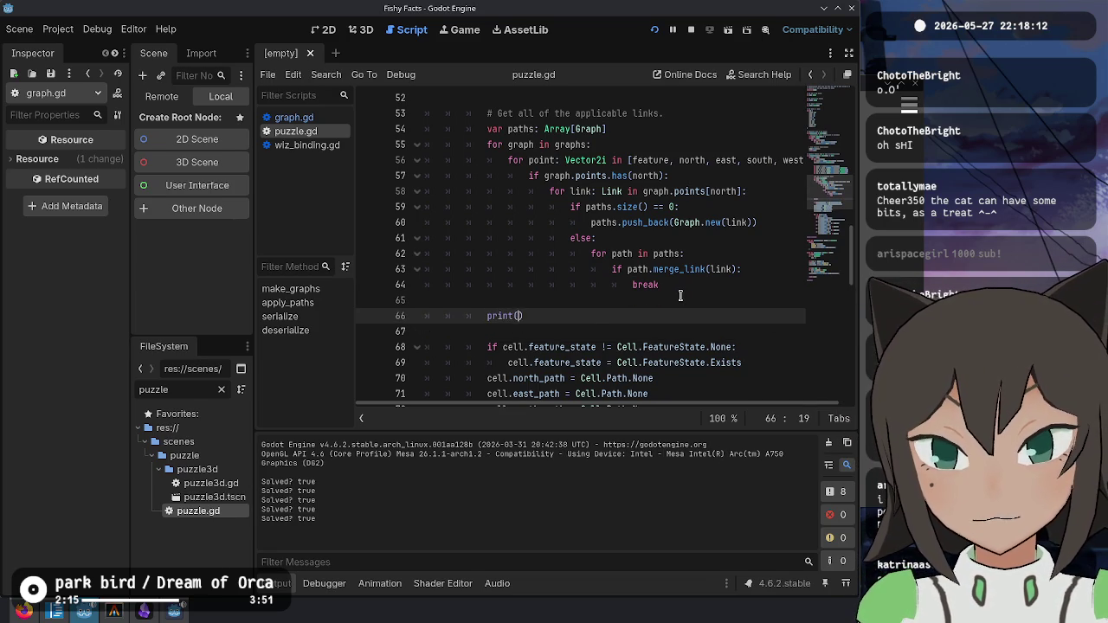
text(paths)
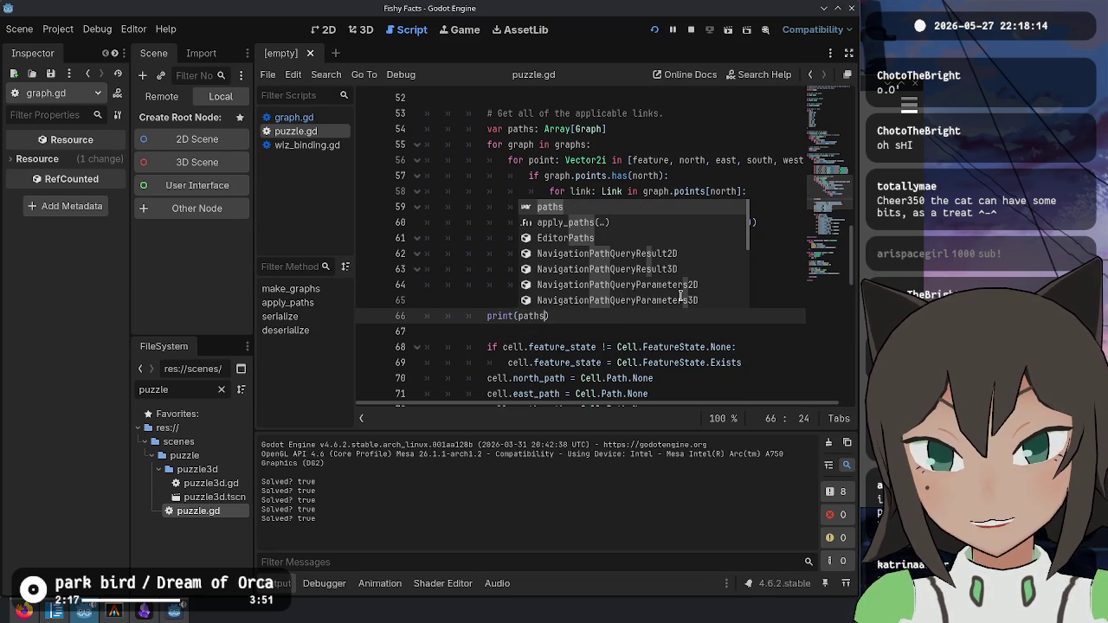
key(Escape)
- Wrap the print in a 'for path in paths:' loop
key(ctrl+shift+Return)
text(for path in paths:)
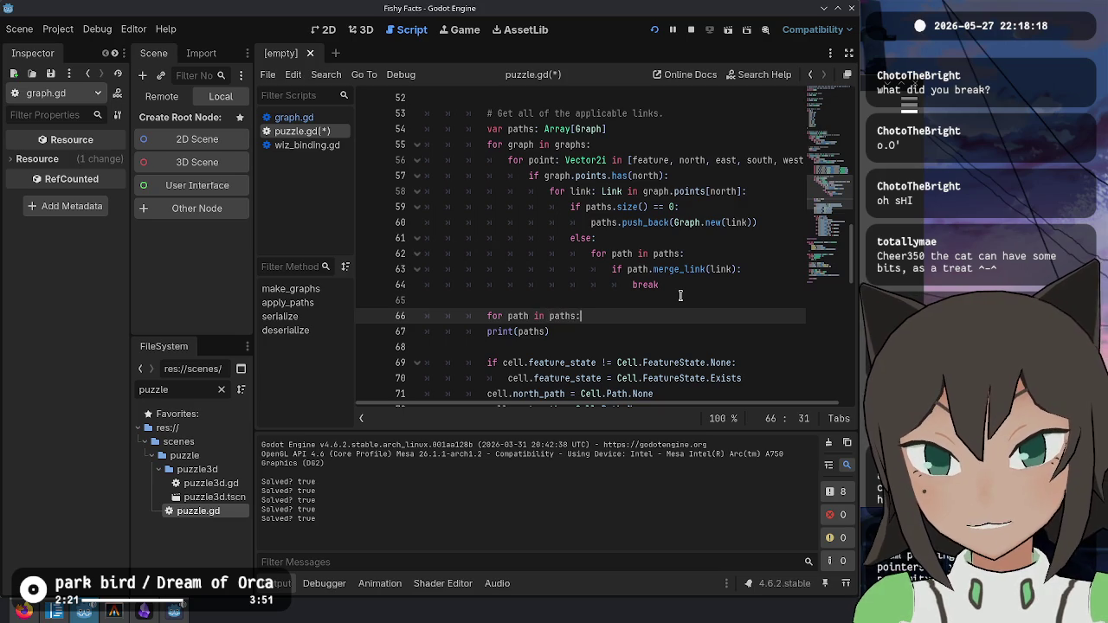
key(Down)
key(Home)
key(Tab)
- Run the game and review the printed RefCounted path graphs in Output
key(F5)
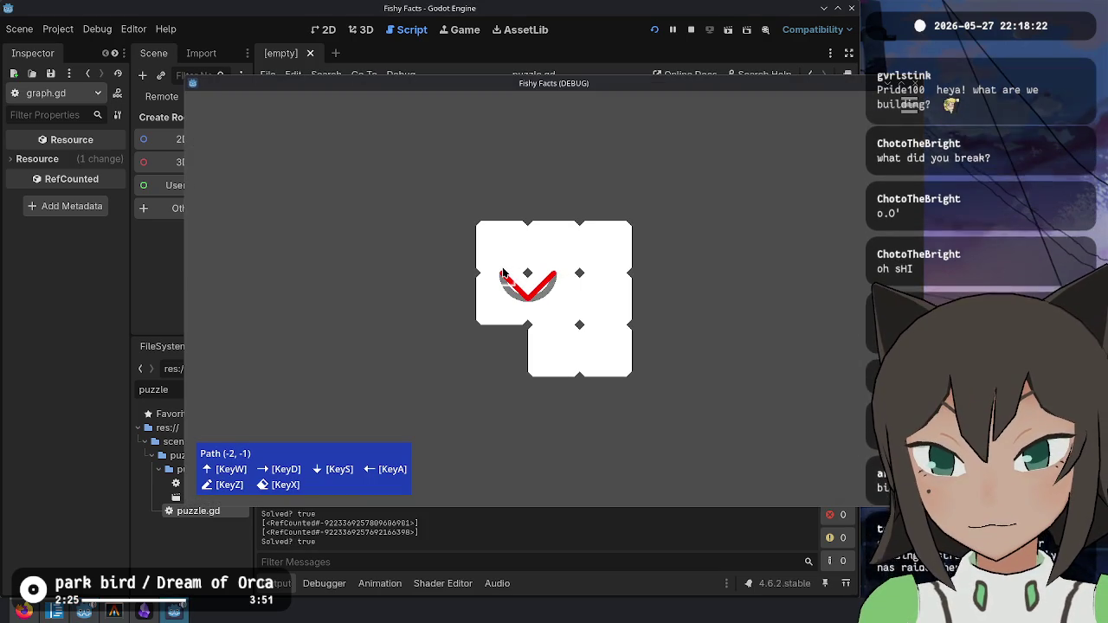
click(381, 542)
drag(295, 523, 436, 533)
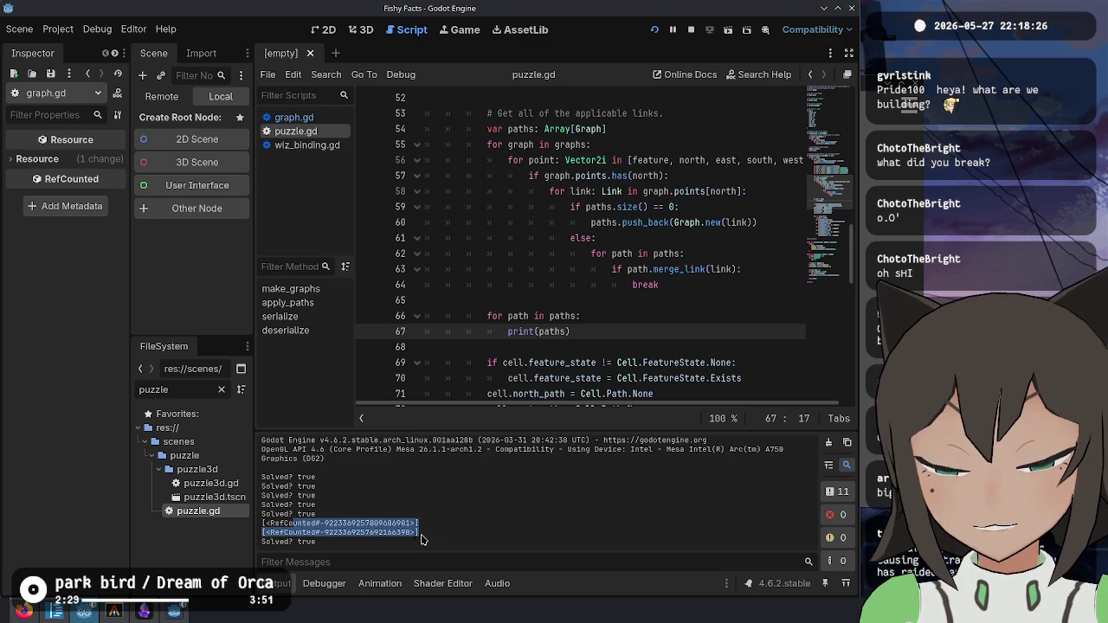
click(422, 540)
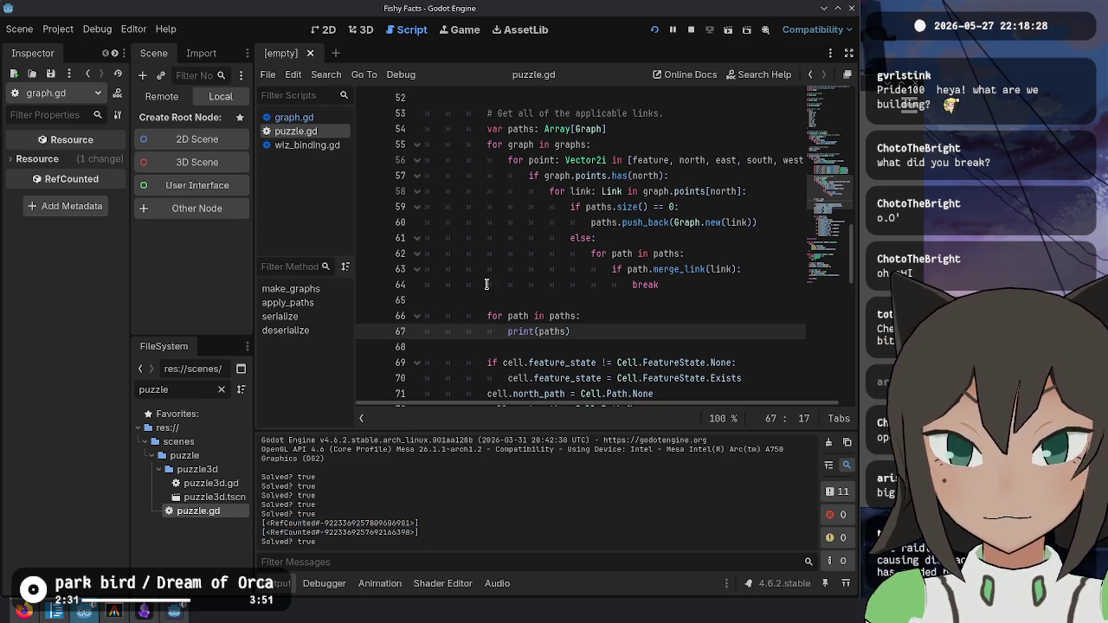
scroll(487, 284, up, 5)
scroll(516, 191, down, 5)
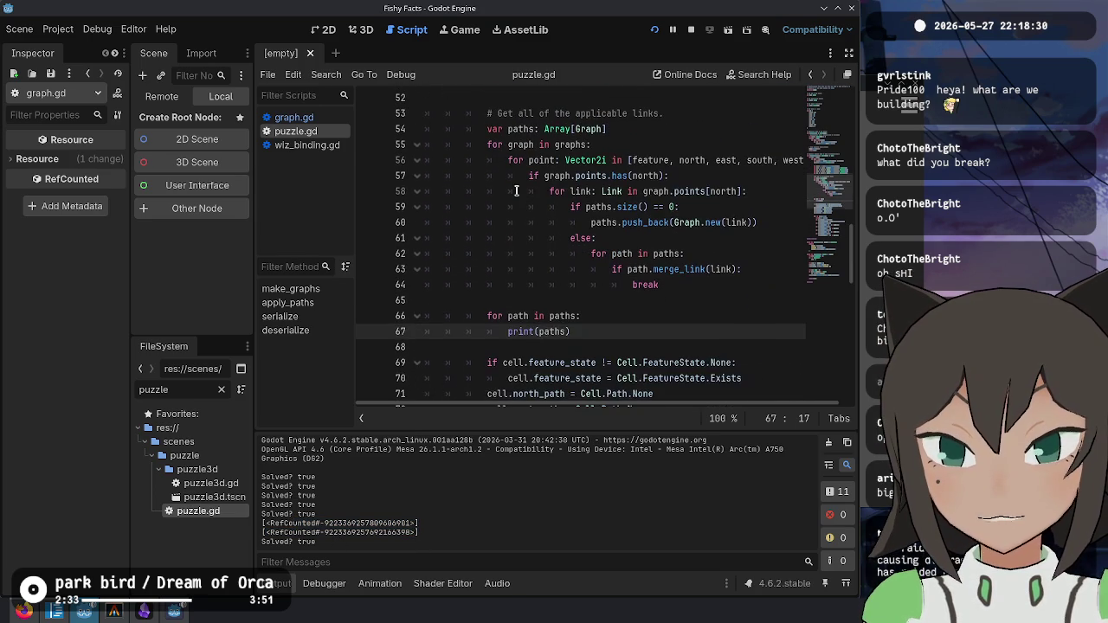
- Rerun the game, then cut the print-paths loop out of puzzle.gd
key(F5)
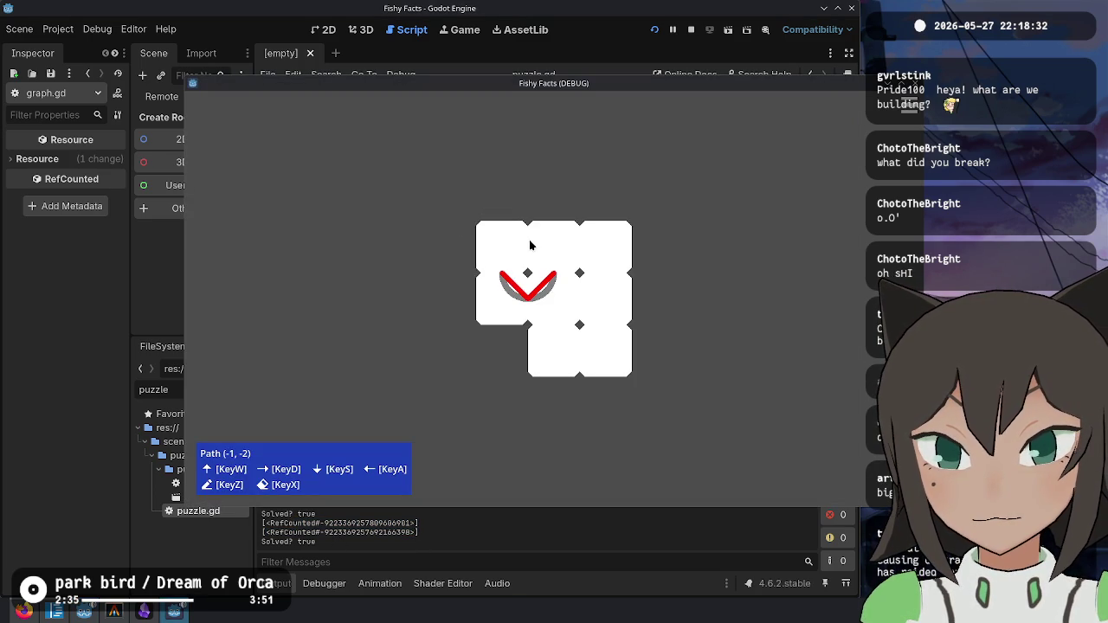
key(alt+Tab)
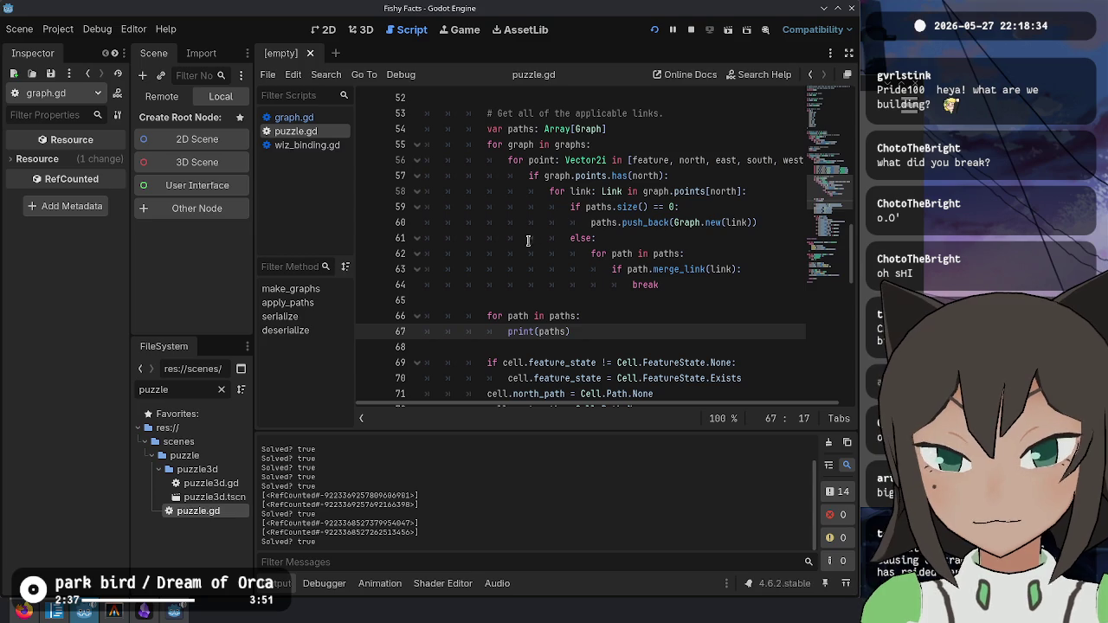
drag(600, 332, 594, 297)
key(BackSpace)
key(BackSpace)
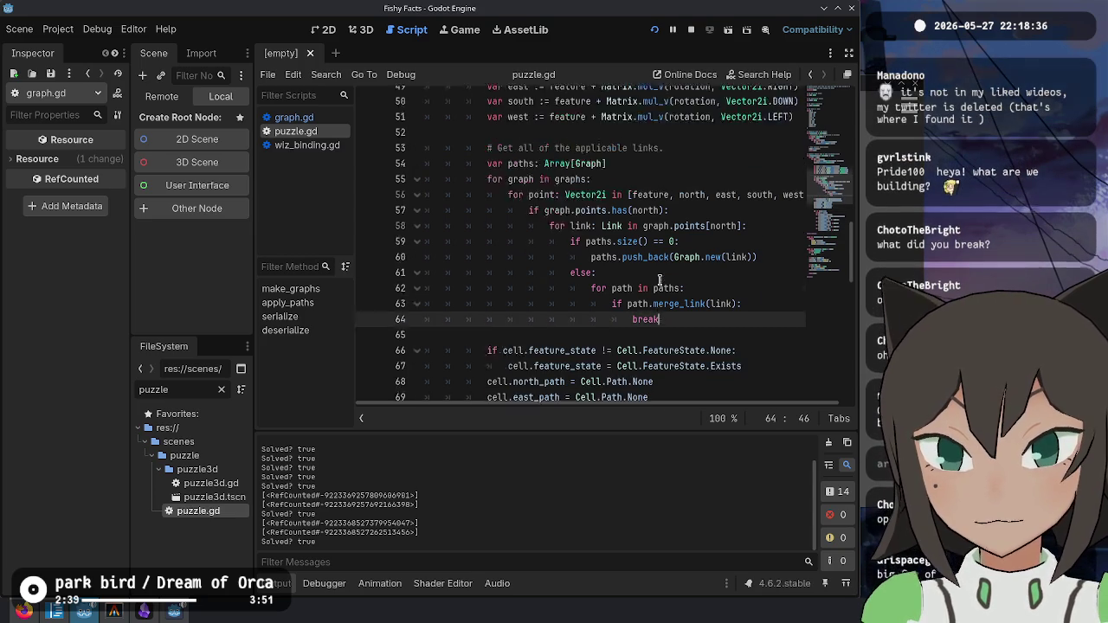
- Paste the print loop under the apply_paths header and make it iterate over graphs
scroll(660, 280, up, 5)
click(530, 208)
click(683, 208)
key(Return)
key(ctrl+v)
key(shift+Up)
key(ctrl+shift+Left)
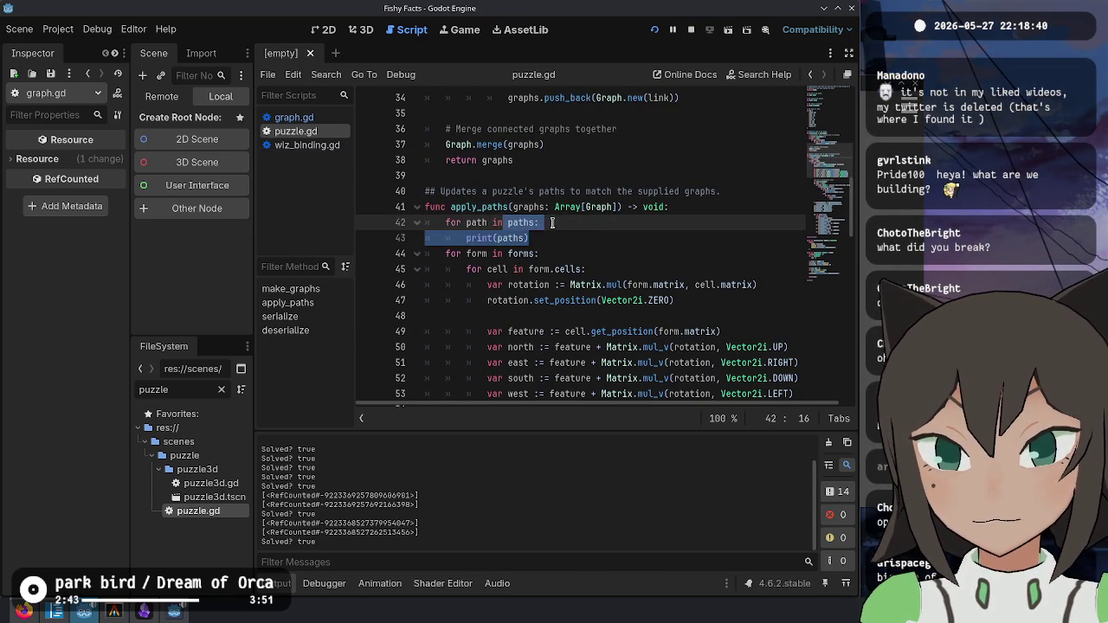
double_click(522, 222)
text(graphs)
- Rename the loop variable to graph and print graph instead of paths
click(510, 237)
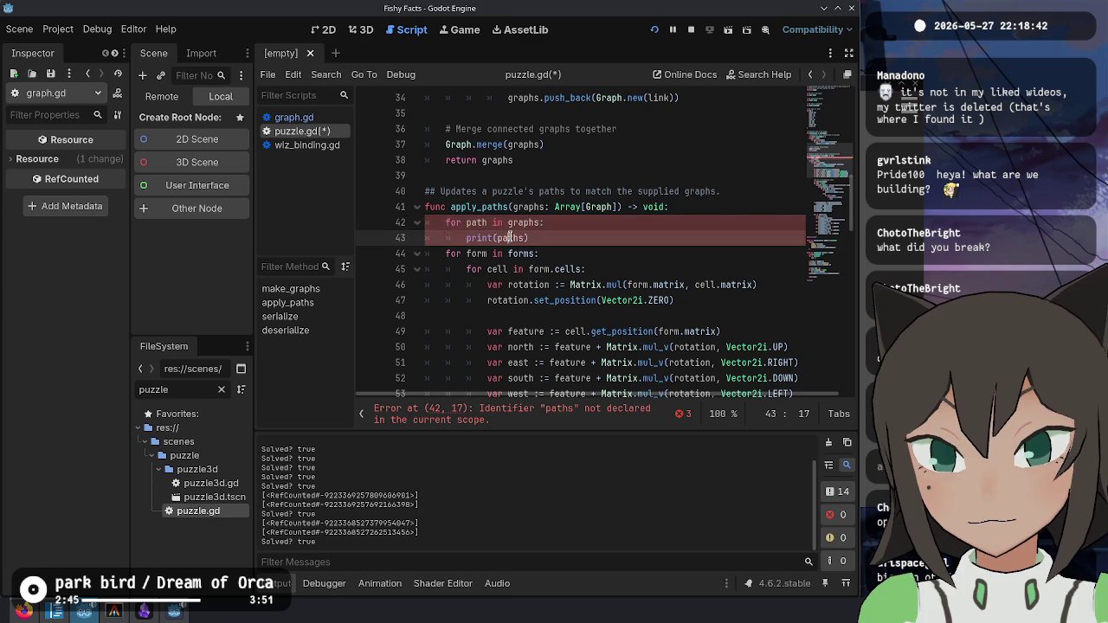
double_click(476, 223)
text(graph)
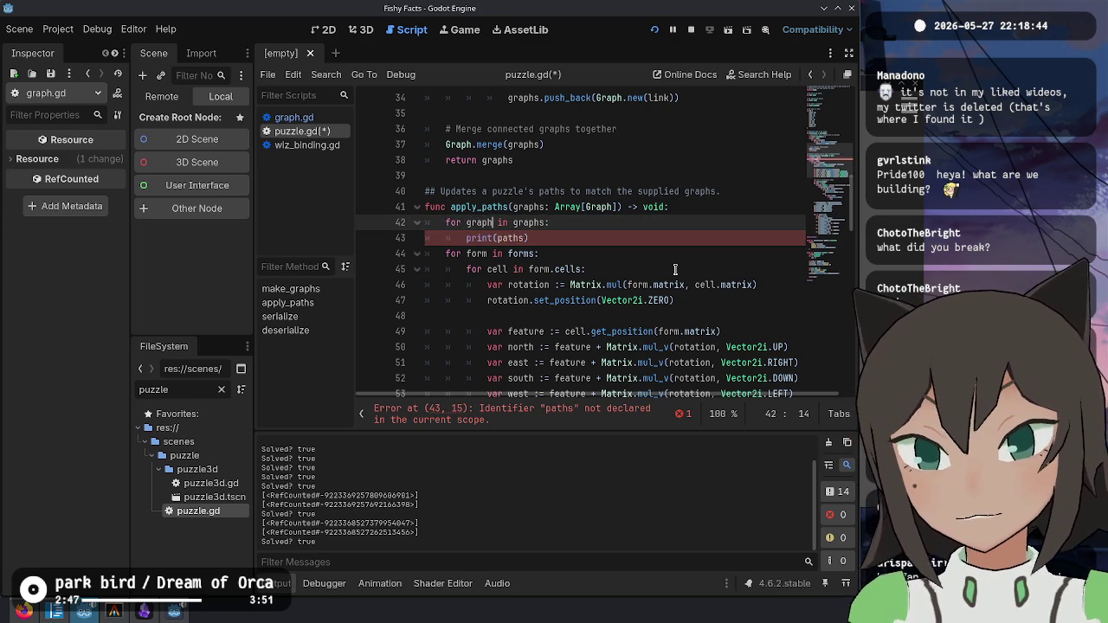
key(Down)
key(Right)
key(ctrl+Delete)
text(grap)
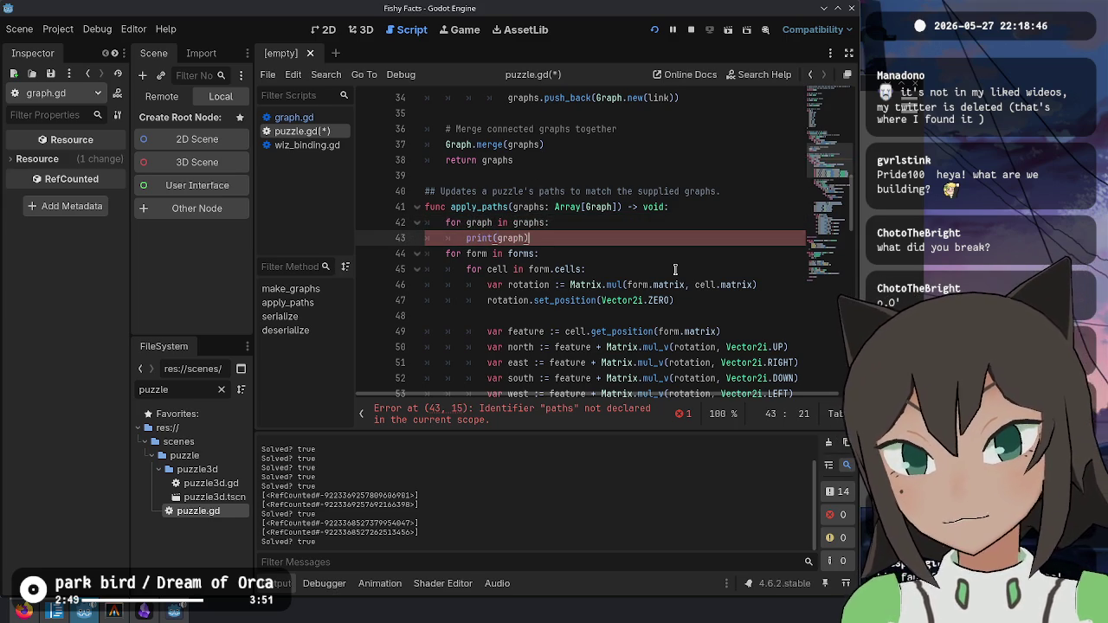
- Run the game and draw a path with the a, d and w keys
key(F5)
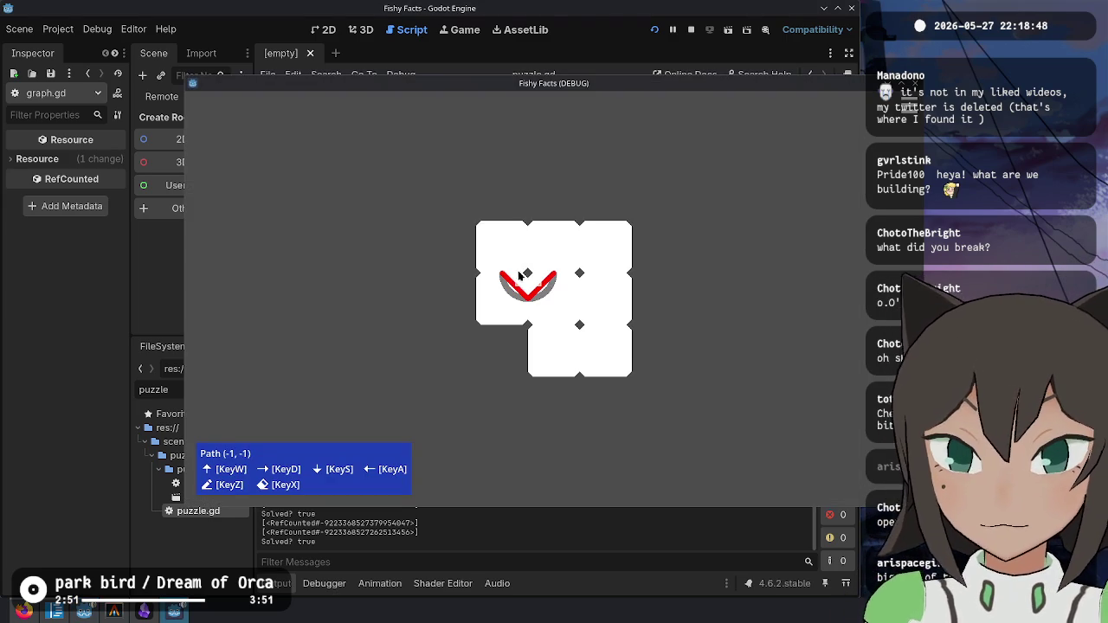
key(a)
key(d)
key(w)
key(alt+Tab)
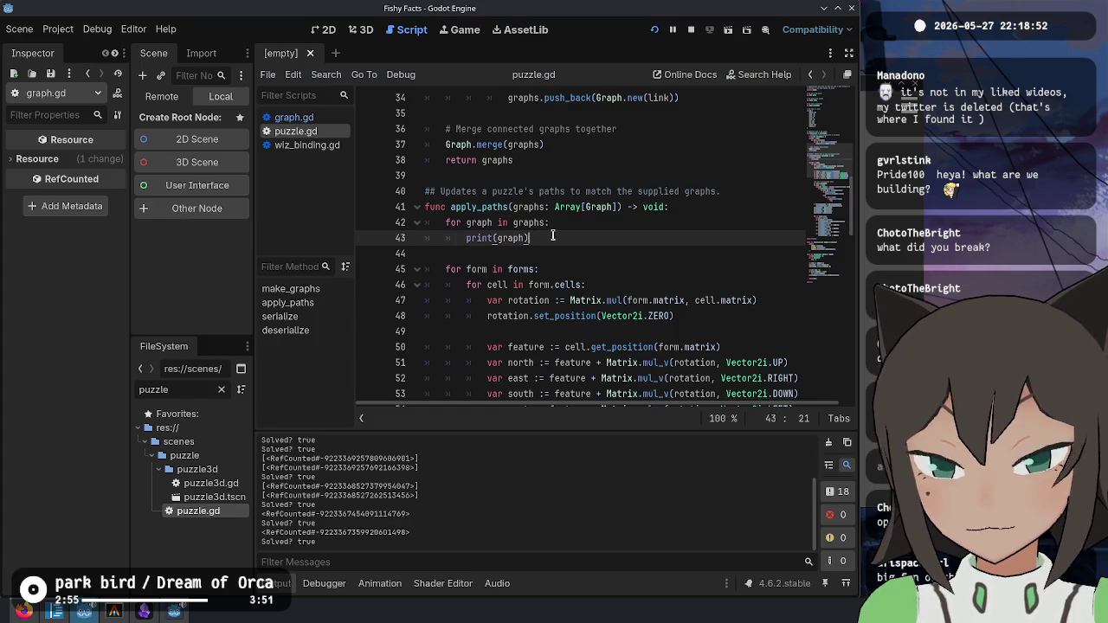
- Change the print to graph.links.keys() and rerun the game, drawing a path step
key(Left)
text(.links)
key(alt+Tab)
key(alt+Tab)
text(.)
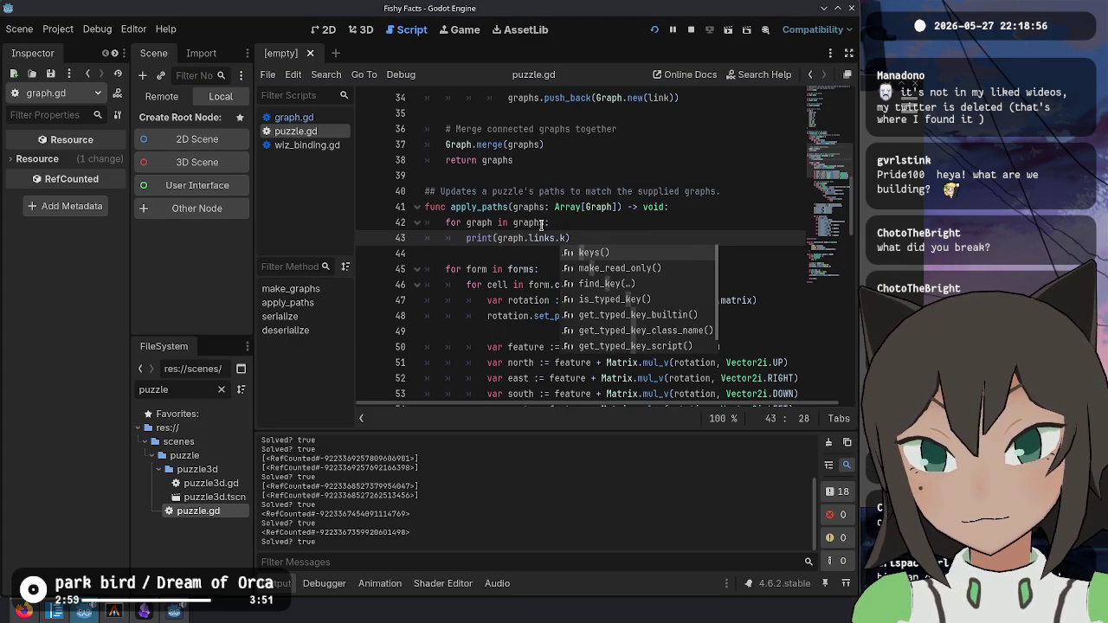
text(ke)
key(Return)
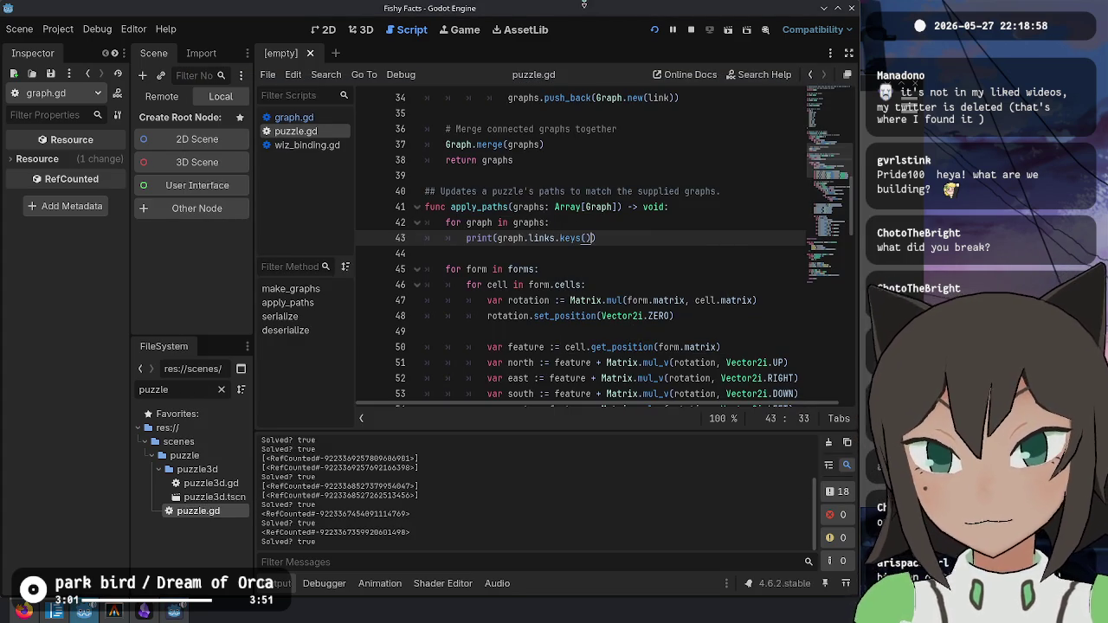
key(alt+Tab)
click(509, 278)
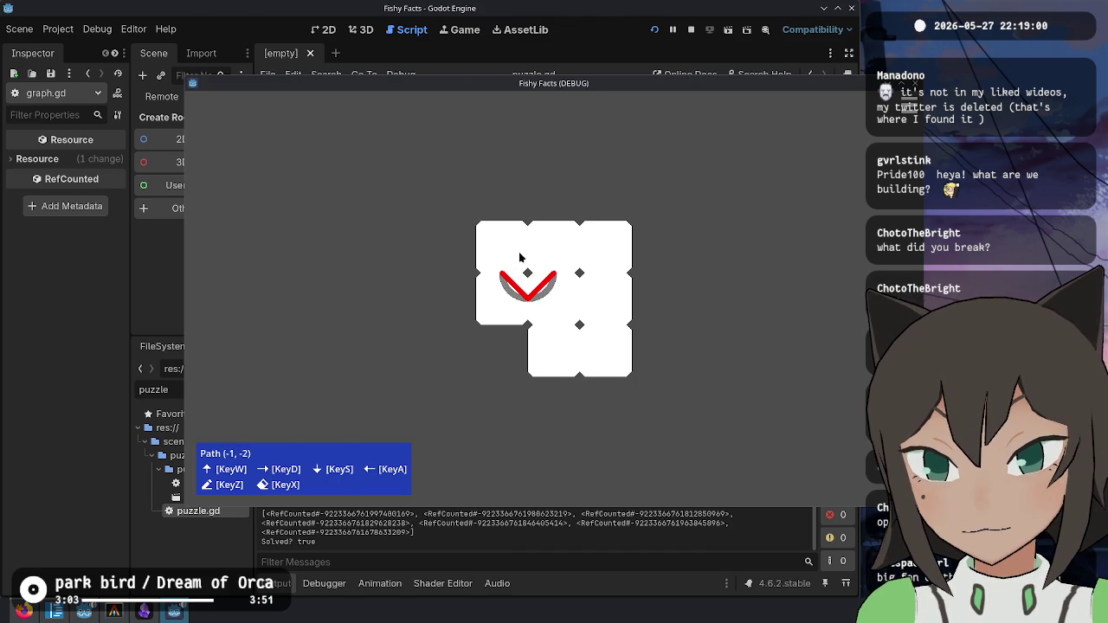
- Keep extending the path in the running puzzle until it errors
key(alt+Tab)
key(alt+Tab)
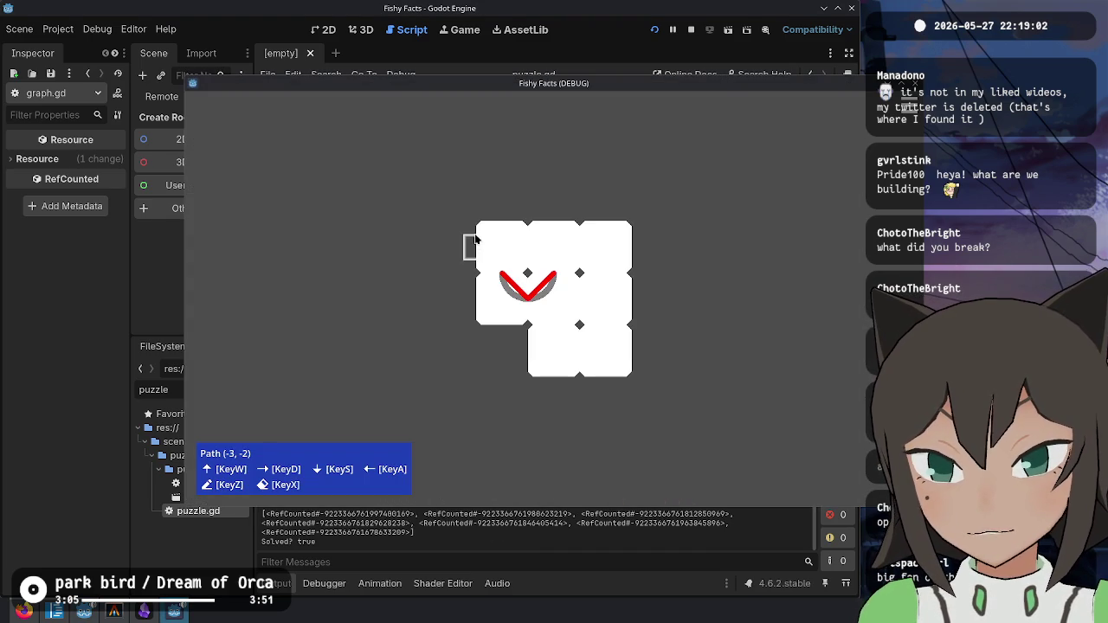
click(529, 248)
click(523, 256)
click(531, 248)
key(alt+Tab)
drag(278, 517, 602, 530)
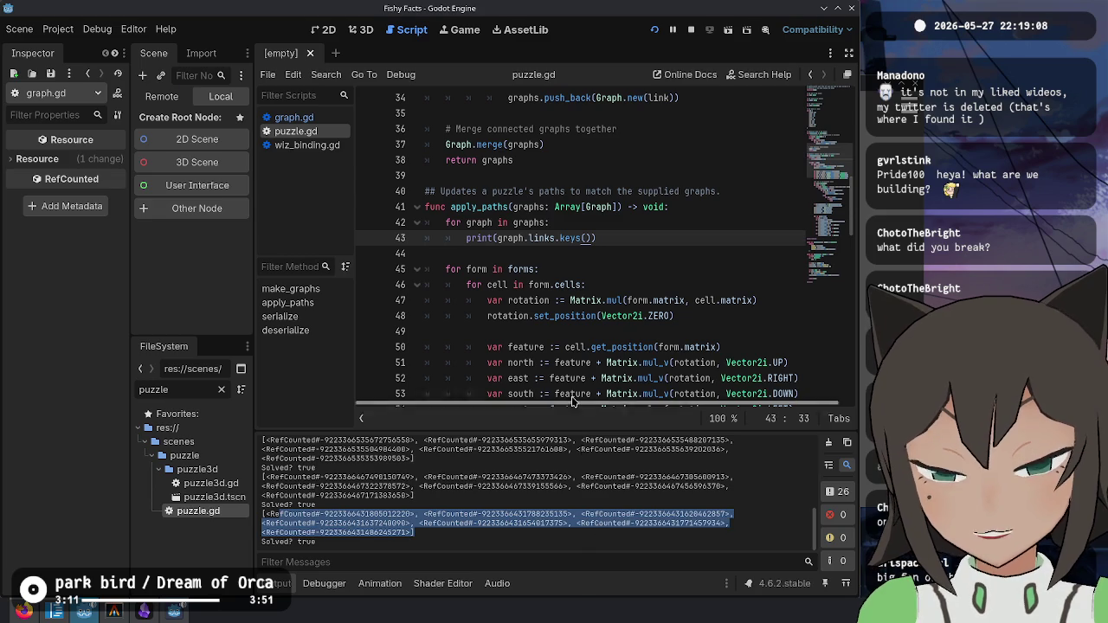
key(alt+Tab)
key(alt+Tab)
key(alt+Tab)
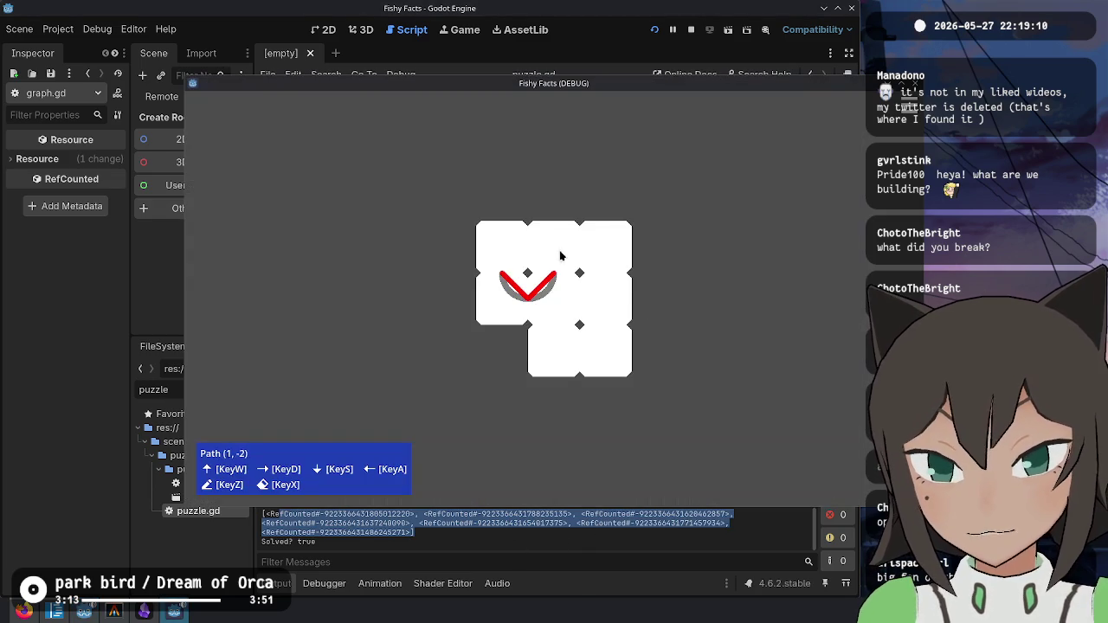
click(511, 284)
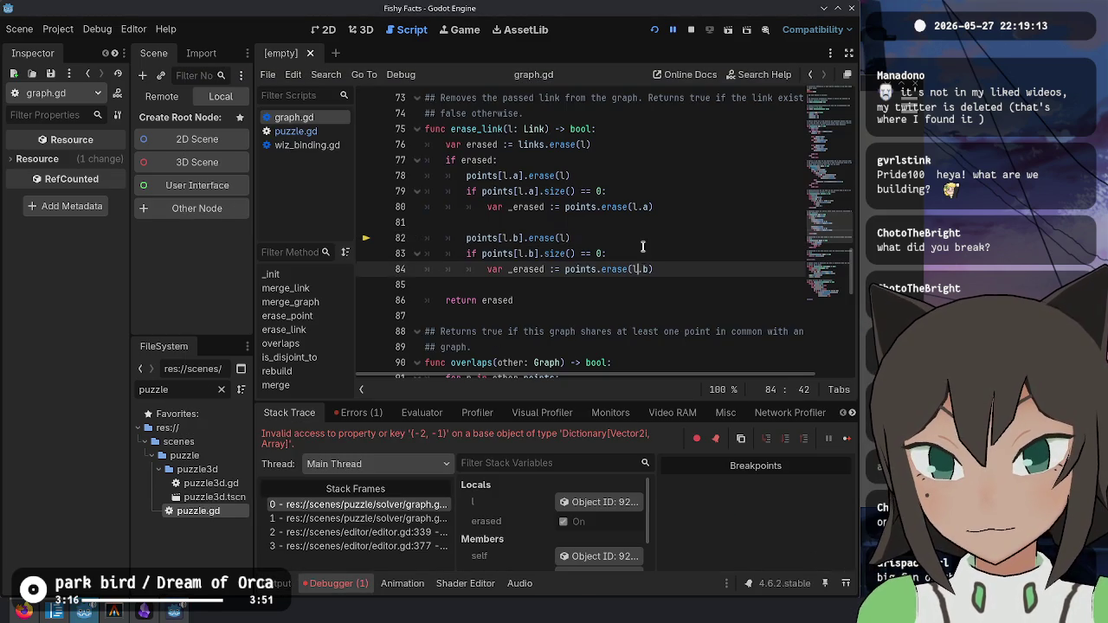
- Inspect the erase_link error in graph.gd, stop the game, and reopen puzzle.gd
click(666, 235)
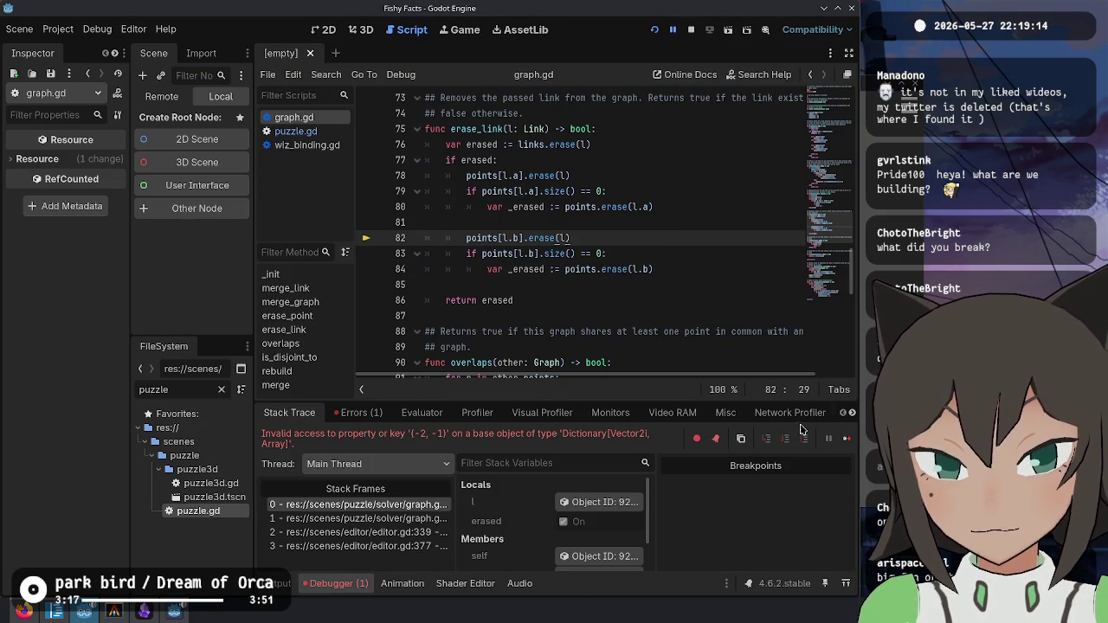
click(690, 29)
click(562, 300)
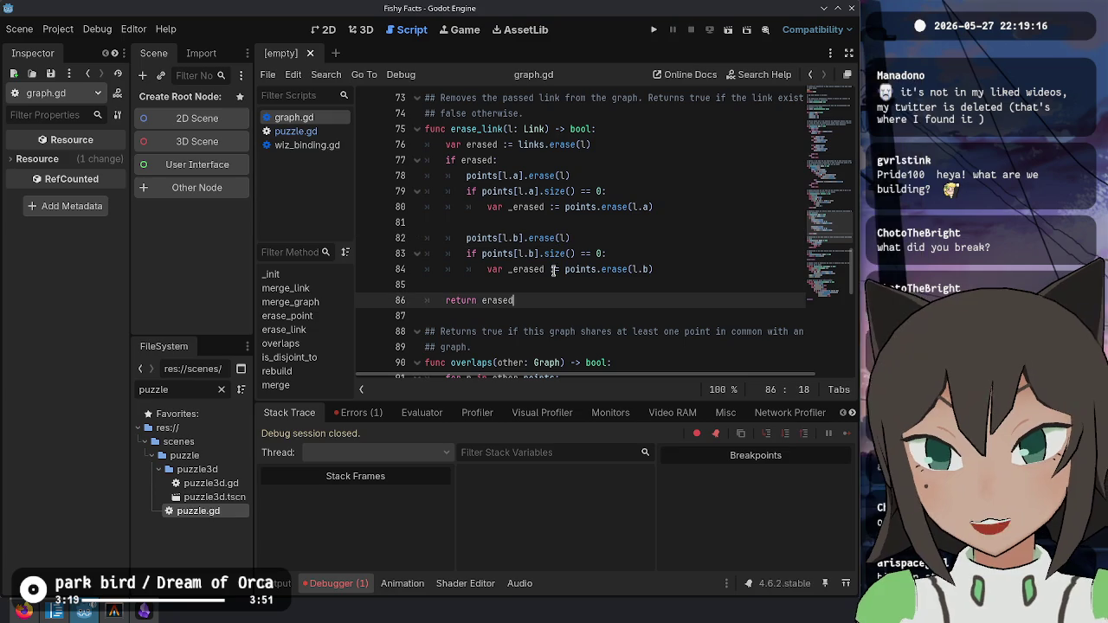
click(313, 132)
click(621, 227)
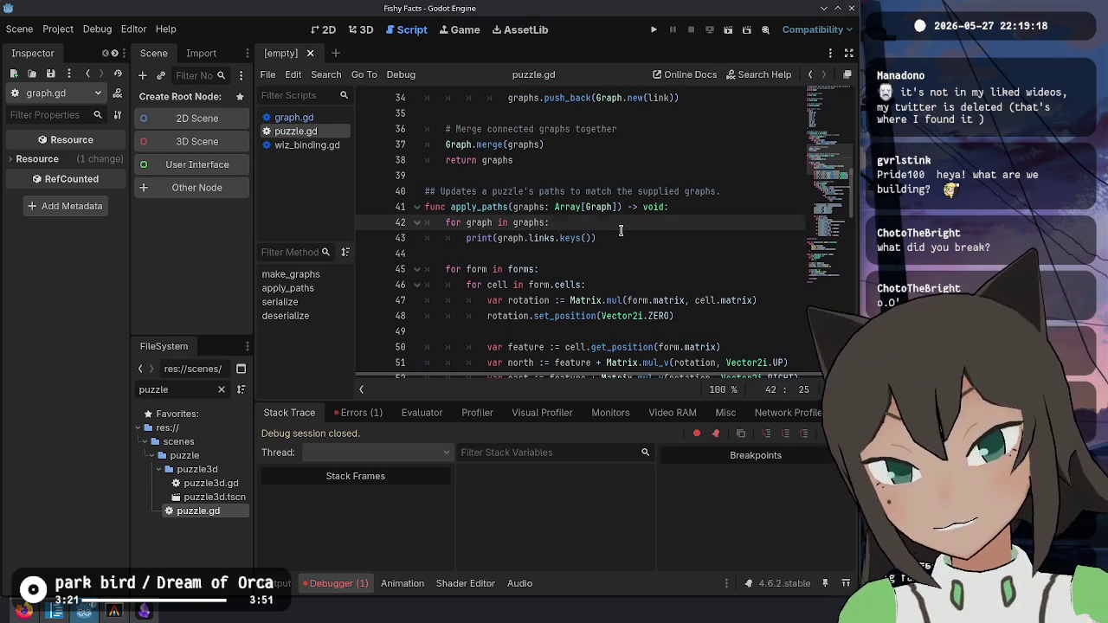
- Append .map(func(a: Link) -> String) returning each link's 'a, b' string, save, and run
click(621, 232)
text(map(func()
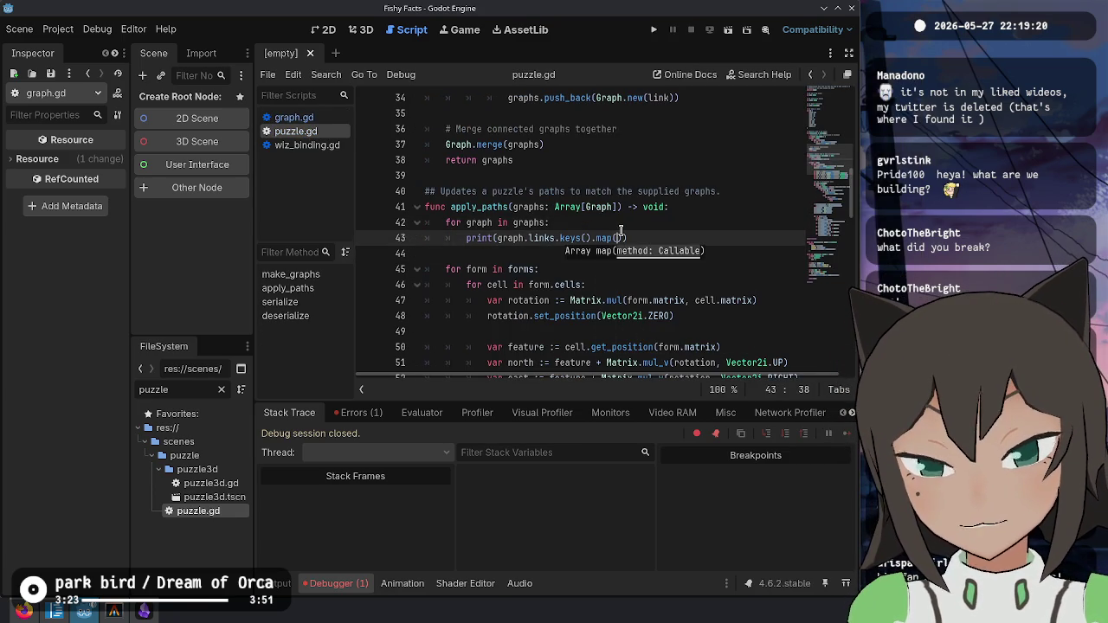
text(a:)
text(k) -> )
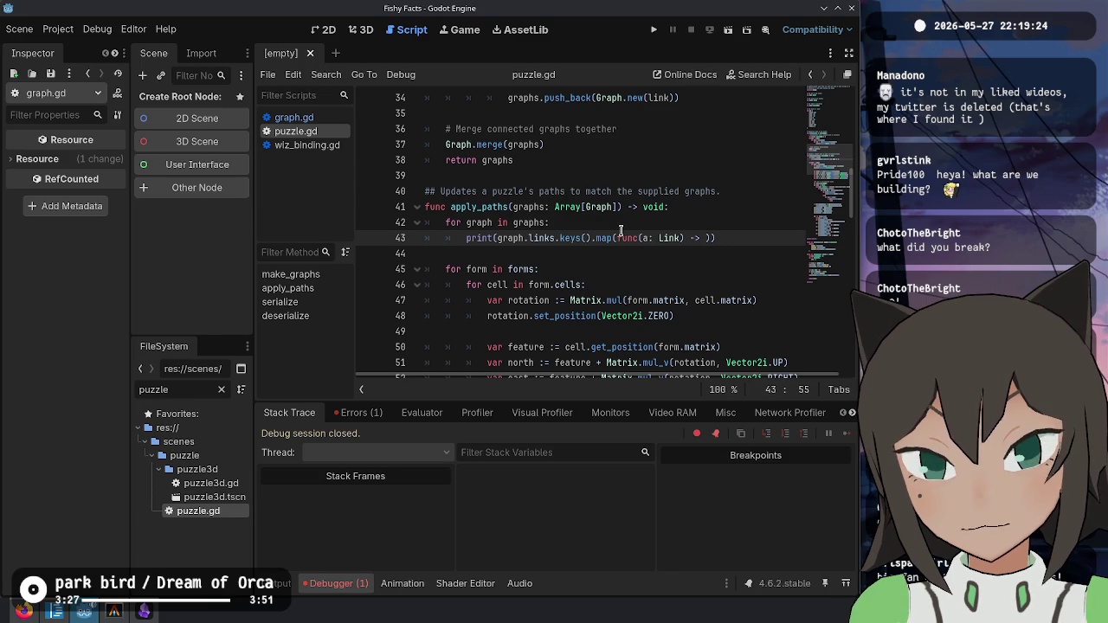
text(tring: re)
text( a.)
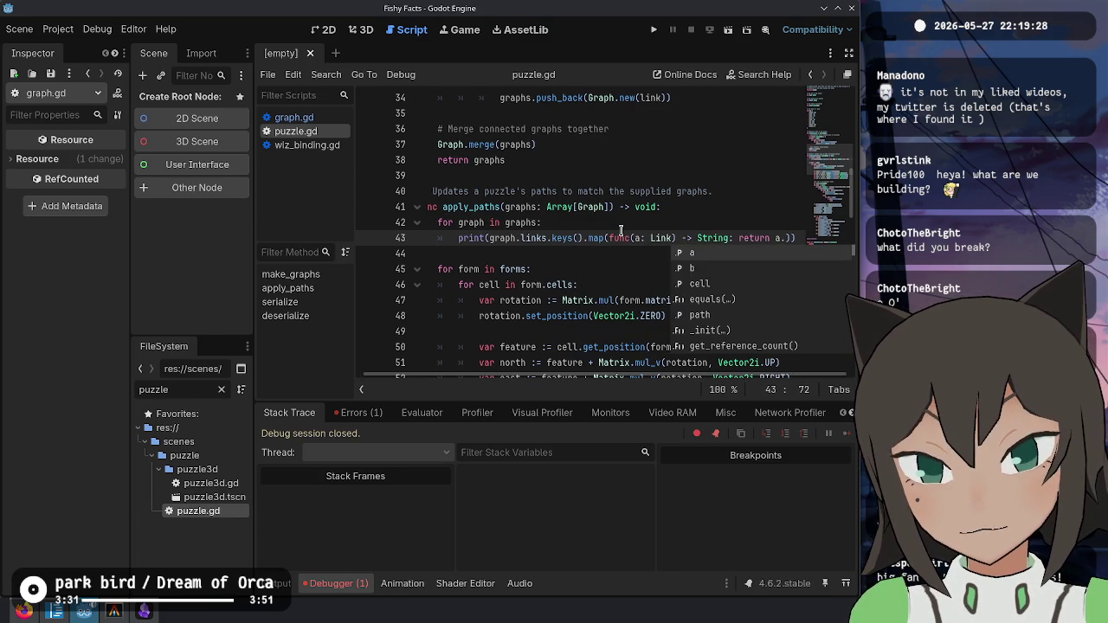
text(a + " )
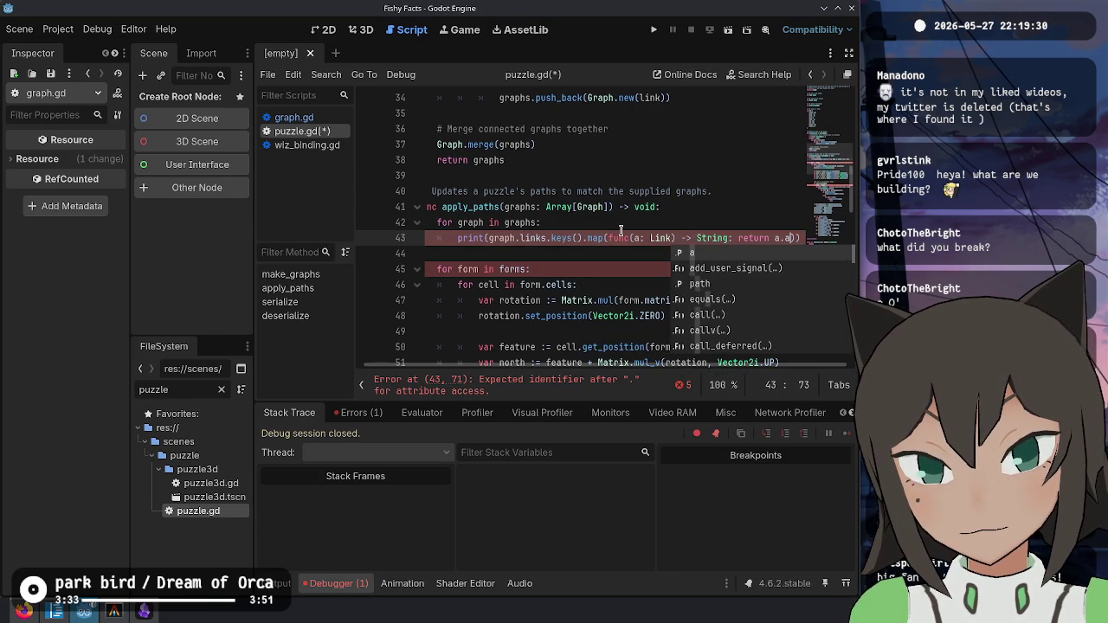
text(,)
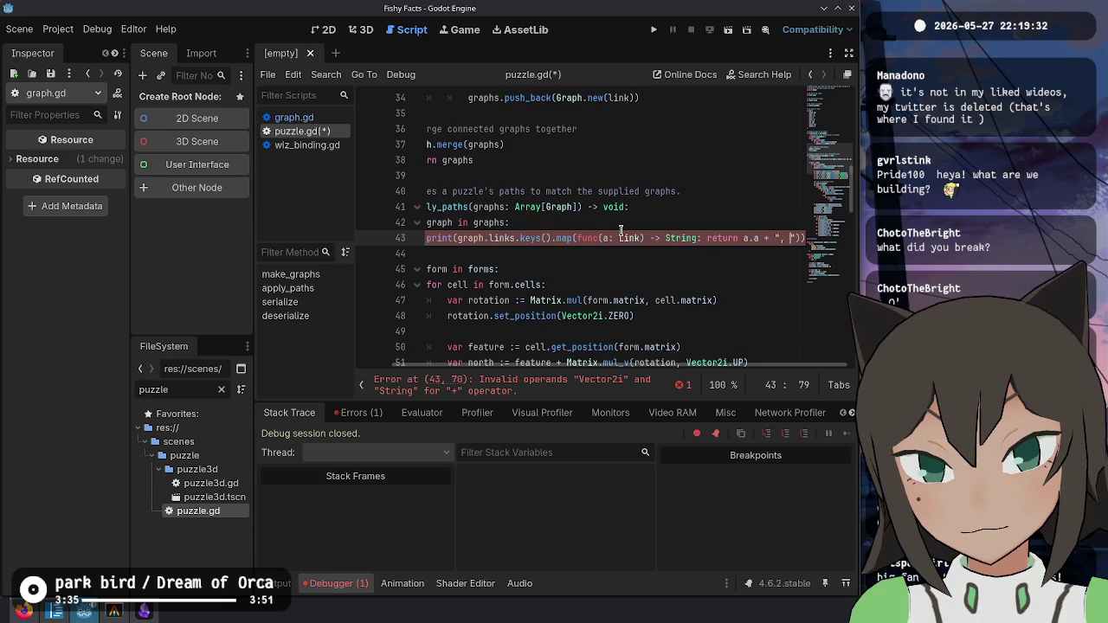
text( + a.b)
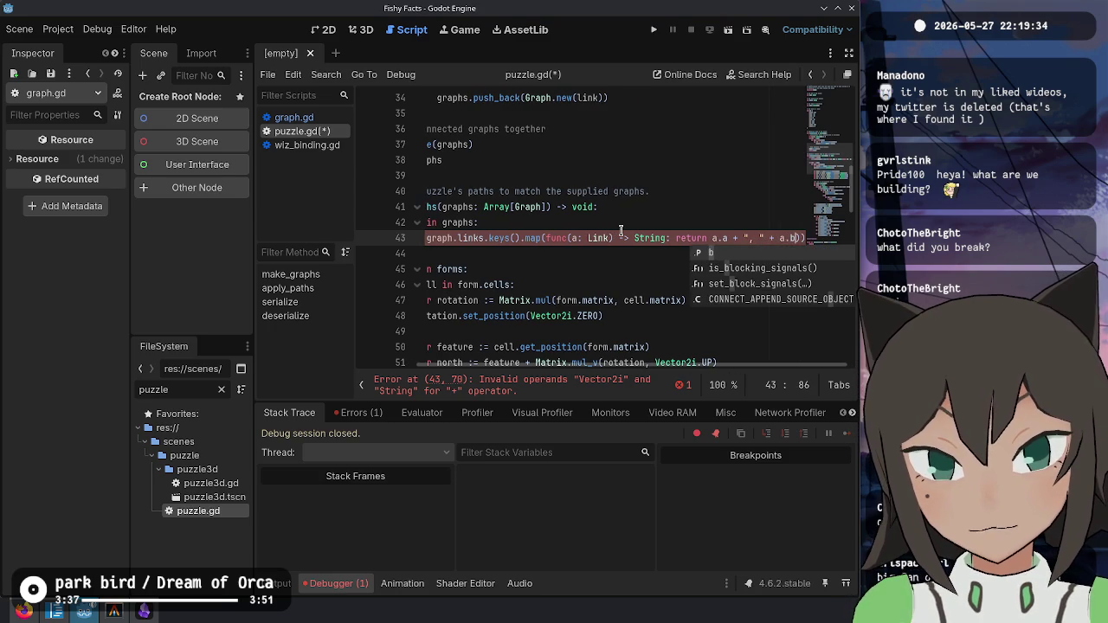
key(ctrl+Left)
key(ctrl+Left)
key(ctrl+Left)
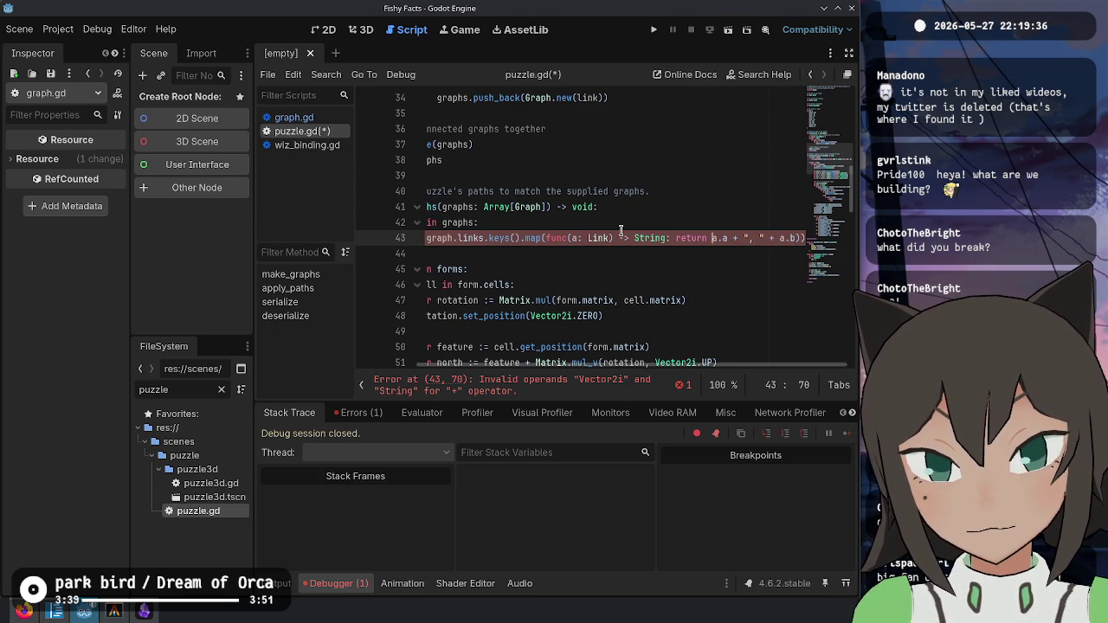
key(ctrl+s)
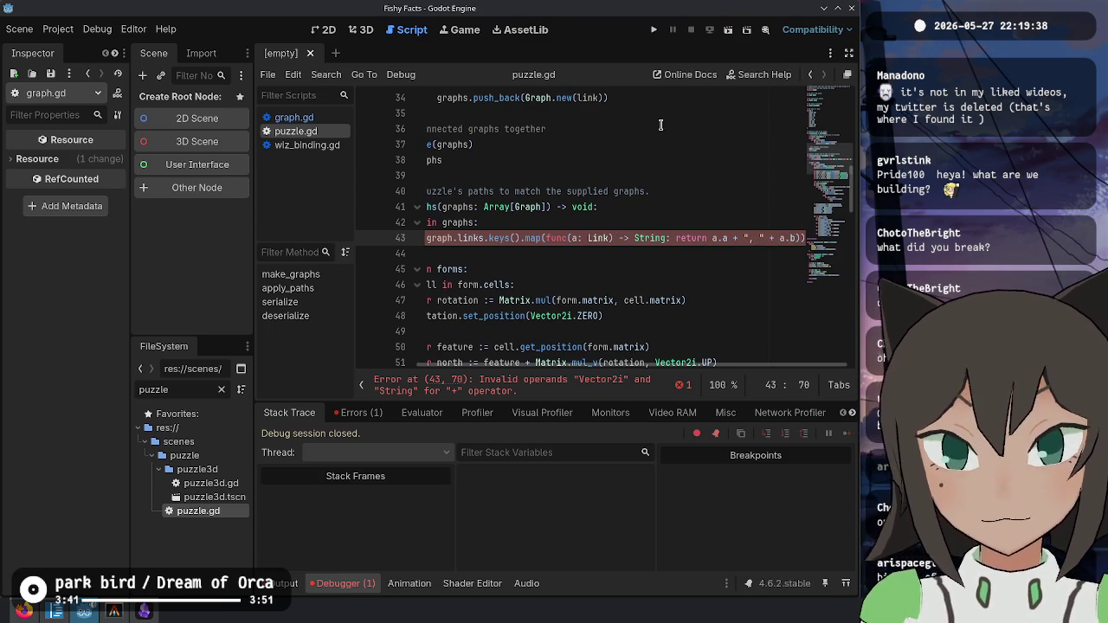
click(653, 29)
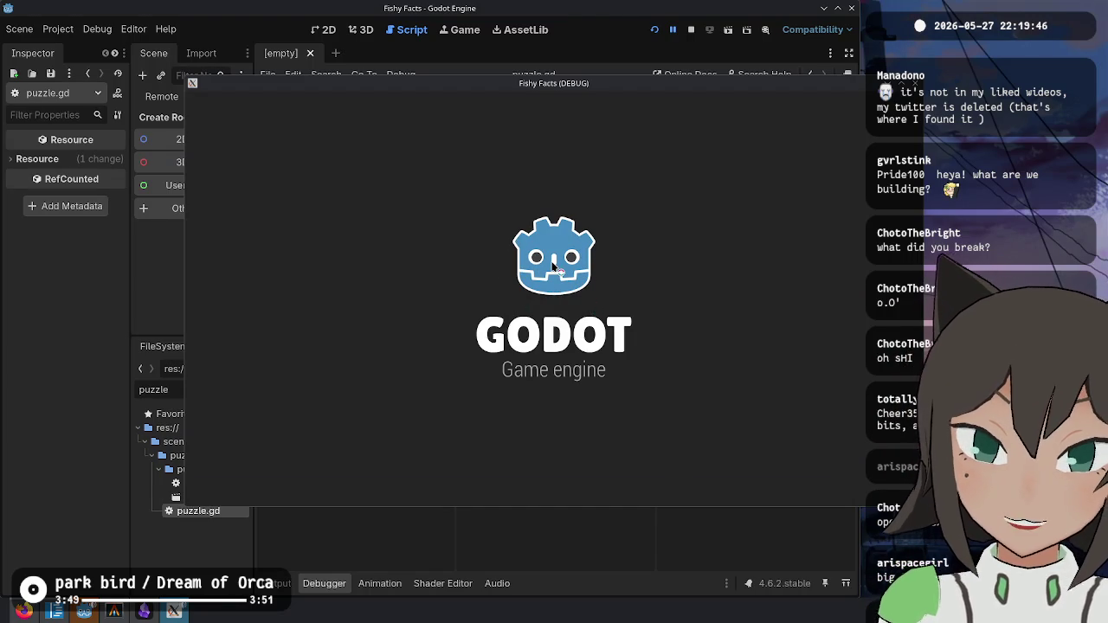
- Wrap a.a and a.b in str() and add the missing closing parenthesis, then save puzzle.gd
click(608, 223)
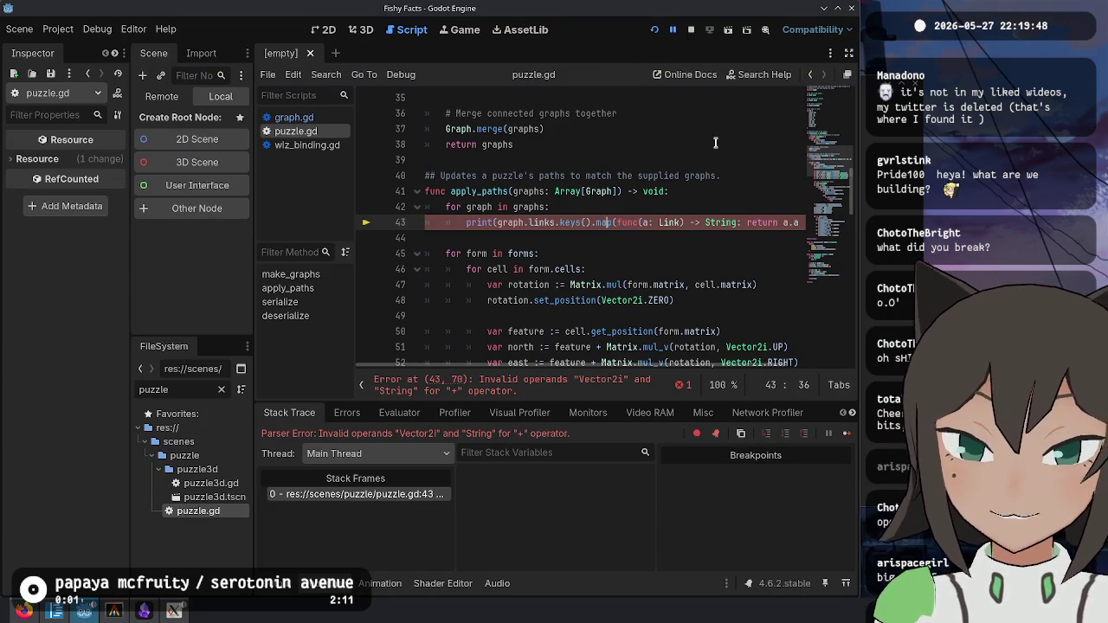
click(691, 29)
click(778, 222)
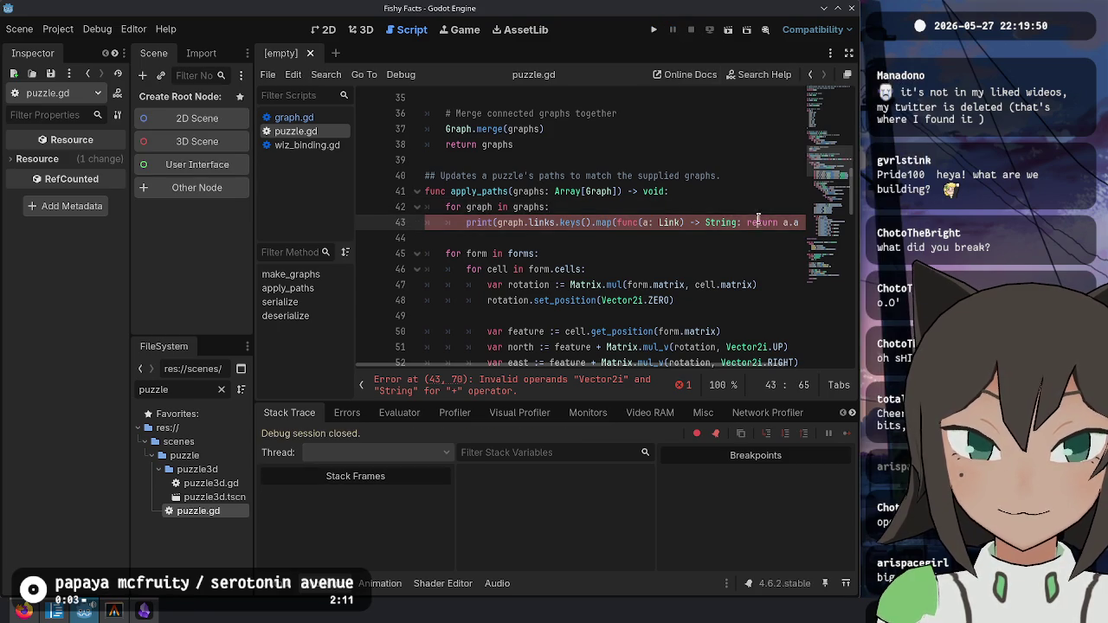
text(str(a.a))
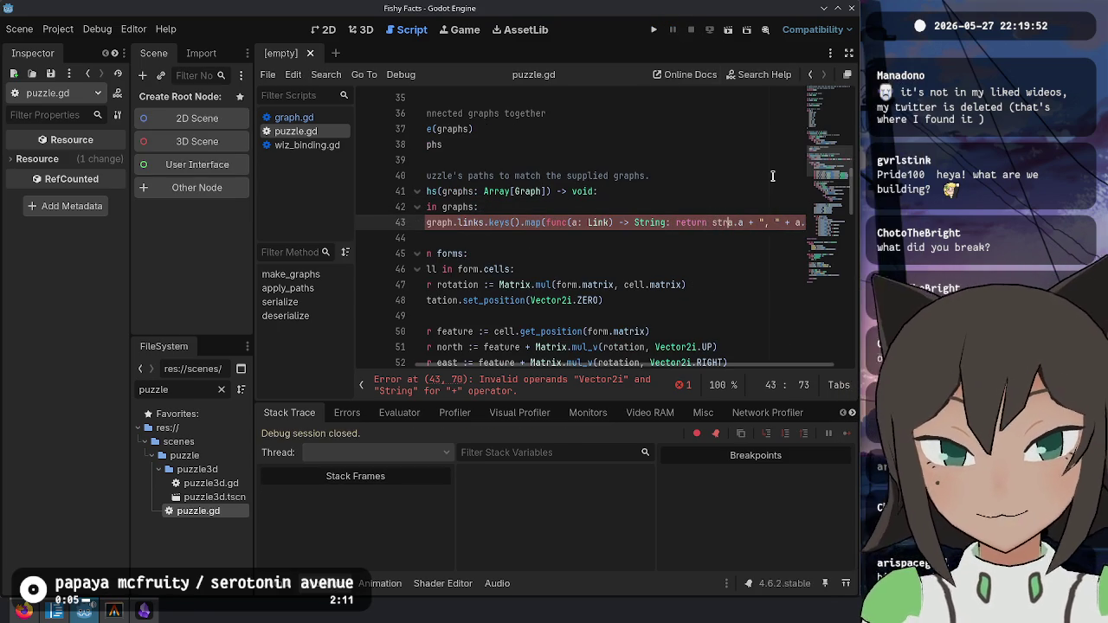
key(Right)
key(Right)
key(Right)
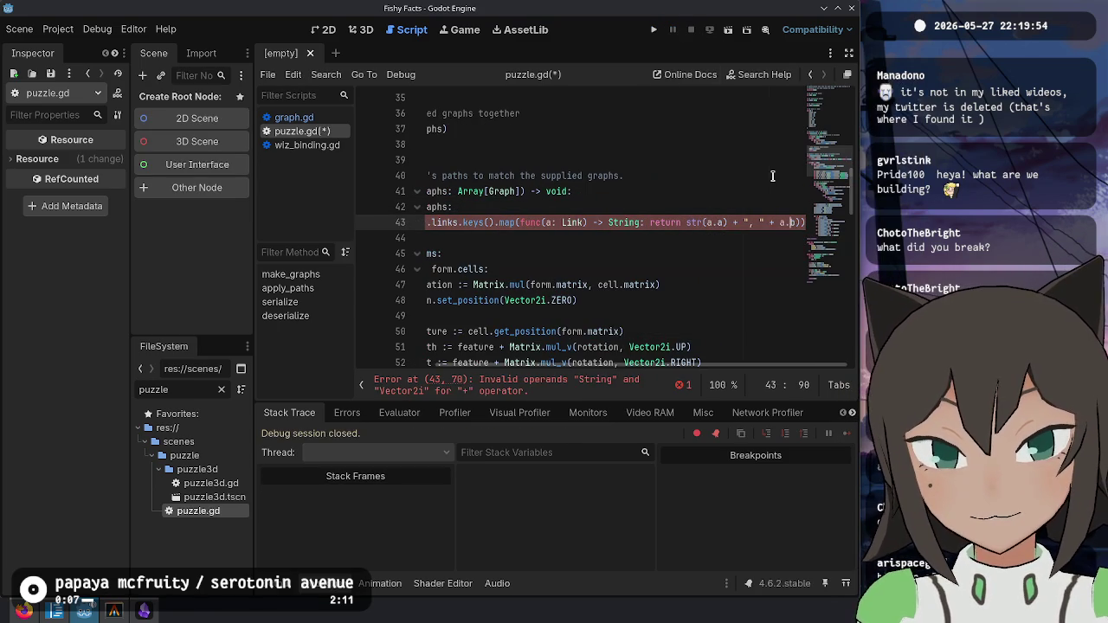
text(str(a.b))
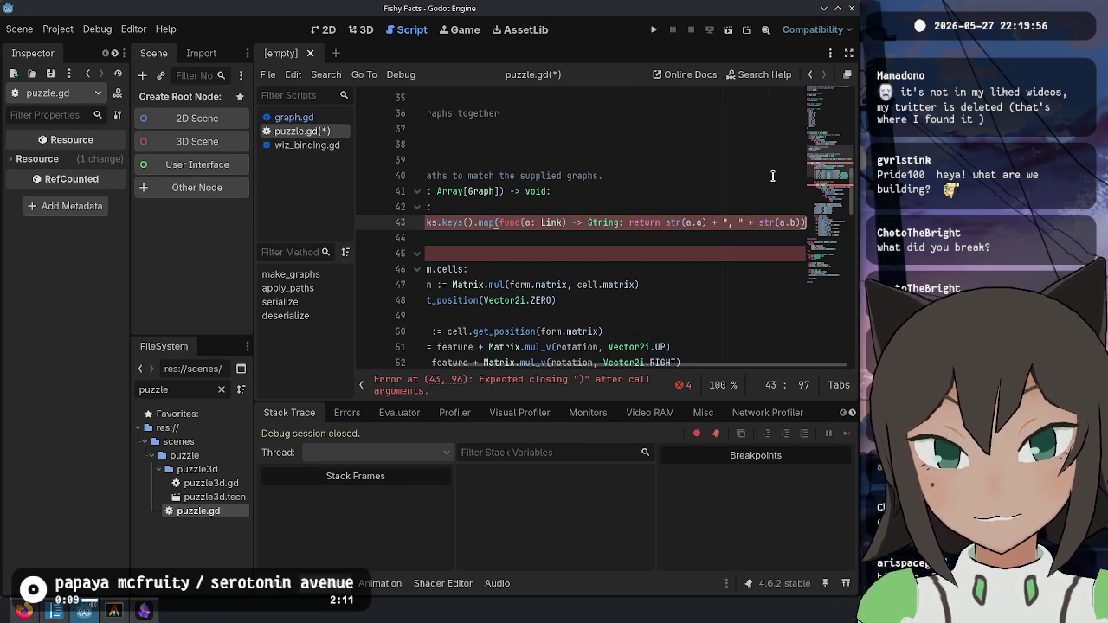
key(ctrl+s)
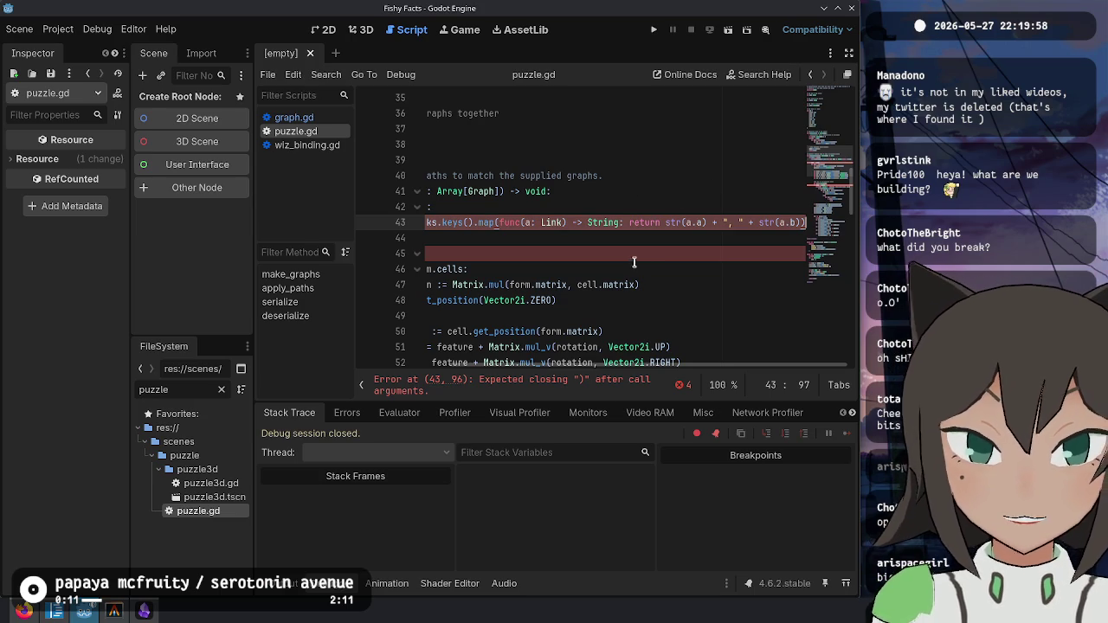
text())
key(Home)
key(Home)
key(ctrl+s)
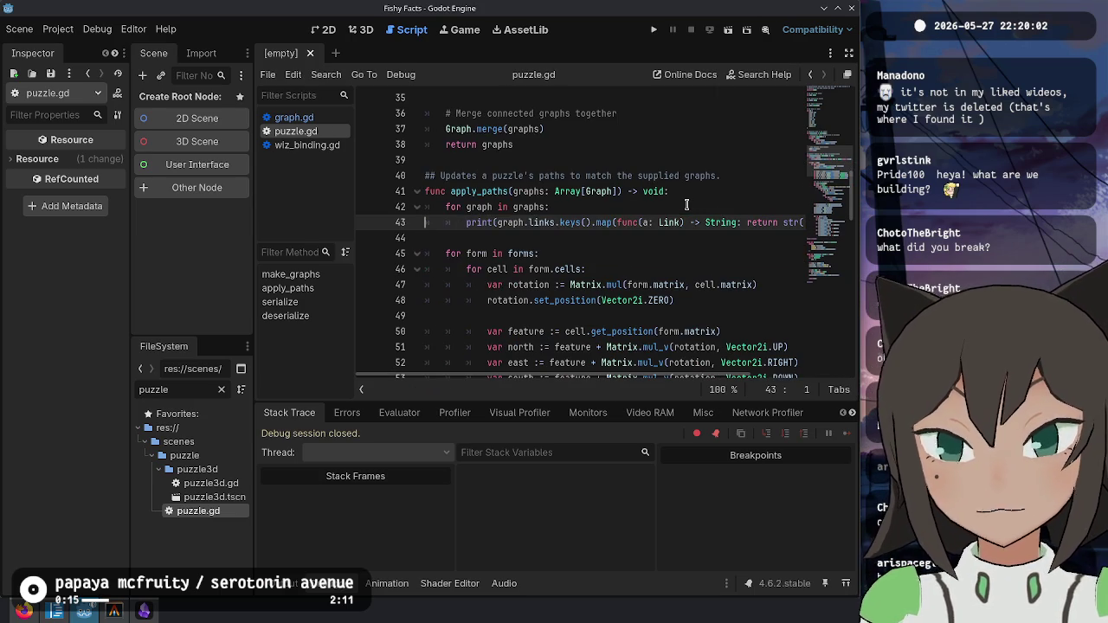
- Relaunch Fishy Facts, open the puzzle Editor and click seven grid cells into one connected shape
key(alt+Tab)
key(alt+Tab)
key(F5)
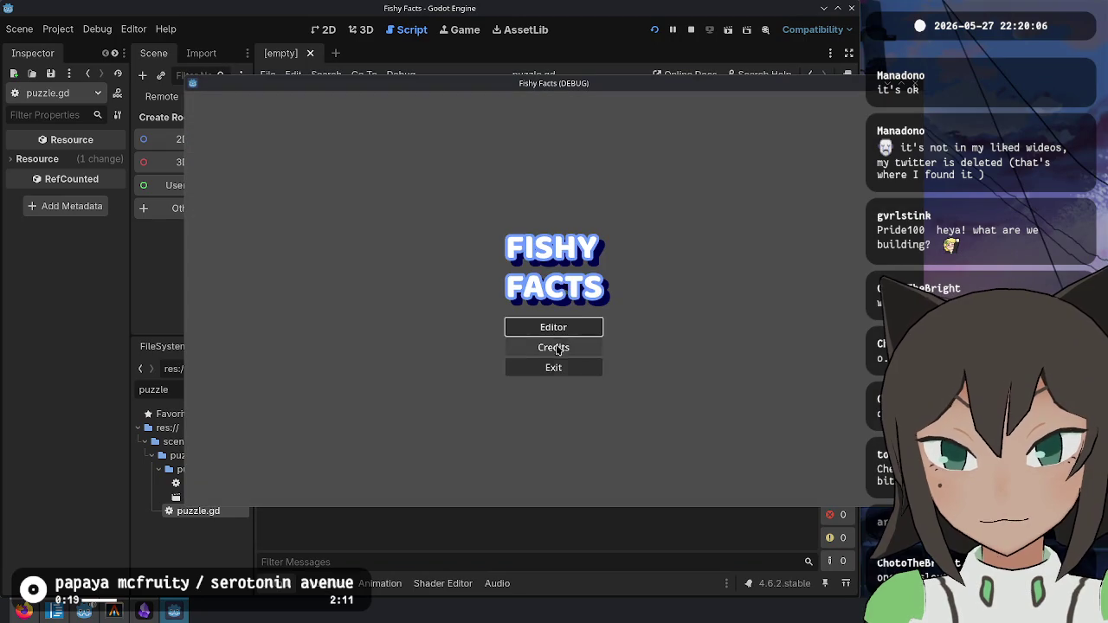
click(558, 325)
click(560, 300)
click(597, 291)
click(554, 299)
click(554, 350)
click(502, 298)
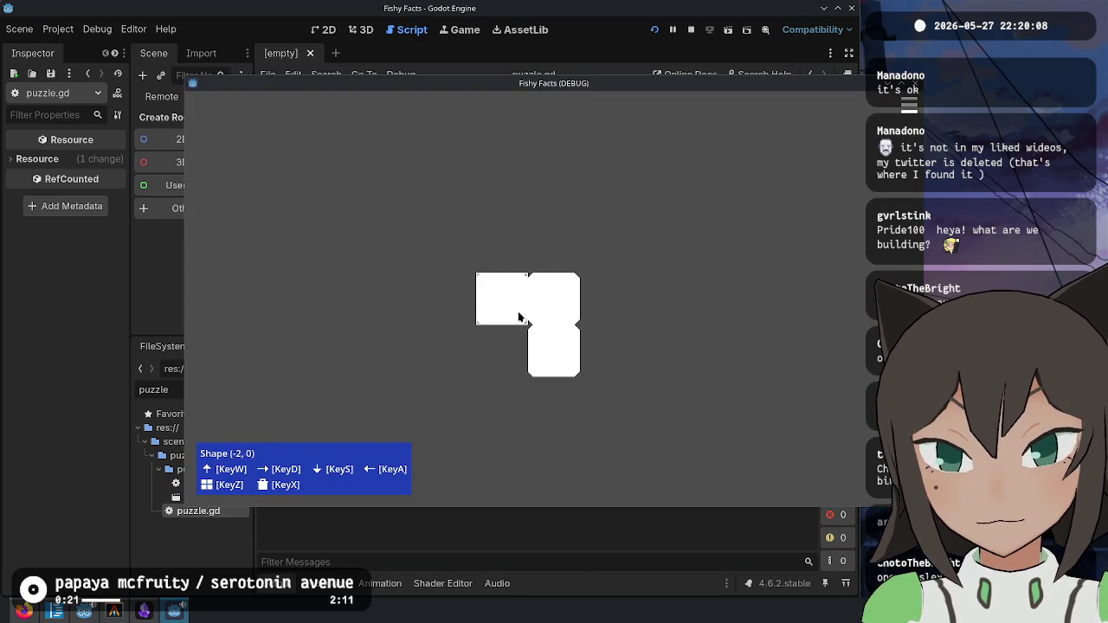
click(554, 246)
click(498, 251)
click(643, 248)
click(608, 247)
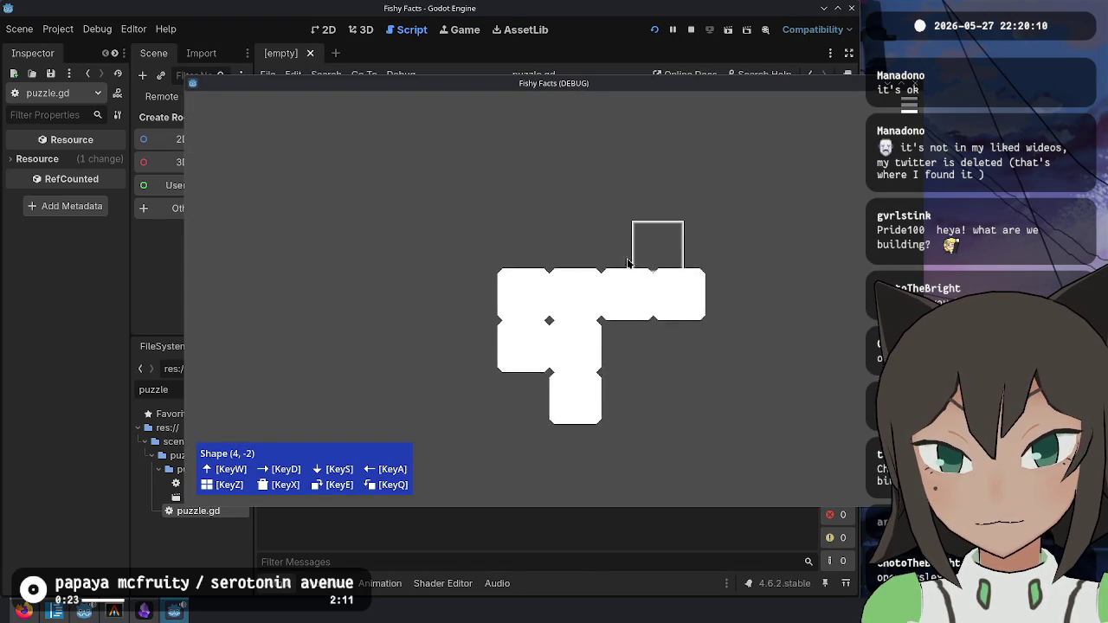
- Reshape the test puzzle: remove the top-right cell and add two cells below
click(653, 250)
click(593, 293)
click(597, 346)
- Switch to Edit Path, move the game window aside, draw a path across the tiles, and select the printed link strings
click(654, 305)
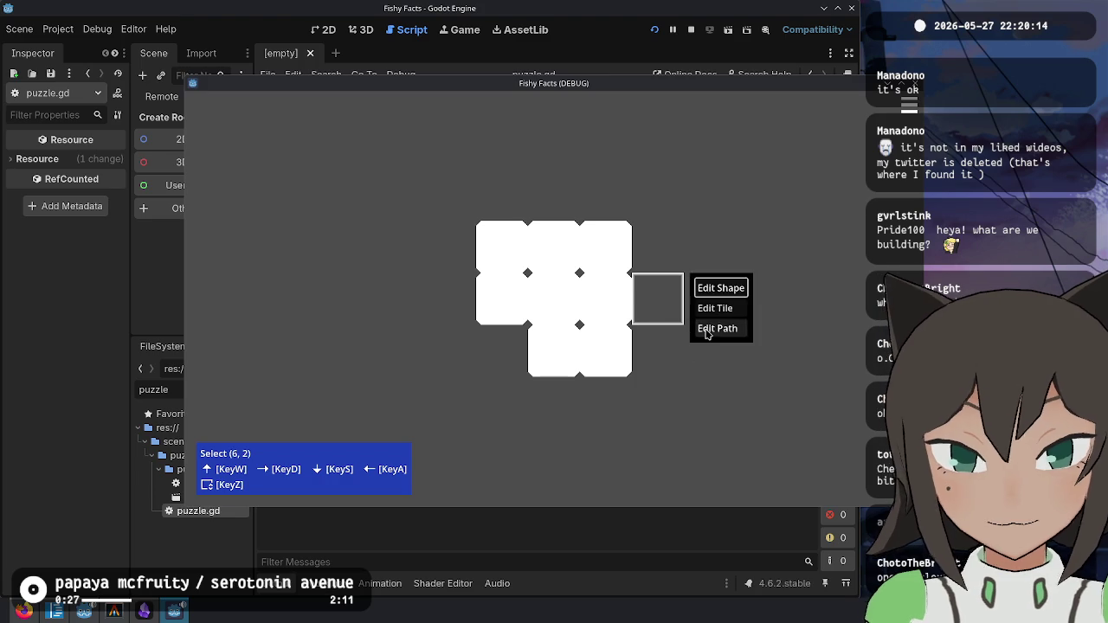
click(708, 330)
mouse_move(551, 281)
mouse_down()
mouse_move(425, 205)
mouse_move(403, 225)
mouse_move(309, 549)
mouse_up()
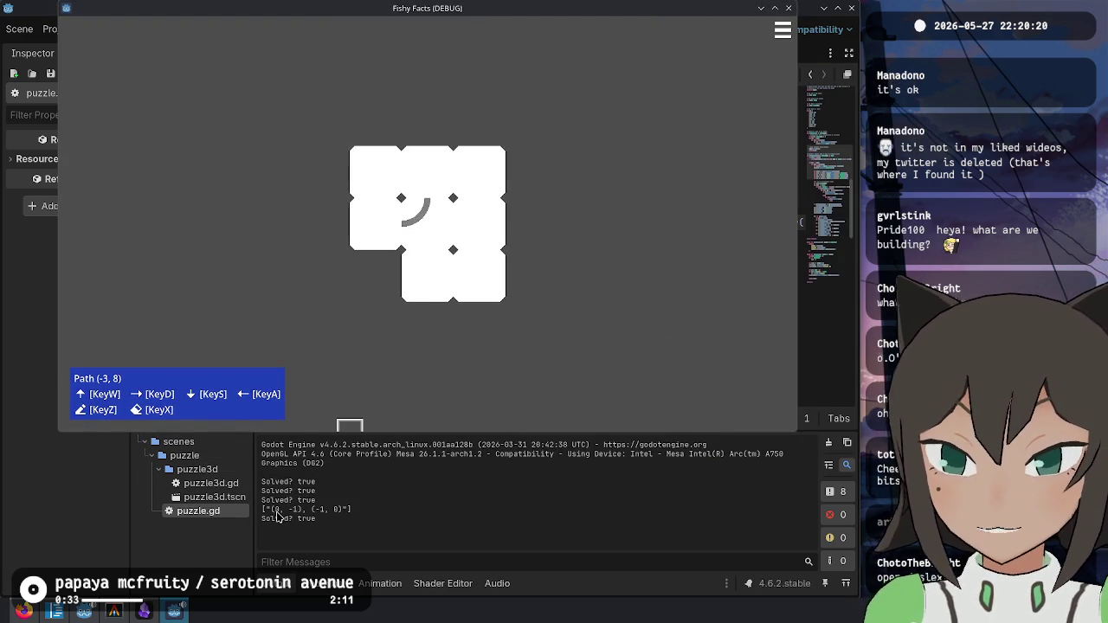
mouse_move(275, 519)
mouse_down()
mouse_move(319, 521)
mouse_move(415, 368)
mouse_move(445, 256)
mouse_move(423, 229)
mouse_move(375, 204)
mouse_up()
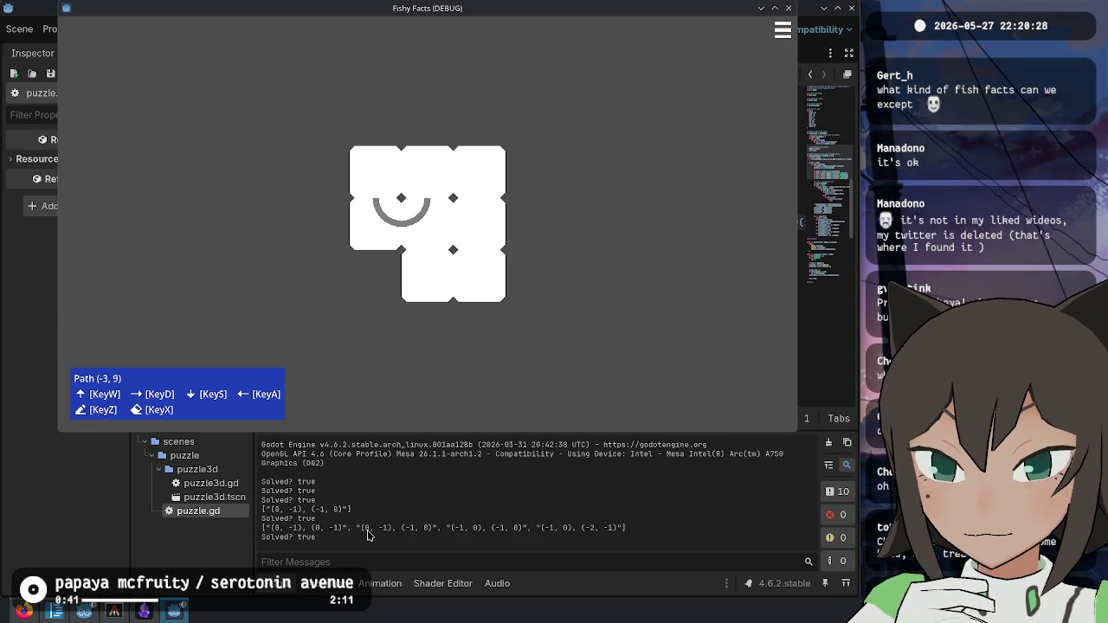
drag(626, 528, 262, 526)
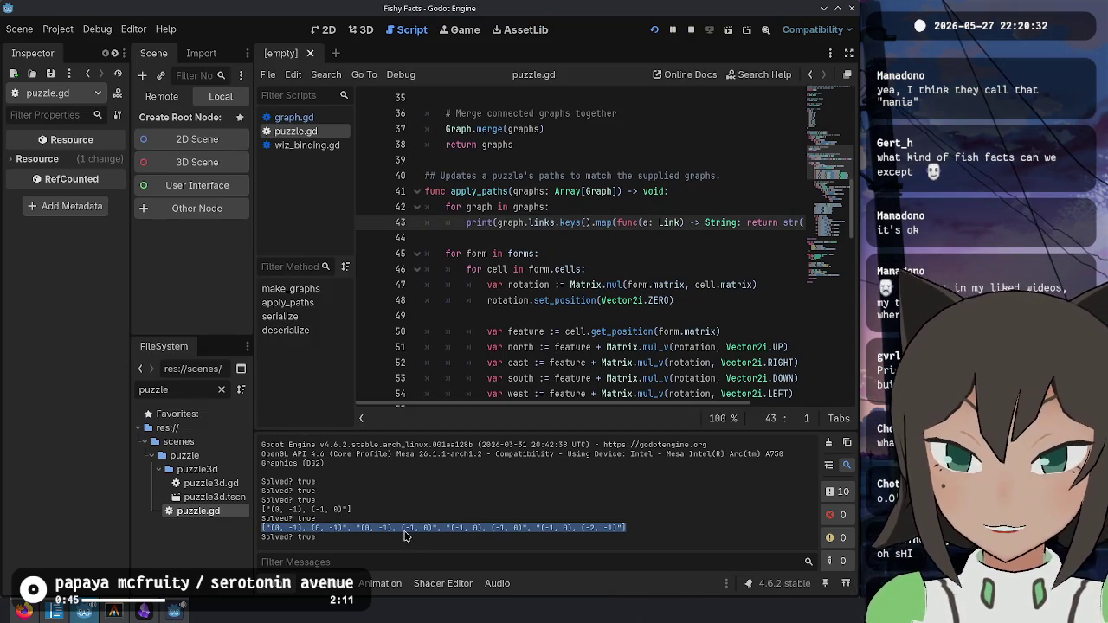
- Clear the console selection and look over the erase_link code in graph.gd
click(402, 535)
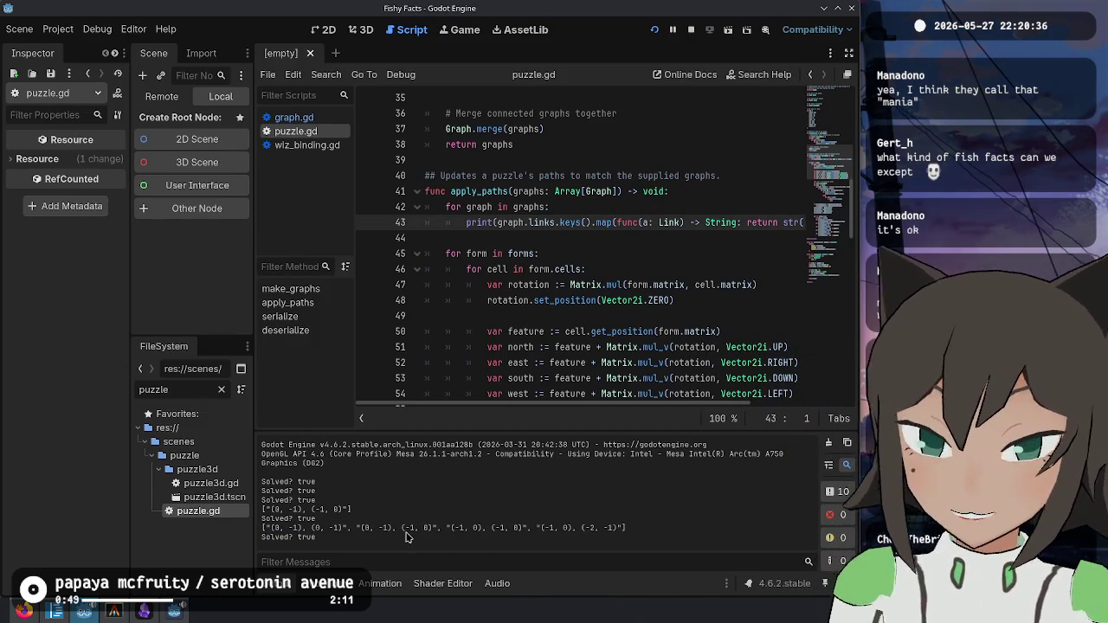
click(305, 119)
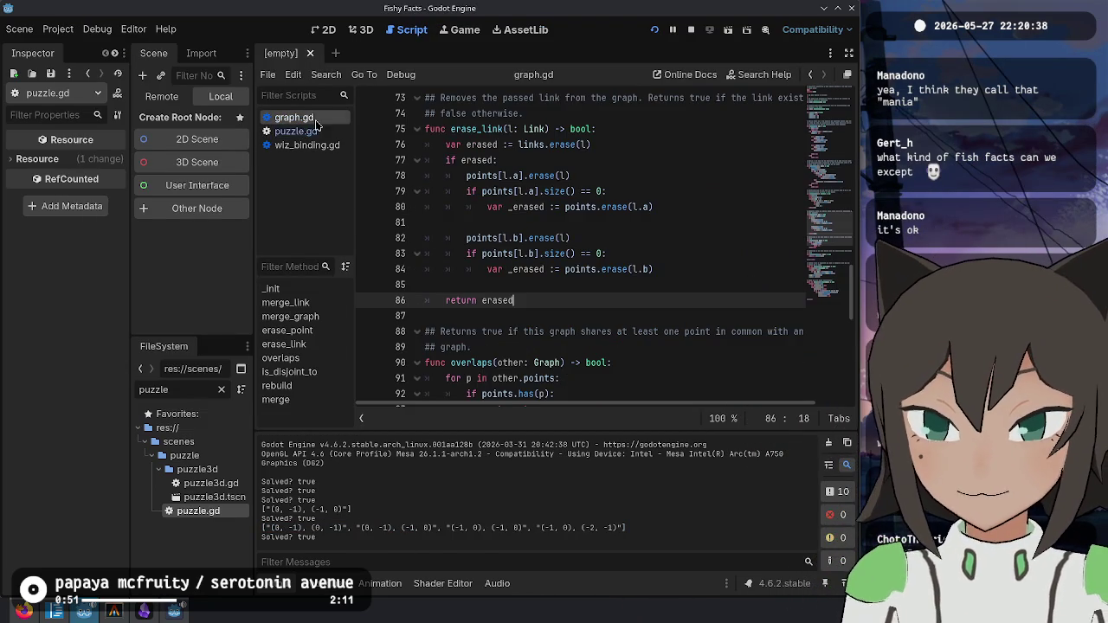
click(482, 222)
scroll(588, 194, up, 5)
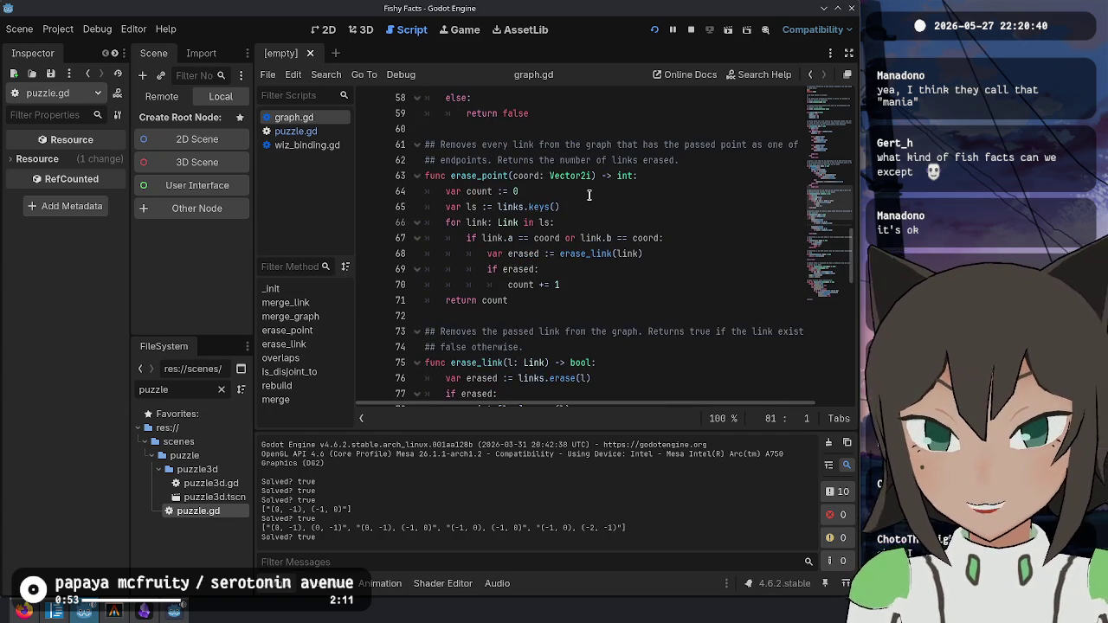
scroll(588, 194, down, 2)
scroll(588, 194, down, 2)
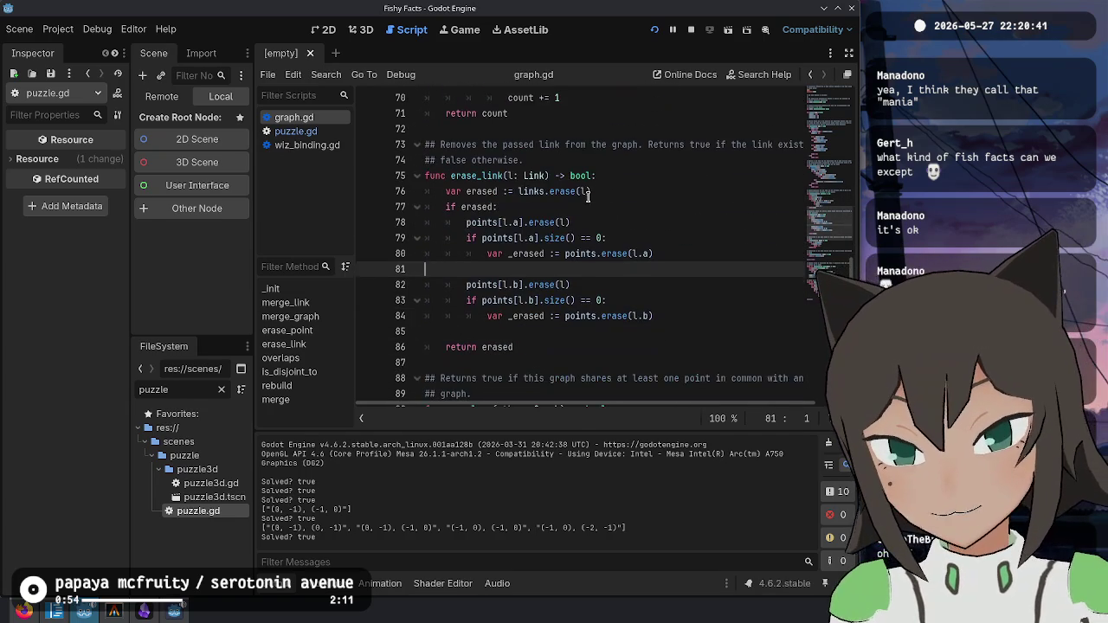
- In puzzle.gd, remove the debug print line and the for-graph loop from apply_paths
click(295, 131)
key(ctrl+shift+k)
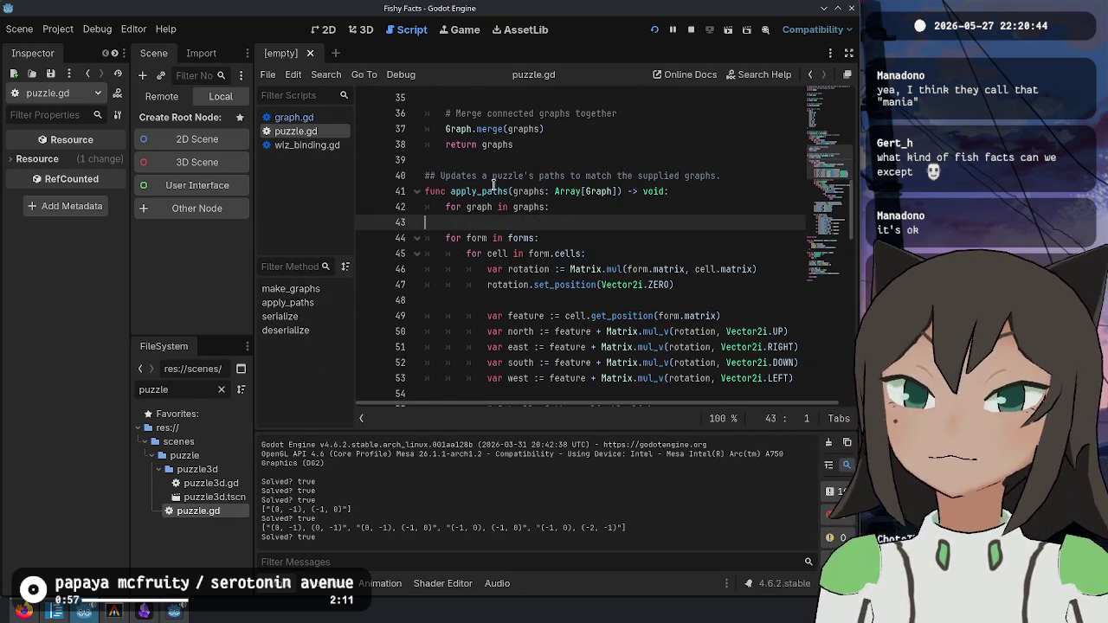
key(Up)
key(ctrl+shift+k)
key(ctrl+shift+k)
- Reopen graph.gd and inspect merge_graph's loop down to its push_back line
click(294, 117)
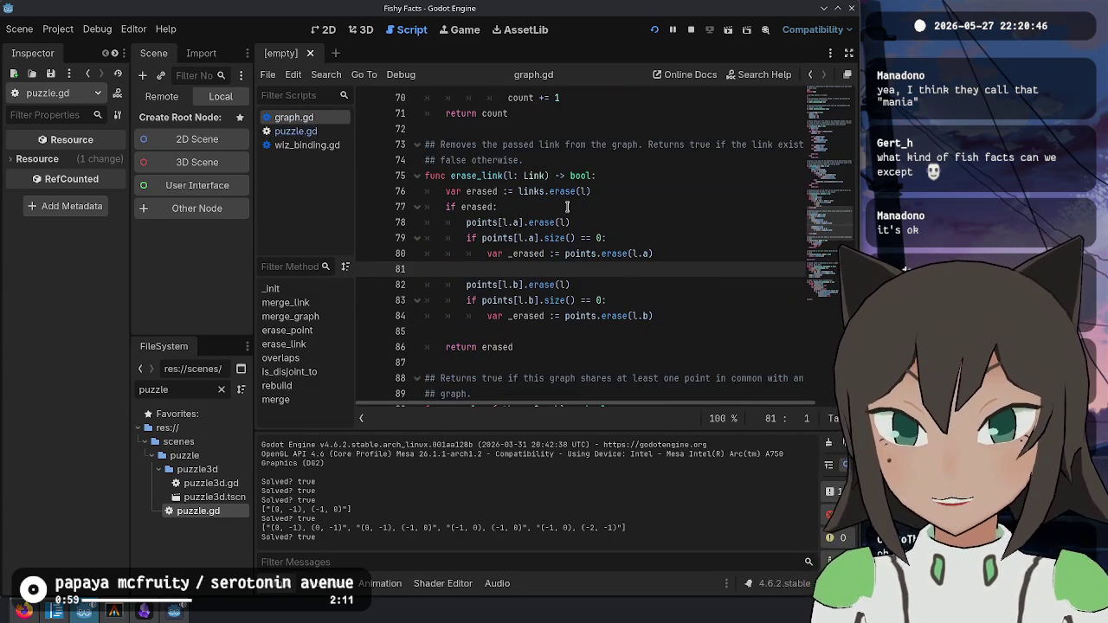
click(684, 225)
scroll(507, 233, up, 10)
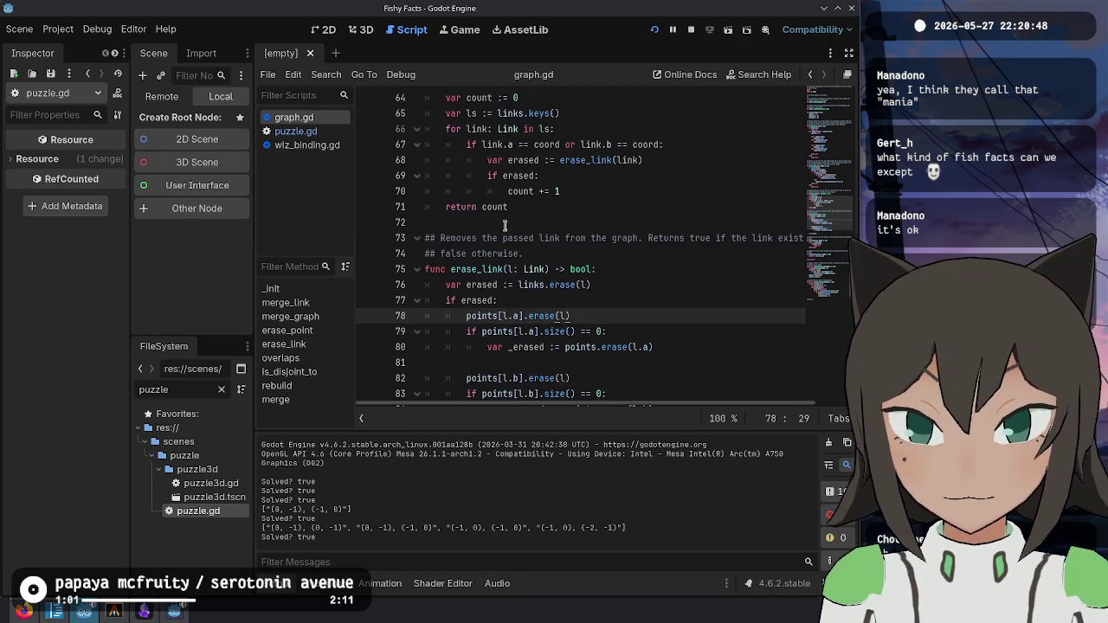
scroll(588, 264, up, 3)
scroll(572, 269, down, 4)
click(553, 284)
key(Down)
key(Down)
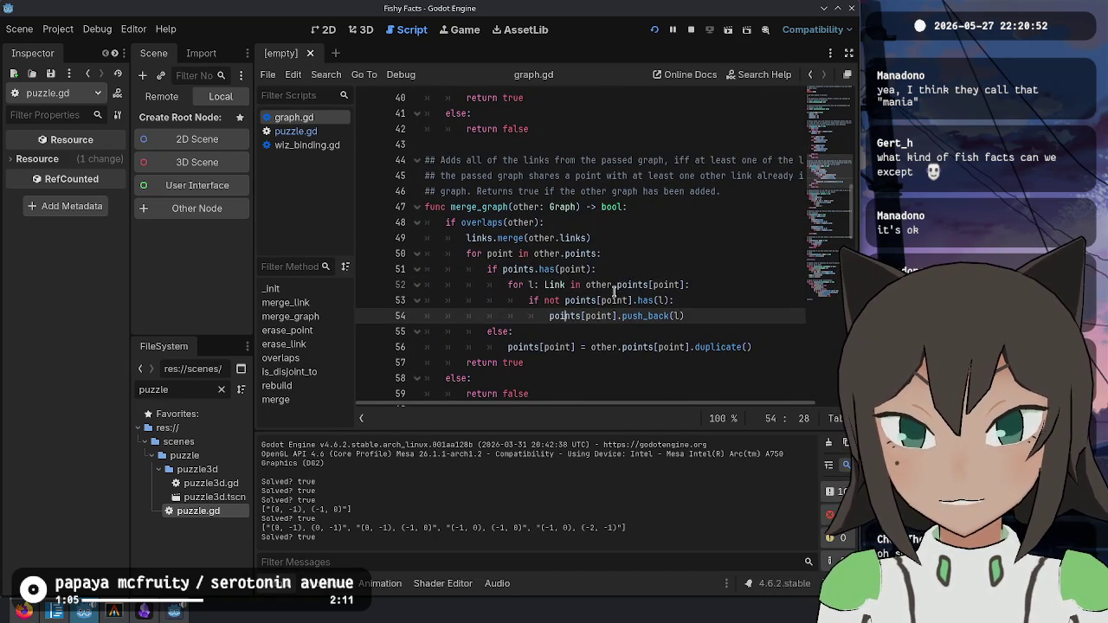
- Select the merge_graph name, then move to the end of merge_link's header line
click(475, 206)
double_click(485, 207)
click(607, 253)
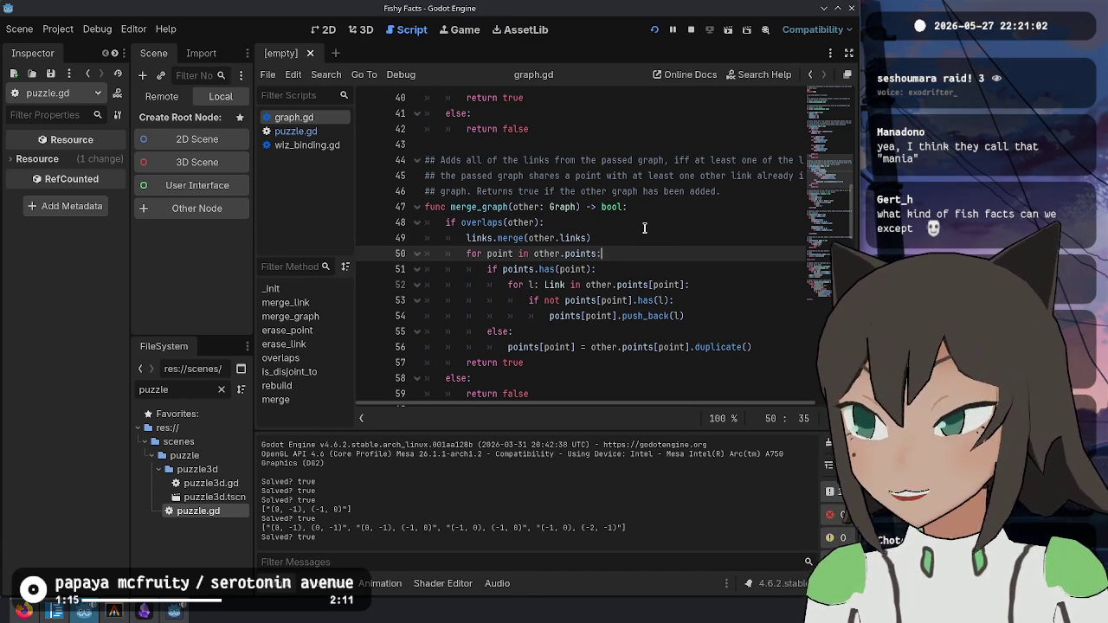
click(656, 206)
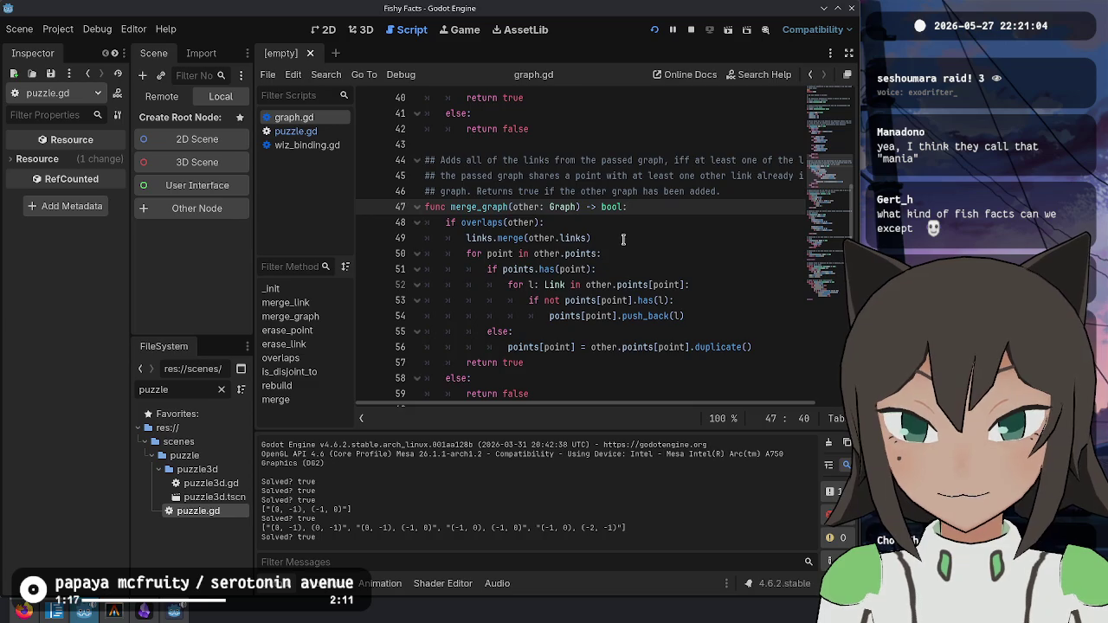
scroll(623, 240, up, 7)
scroll(622, 241, down, 2)
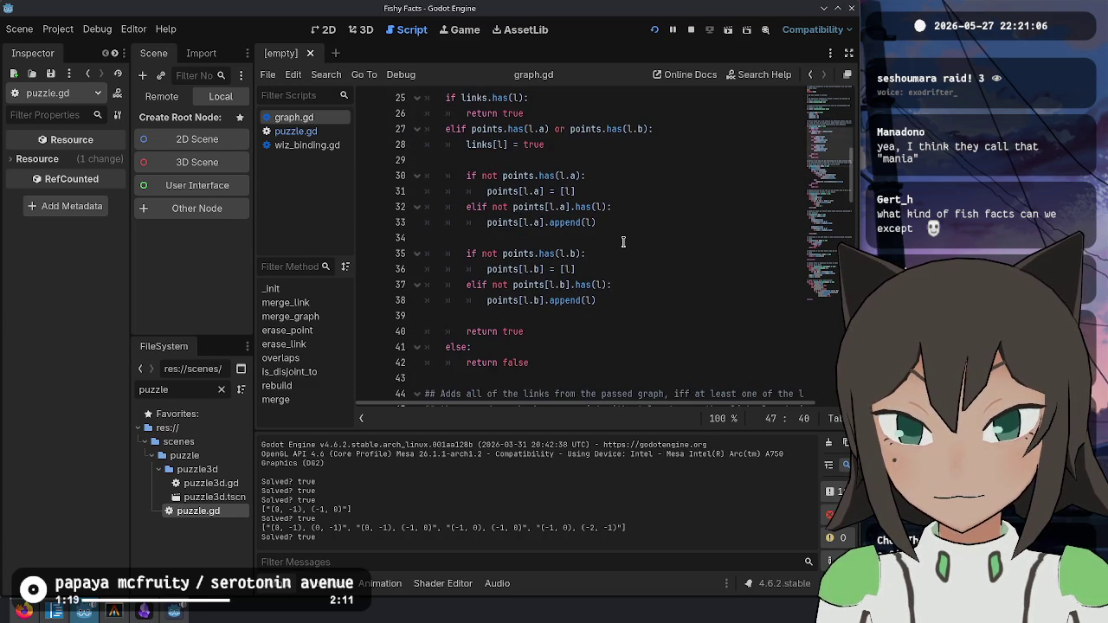
scroll(622, 241, up, 1)
click(609, 129)
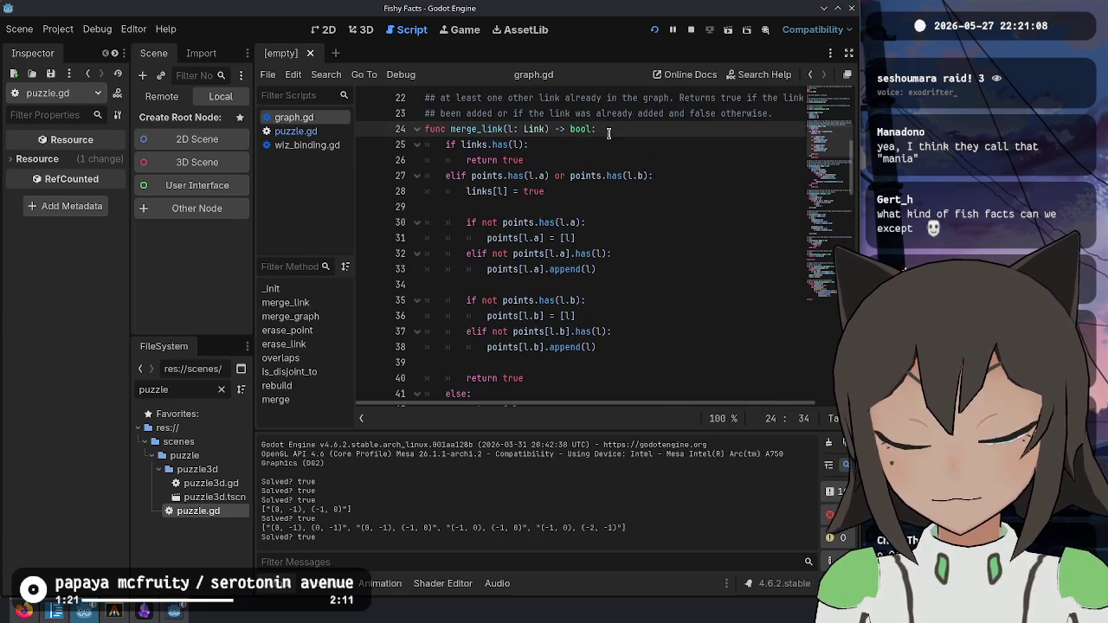
- Paste the debug print line under merge_link's header, then undo it
key(ctrl+v)
click(620, 129)
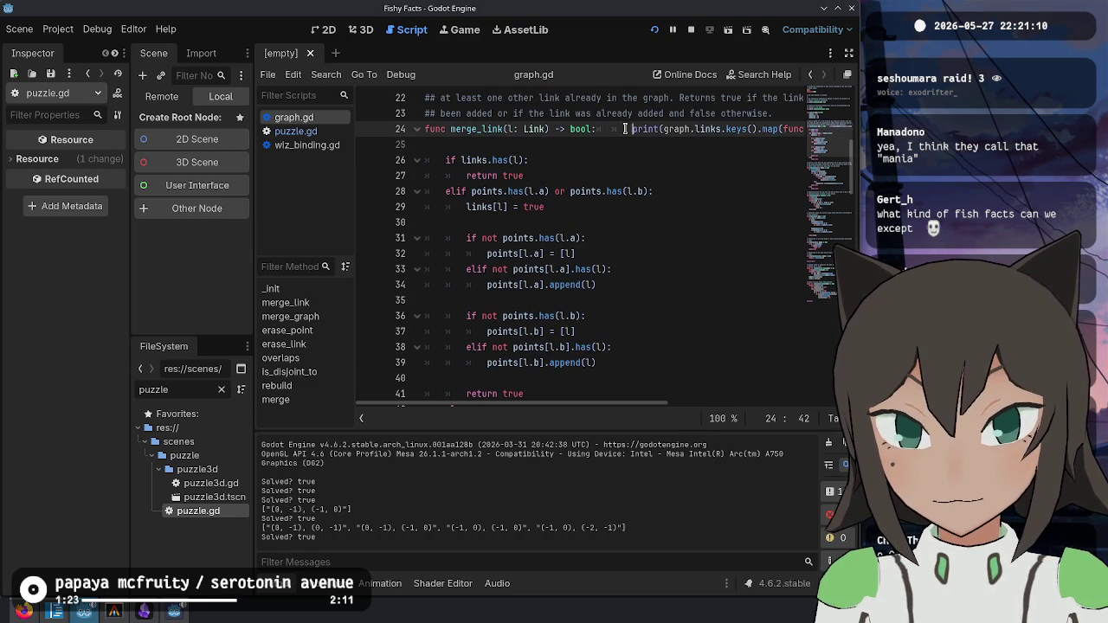
key(Return)
key(BackSpace)
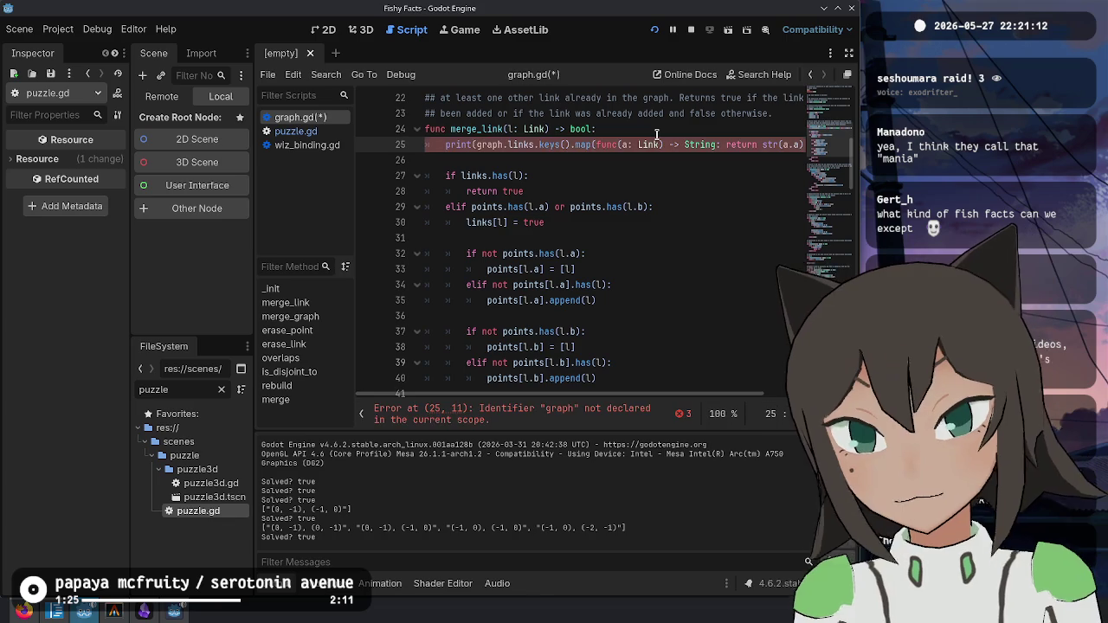
key(ctrl+z)
key(ctrl+z)
key(ctrl+z)
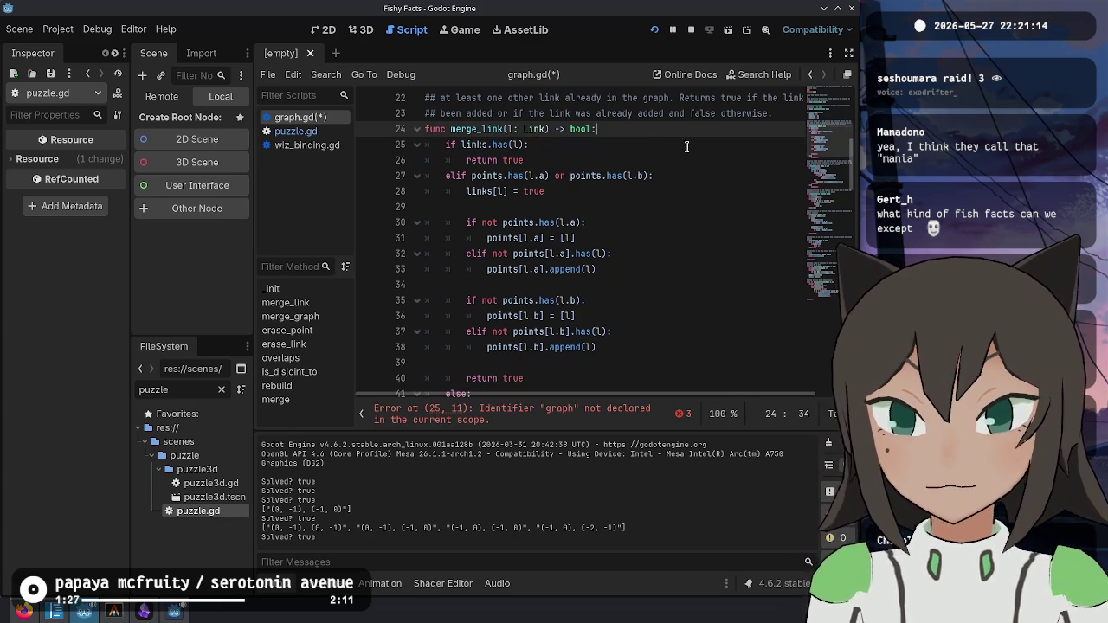
- Paste the print line under merge_graph's header and remove its 'graph.' prefix
scroll(636, 233, down, 6)
click(664, 208)
key(ctrl+v)
key(Return)
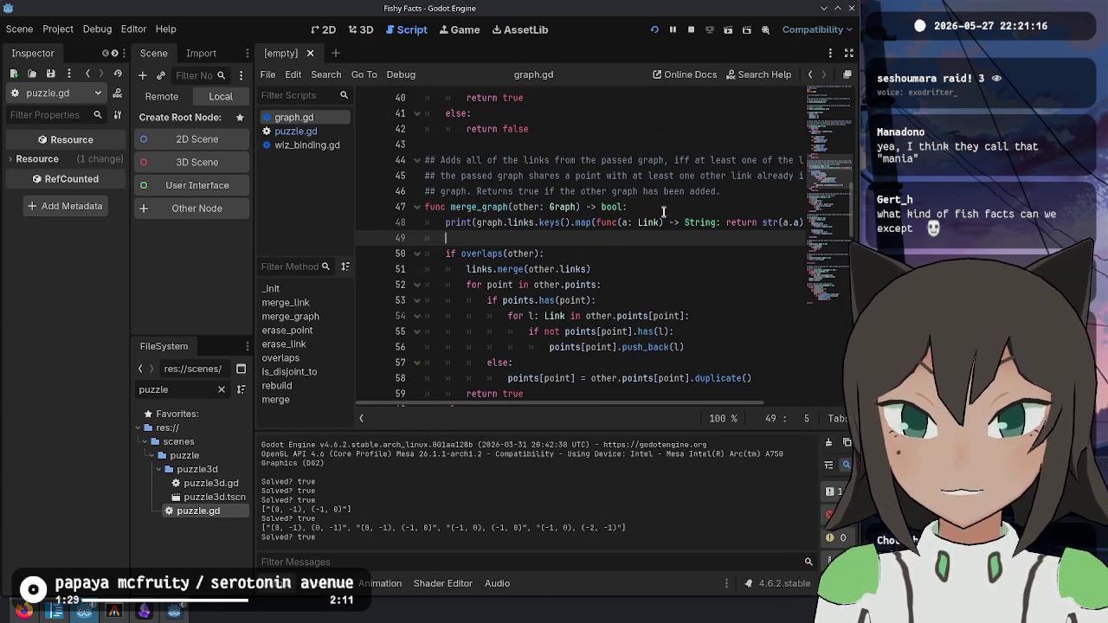
click(573, 223)
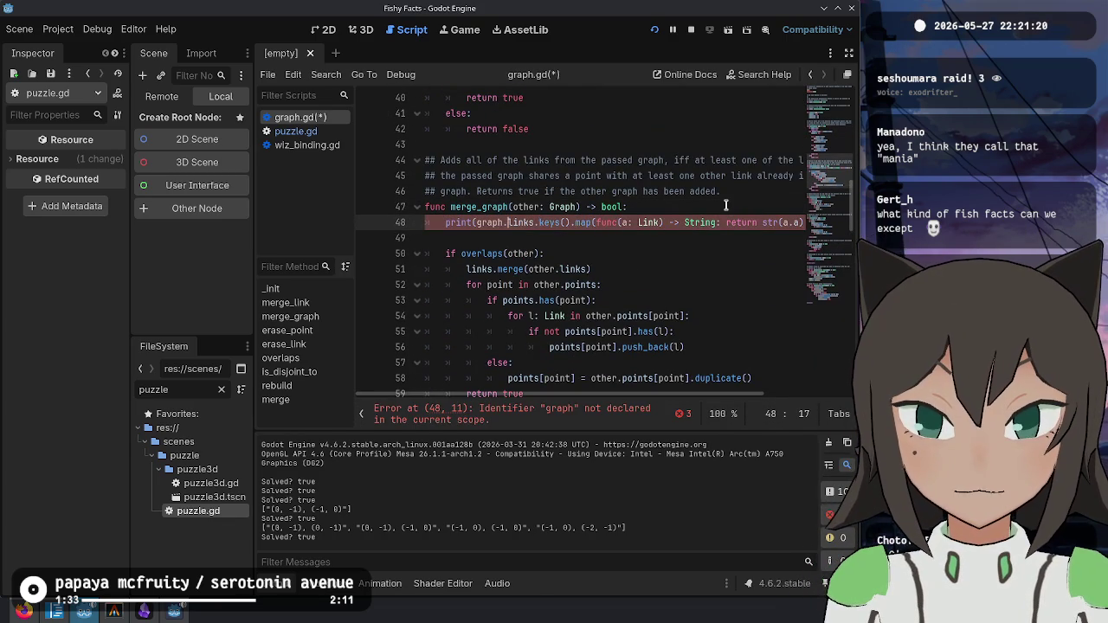
key(BackSpace)
key(BackSpace)
key(BackSpace)
key(Delete)
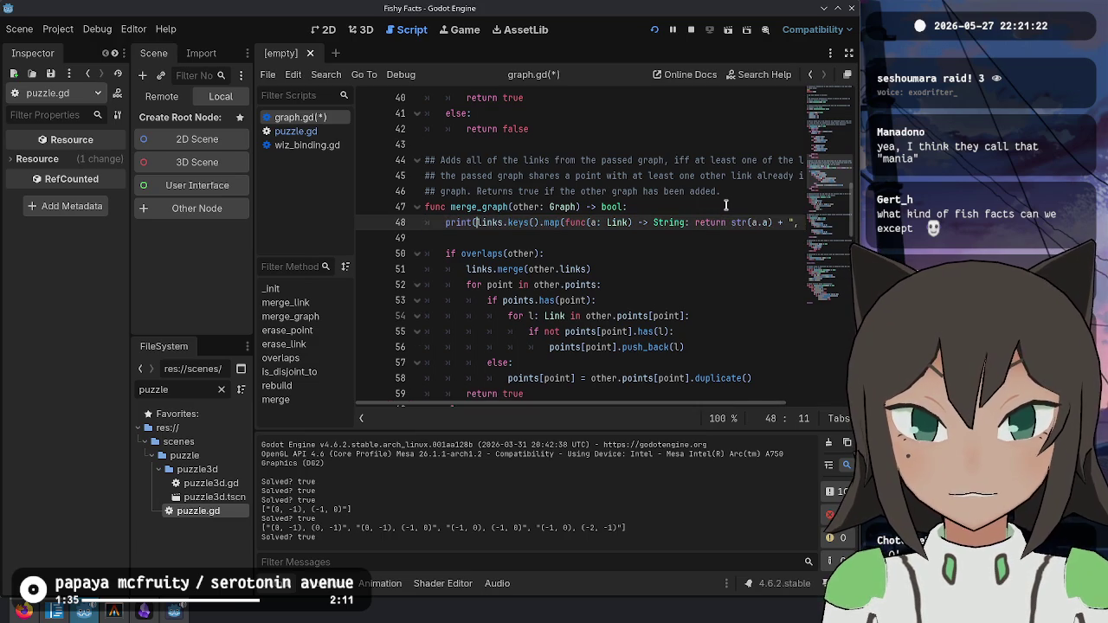
- Duplicate the print line, change the copy to print other.links, and run the game
key(ctrl+shift+d)
text(other.links.keys().map(func(a: Link) -> String: return str(a.a)
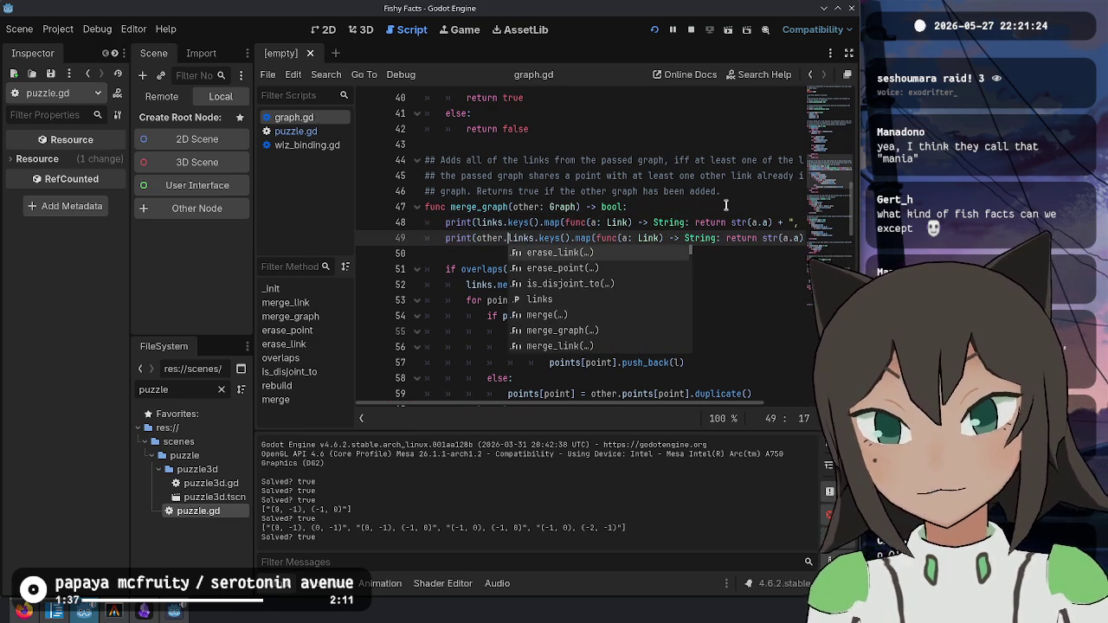
key(F5)
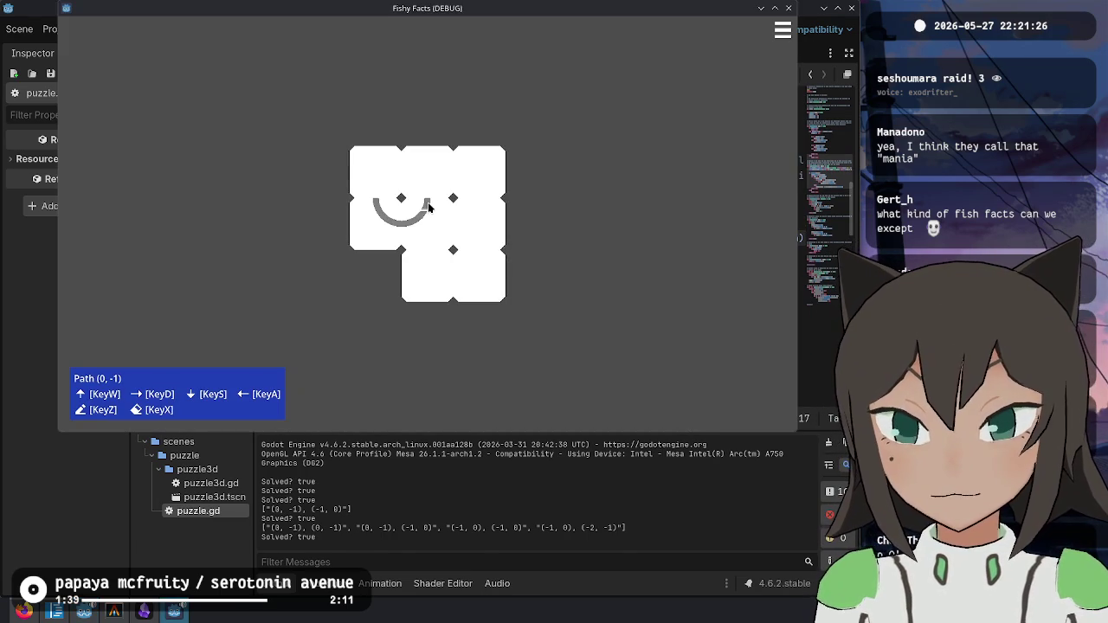
- Relaunch Fishy Facts with F5 for a fresh log, then stop it with F8
key(F5)
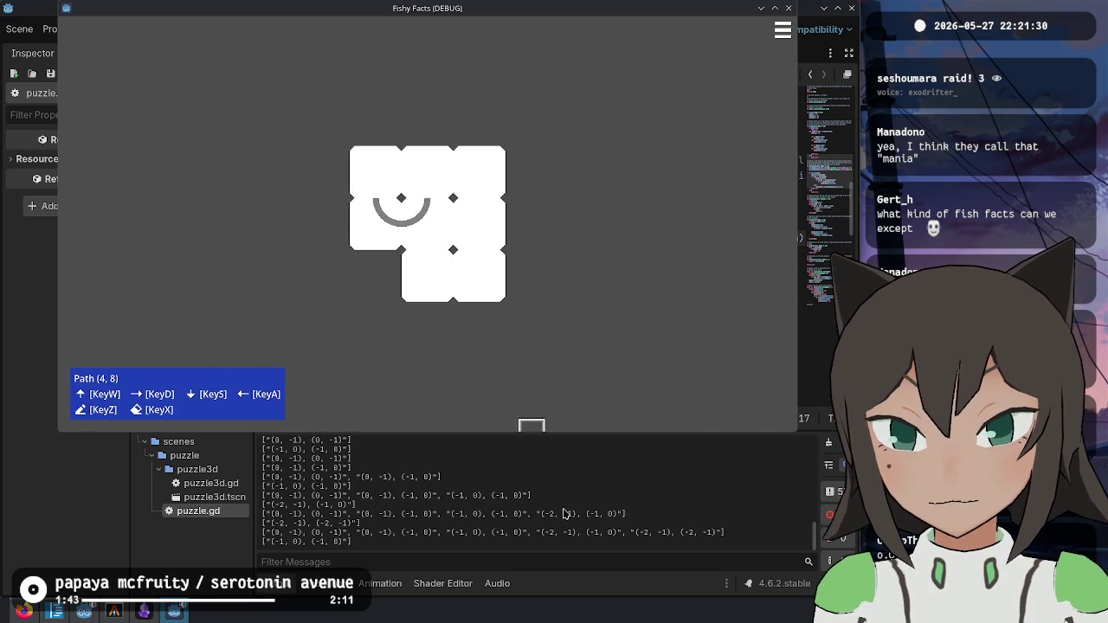
key(F8)
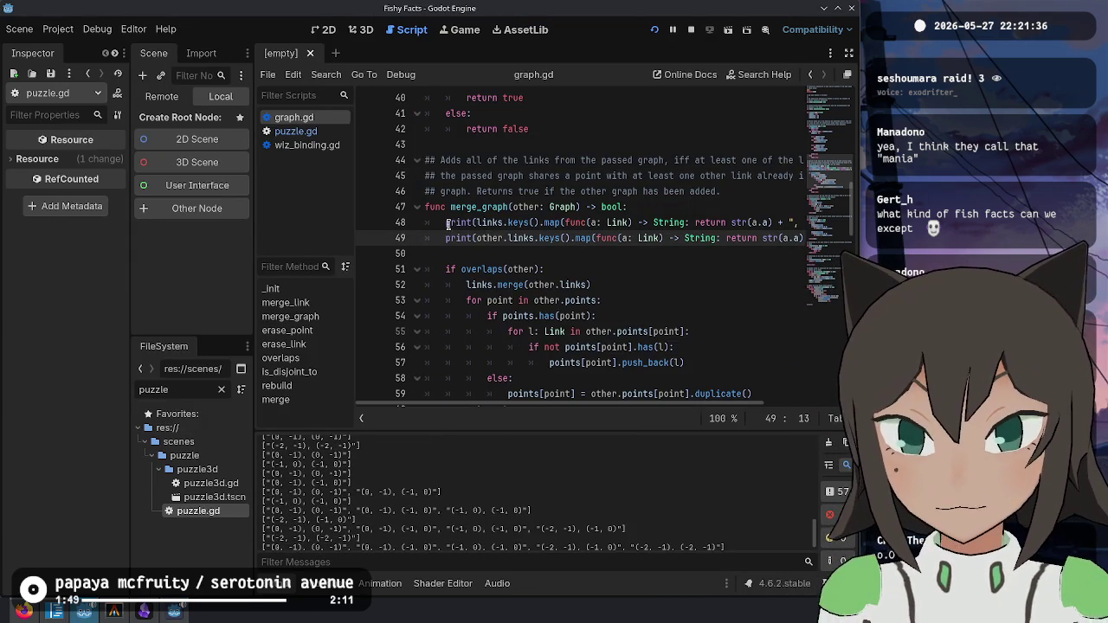
- Add a print("MERGE") line above the link prints and a links print before return true
click(475, 222)
key(ctrl+shift+Return)
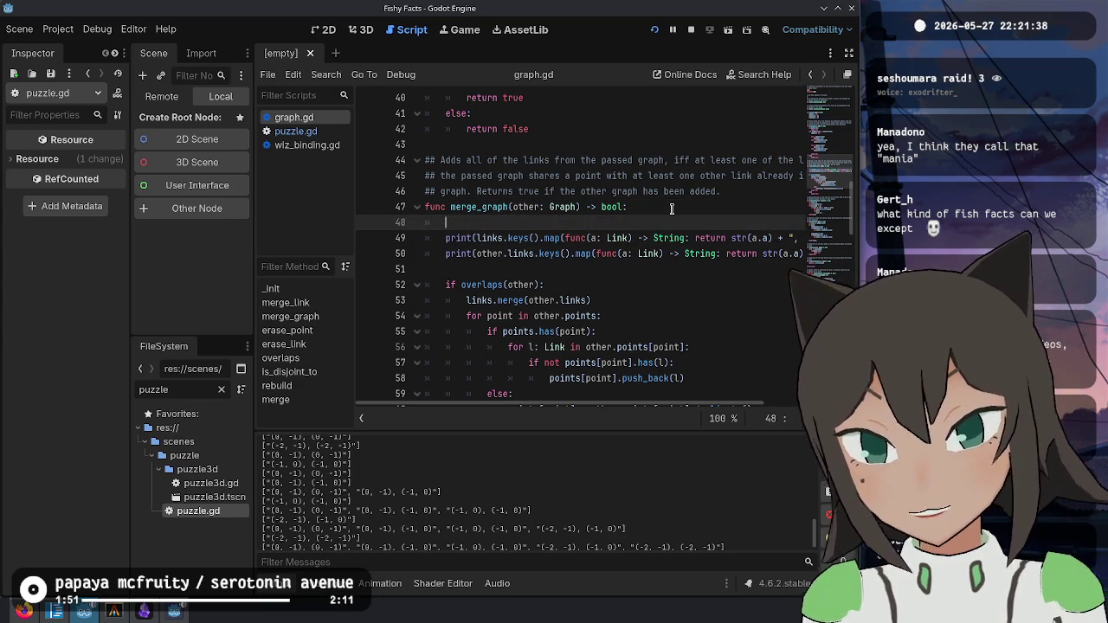
text(print("MERGE)
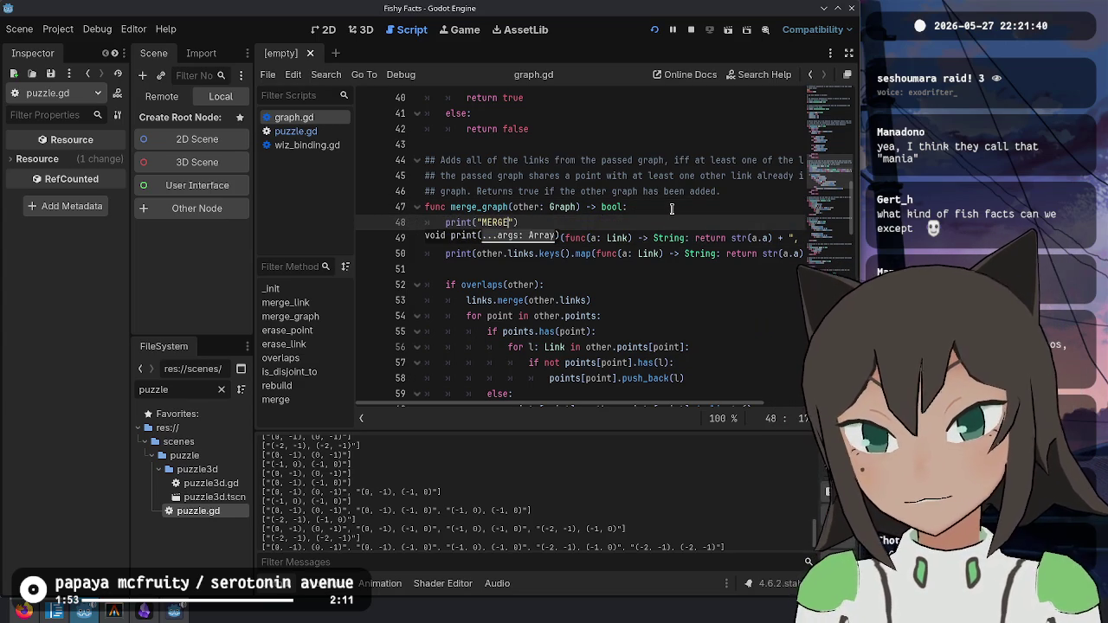
key(Down)
key(Down)
scroll(671, 208, down, 3)
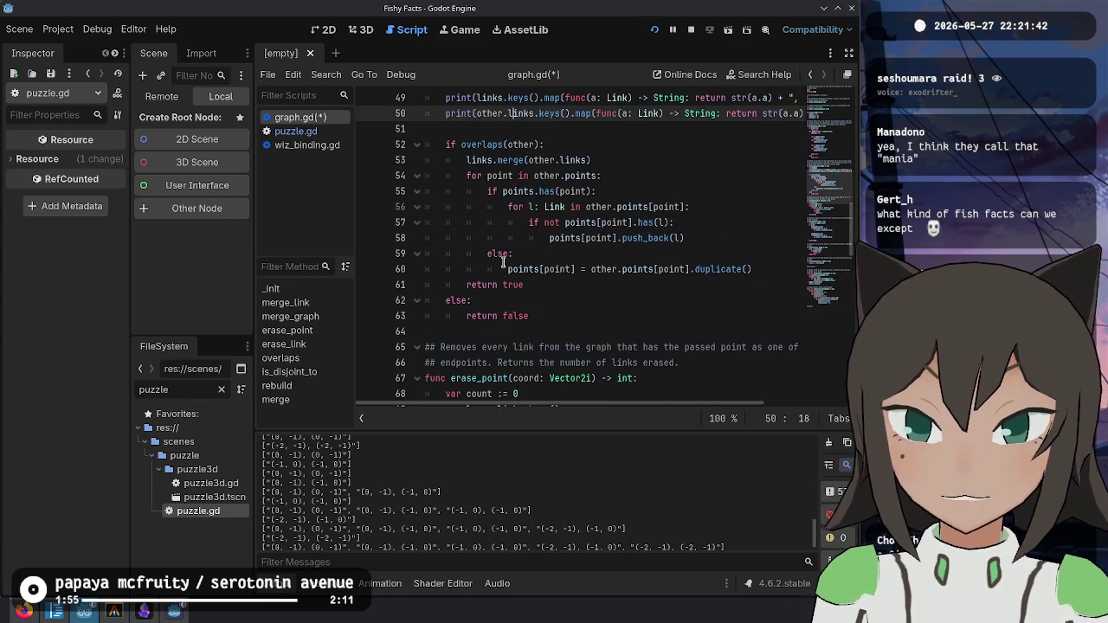
scroll(513, 127, up, 1)
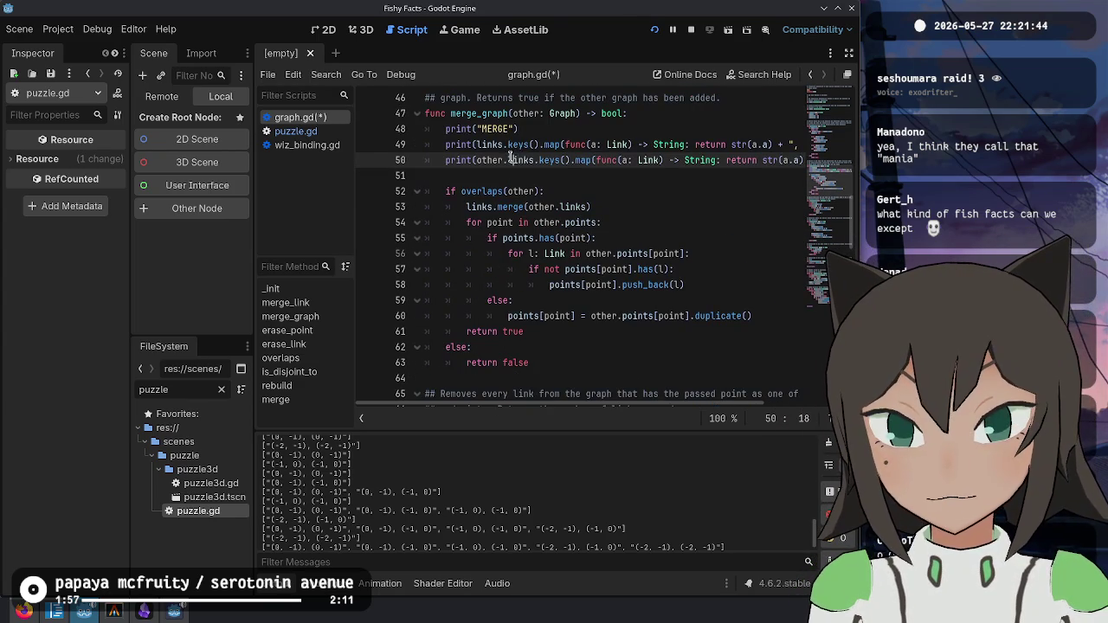
click(513, 145)
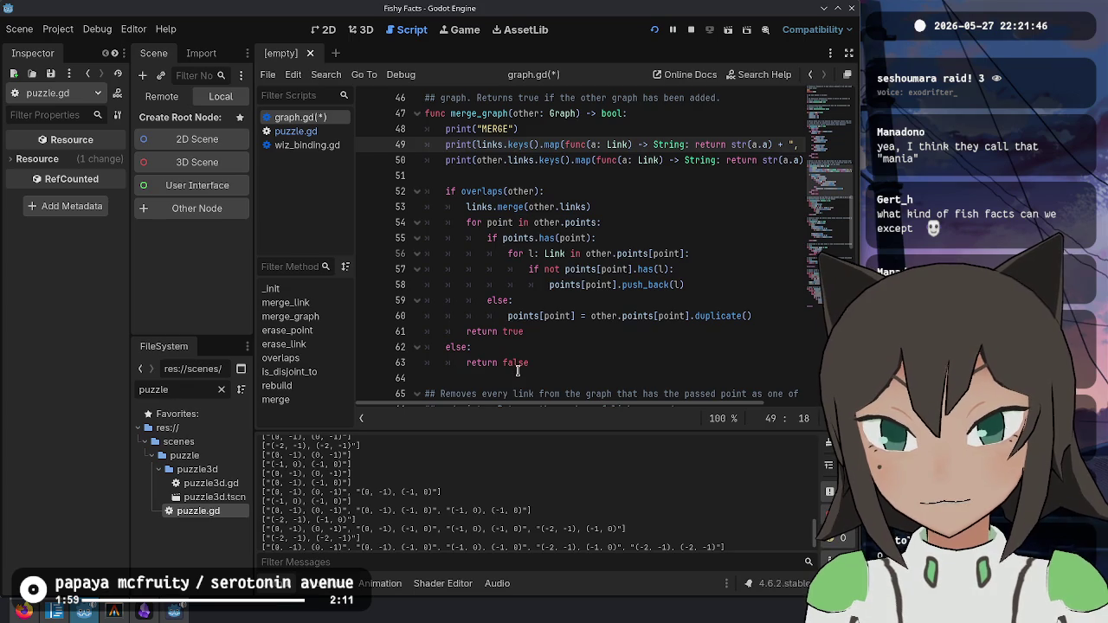
click(556, 325)
key(ctrl+v)
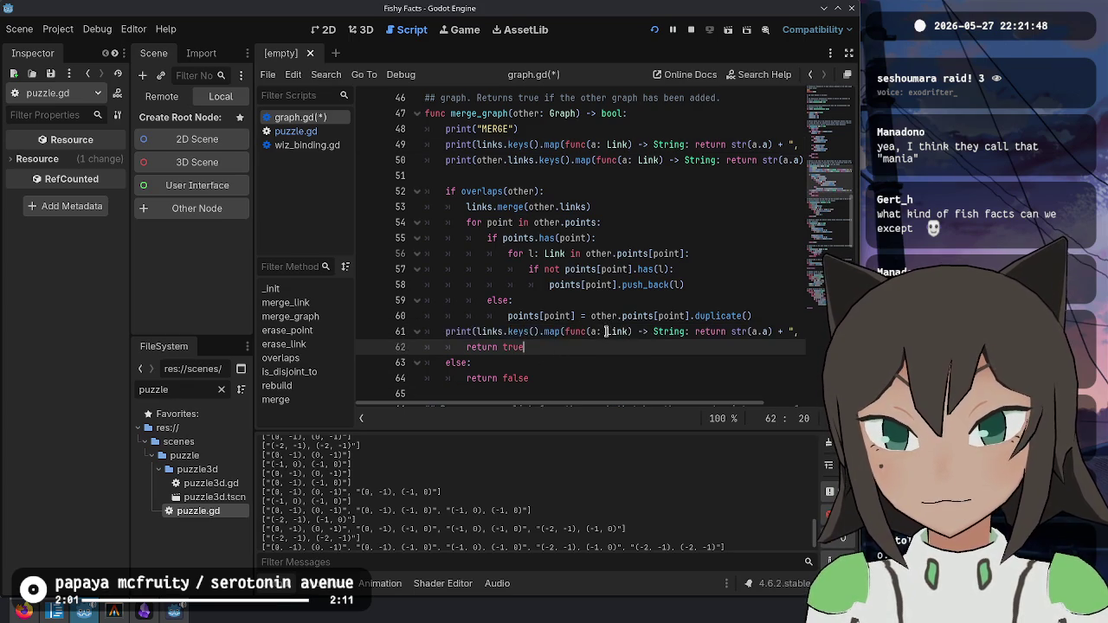
- Move the three debug print lines inside the if overlaps block
key(Up)
key(Up)
key(Up)
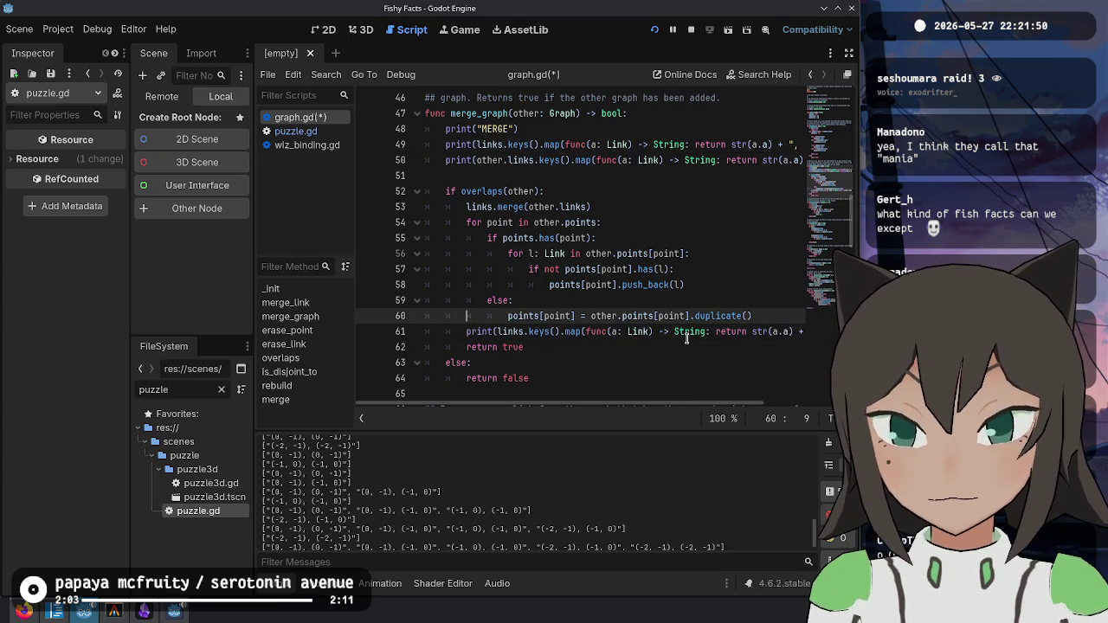
key(Down)
key(Down)
key(End)
key(shift+Up)
key(shift+Up)
key(shift+Up)
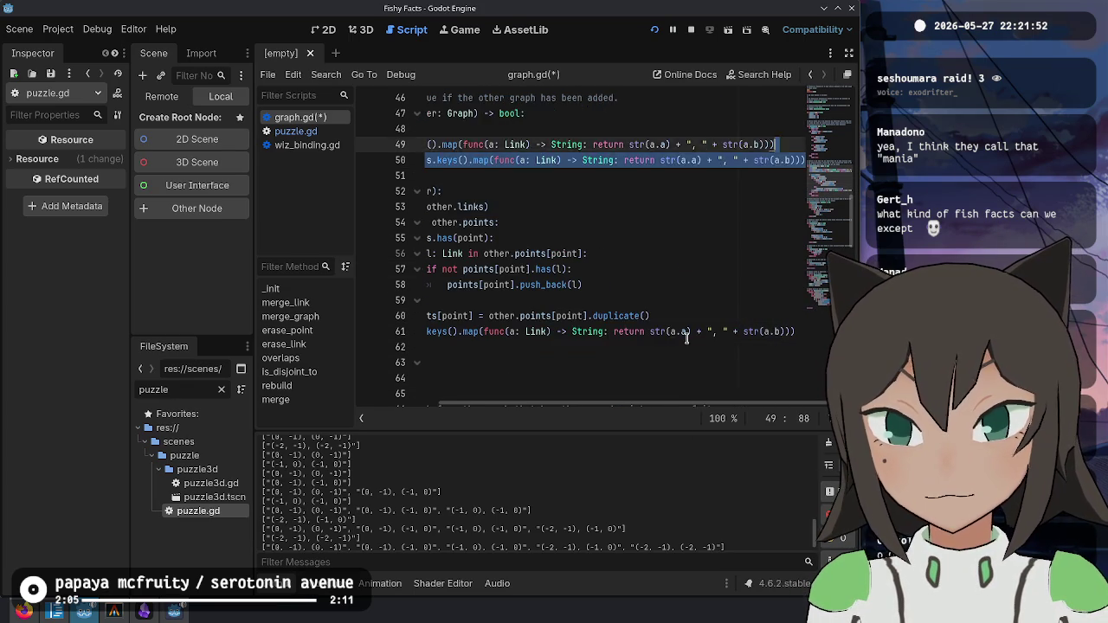
key(ctrl+x)
key(Delete)
key(Down)
key(End)
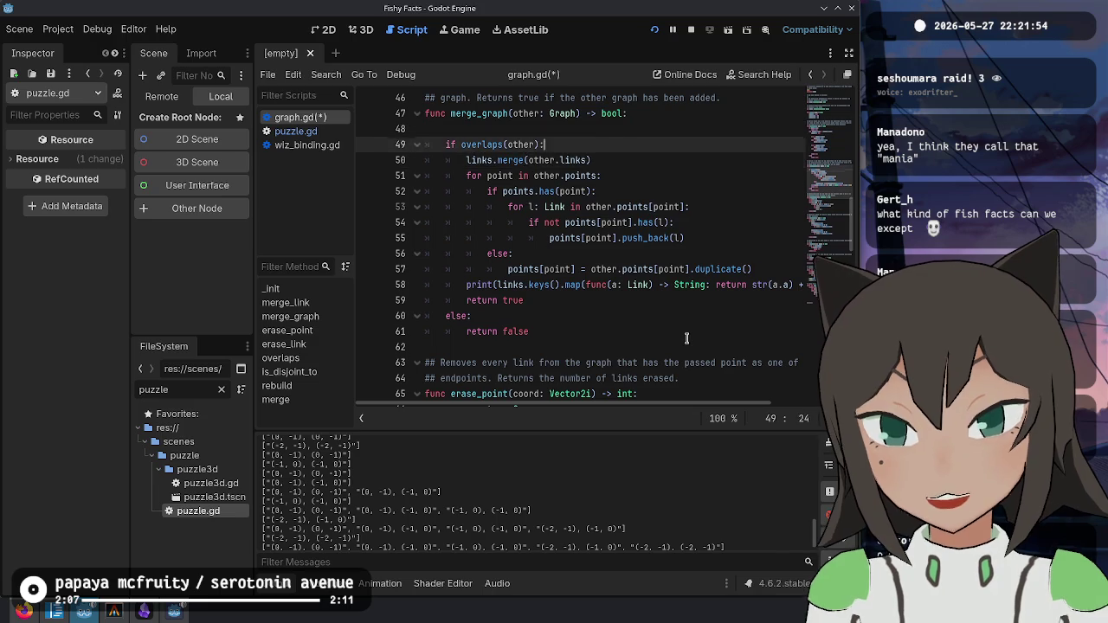
key(ctrl+v)
- Indent the moved print lines under the overlap check and save graph.gd
key(Home)
key(Home)
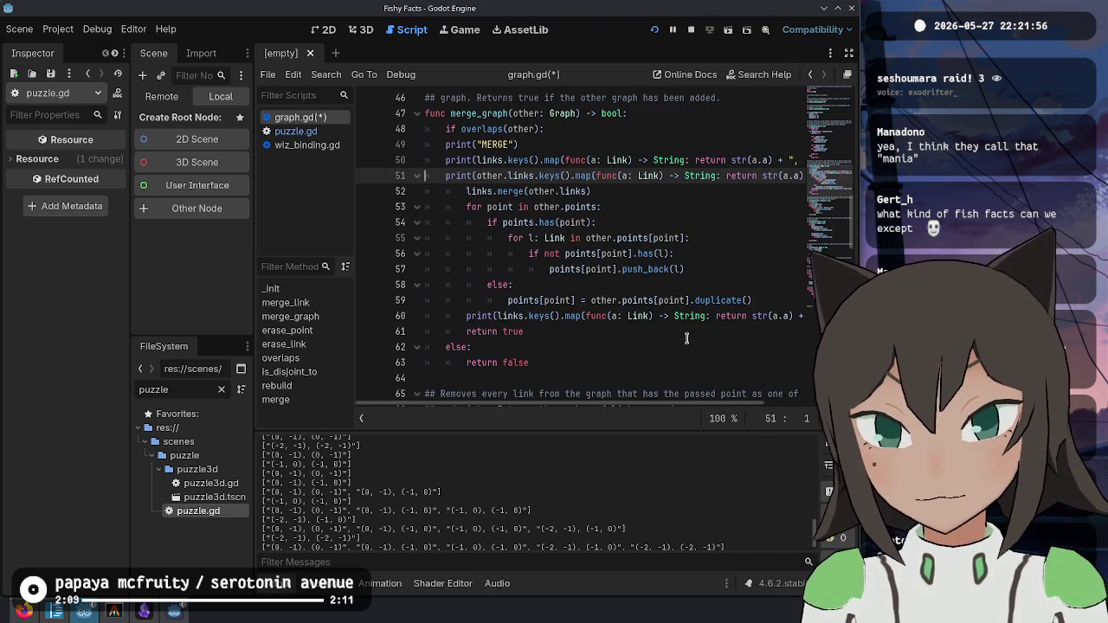
key(End)
key(Home)
key(shift+Up)
key(shift+Up)
key(Tab)
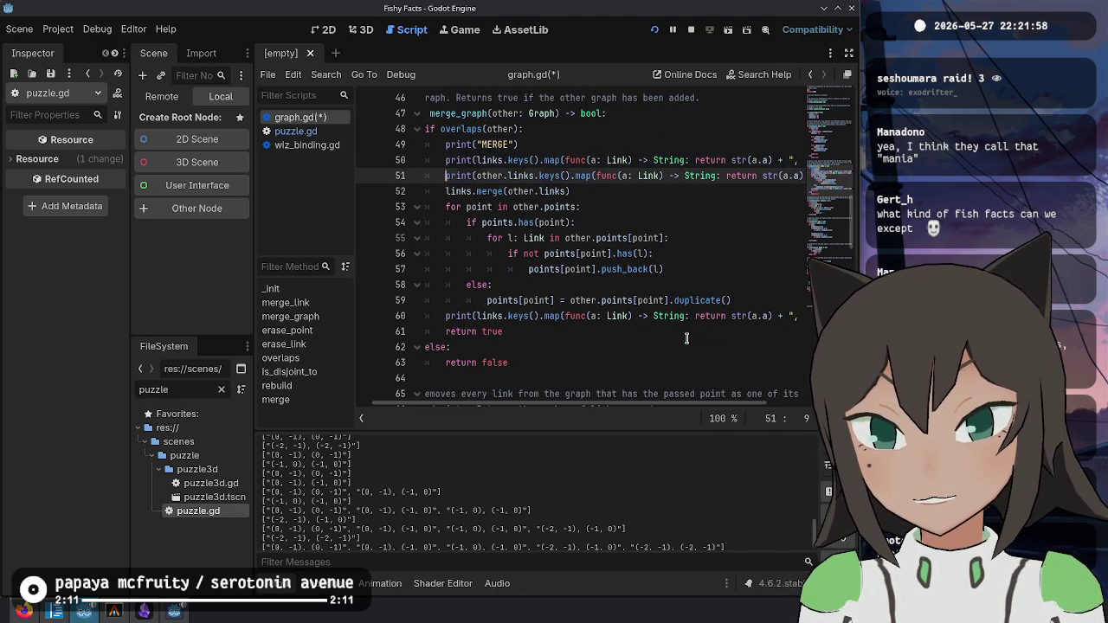
key(Down)
key(Down)
key(Down)
key(Down)
key(ctrl+s)
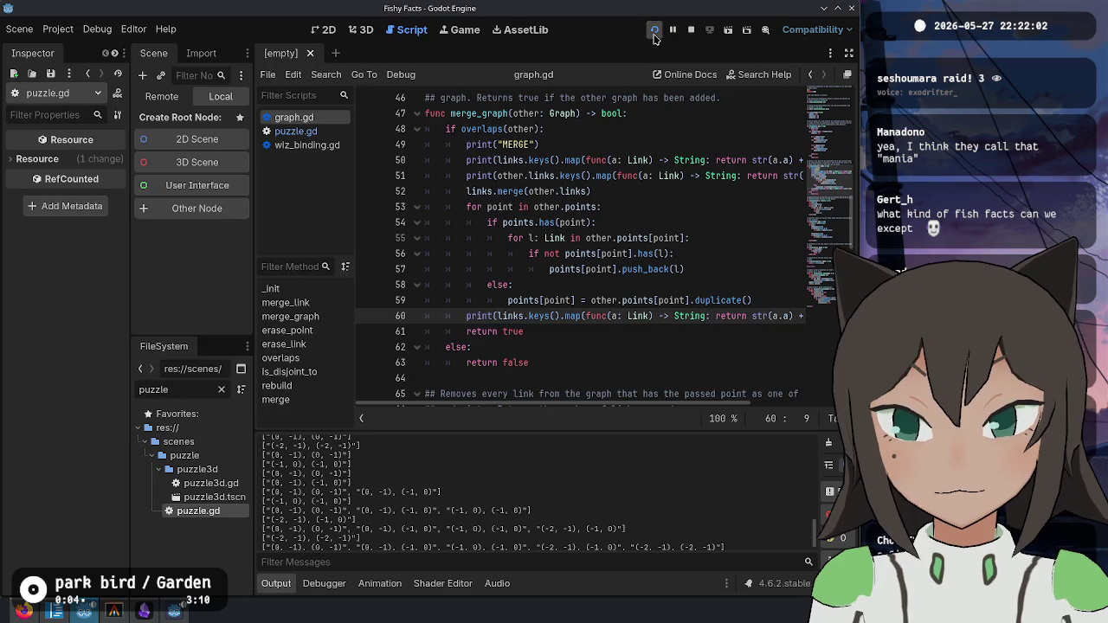
- Run the project, bring the editor back in front, and enlarge the Output panel
click(653, 31)
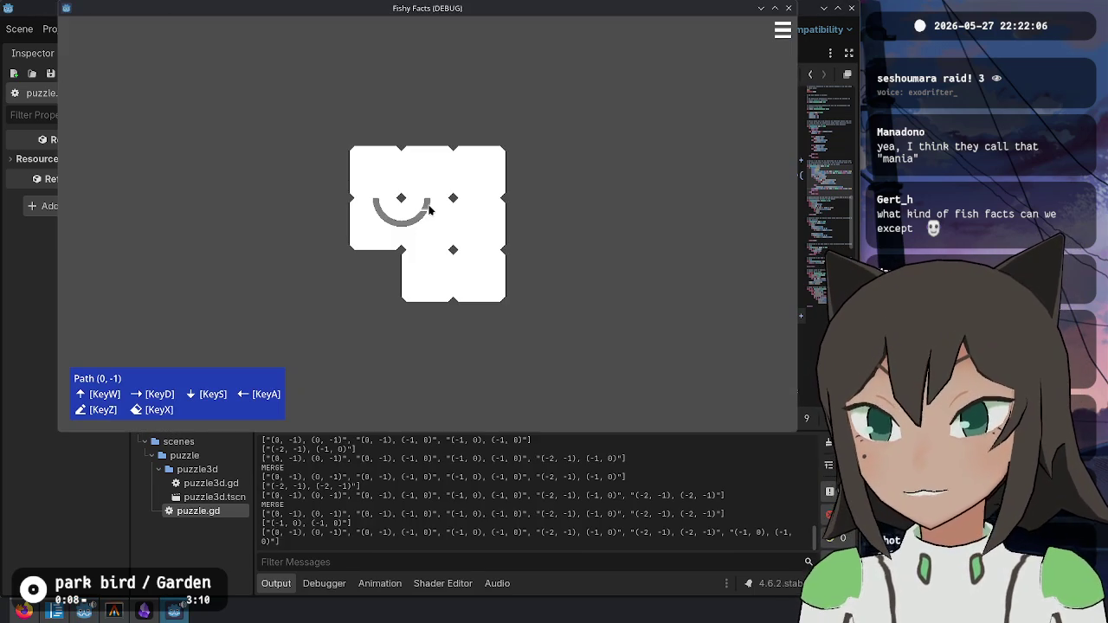
click(359, 554)
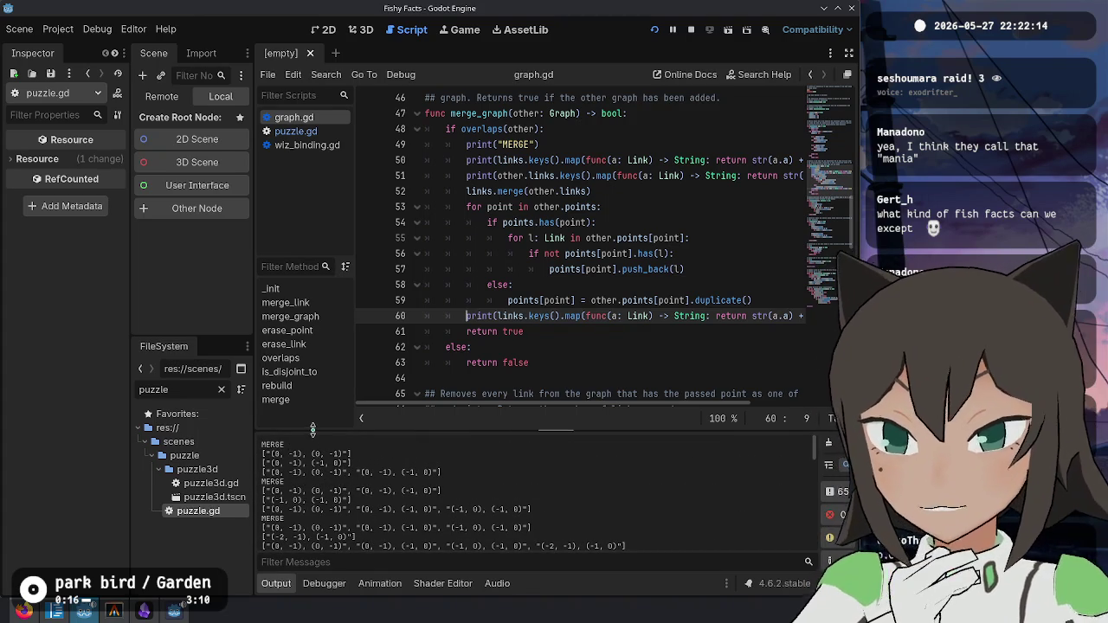
drag(310, 432, 324, 317)
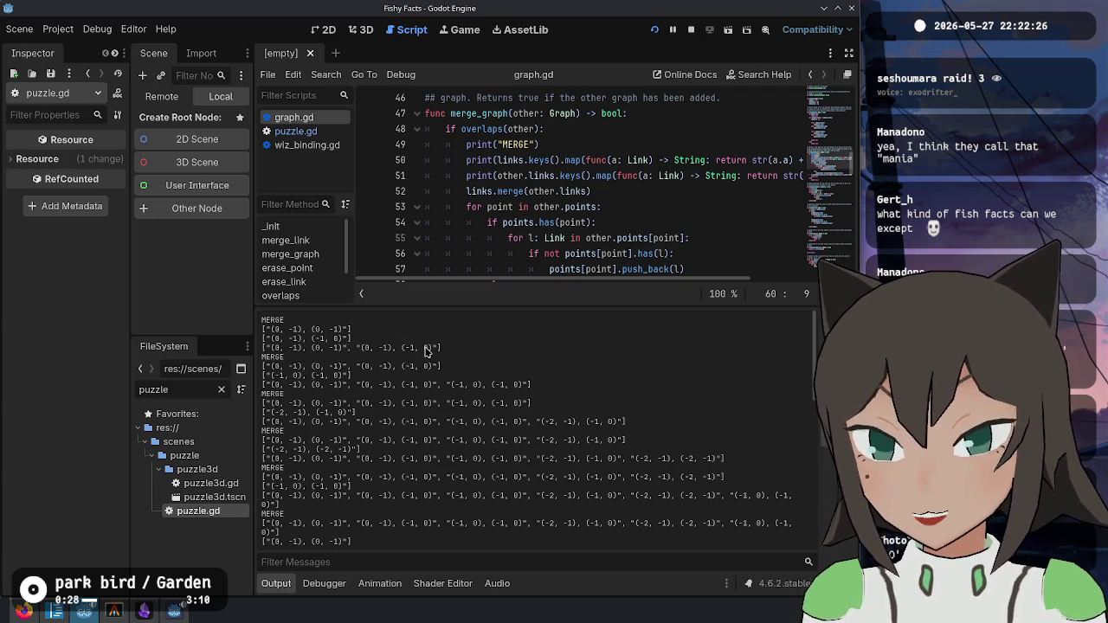
- Compare link lists across MERGE blocks, marking the added (-2, -1), (-1, 0) link
drag(471, 349, 238, 334)
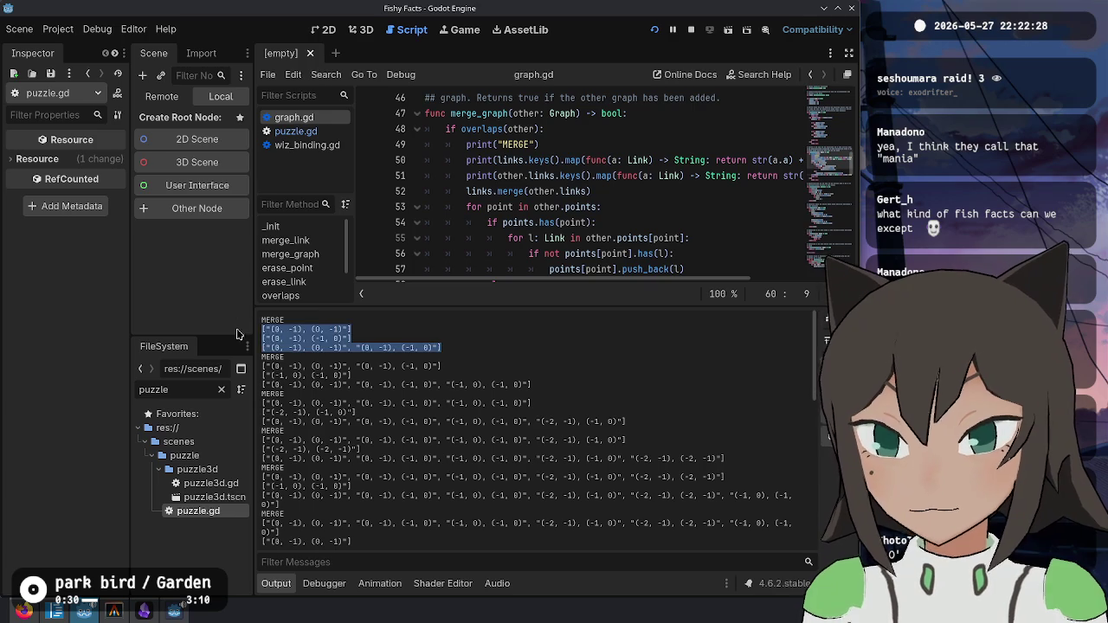
click(381, 375)
drag(440, 347, 249, 346)
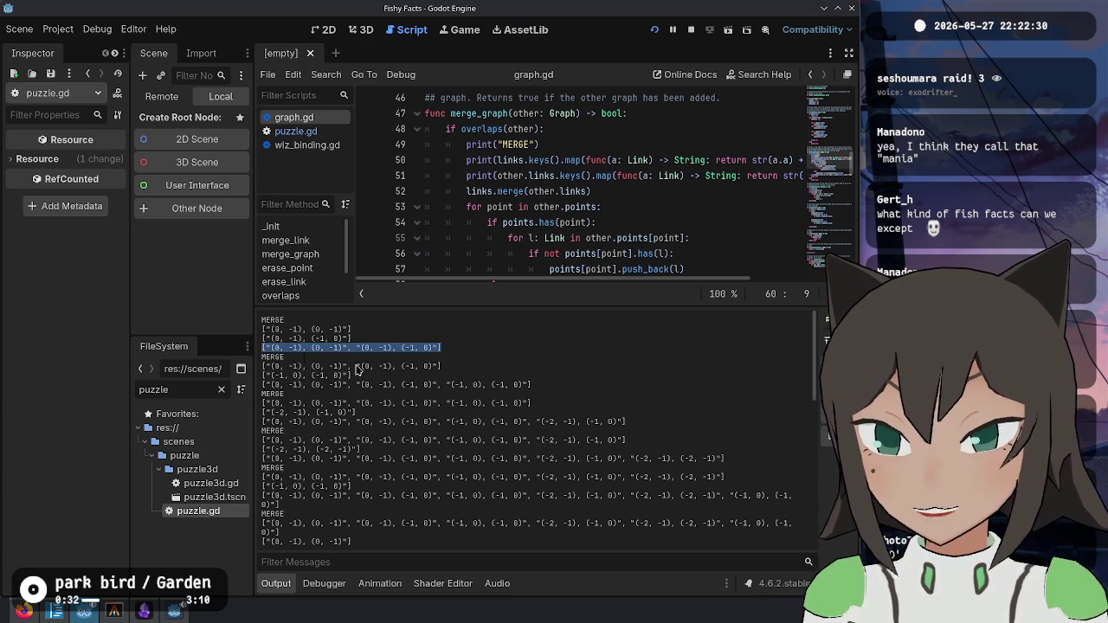
drag(355, 375, 260, 375)
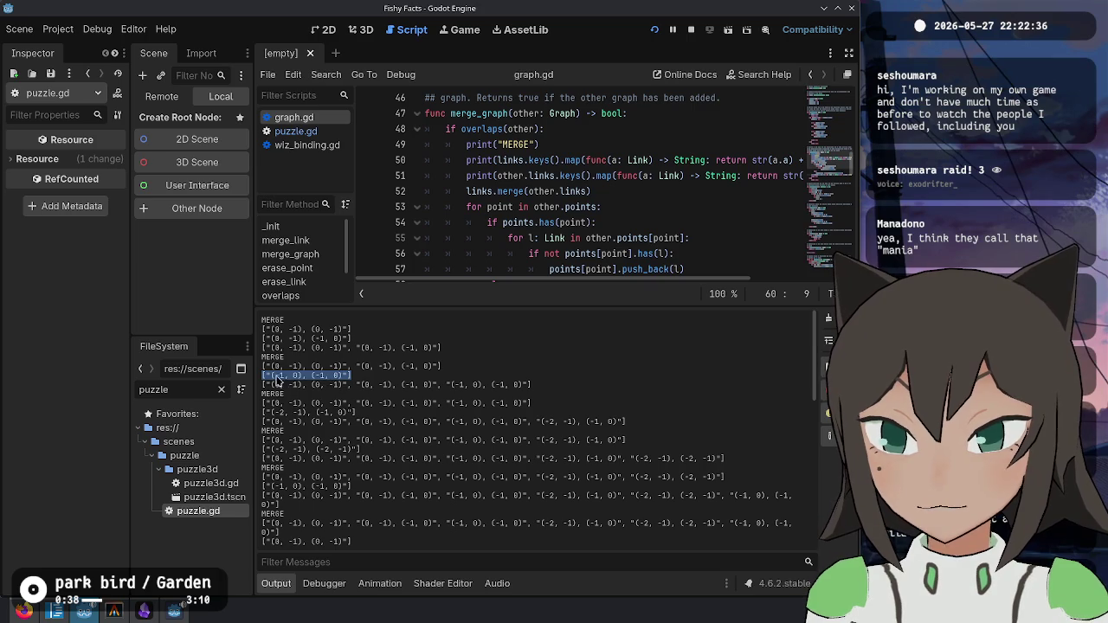
click(315, 383)
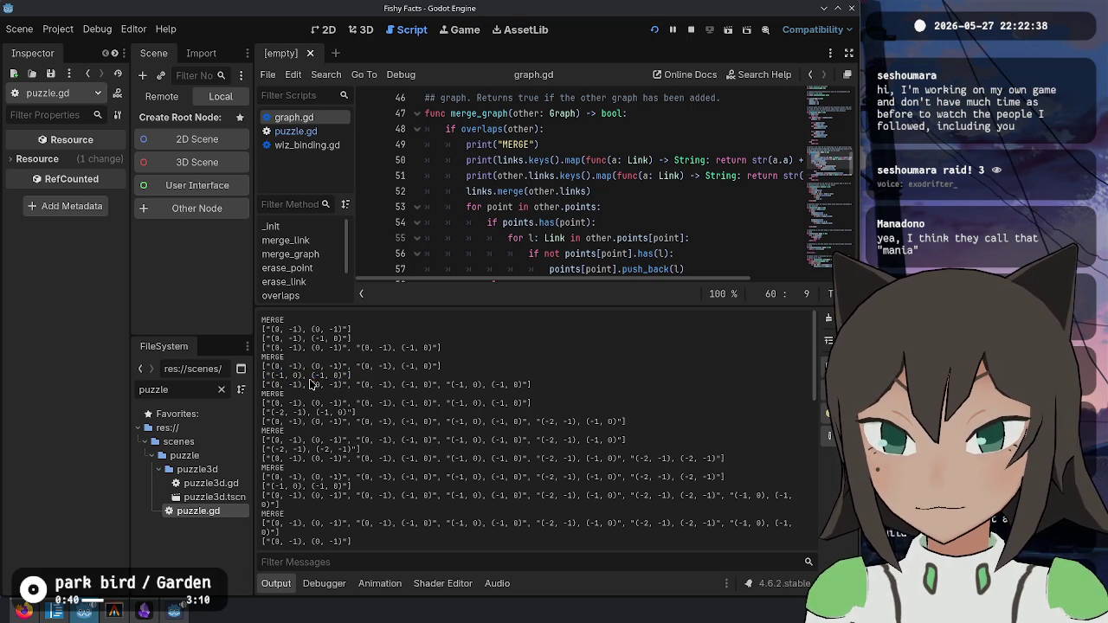
mouse_move(400, 365)
mouse_down()
mouse_move(439, 365)
mouse_move(449, 383)
mouse_move(519, 384)
mouse_up()
triple_click(359, 398)
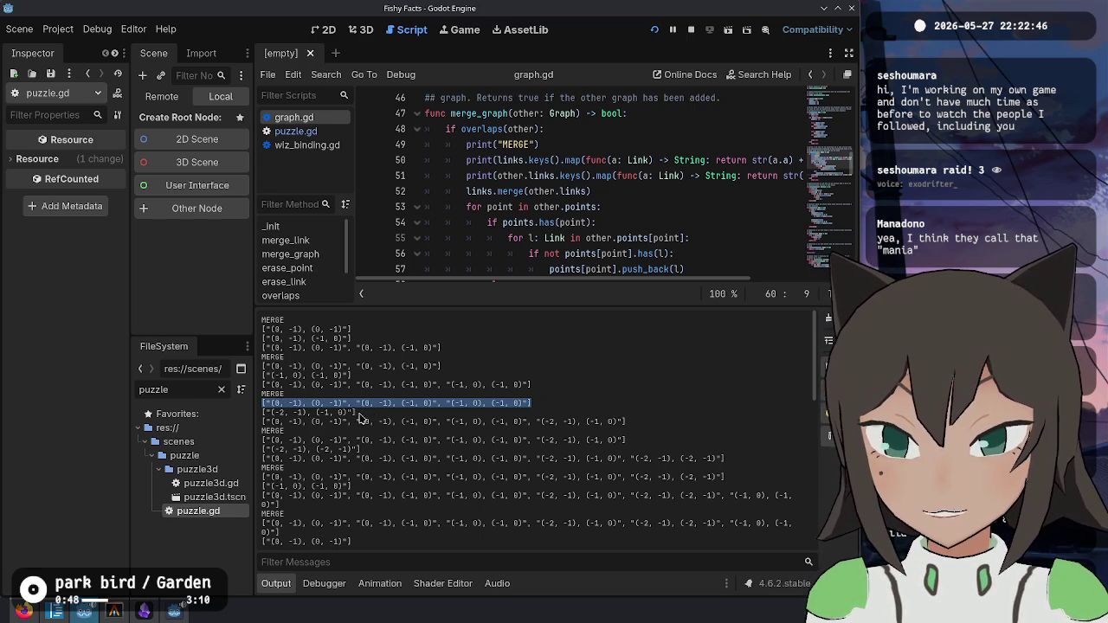
drag(273, 413, 301, 412)
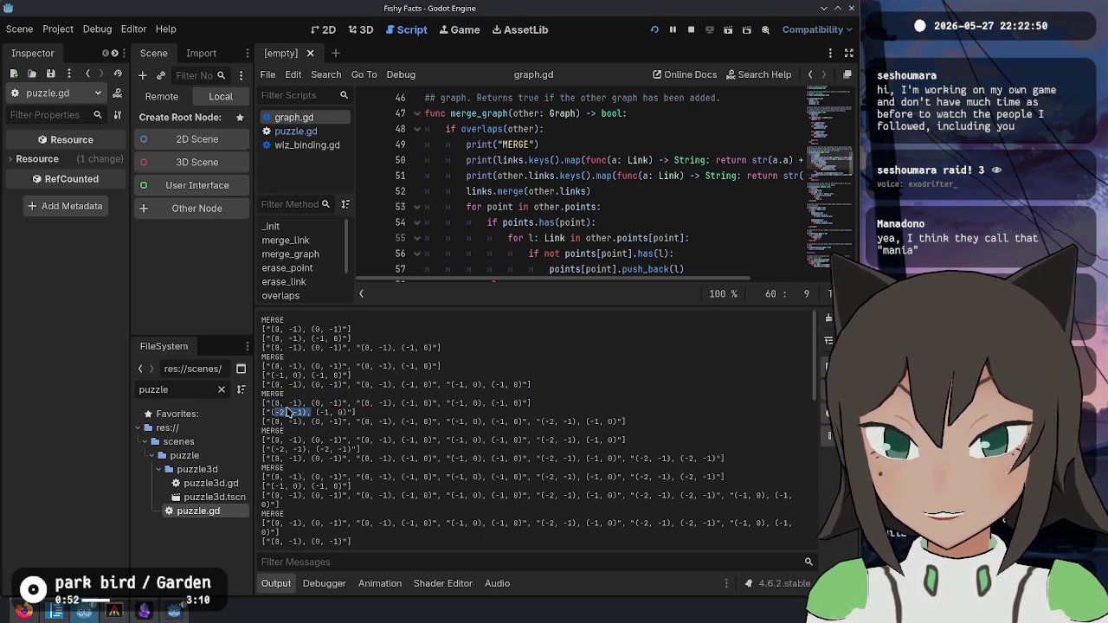
drag(539, 422, 618, 421)
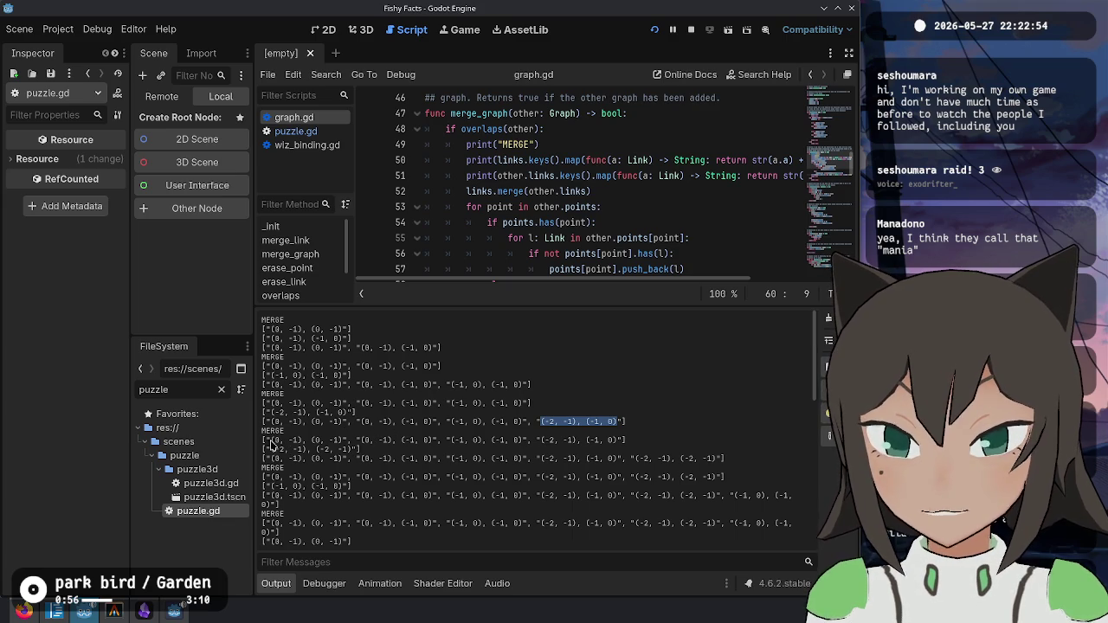
drag(270, 441, 634, 440)
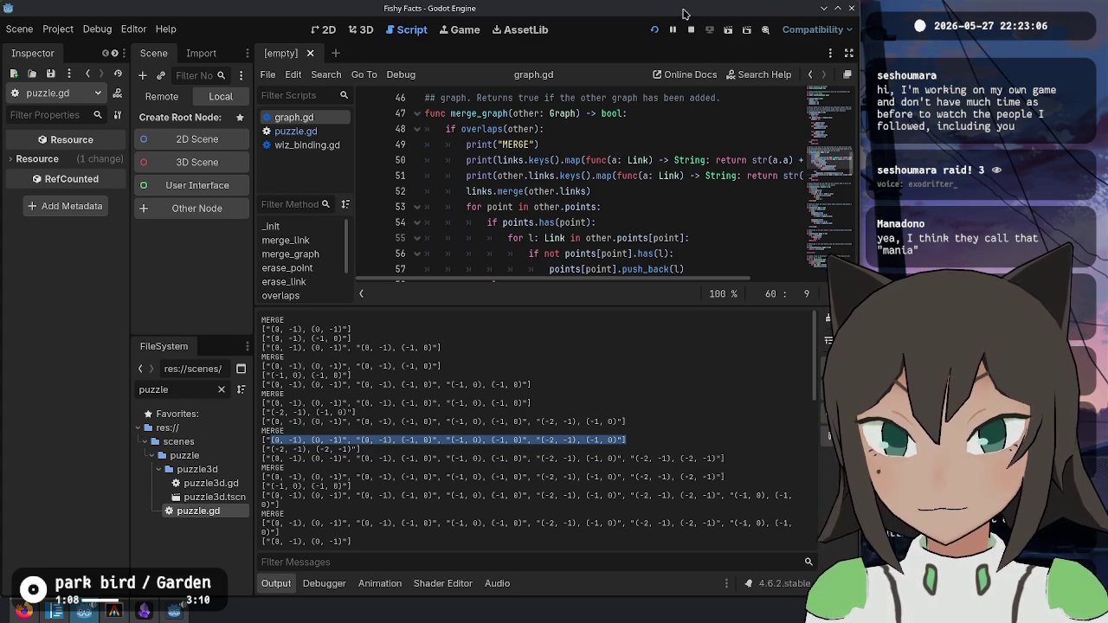
click(612, 131)
scroll(612, 131, down, 1)
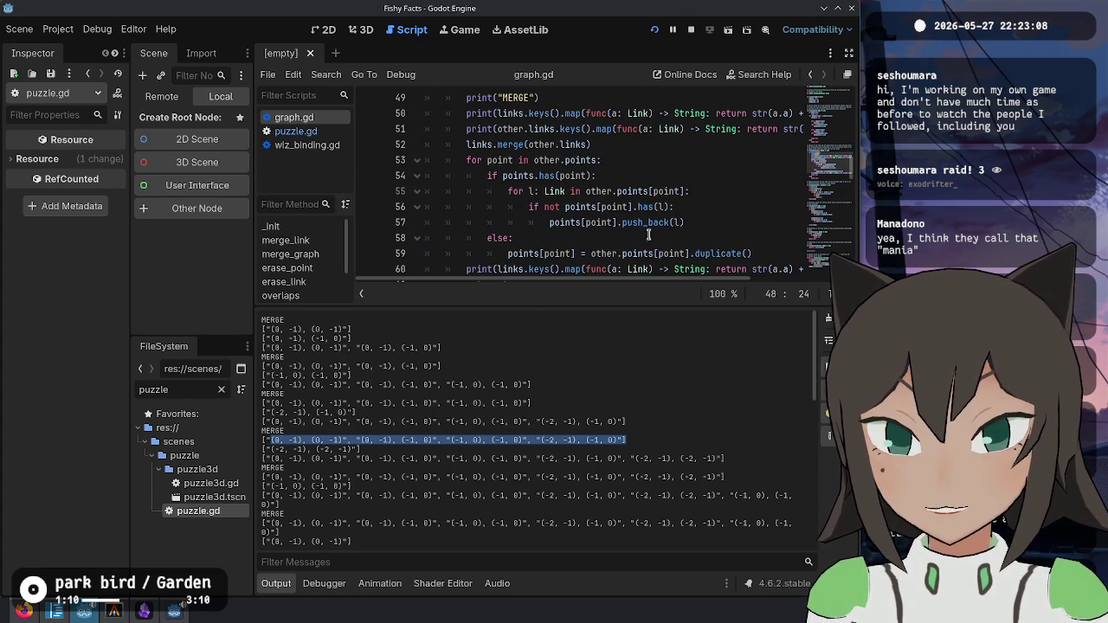
- Change the link prints on lines 50 and 51 to print(points) and print(other.points)
drag(600, 308, 598, 406)
scroll(585, 251, up, 3)
click(546, 252)
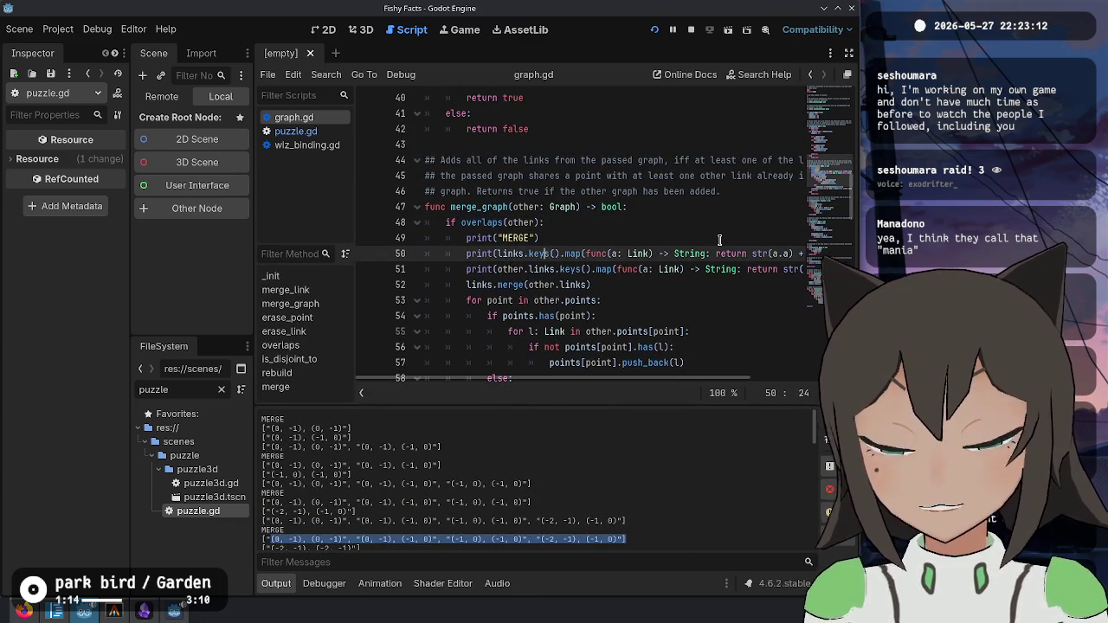
key(ctrl+shift+Right)
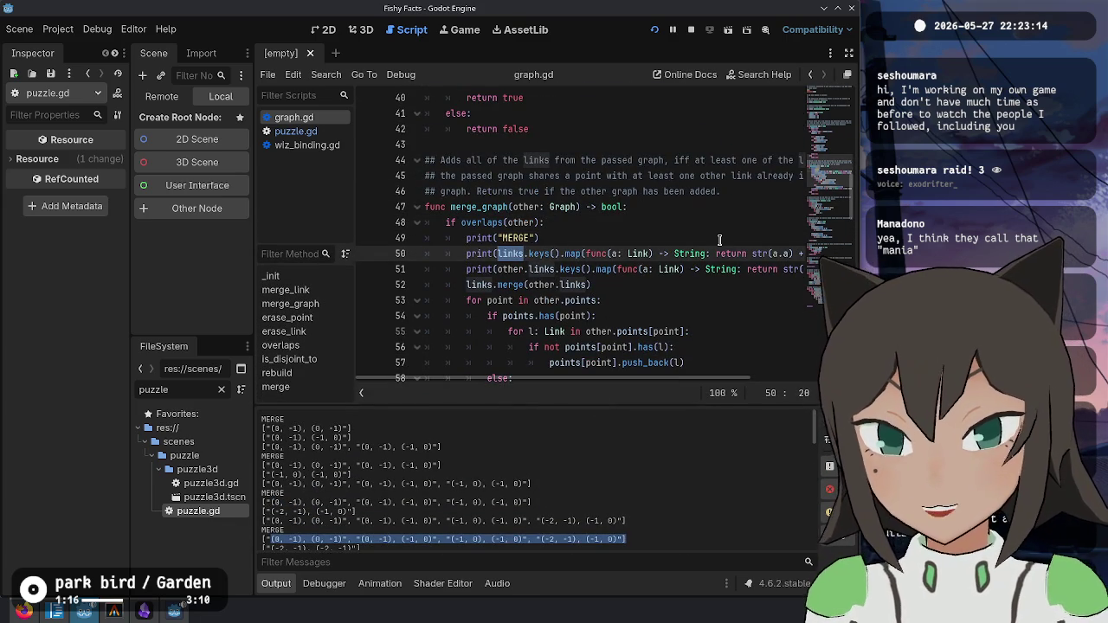
key(ctrl+d)
text(points)
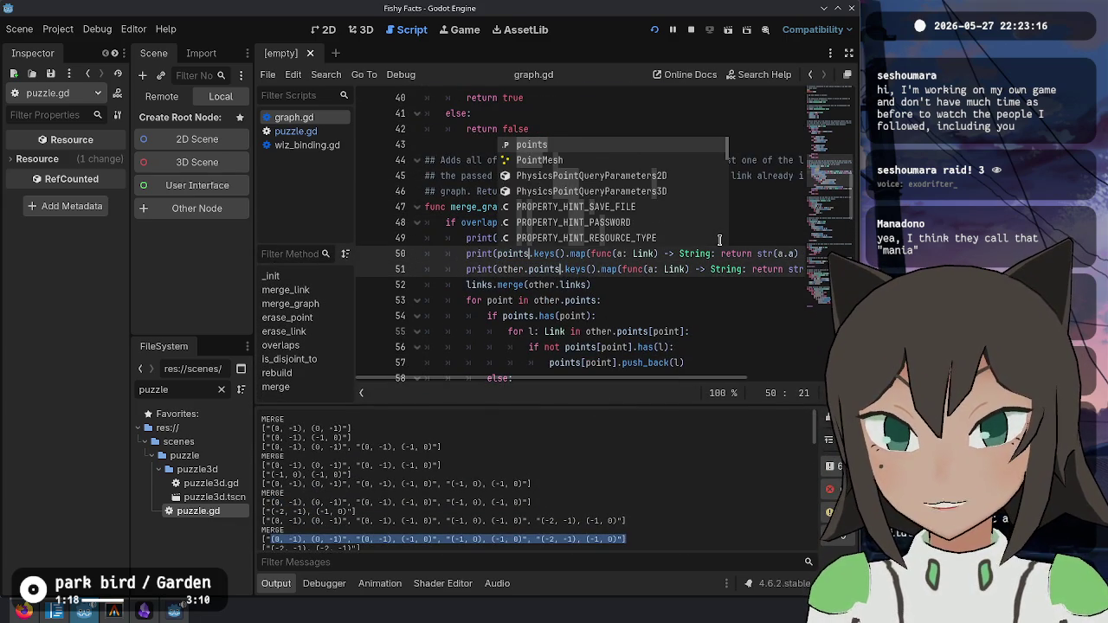
key(Escape)
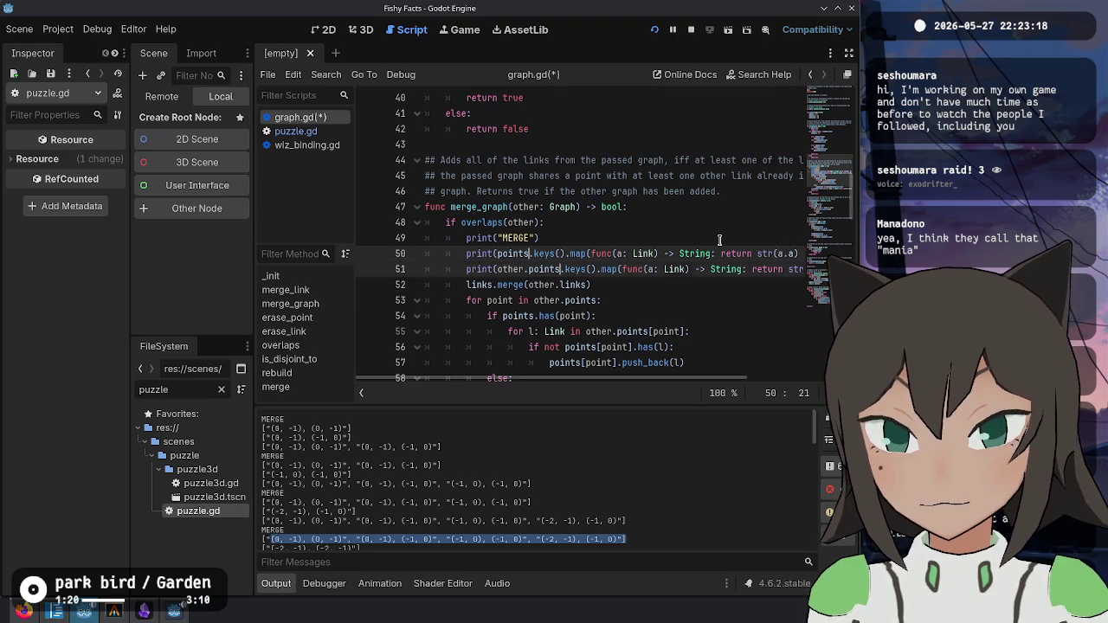
key(shift+End)
text())
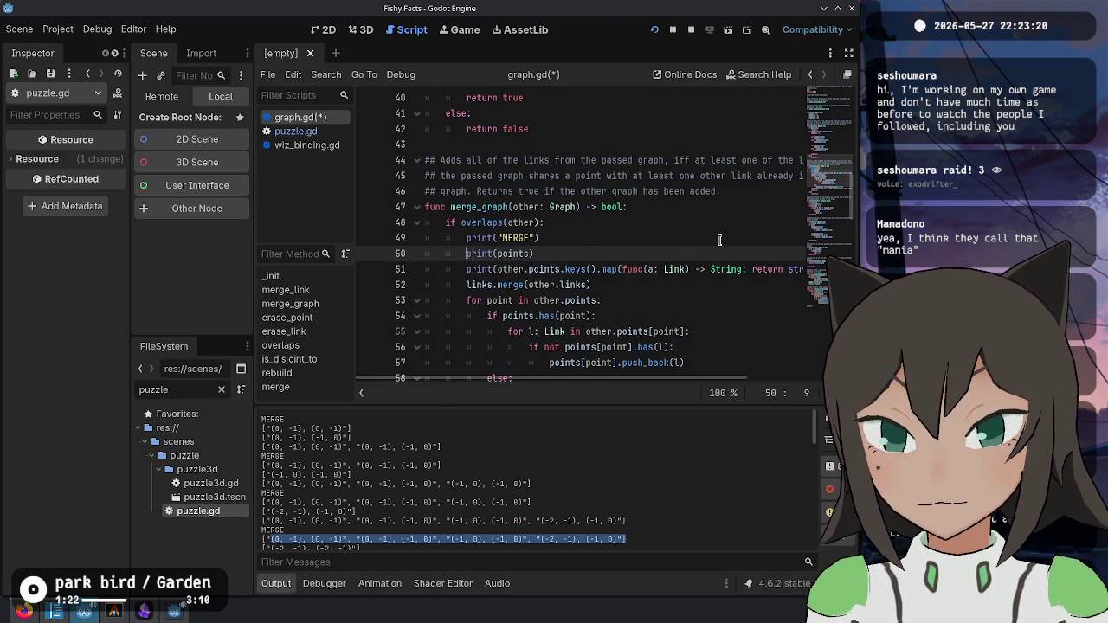
key(Down)
key(Home)
key(shift+End)
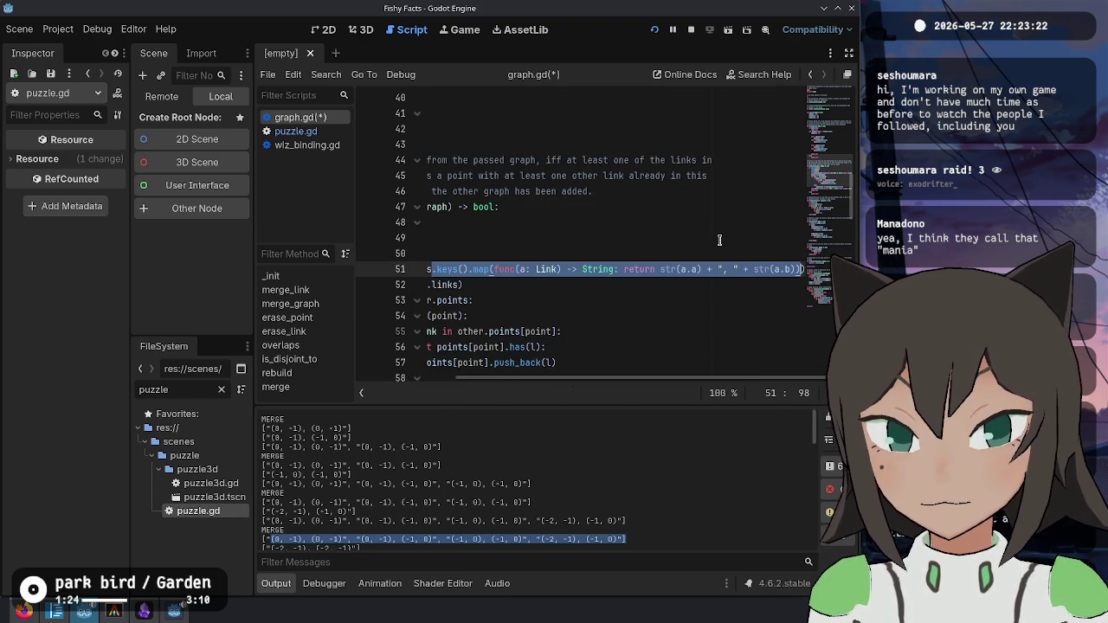
text())
key(Down)
key(Home)
key(Home)
- Make line 60 print points, save graph.gd, and run the game
scroll(645, 222, down, 3)
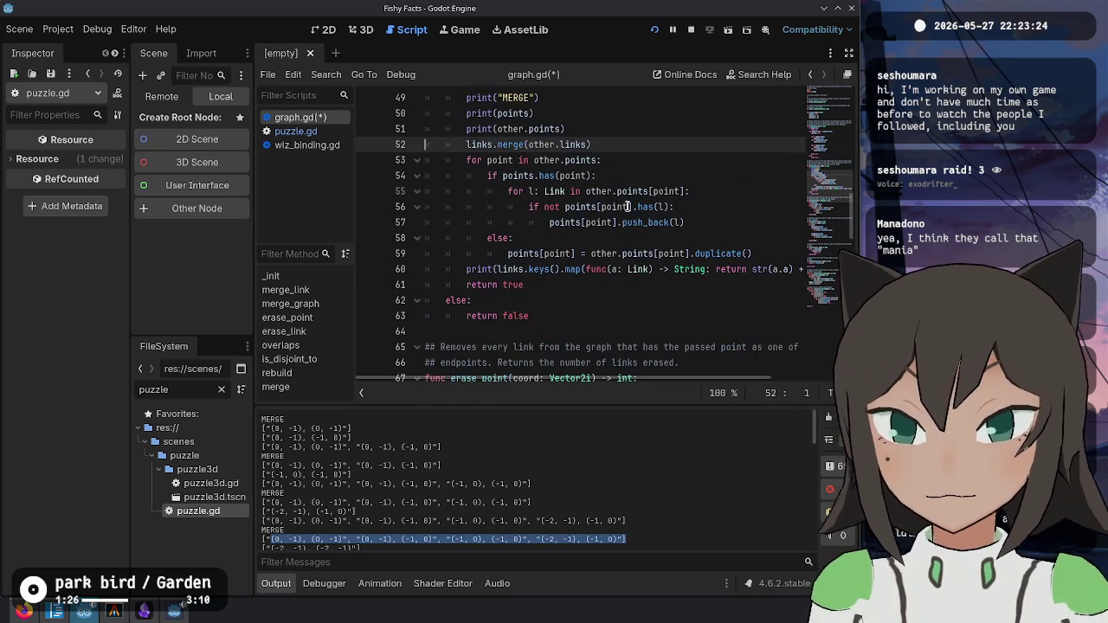
click(530, 270)
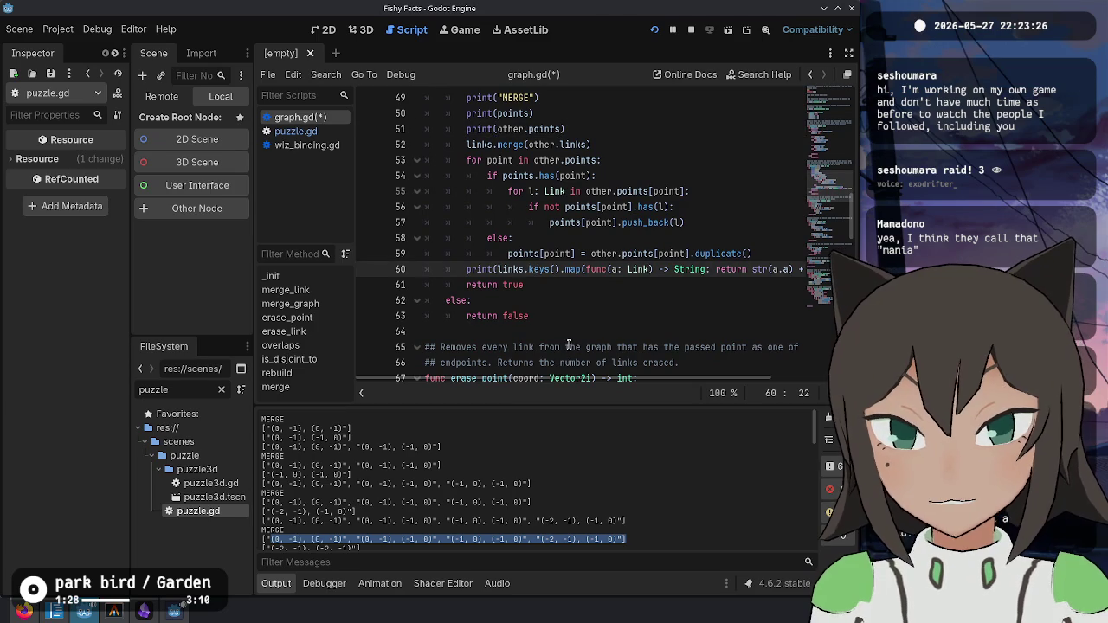
key(ctrl+z)
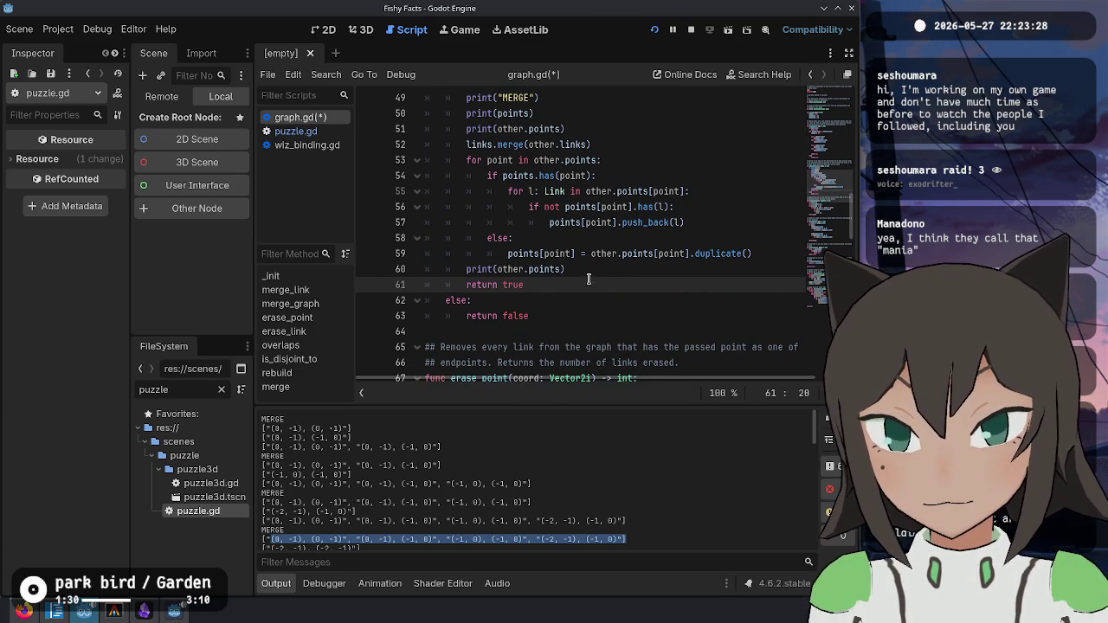
key(ctrl+z)
key(ctrl+z)
key(ctrl+s)
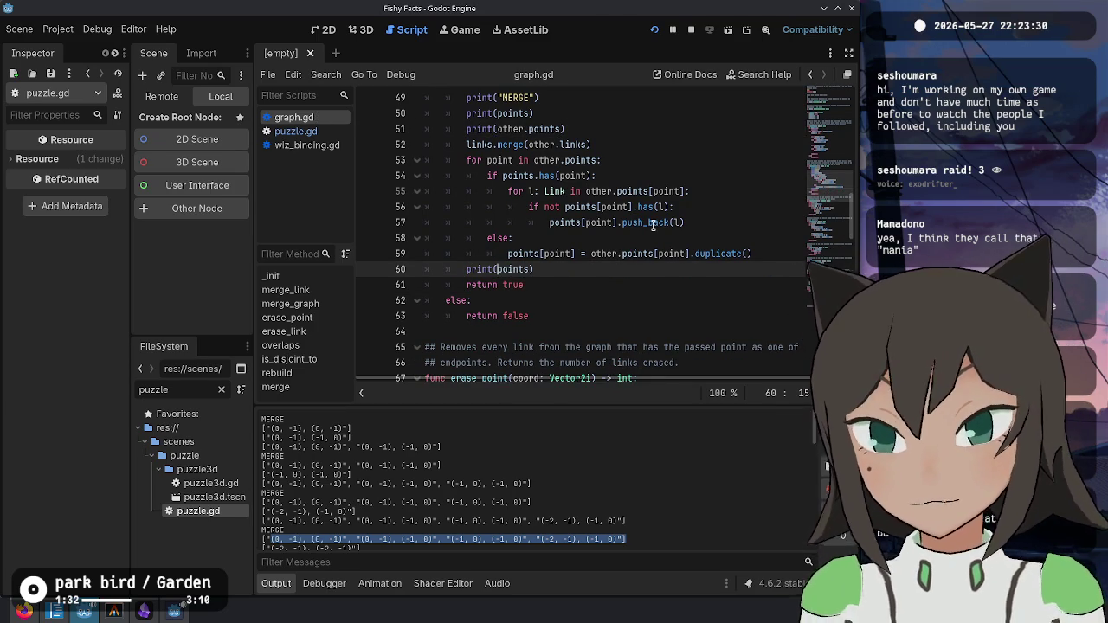
key(F5)
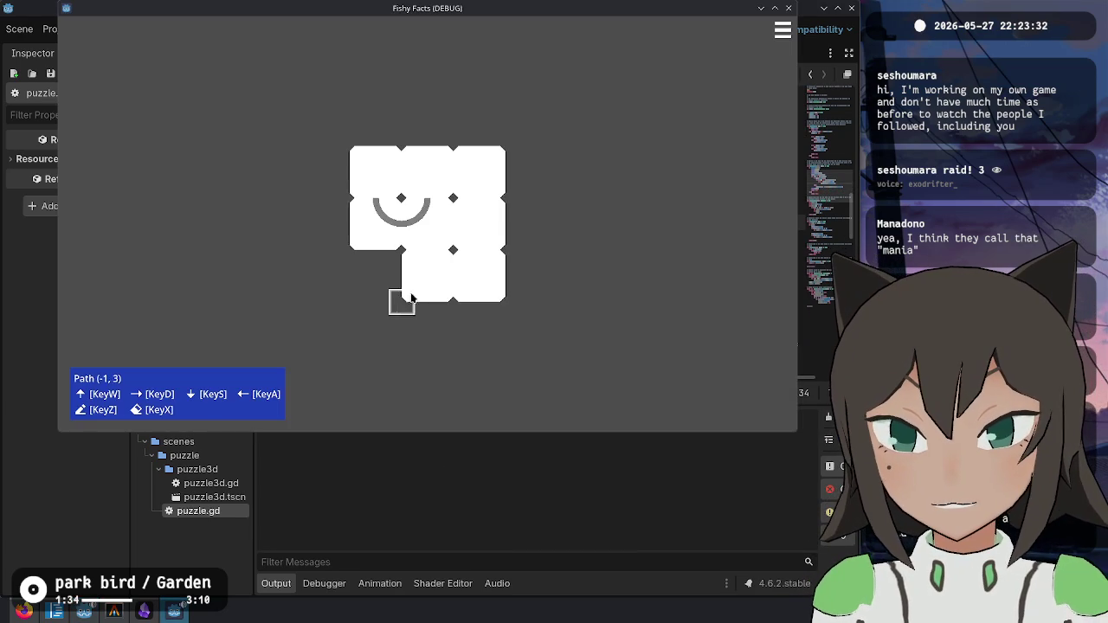
- Scroll the Output's MERGE blocks of point dictionaries while checking line 55's links loop
click(490, 474)
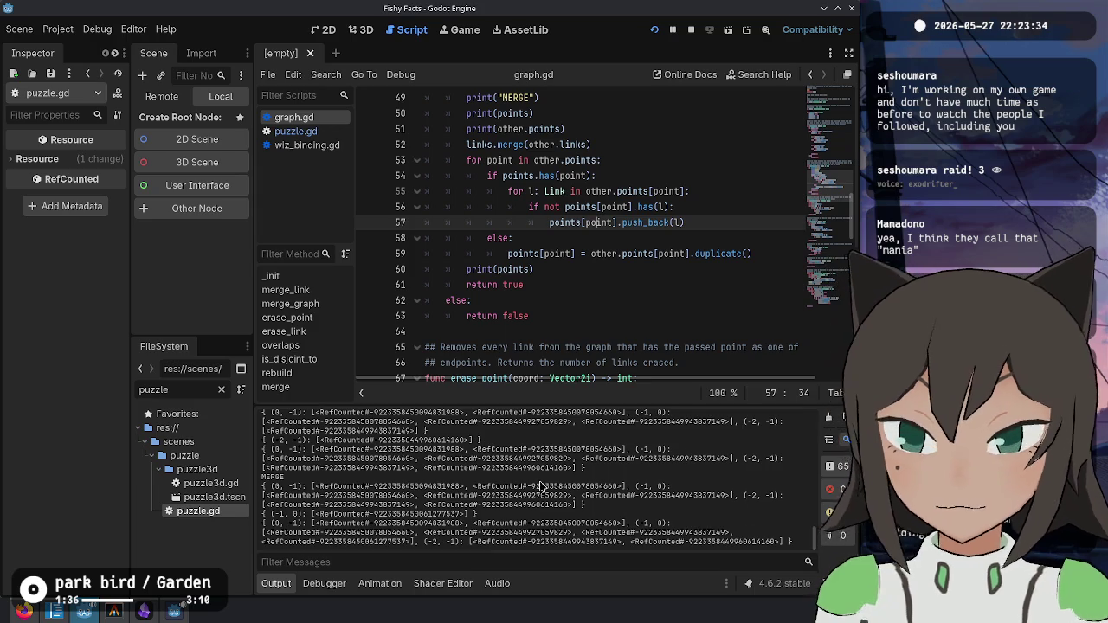
scroll(545, 489, up, 3)
scroll(548, 489, up, 3)
click(646, 191)
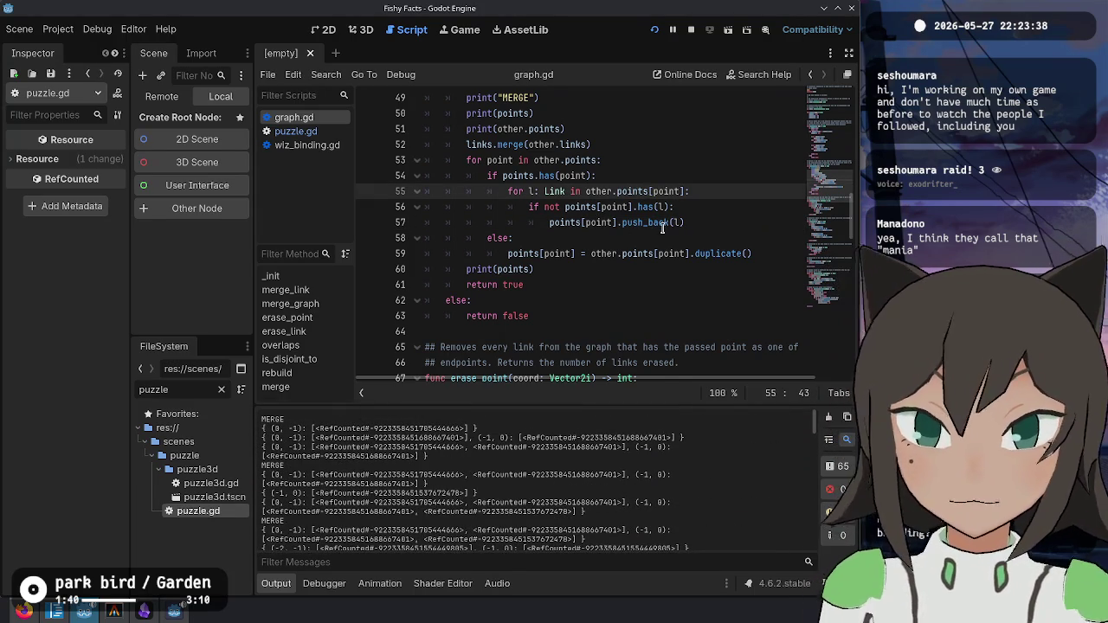
scroll(662, 223, up, 2)
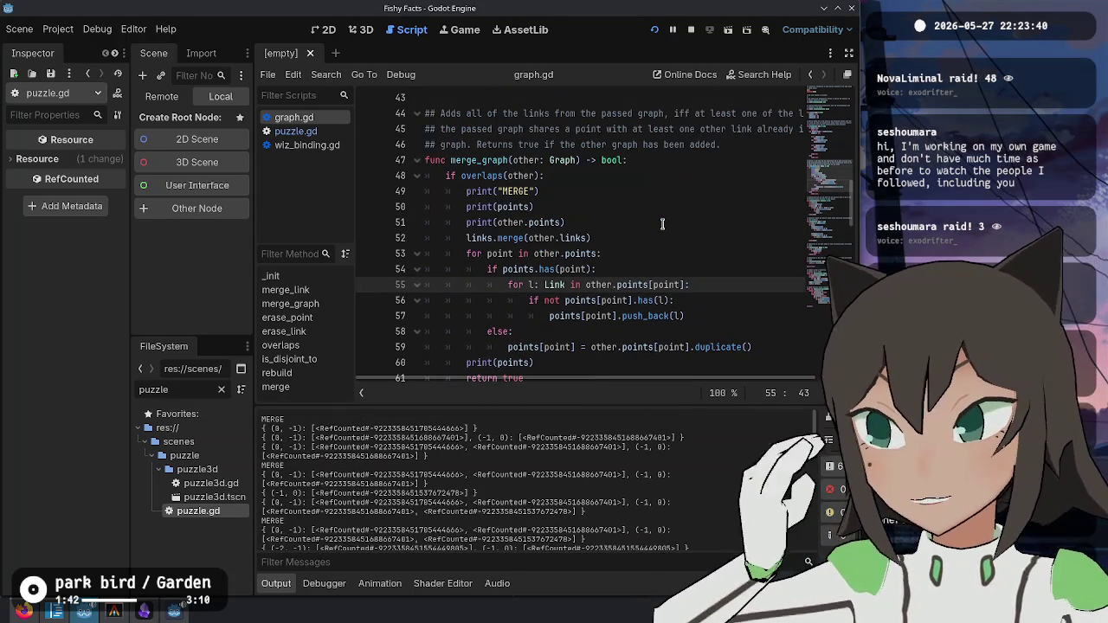
scroll(662, 223, down, 2)
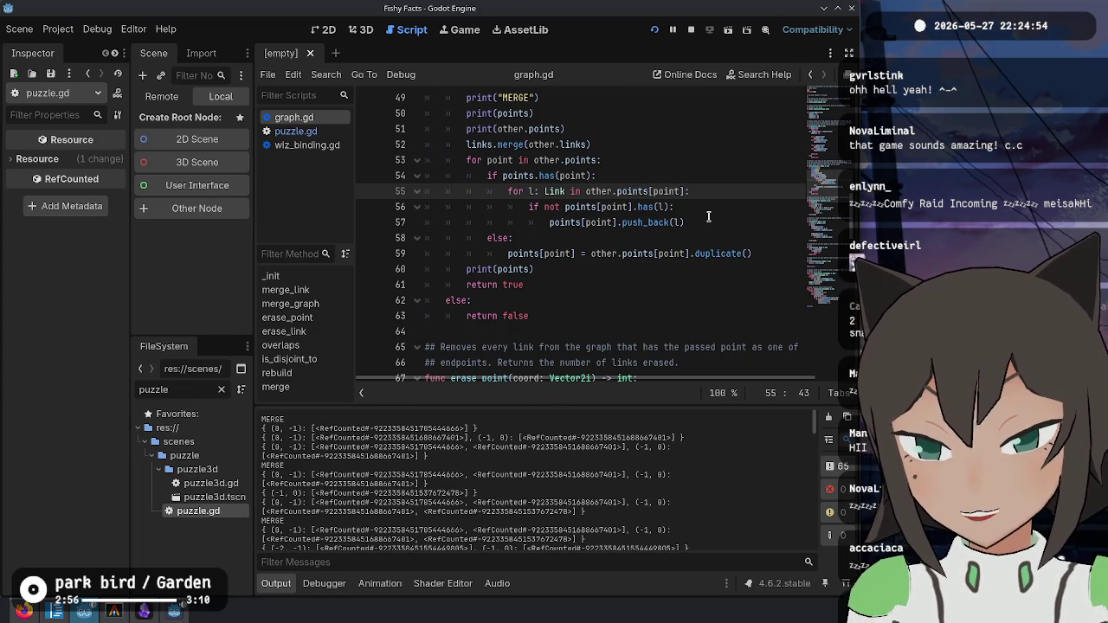
scroll(708, 215, up, 2)
scroll(710, 210, down, 1)
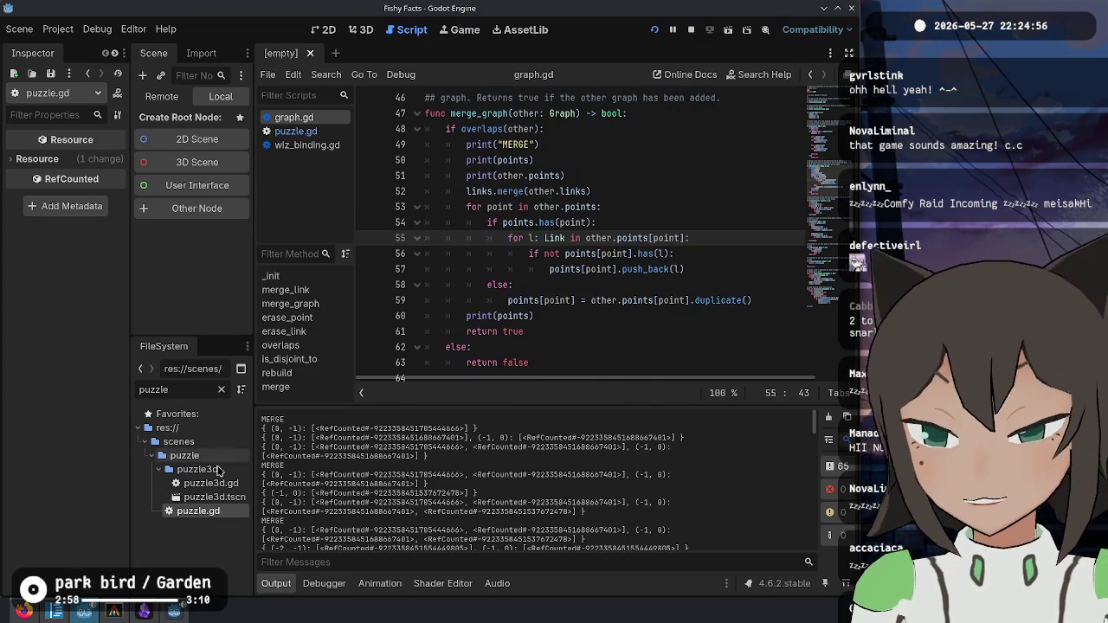
click(24, 611)
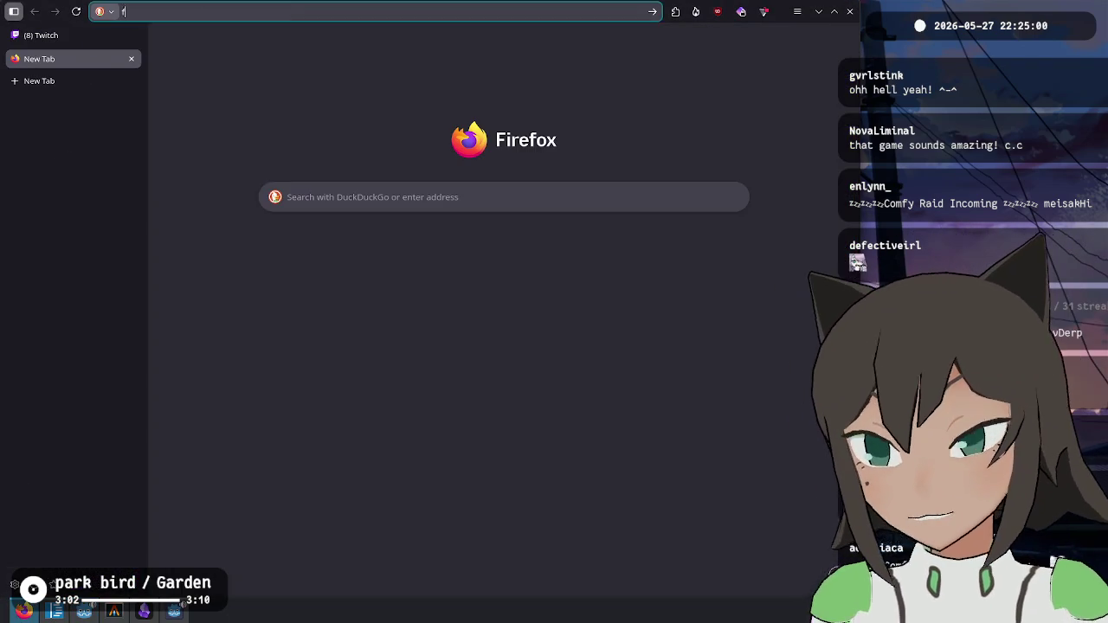
- Load exodrifter.space in a new tab and open the fishy facts preproduction post
key(ctrl+t)
text(exodrifter.spac)
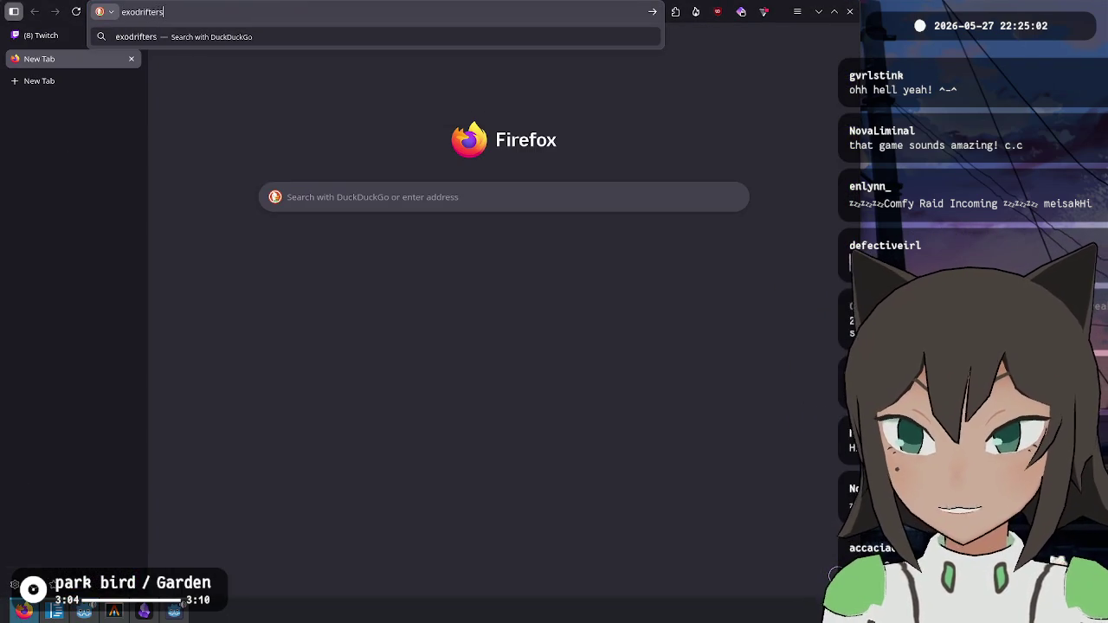
text(e)
key(Return)
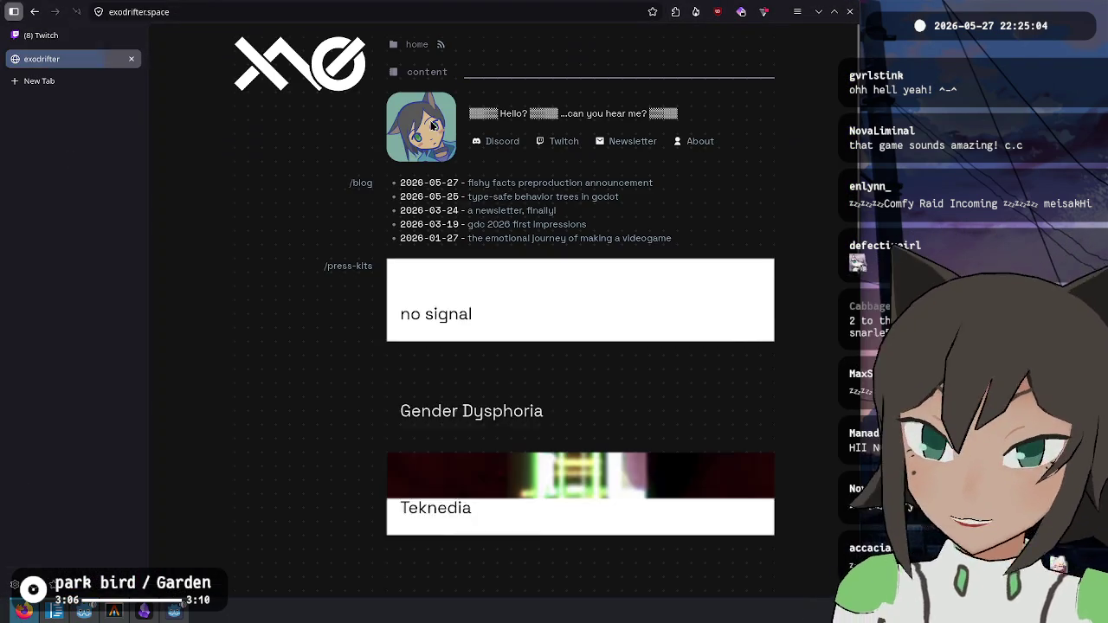
click(300, 12)
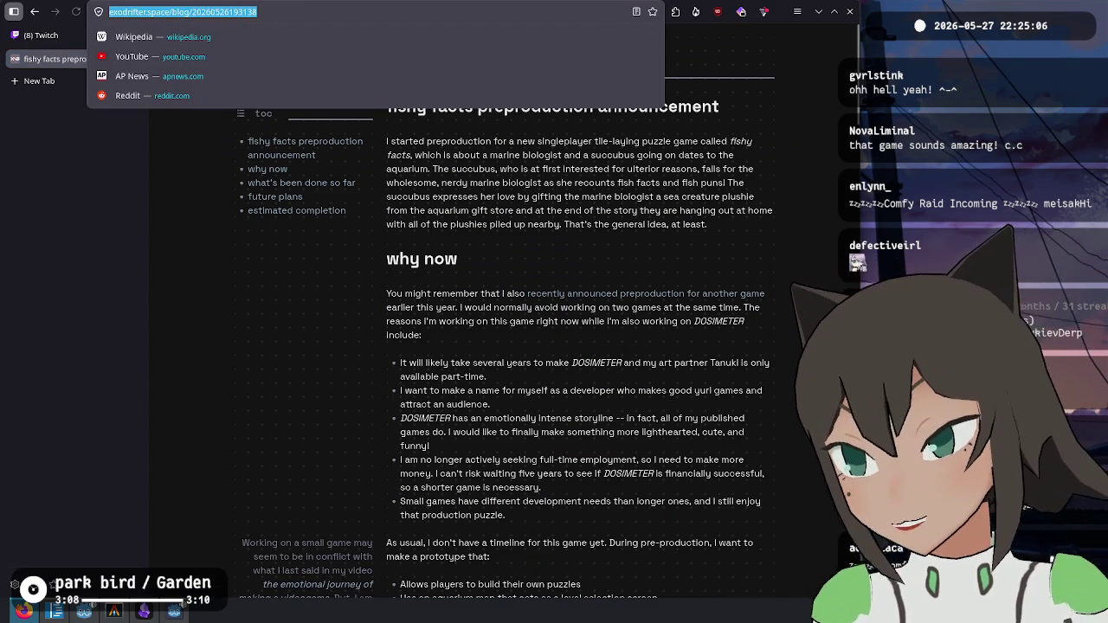
click(58, 37)
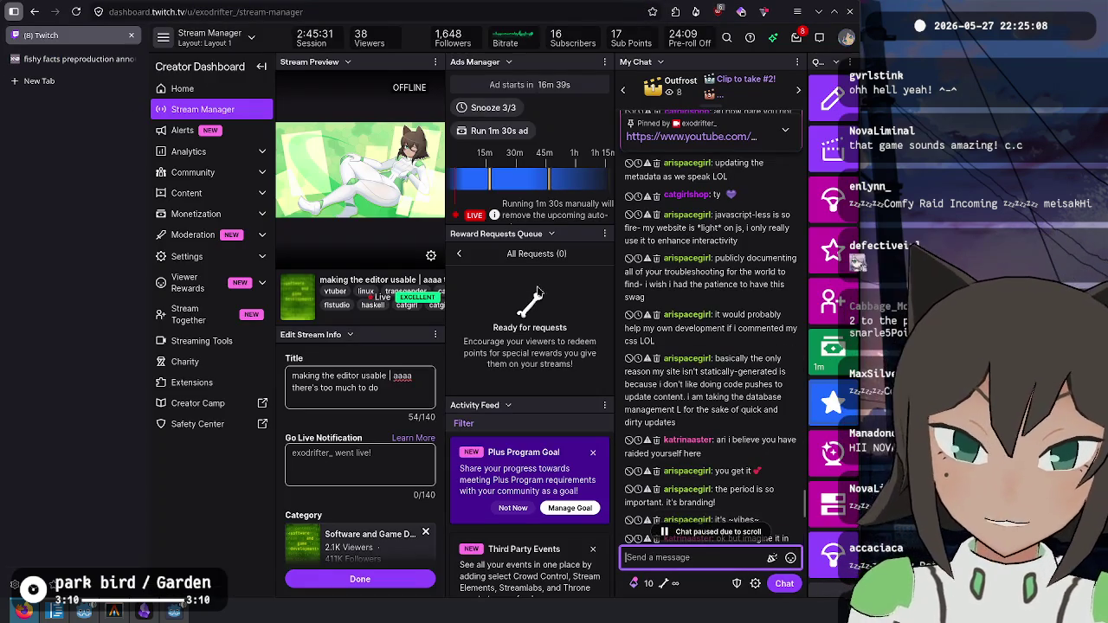
click(96, 63)
- Open the post's tile reference sheet image in a new tab
scroll(653, 255, down, 10)
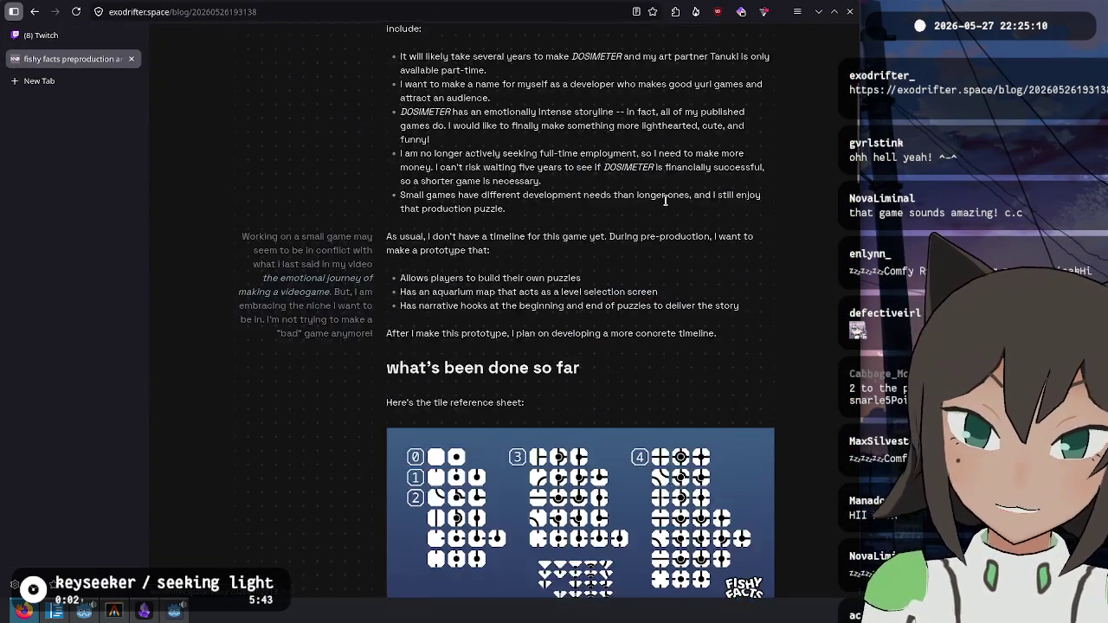
right_click(484, 248)
click(515, 257)
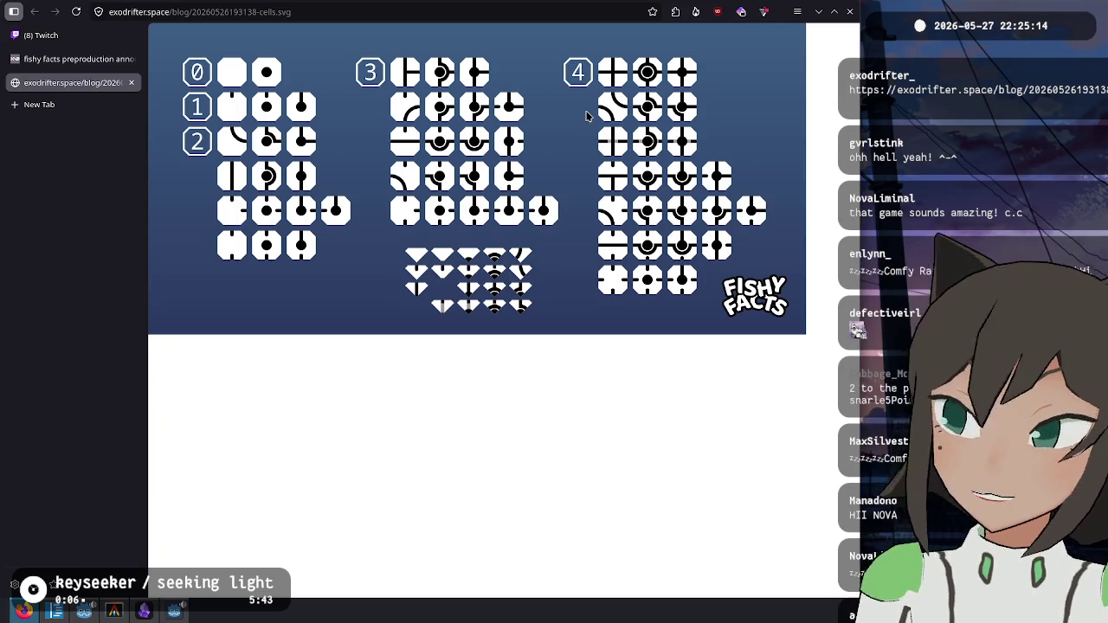
- Zoom into the tile reference sheet, narrow the window slightly, and go back to the blog post
key(ctrl+plus)
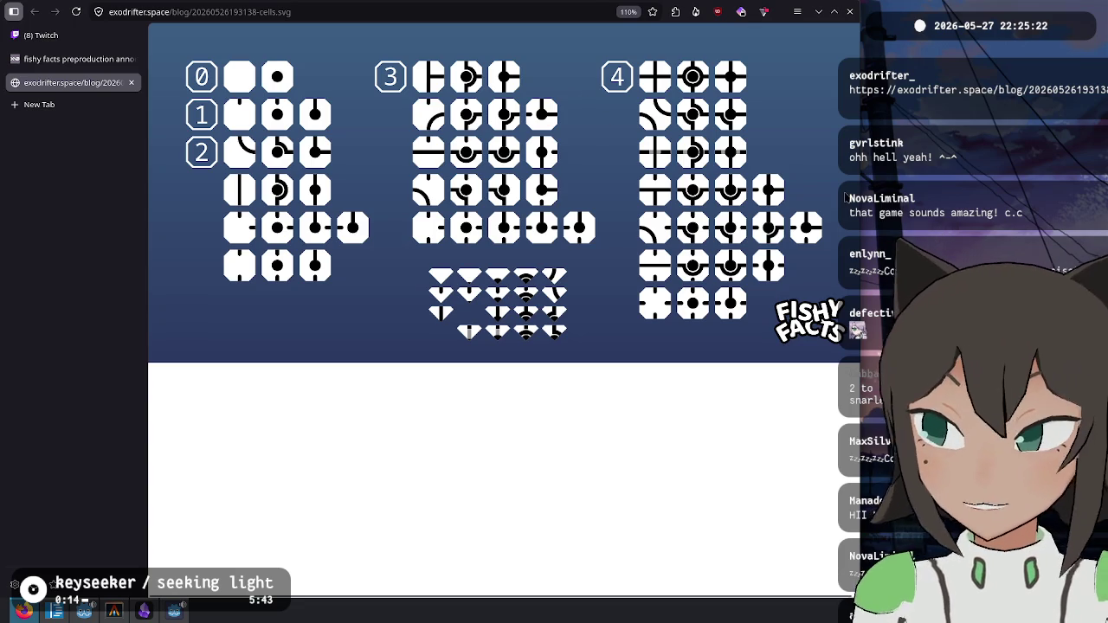
drag(846, 197, 829, 192)
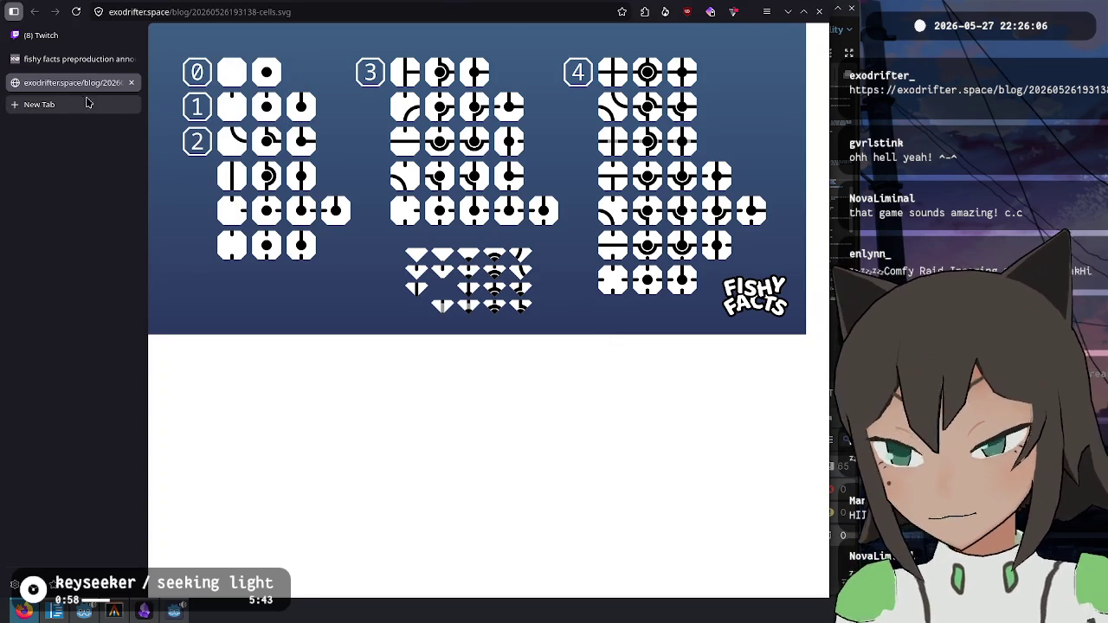
click(80, 61)
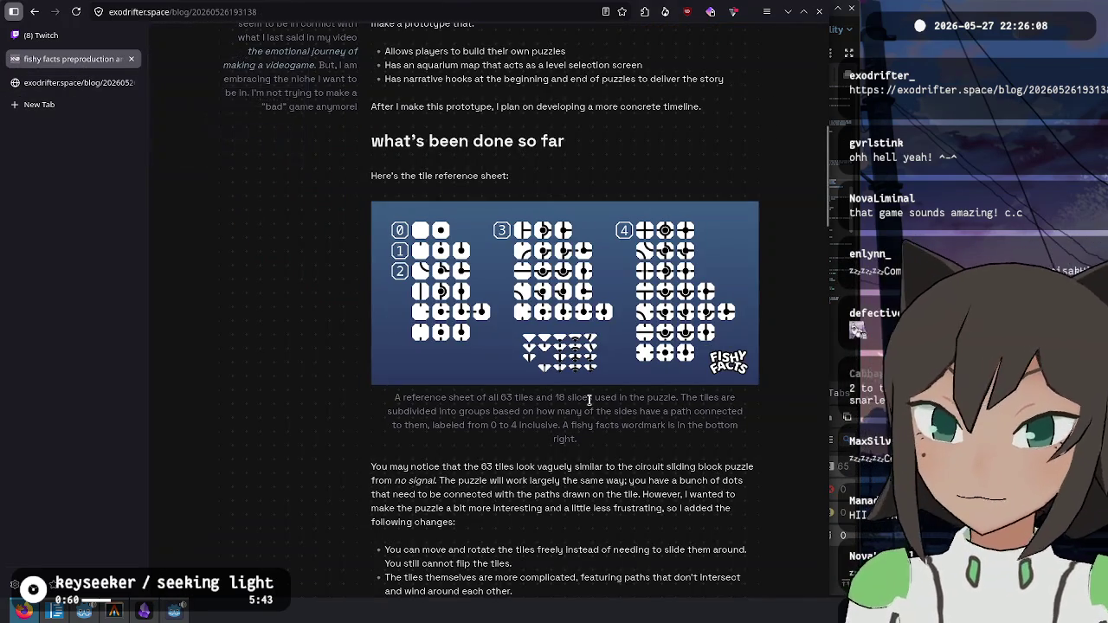
- Go to the blog index and skim the type-safe behavior trees in Godot post
scroll(337, 275, up, 10)
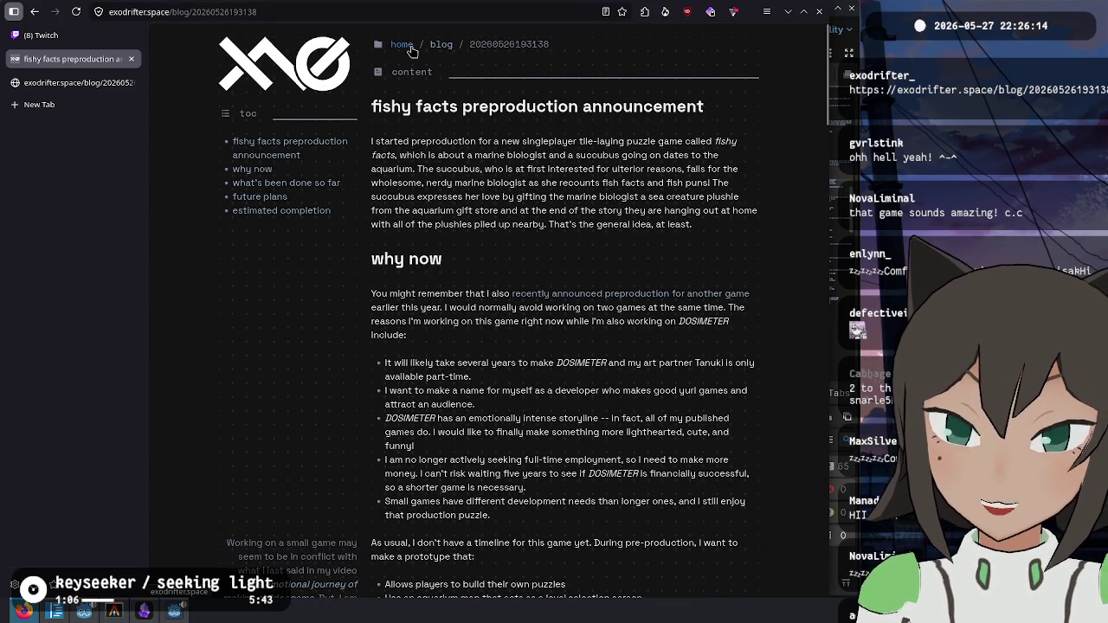
click(441, 45)
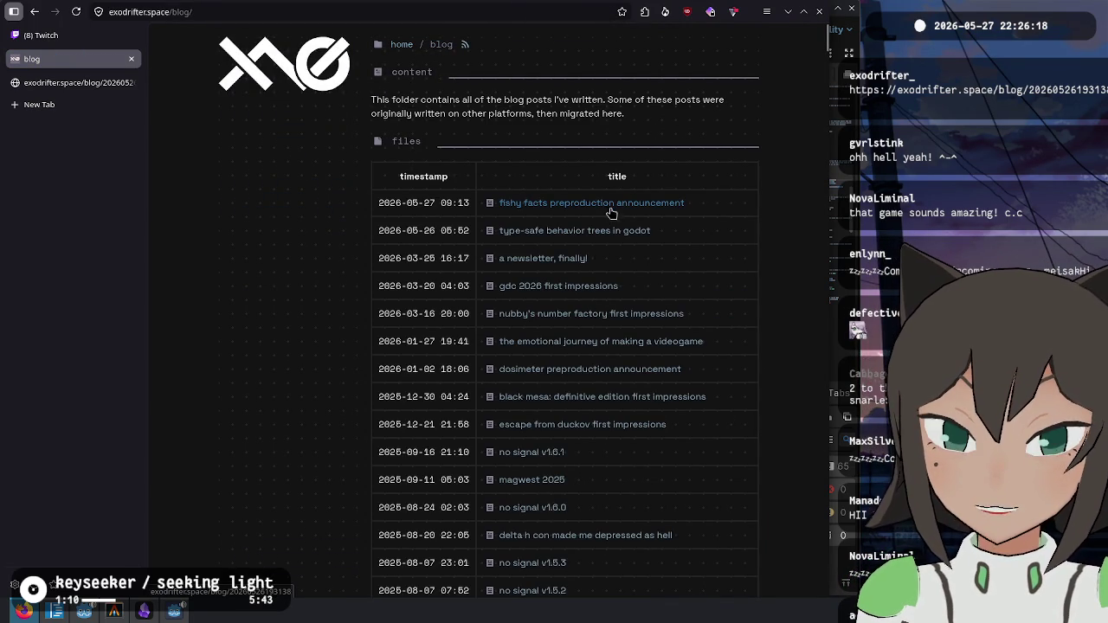
click(604, 240)
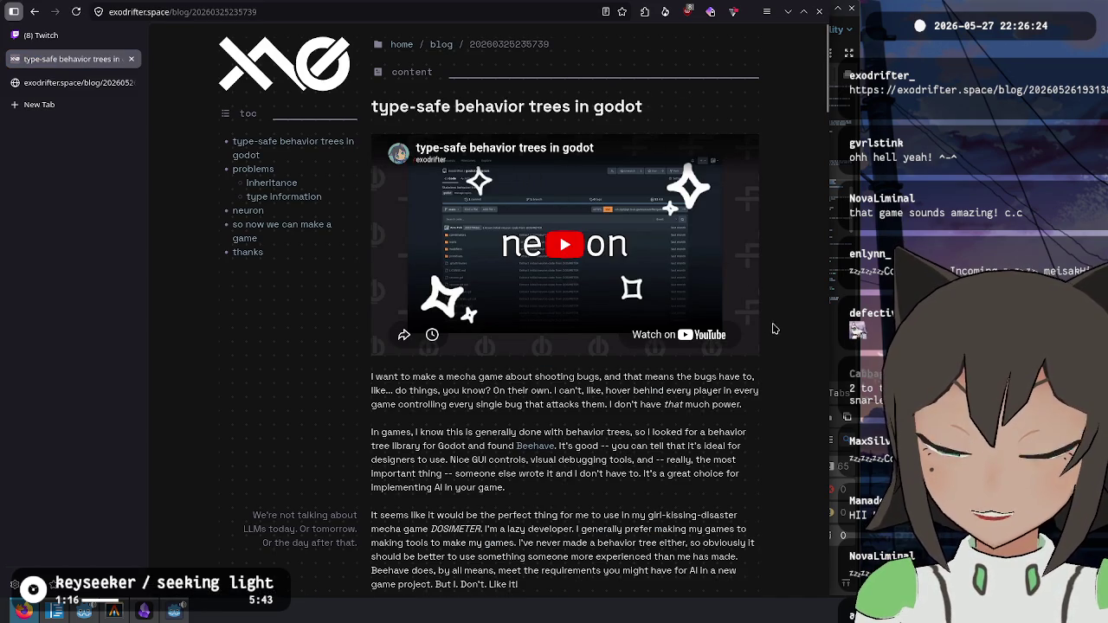
scroll(561, 561, down, 15)
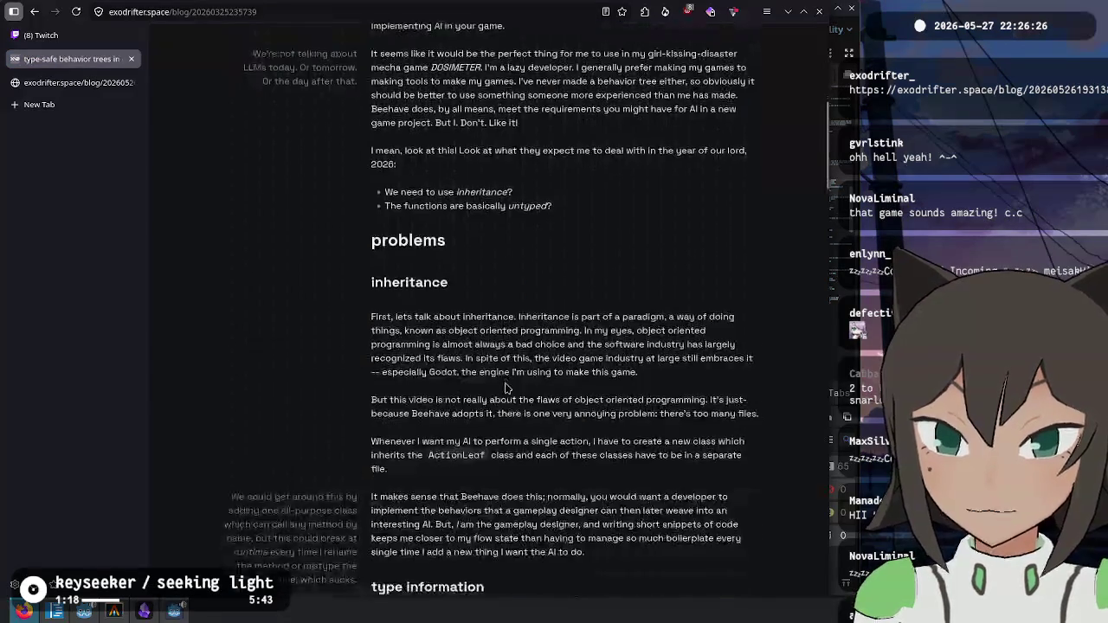
scroll(506, 388, down, 10)
scroll(494, 368, up, 15)
scroll(492, 363, up, 10)
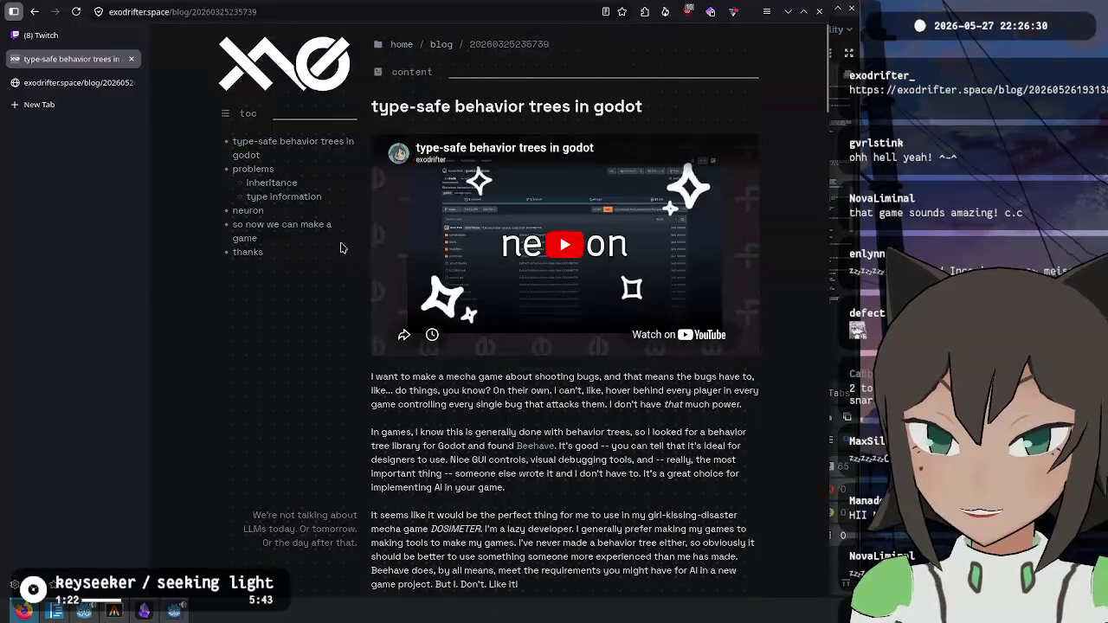
- Return to the fishy facts preproduction announcement post and bring the Fishy Facts game window forward
click(39, 19)
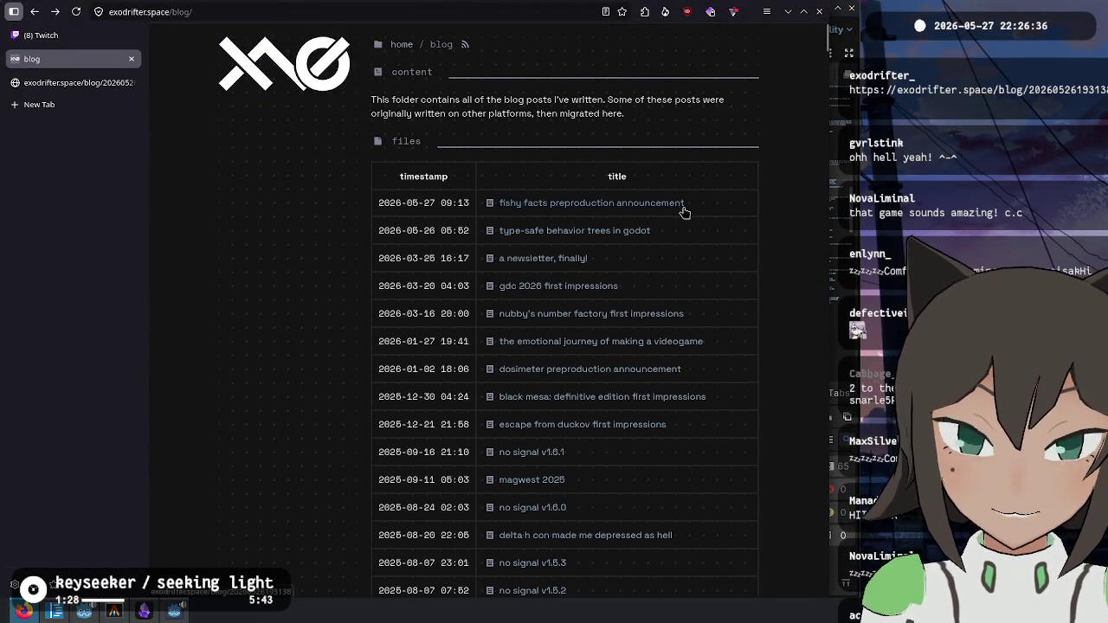
click(626, 203)
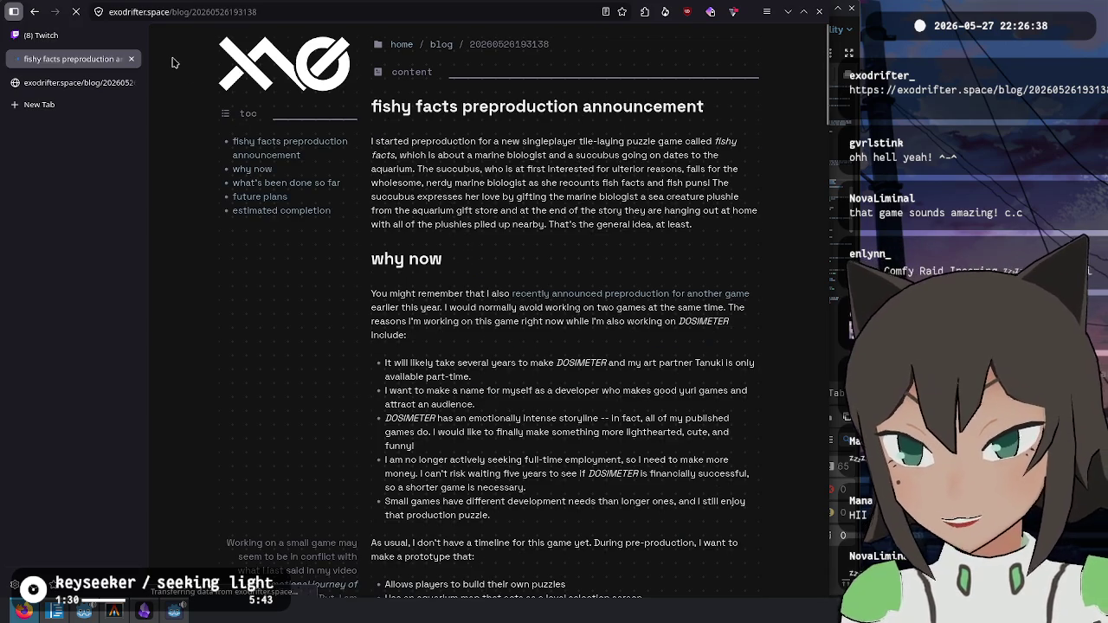
click(174, 611)
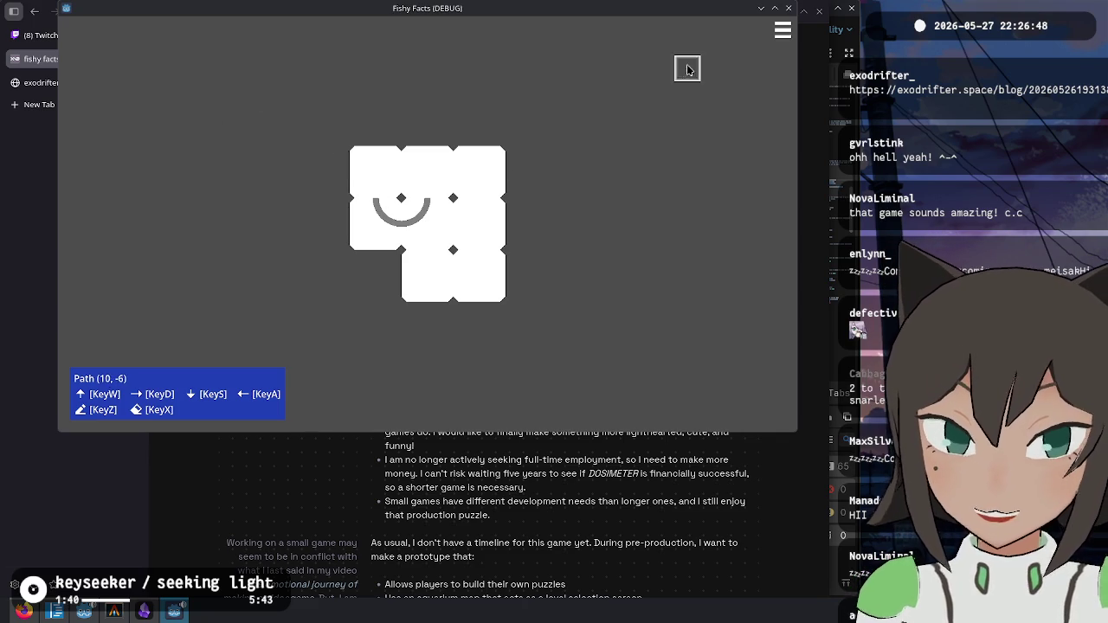
- Exit the puzzle to the title screen, open the puzzle editor and fill a 2x2 tile shape
click(783, 31)
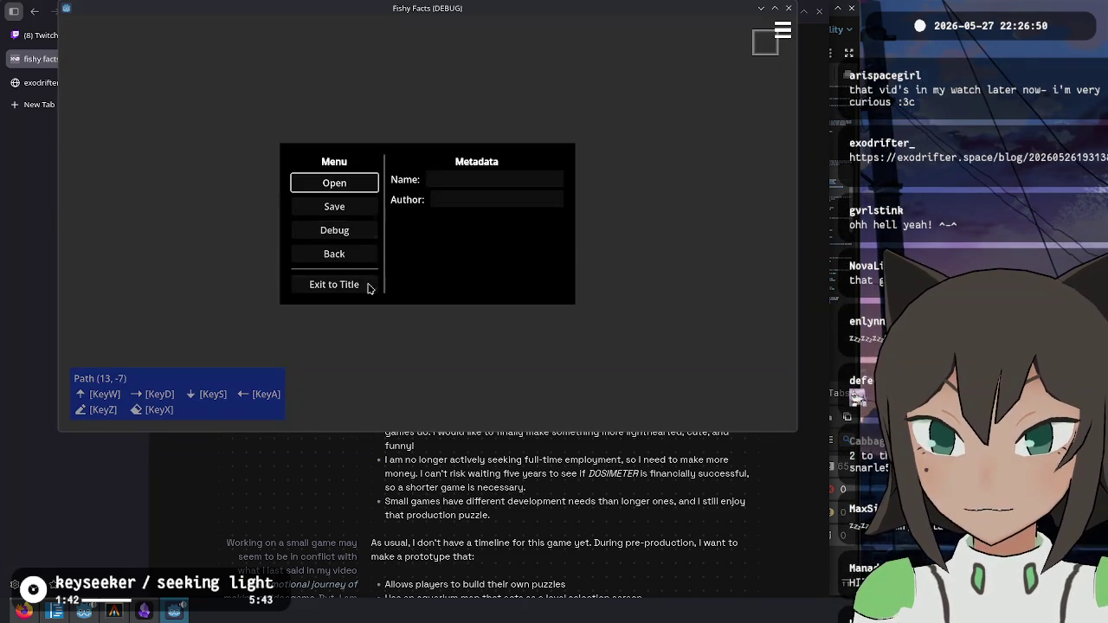
click(338, 286)
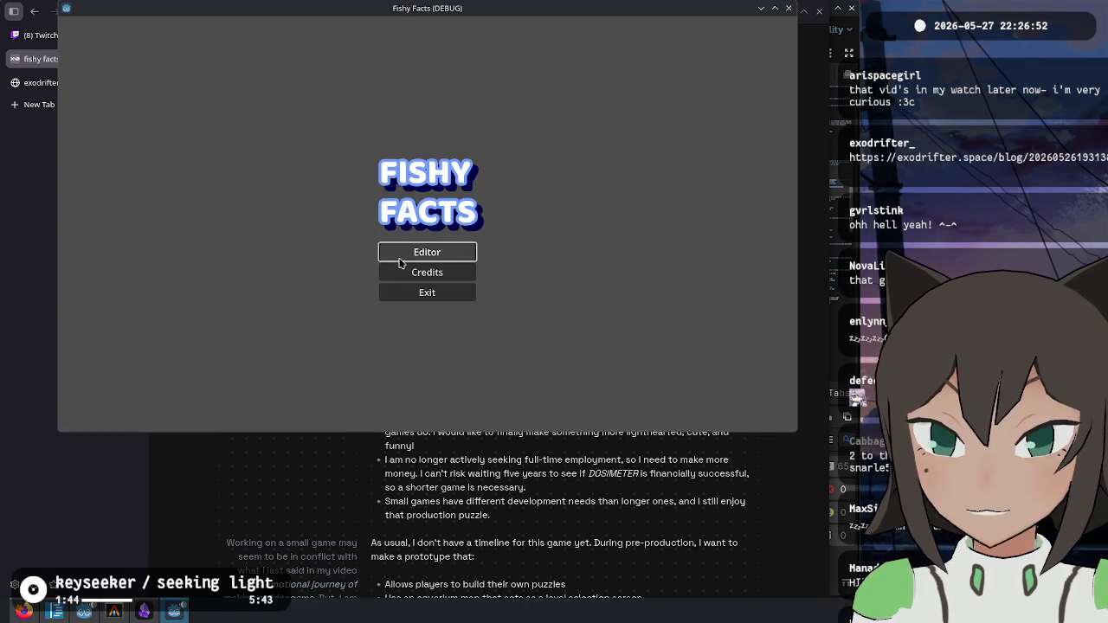
click(400, 263)
click(425, 225)
click(485, 213)
mouse_move(435, 219)
mouse_down()
mouse_move(375, 229)
mouse_move(375, 173)
mouse_move(478, 187)
mouse_up()
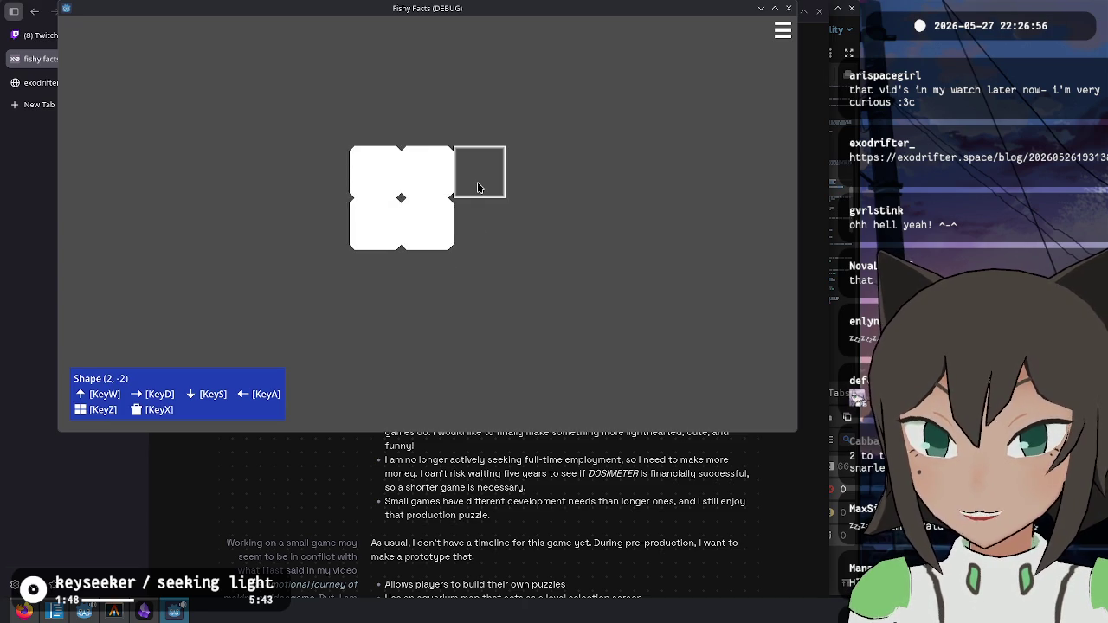
key(Escape)
- Draw a curved path around the tile's centre point, then return to the Godot editor's output
click(482, 216)
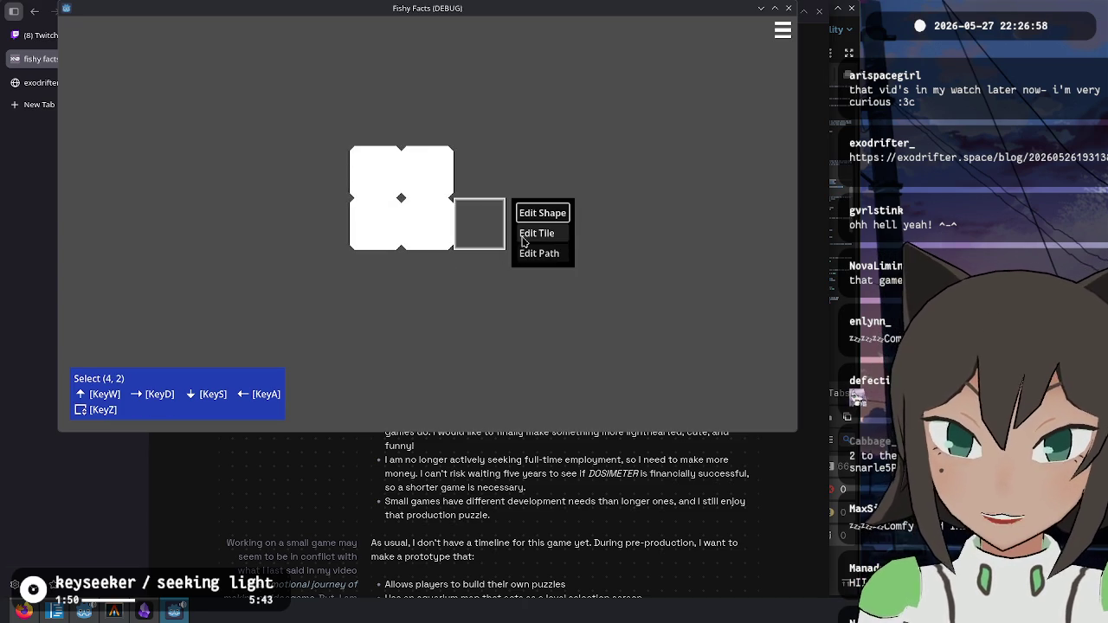
click(537, 251)
mouse_move(418, 214)
mouse_down()
mouse_move(408, 228)
mouse_move(372, 217)
mouse_move(387, 171)
mouse_up()
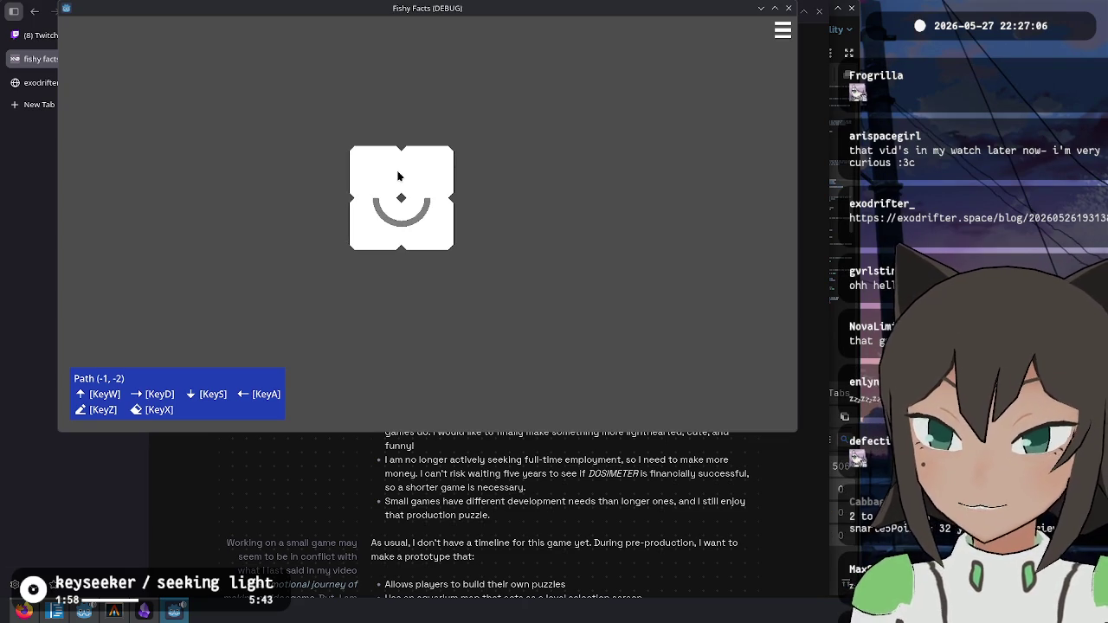
drag(394, 176, 385, 184)
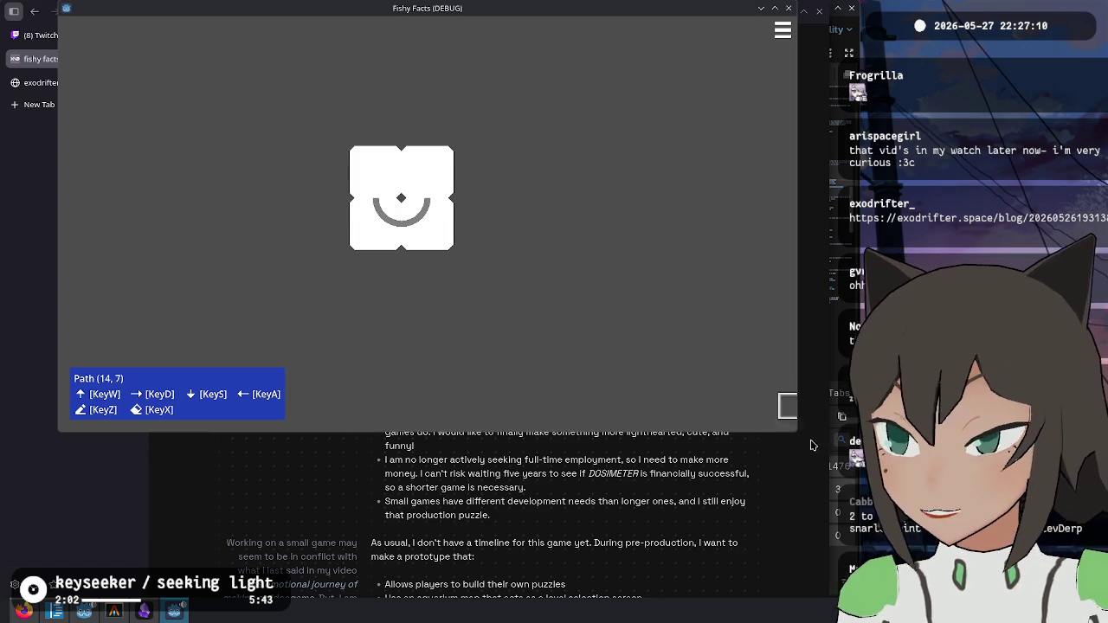
click(874, 423)
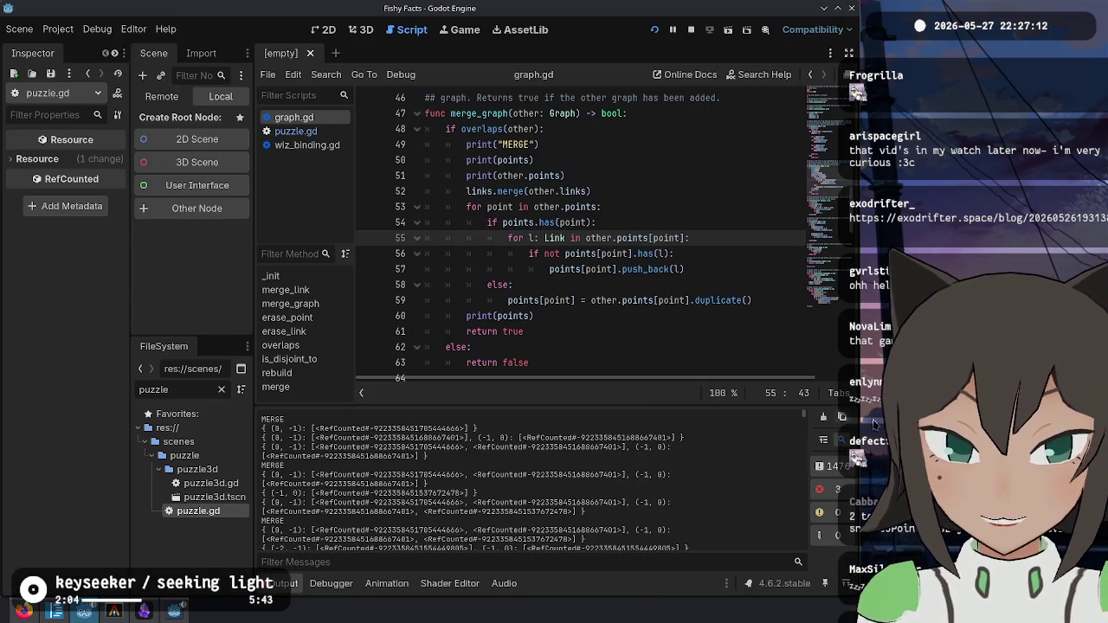
- Alt+Tab back to the Fishy Facts (DEBUG) window showing the tile with its grey path arc
key(alt+Tab)
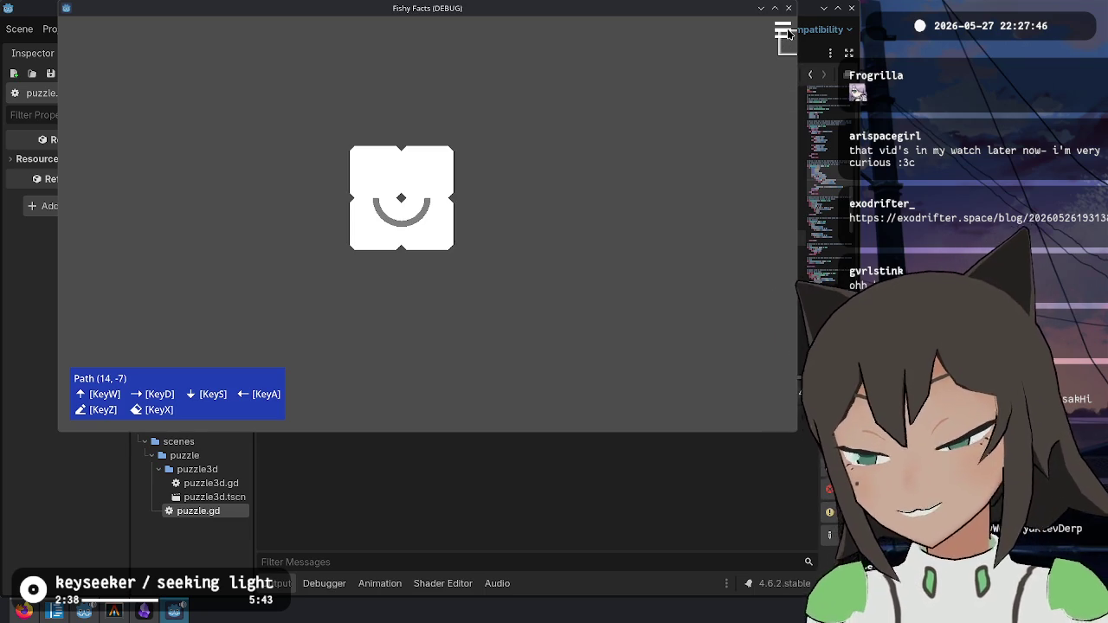
- Dismiss the game's pause menu and restart the running game from the Godot editor
click(784, 35)
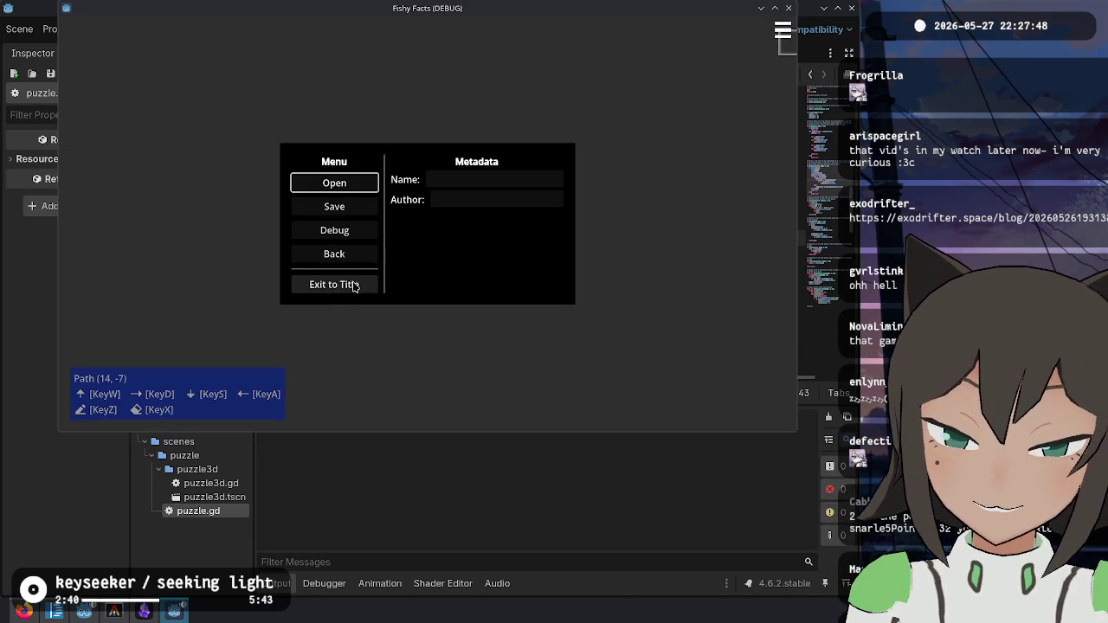
click(361, 254)
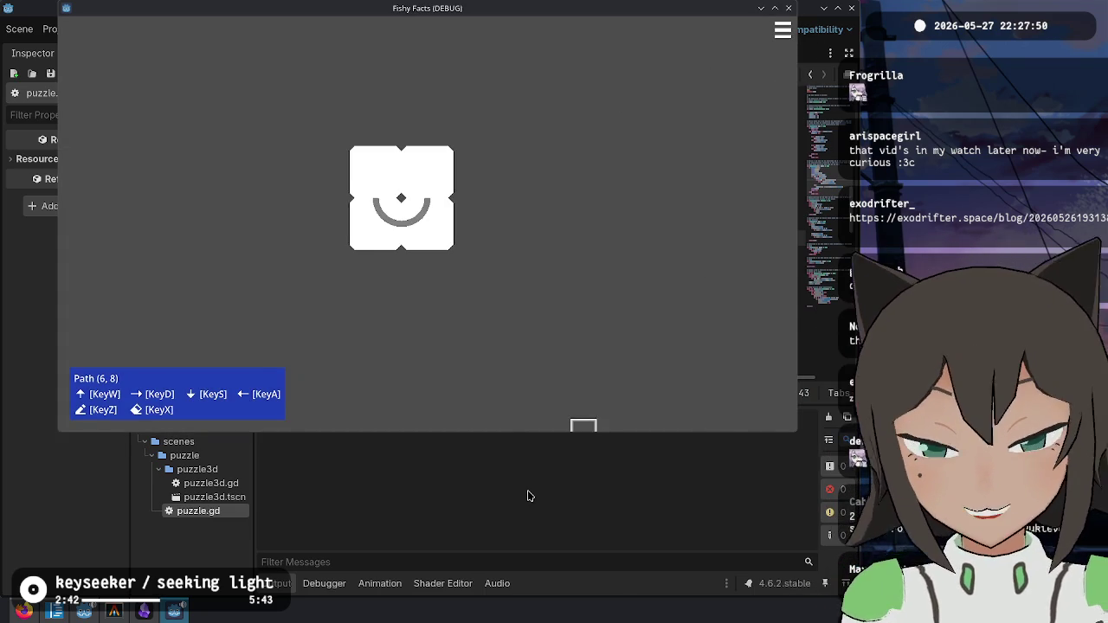
click(530, 495)
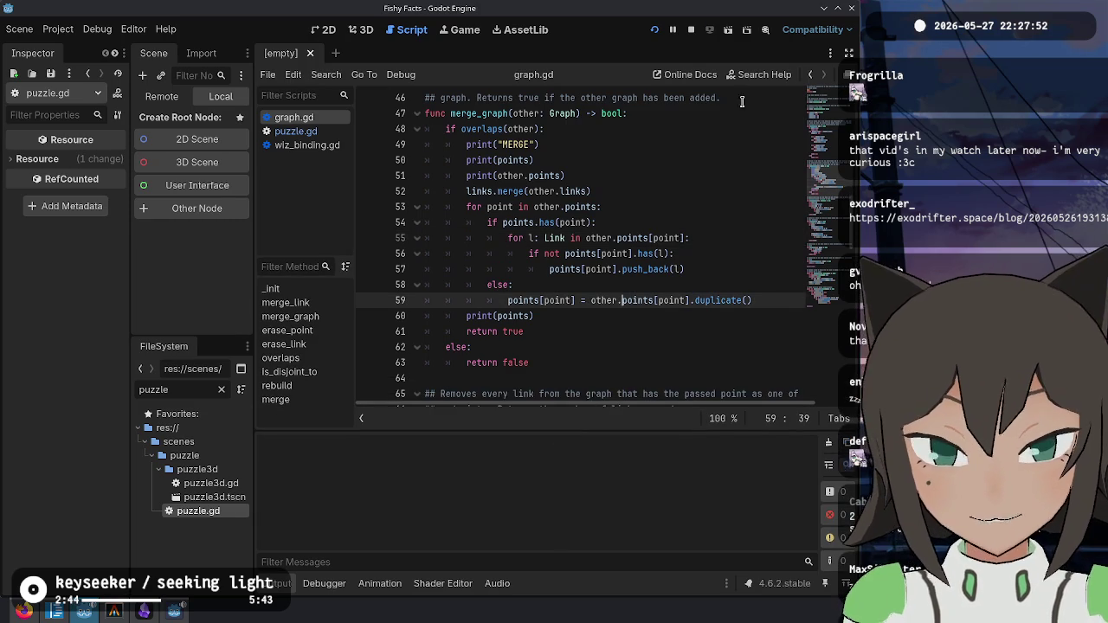
click(655, 29)
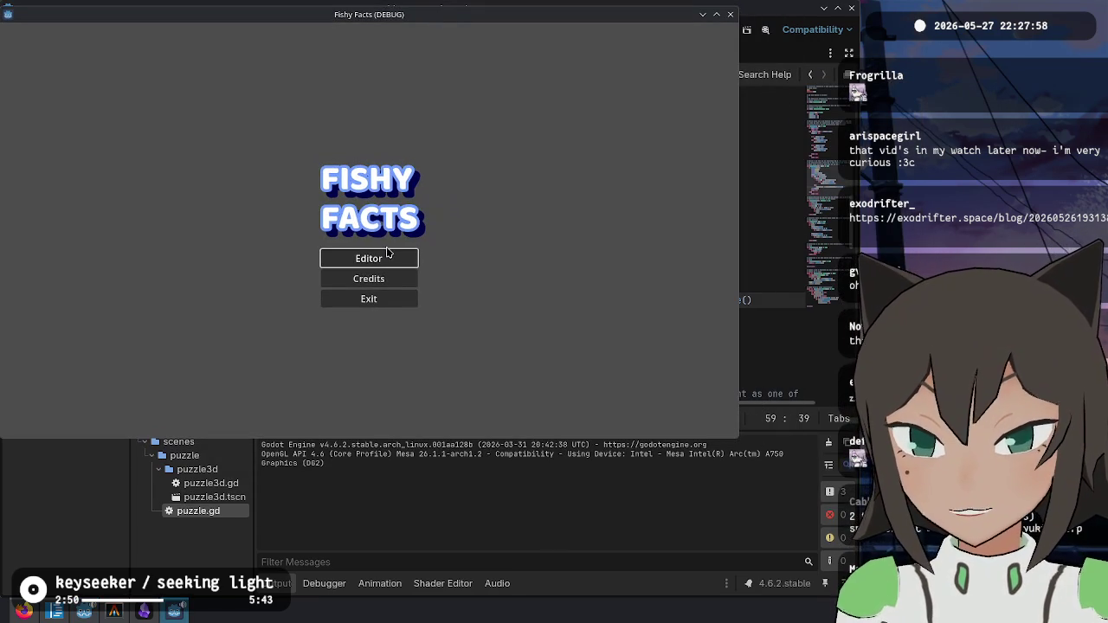
- Open the puzzle editor and fill four cells into a 2x2 tile shape
click(387, 252)
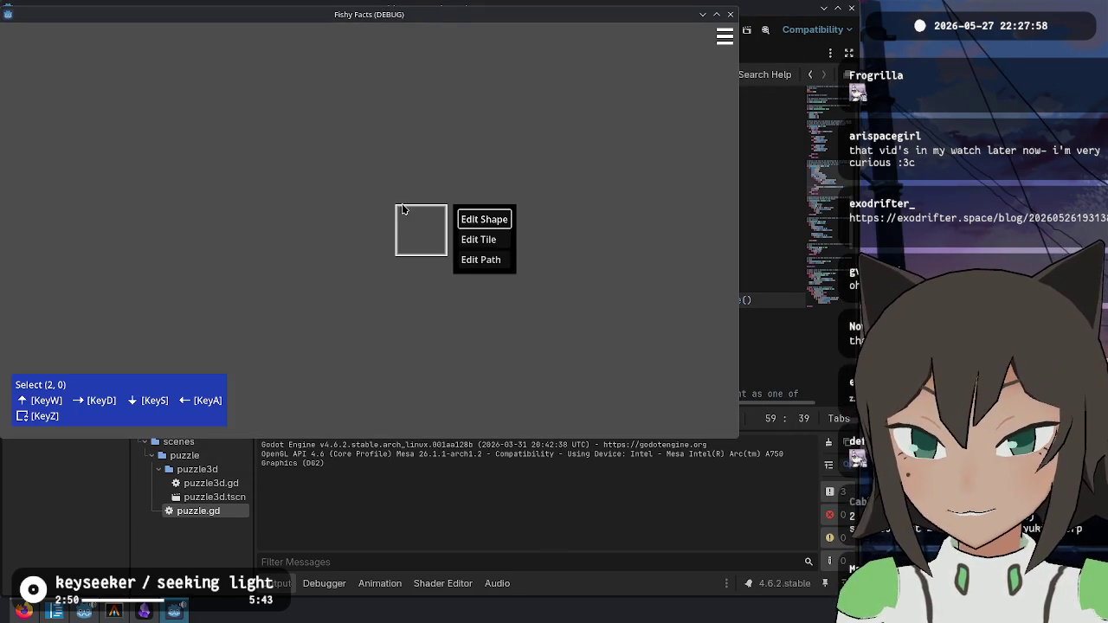
click(468, 218)
click(407, 244)
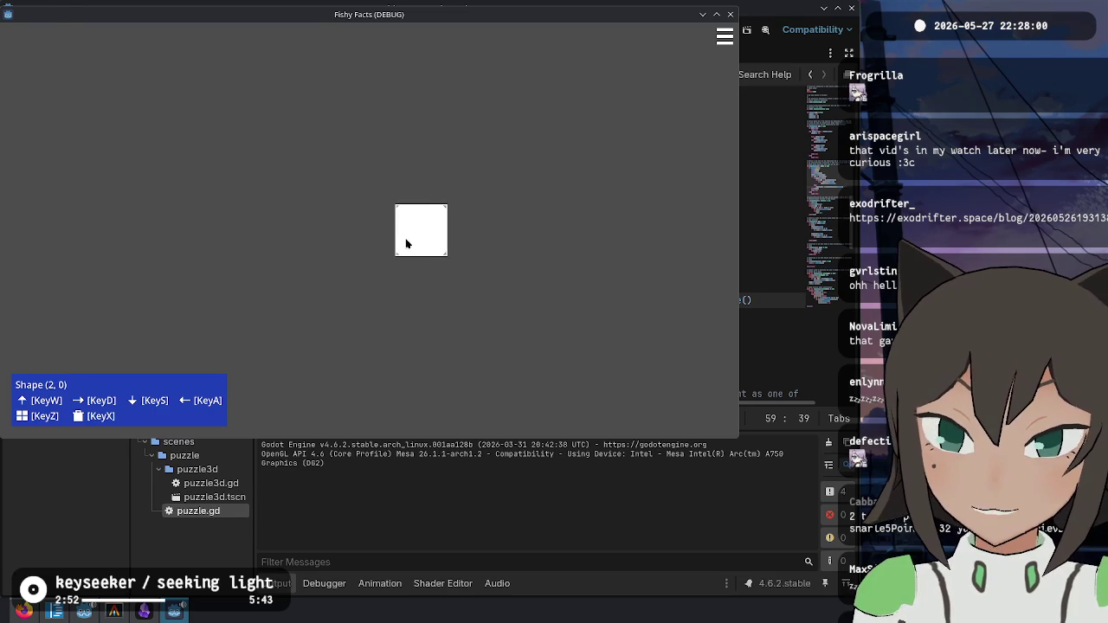
click(350, 240)
click(363, 183)
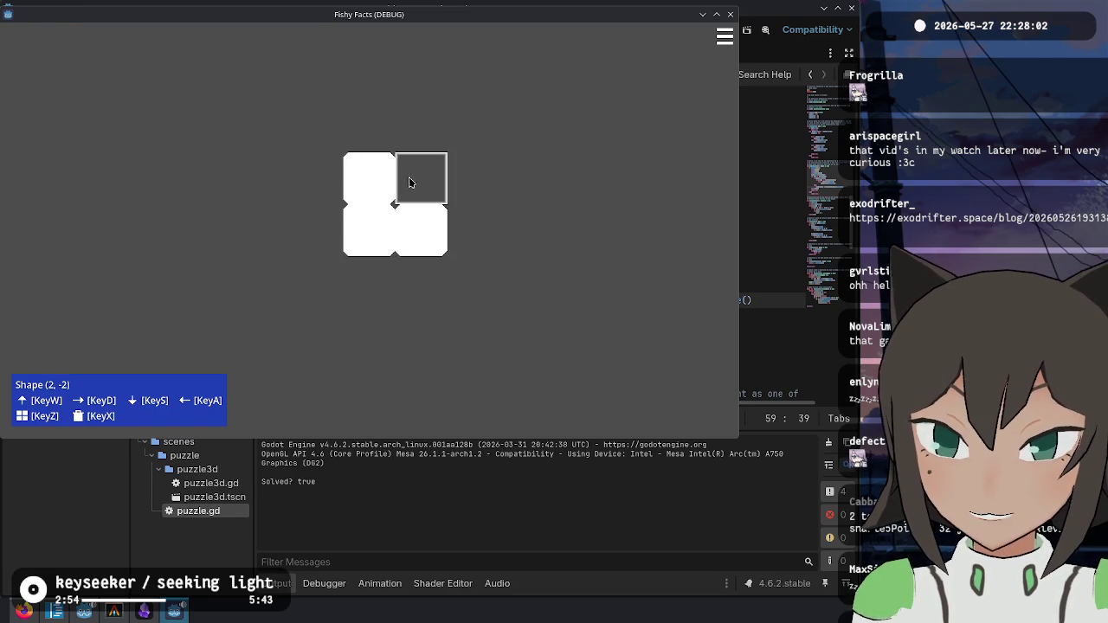
click(410, 182)
- Draw a path piece beside the tile's centre point, then close the game with F8
click(487, 233)
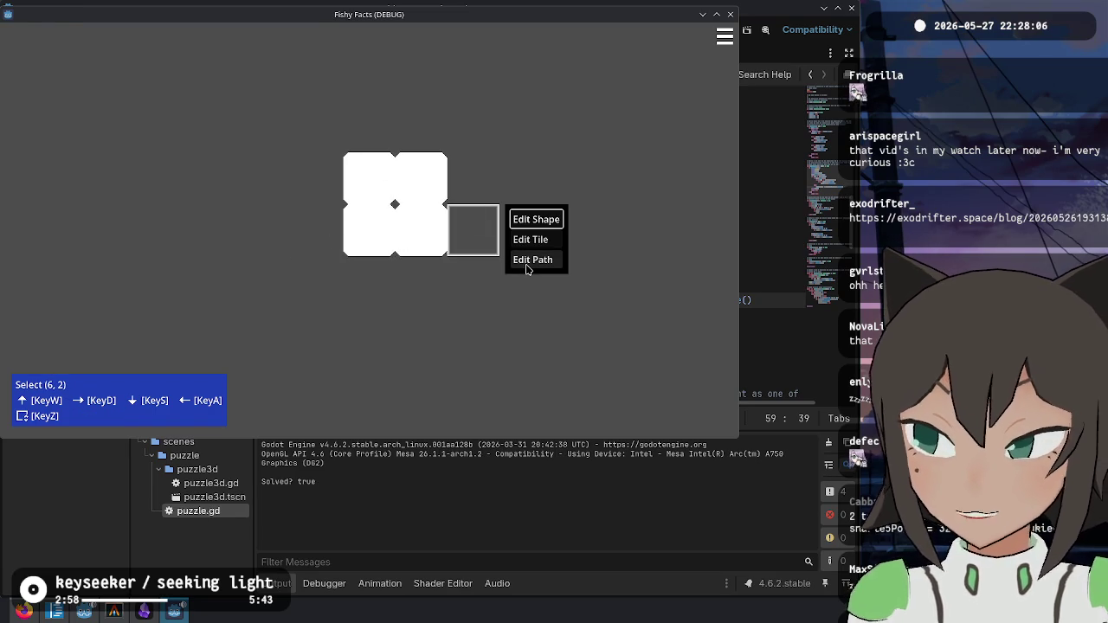
click(532, 261)
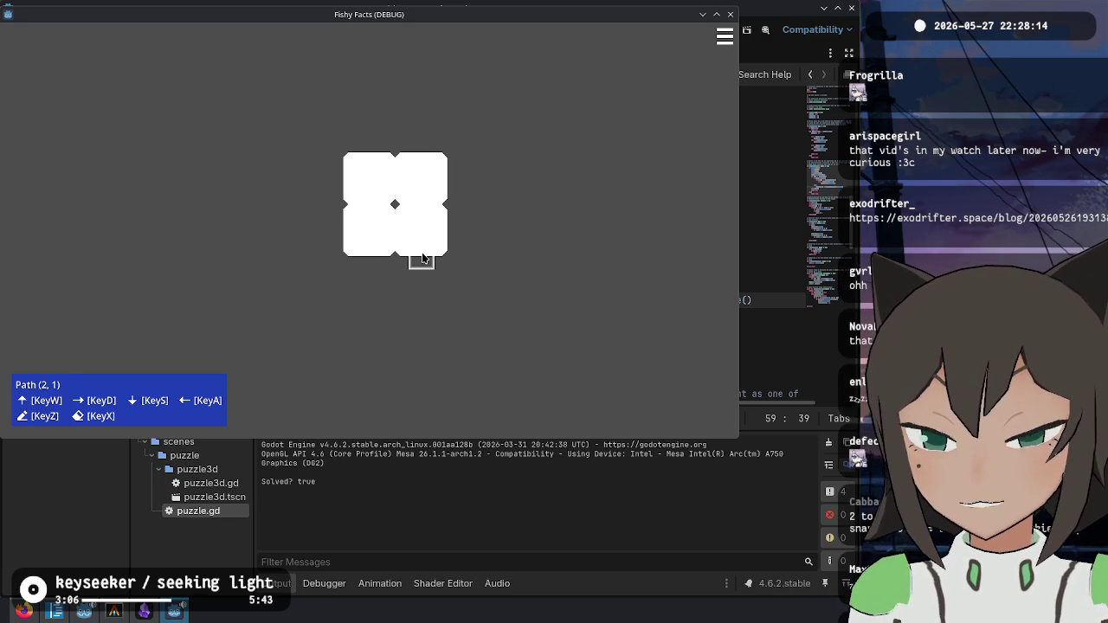
click(397, 232)
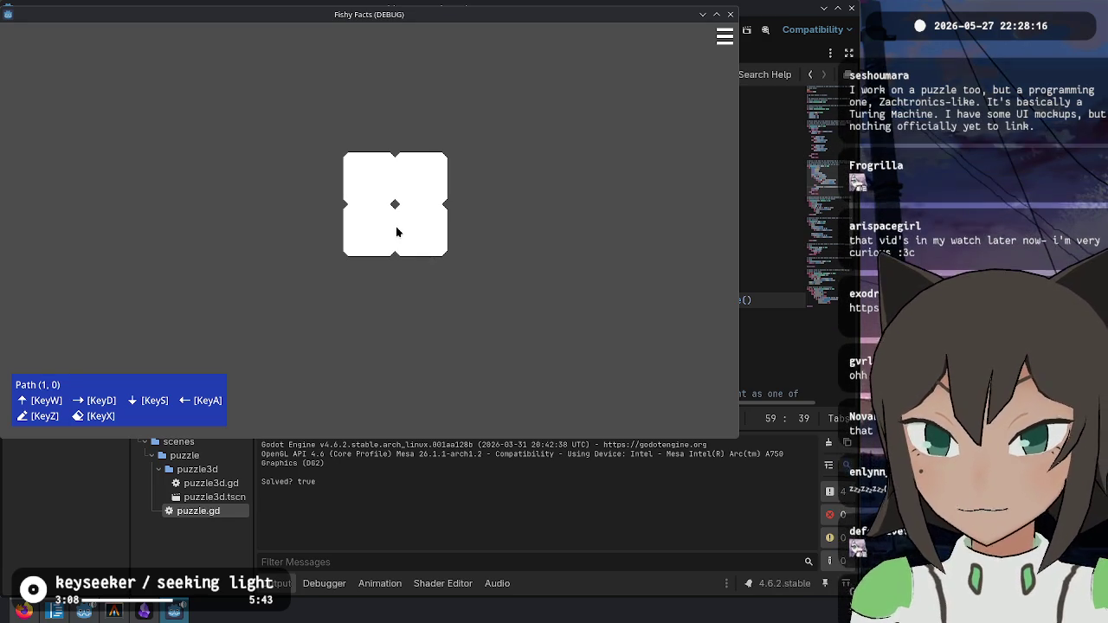
click(406, 240)
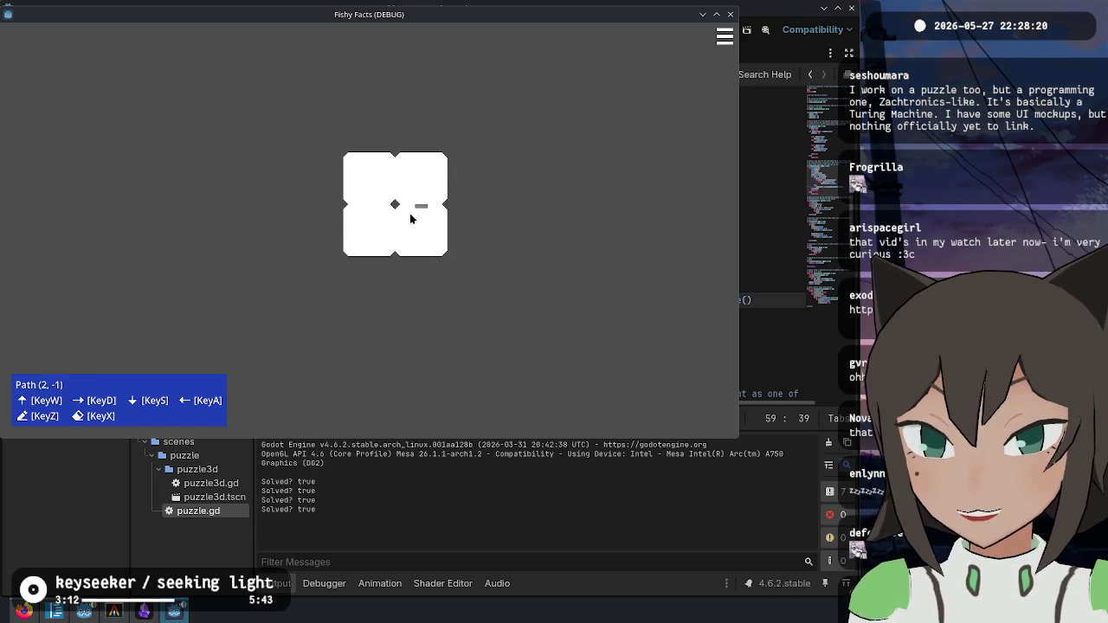
click(398, 231)
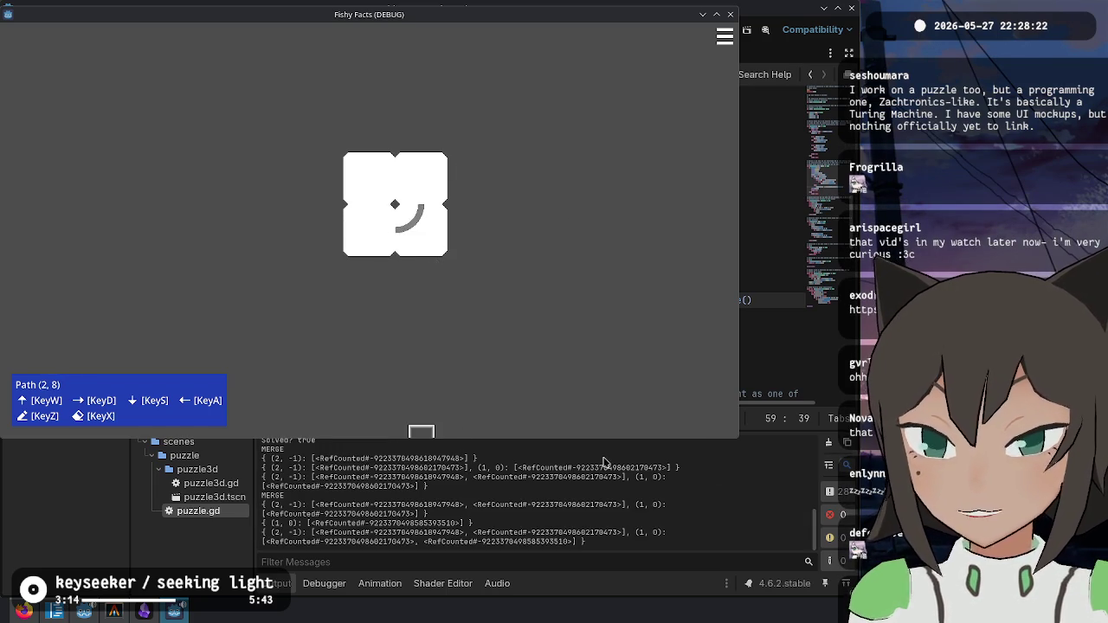
key(Escape)
key(F8)
scroll(610, 505, up, 10)
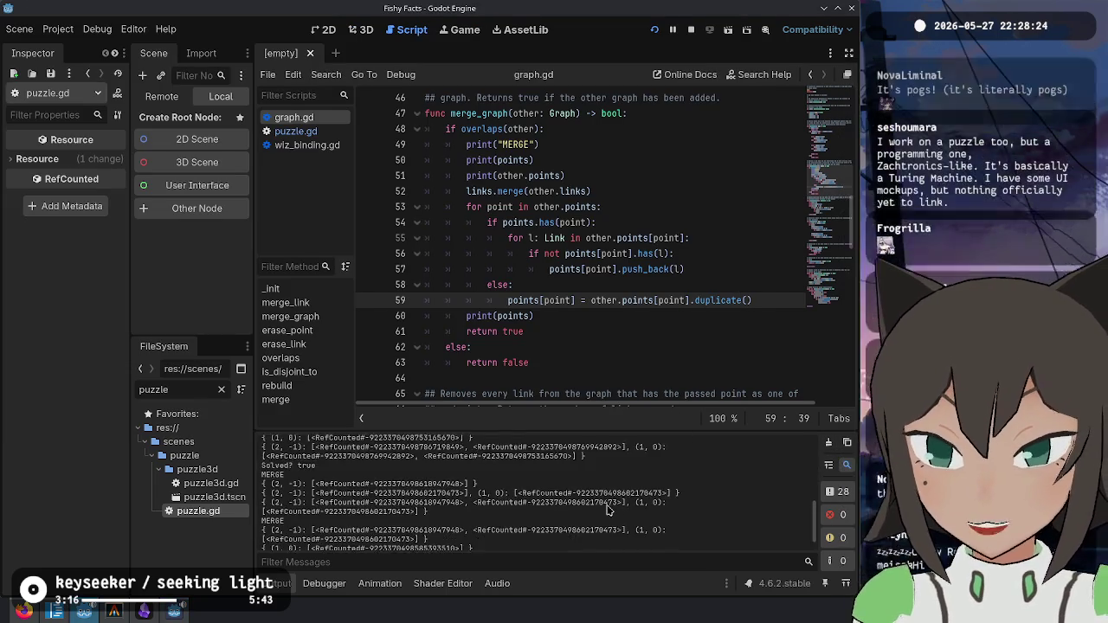
scroll(590, 503, down, 3)
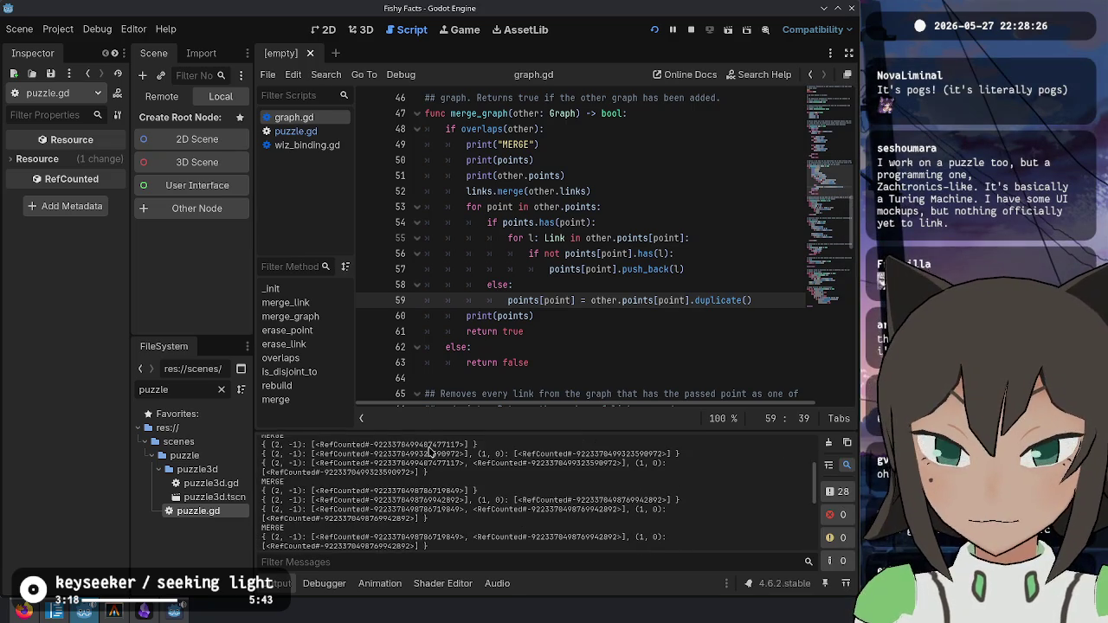
click(560, 332)
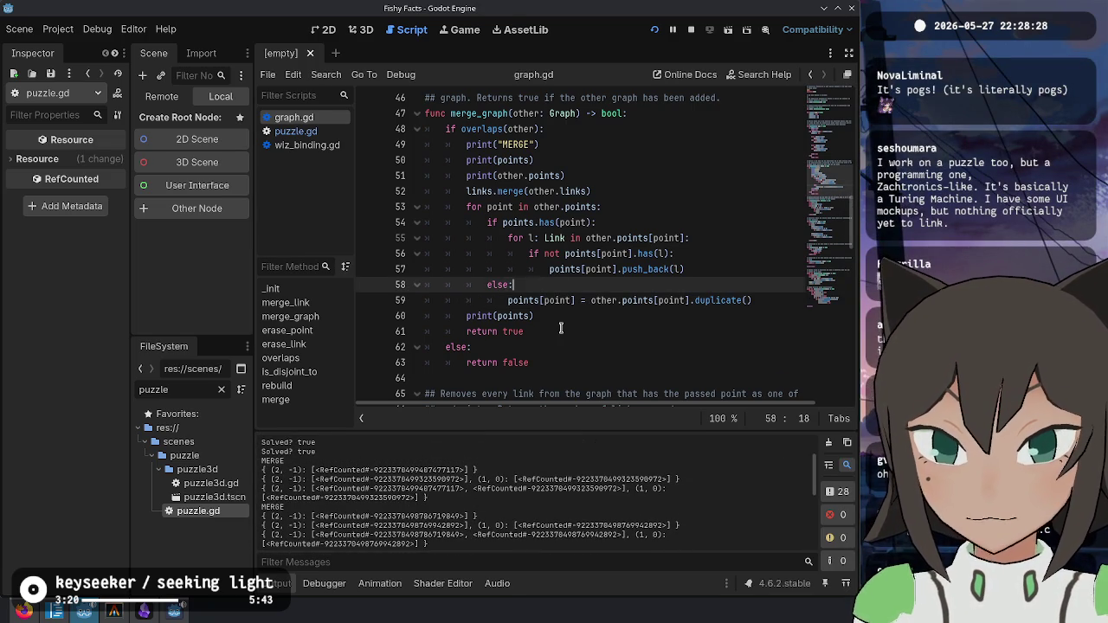
click(533, 160)
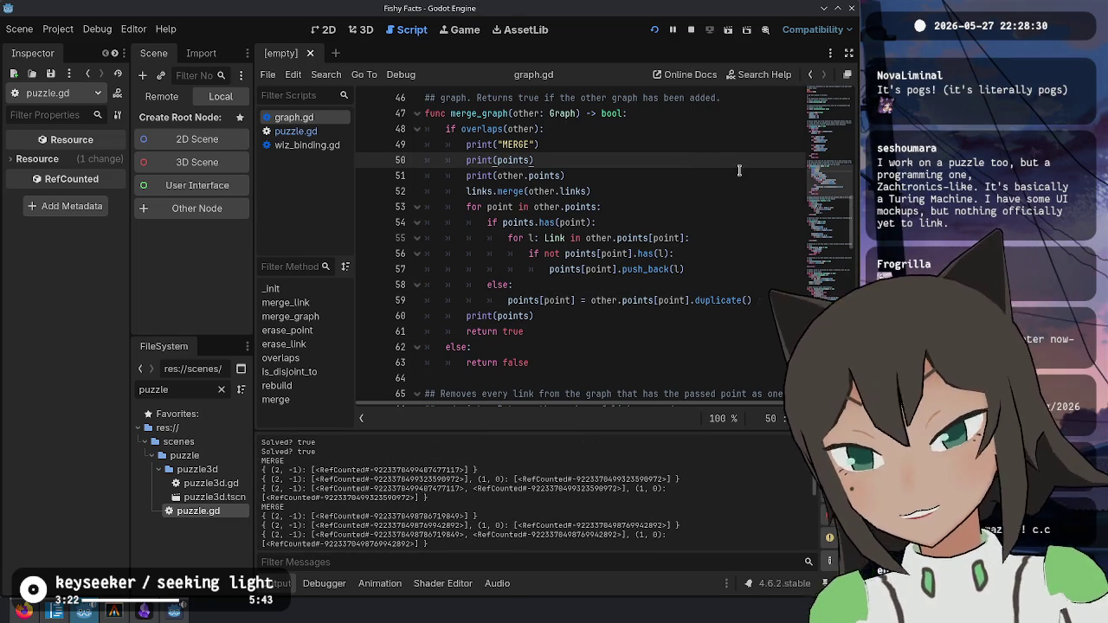
text(.map)
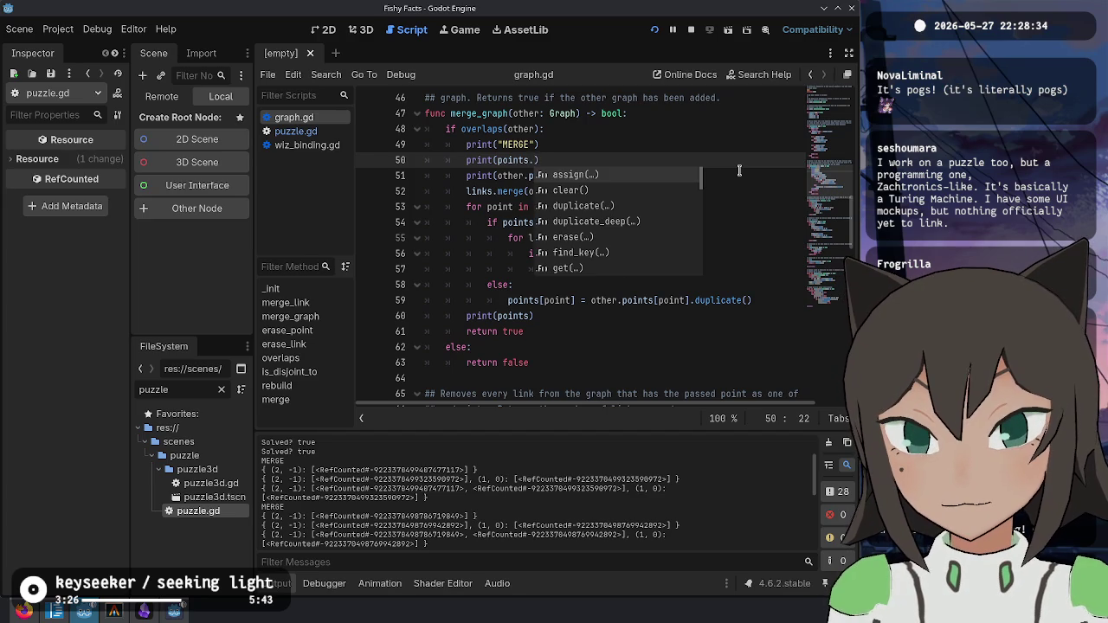
text(k)
key(BackSpace)
key(BackSpace)
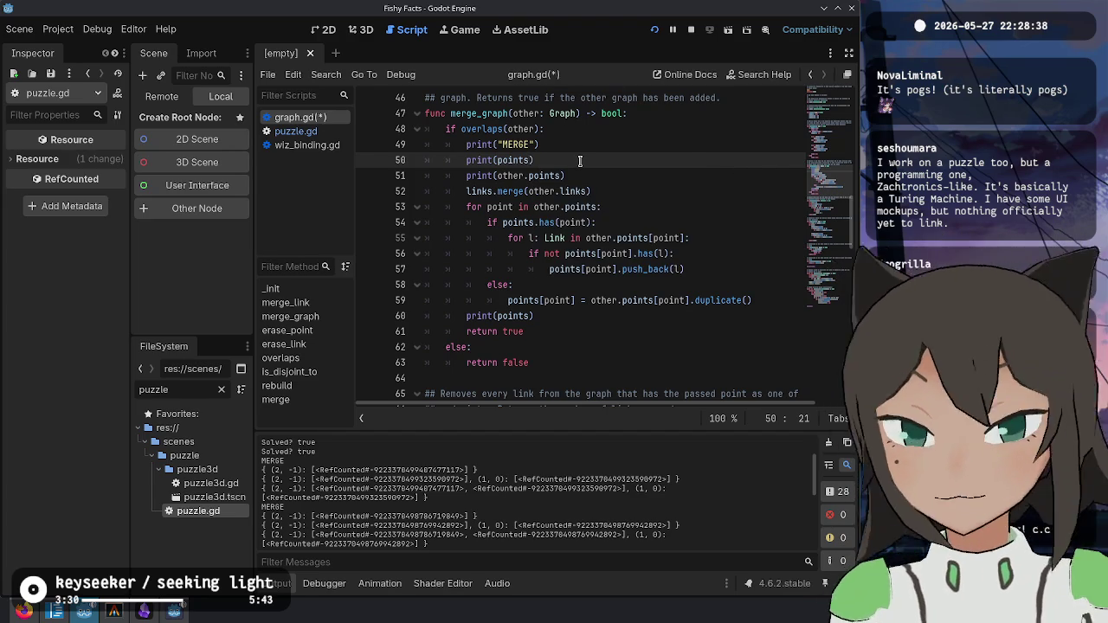
key(ctrl+shift+Return)
key(ctrl+z)
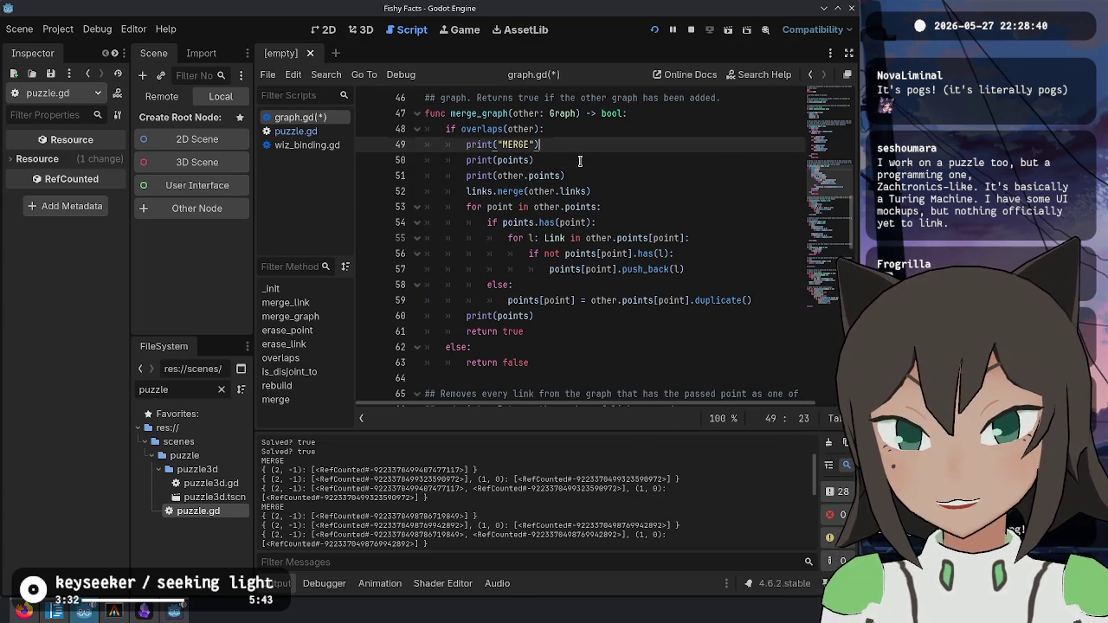
key(Down)
key(Down)
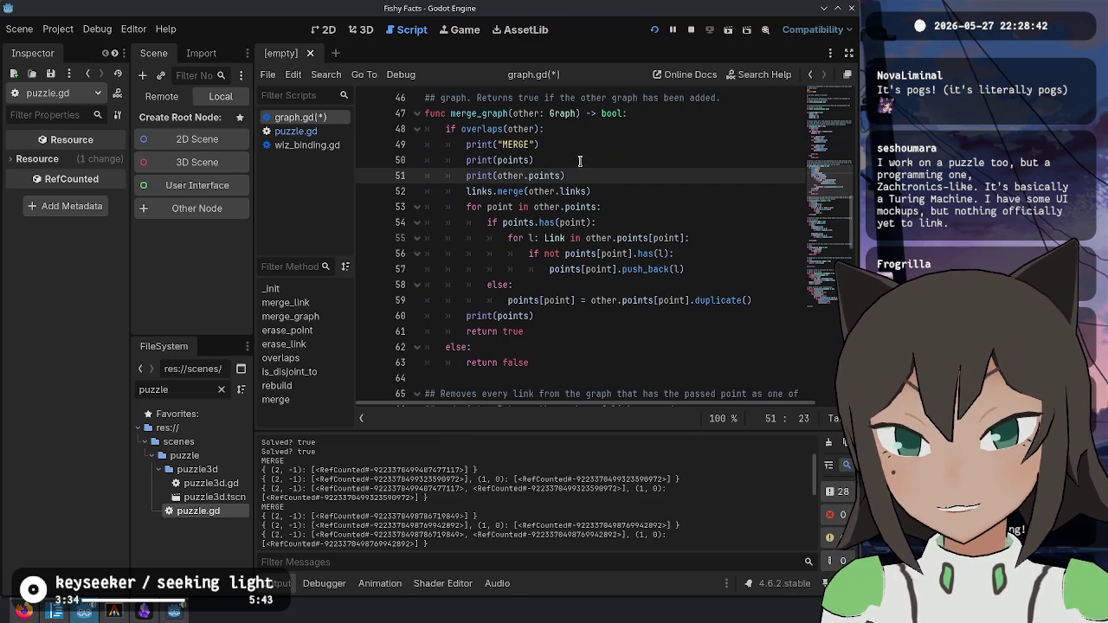
key(Up)
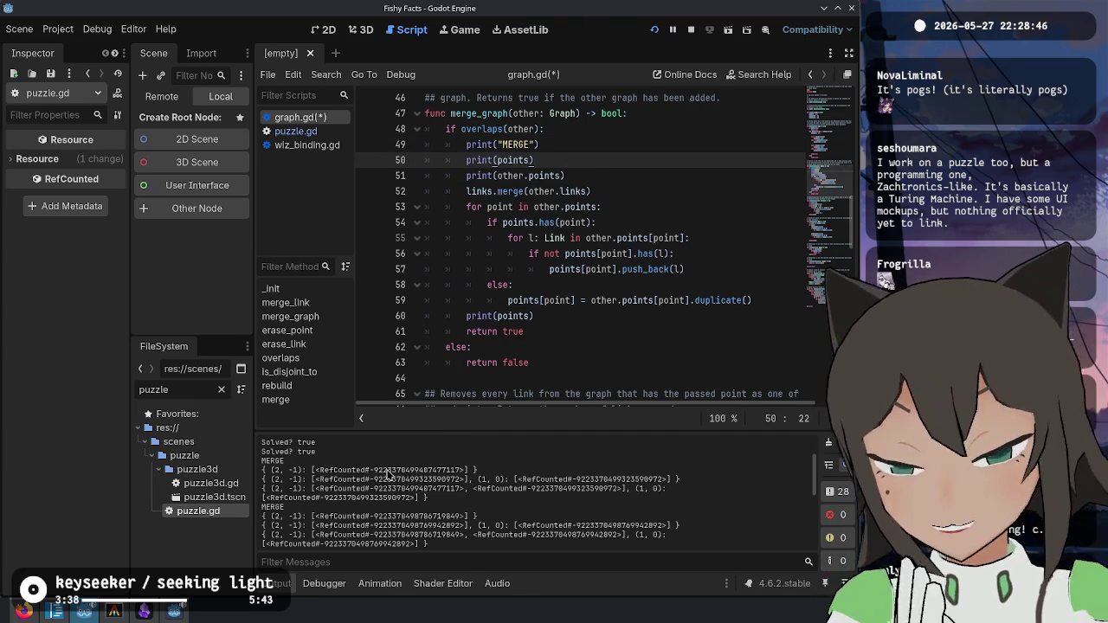
- Enlarge the Output panel and examine the MERGE blocks' link references and ids
double_click(389, 471)
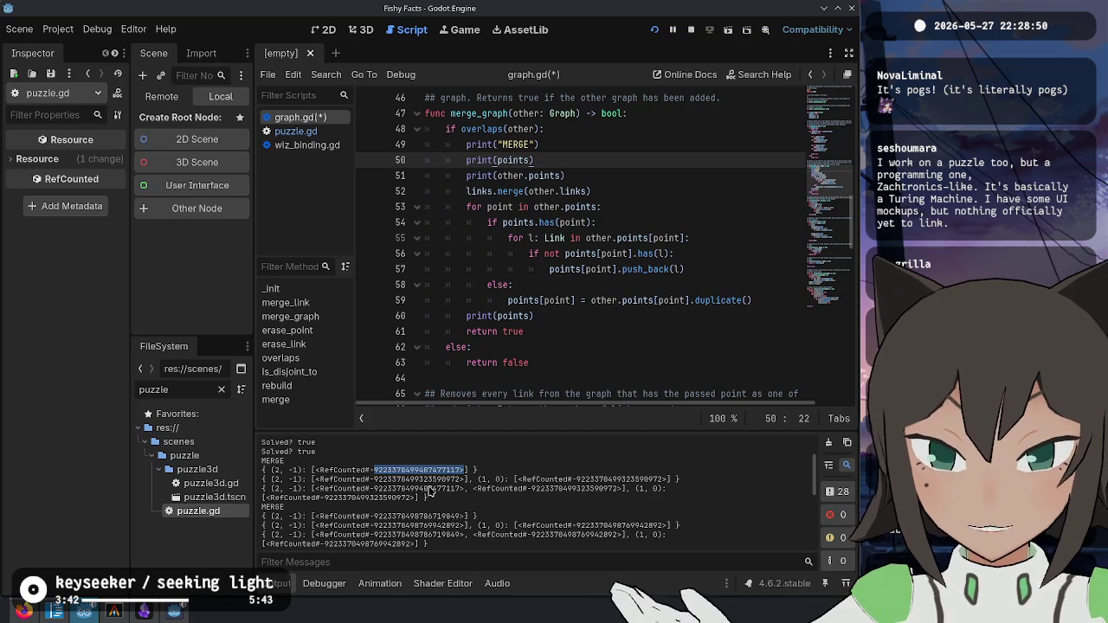
drag(476, 430, 475, 308)
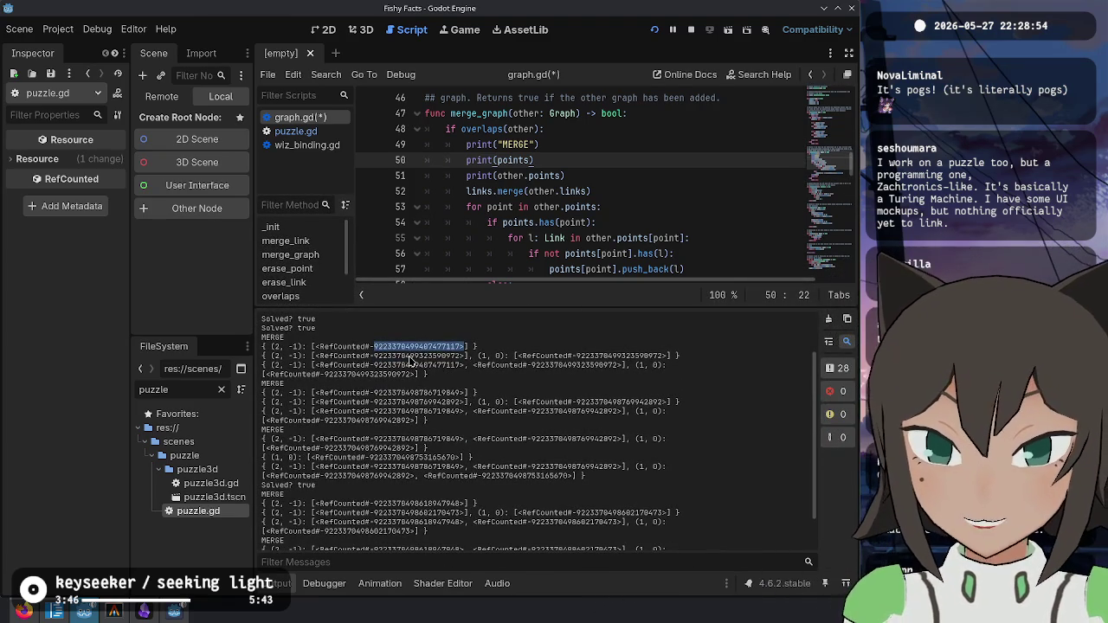
click(305, 354)
drag(280, 347, 591, 357)
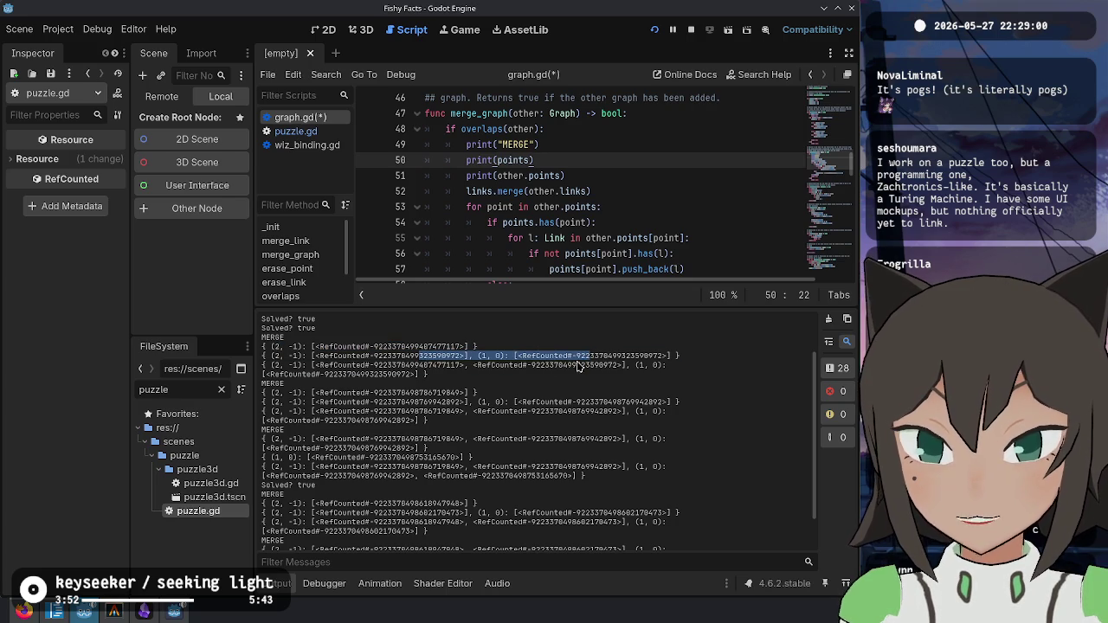
click(417, 365)
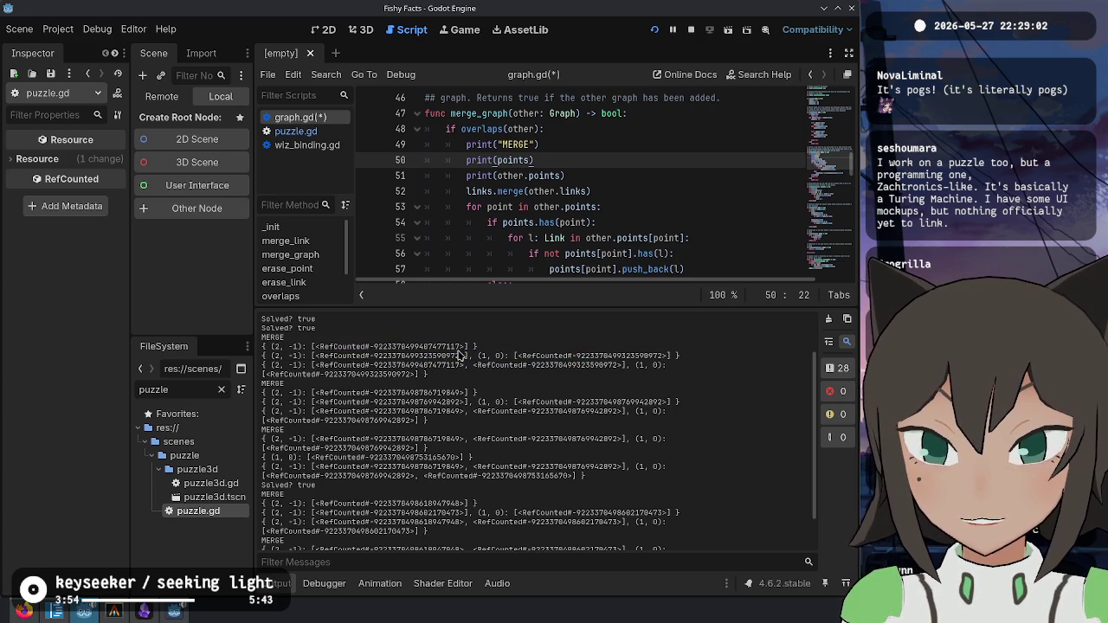
double_click(448, 355)
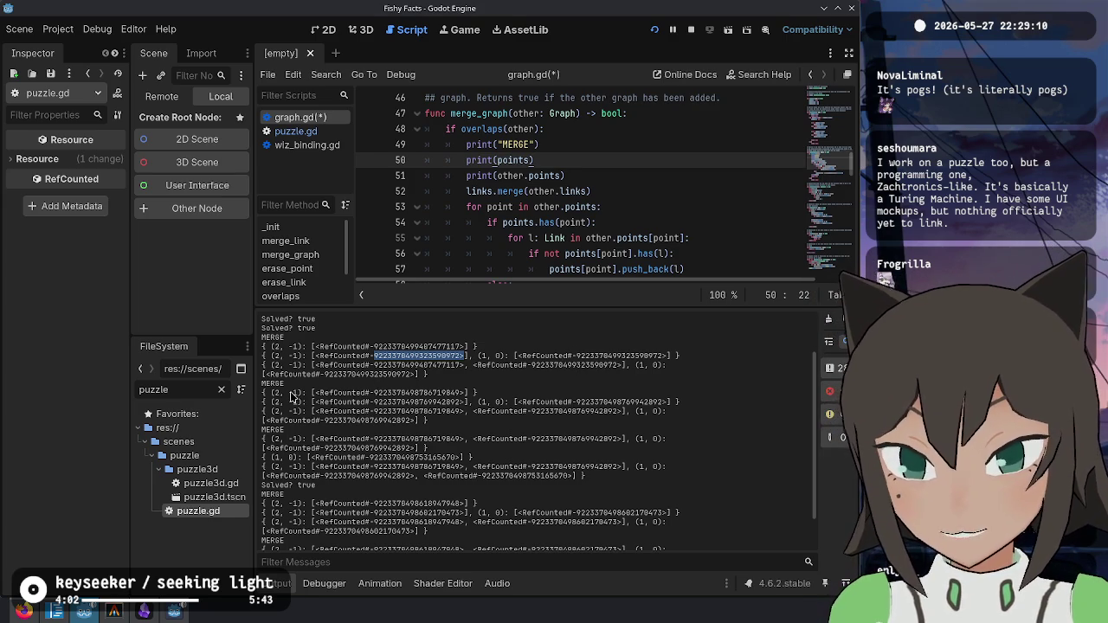
drag(285, 394, 486, 394)
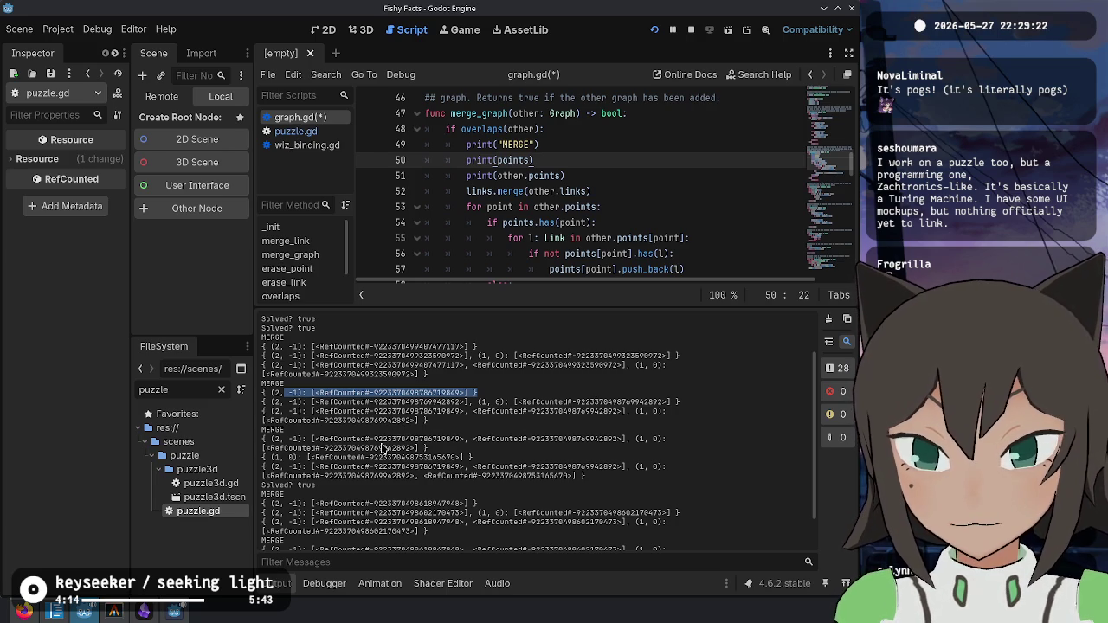
drag(392, 439, 389, 449)
click(413, 437)
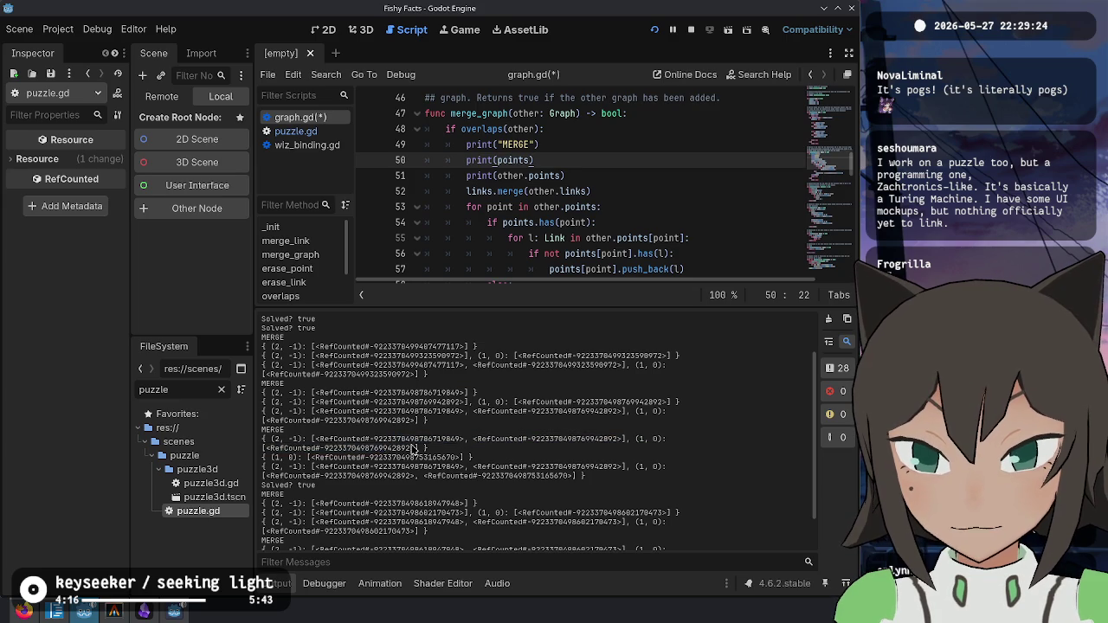
scroll(409, 449, down, 2)
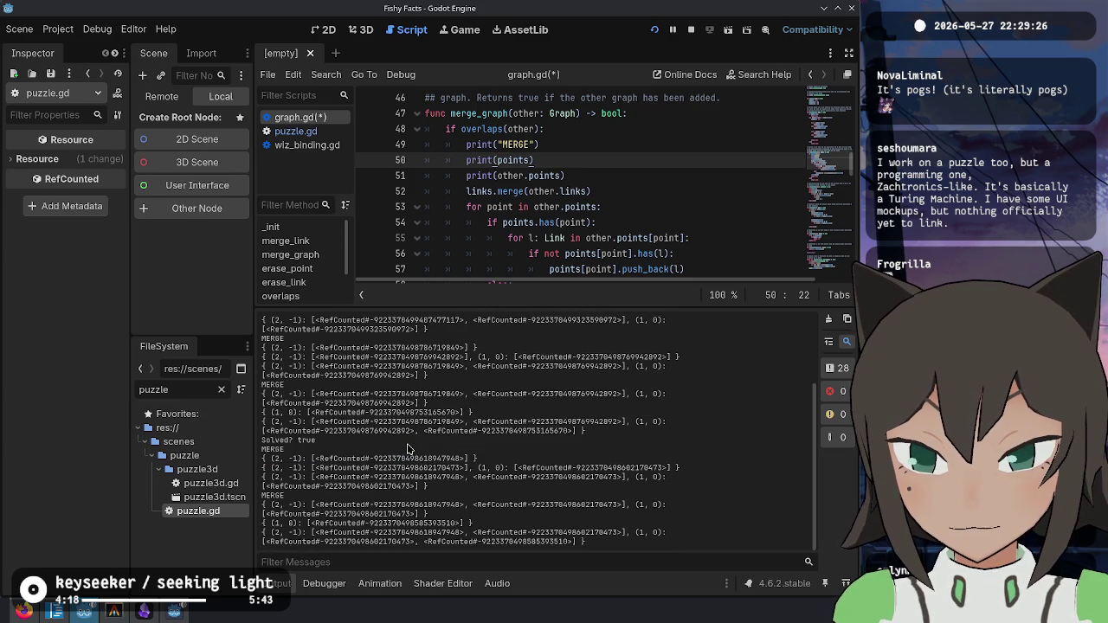
- Clear the output log and delete the debug print lines, including print(points), from merge_graph
click(555, 144)
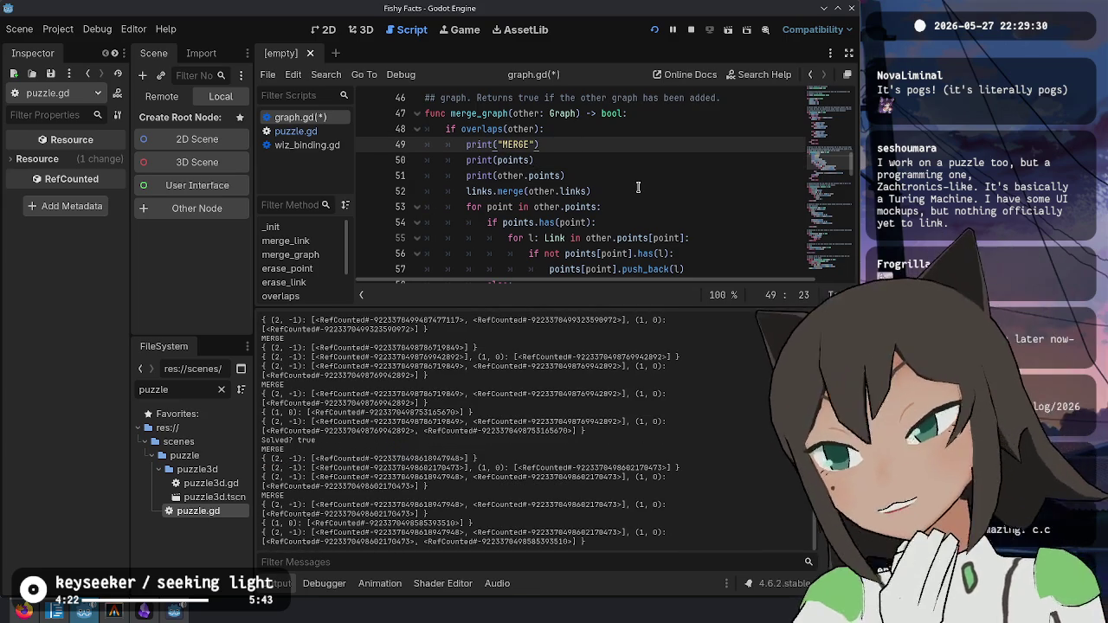
click(828, 319)
click(597, 222)
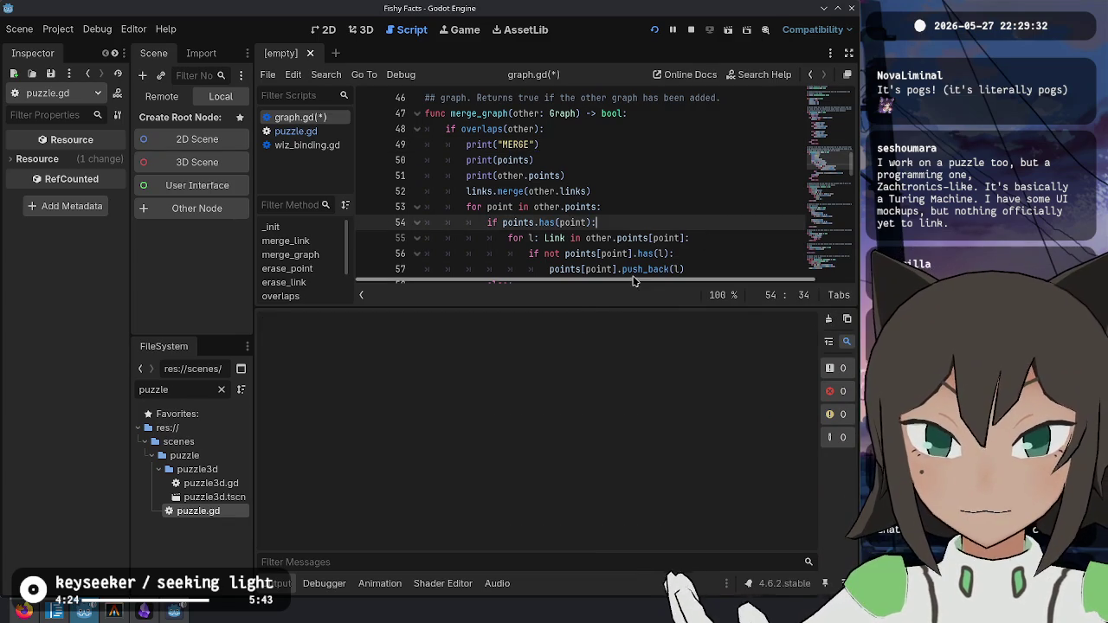
drag(559, 307, 607, 432)
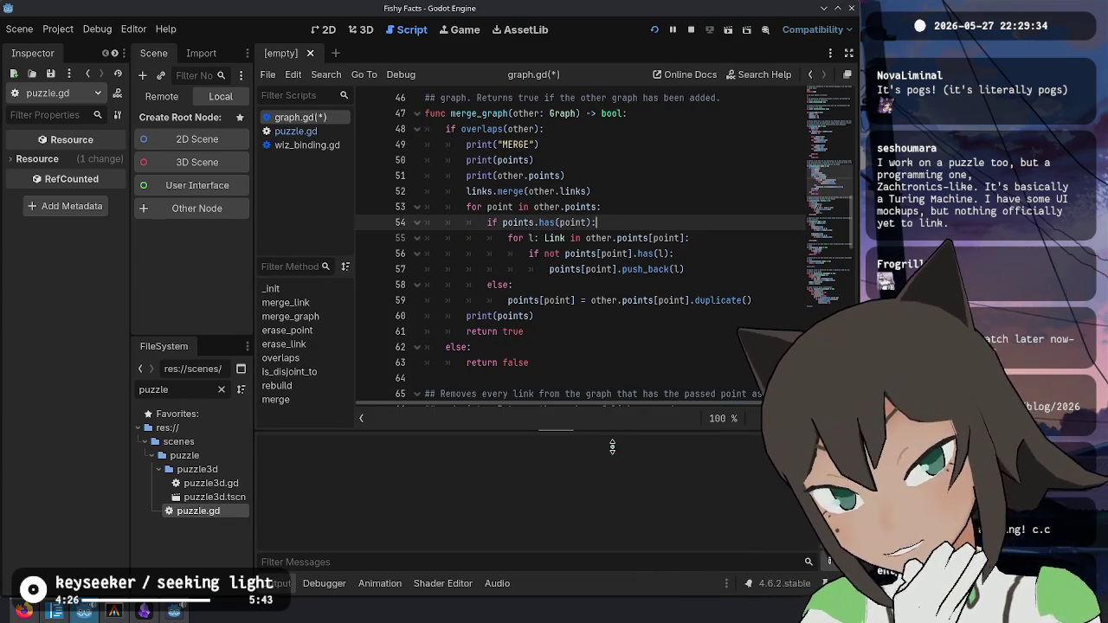
mouse_move(595, 191)
mouse_down()
mouse_move(595, 164)
mouse_move(543, 129)
mouse_up()
key(Left)
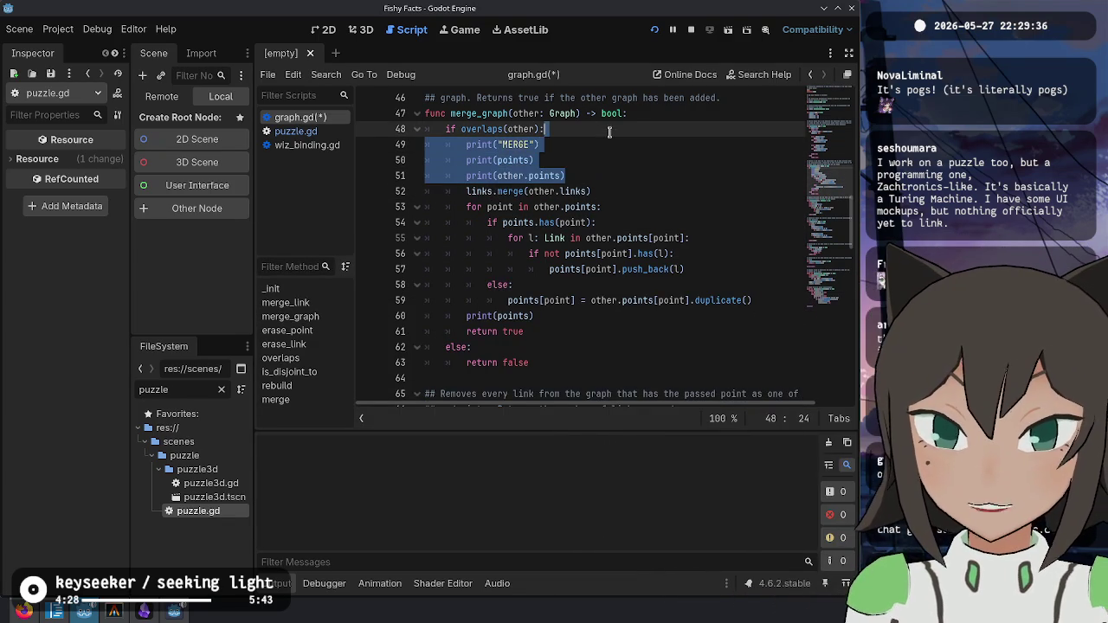
key(BackSpace)
drag(643, 269, 750, 251)
key(BackSpace)
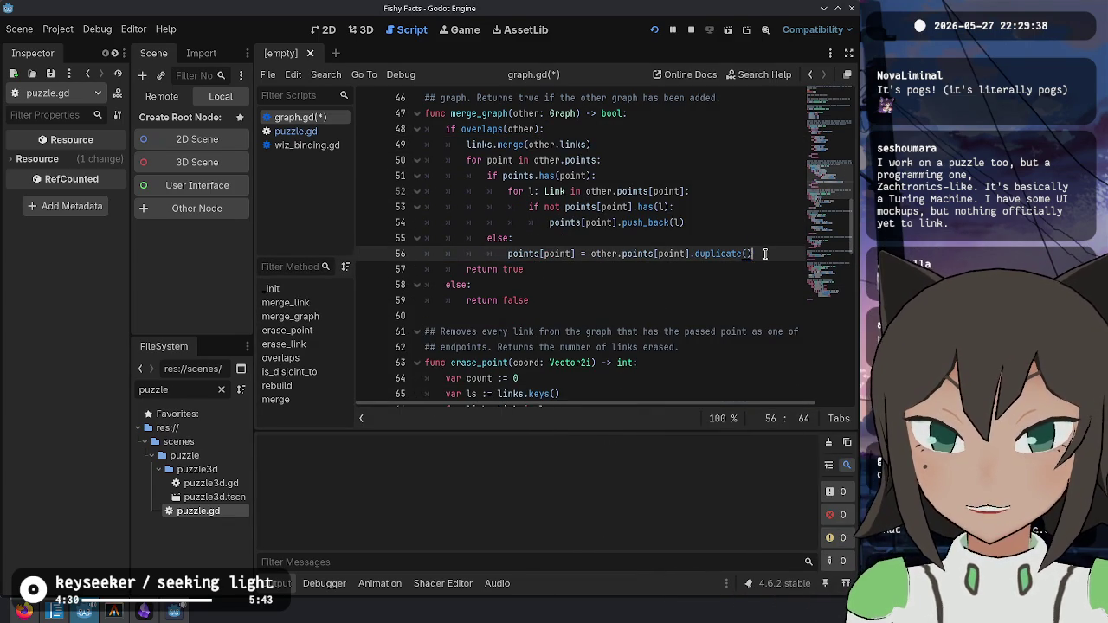
- Undo an accidental URL paste and save graph.gd without the print(points) line
key(ctrl+s)
scroll(606, 259, up, 4)
scroll(613, 283, down, 3)
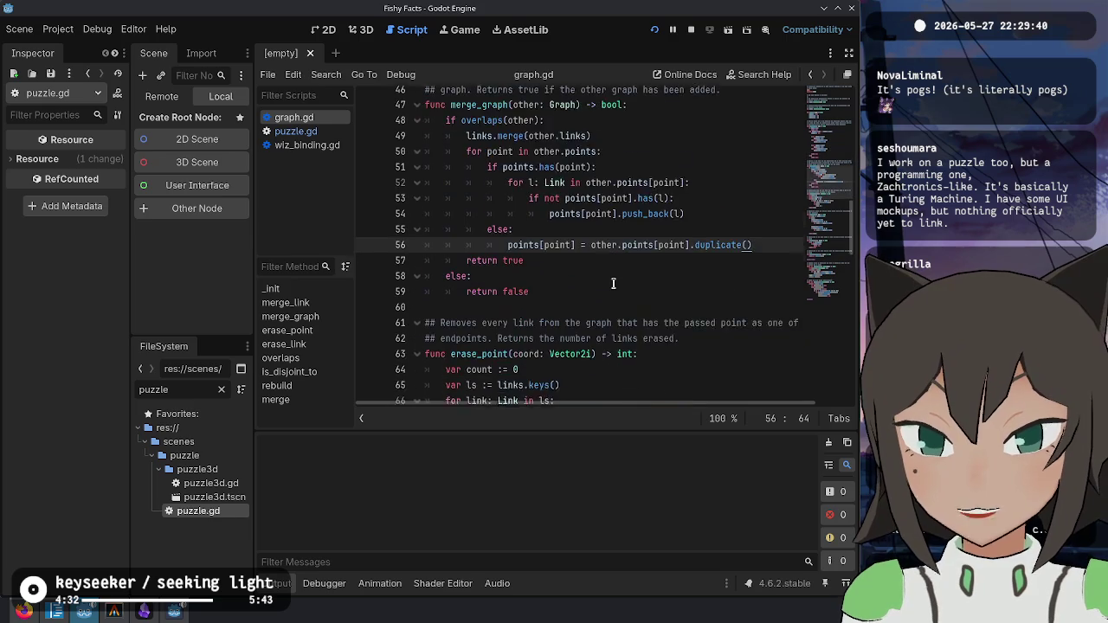
key(Return)
key(ctrl+v)
key(shift+Home)
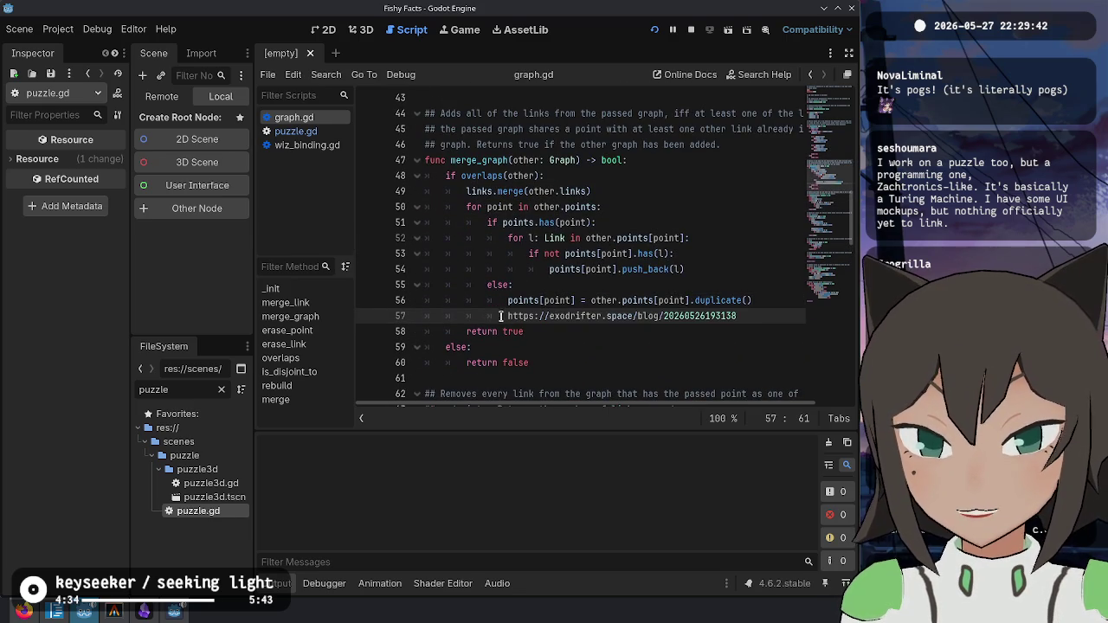
key(BackSpace)
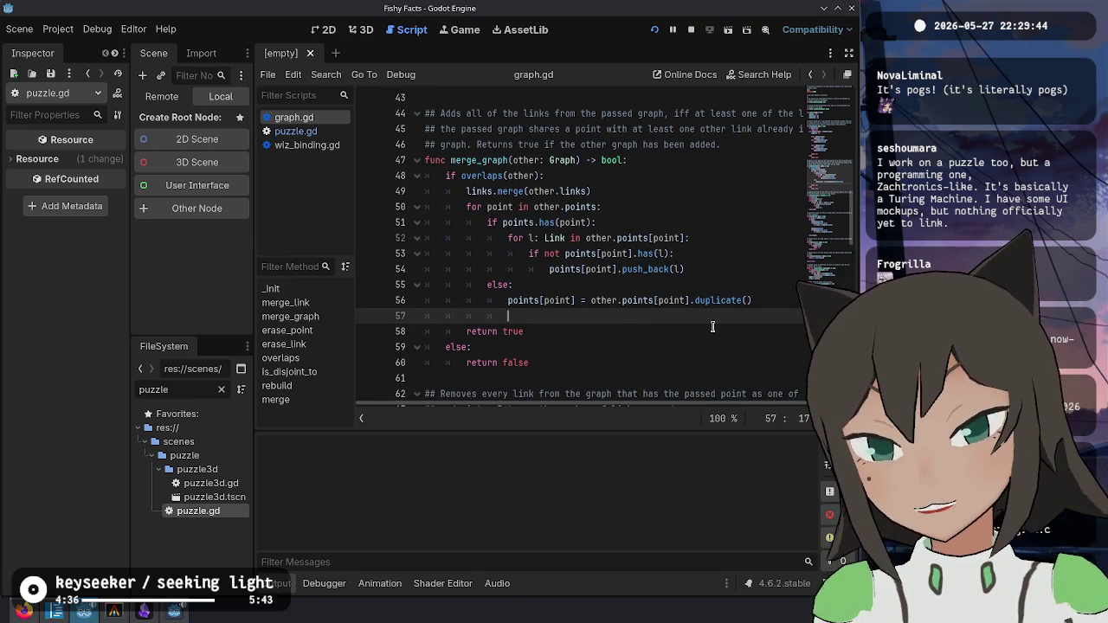
key(ctrl+z)
key(ctrl+z)
key(ctrl+z)
key(ctrl+z)
key(ctrl+z)
key(ctrl+z)
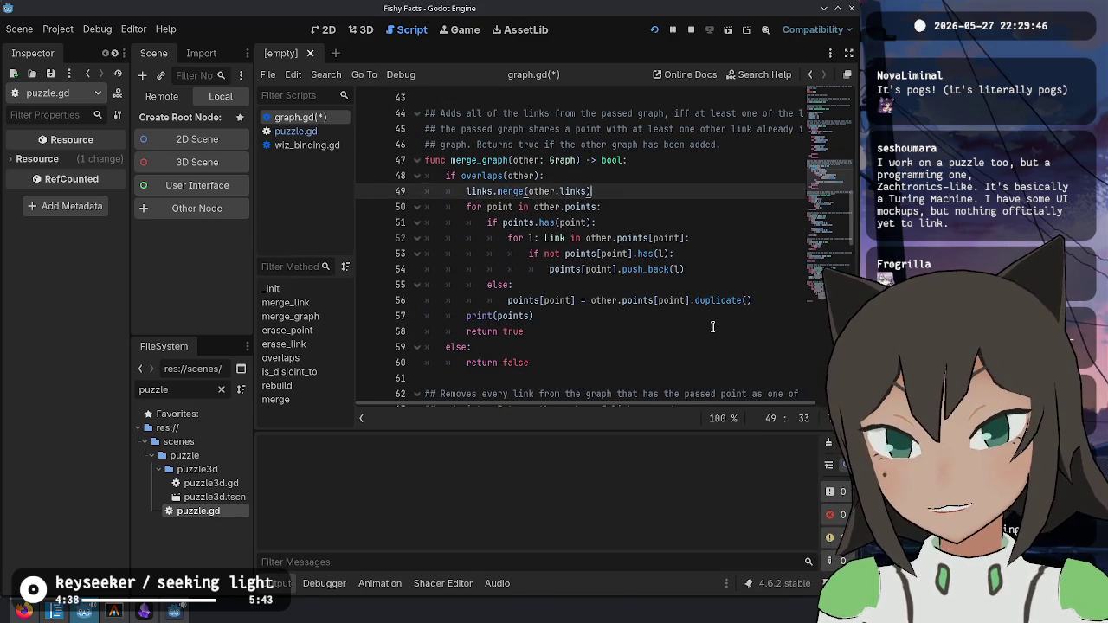
key(ctrl+shift+z)
key(ctrl+shift+z)
key(ctrl+z)
key(ctrl+s)
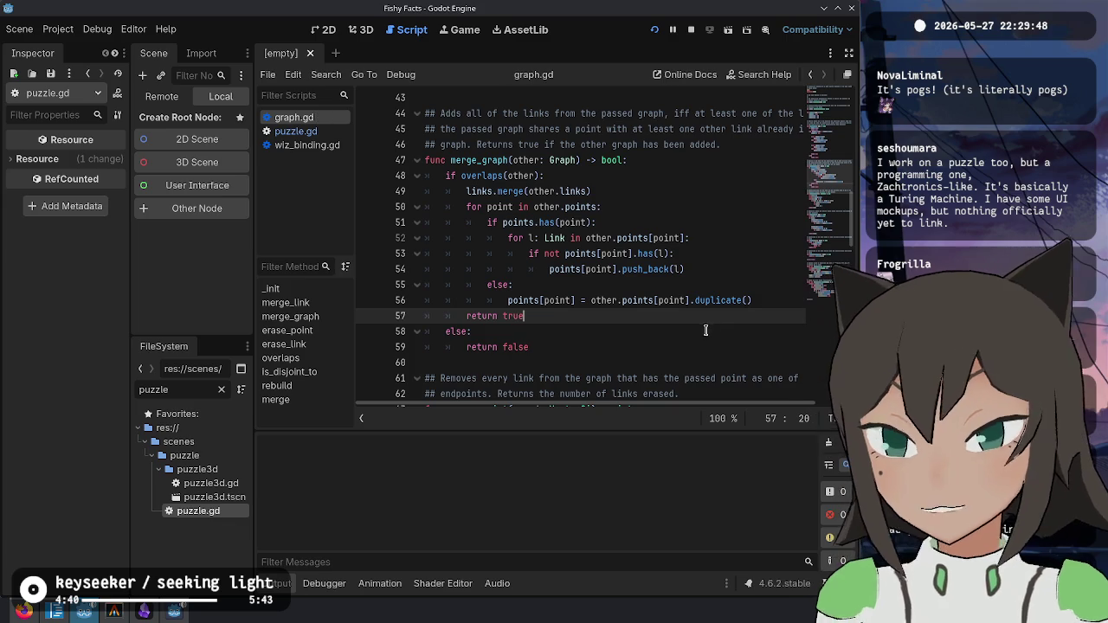
key(ctrl+shift+period)
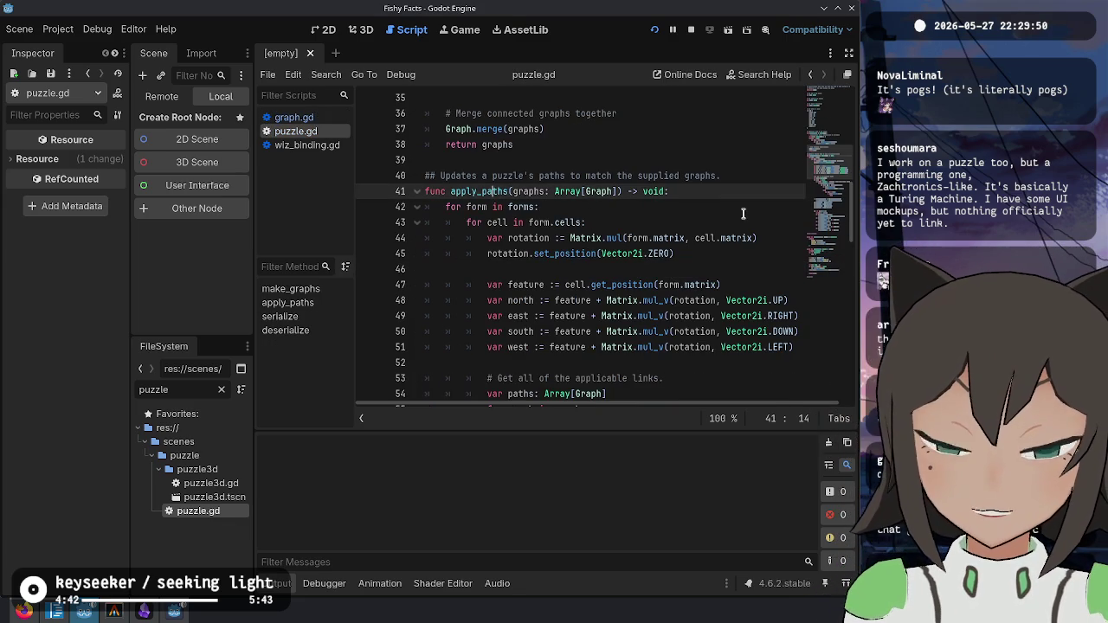
- Draw a path in the running game and inspect the printed graph id in the output
click(690, 186)
key(alt+Tab)
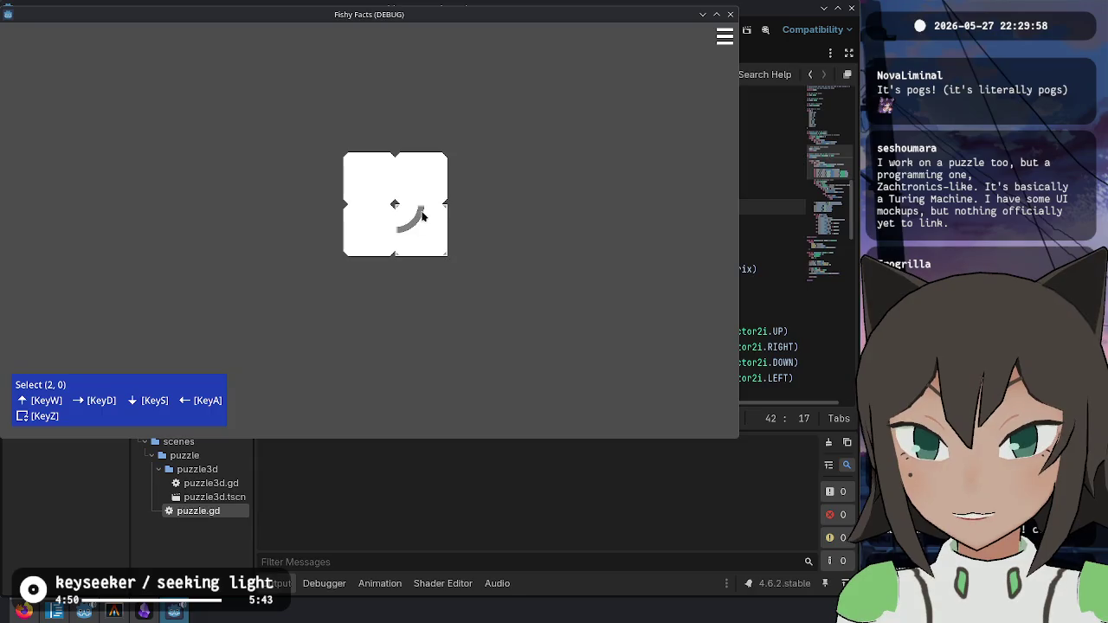
right_click(504, 210)
click(531, 257)
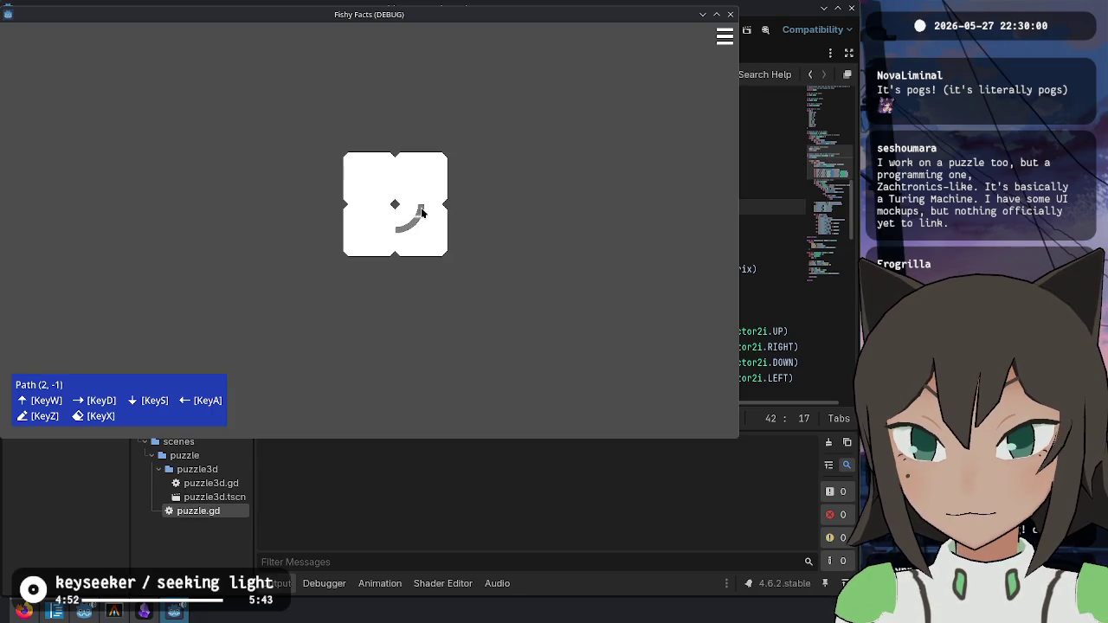
click(540, 510)
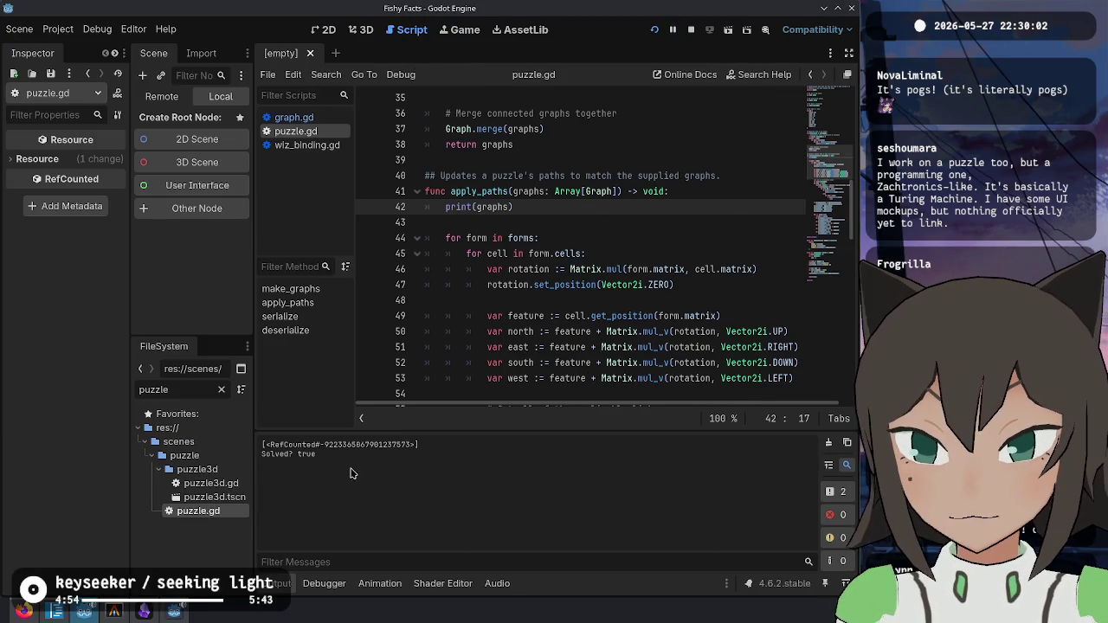
drag(289, 444, 447, 442)
- Add a print("applying graphs") line and a for graph in graphs: loop to apply_paths
key(Up)
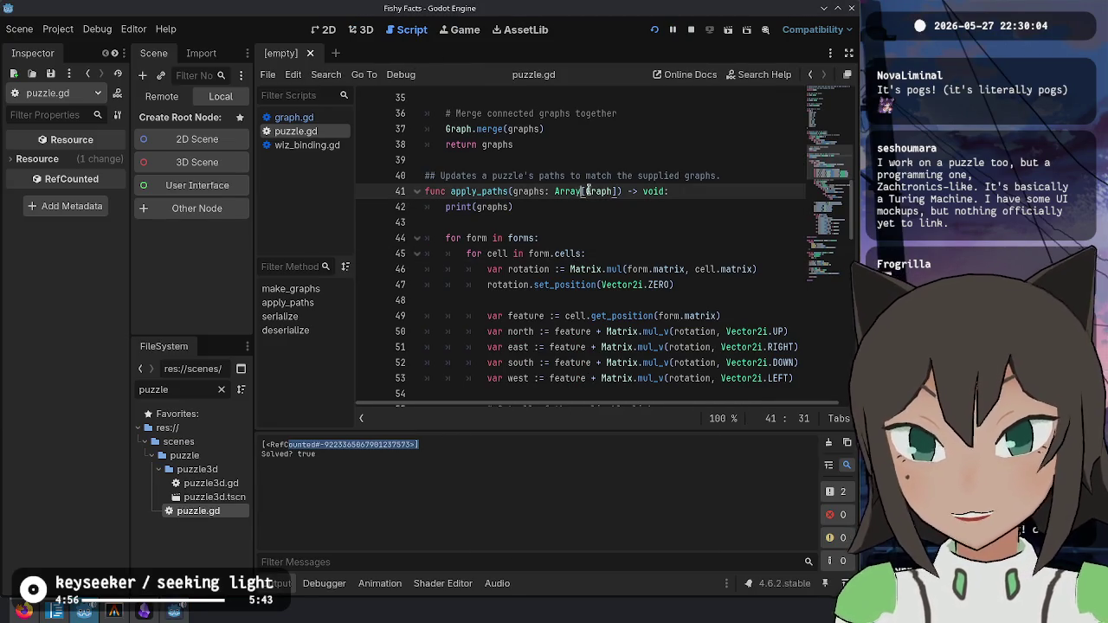
key(End)
key(Return)
text(for graph in)
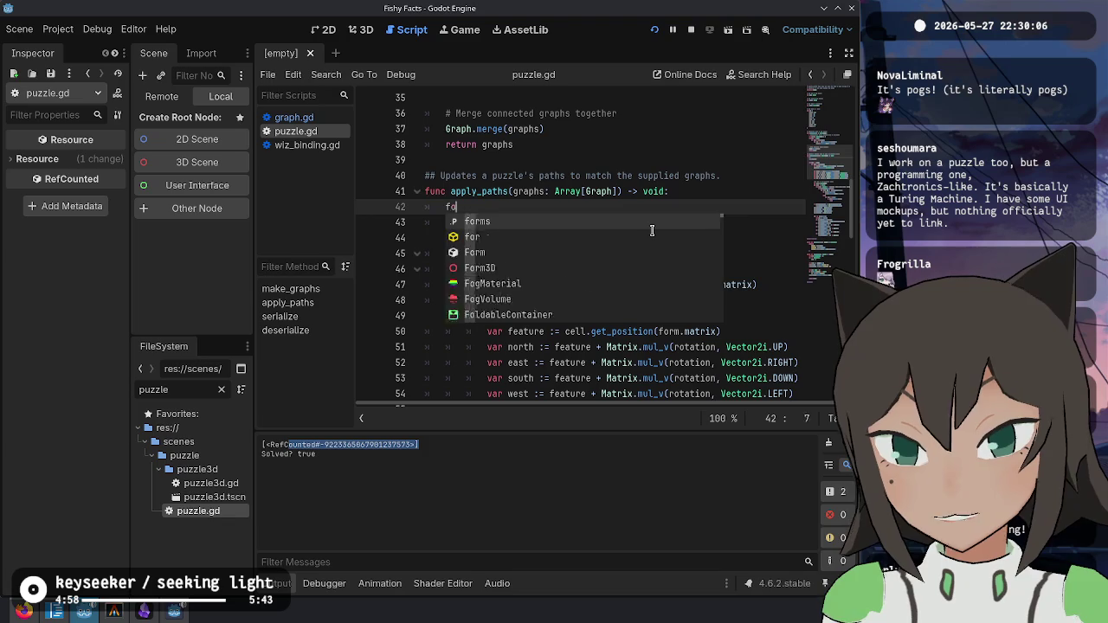
key(ctrl+shift+Return)
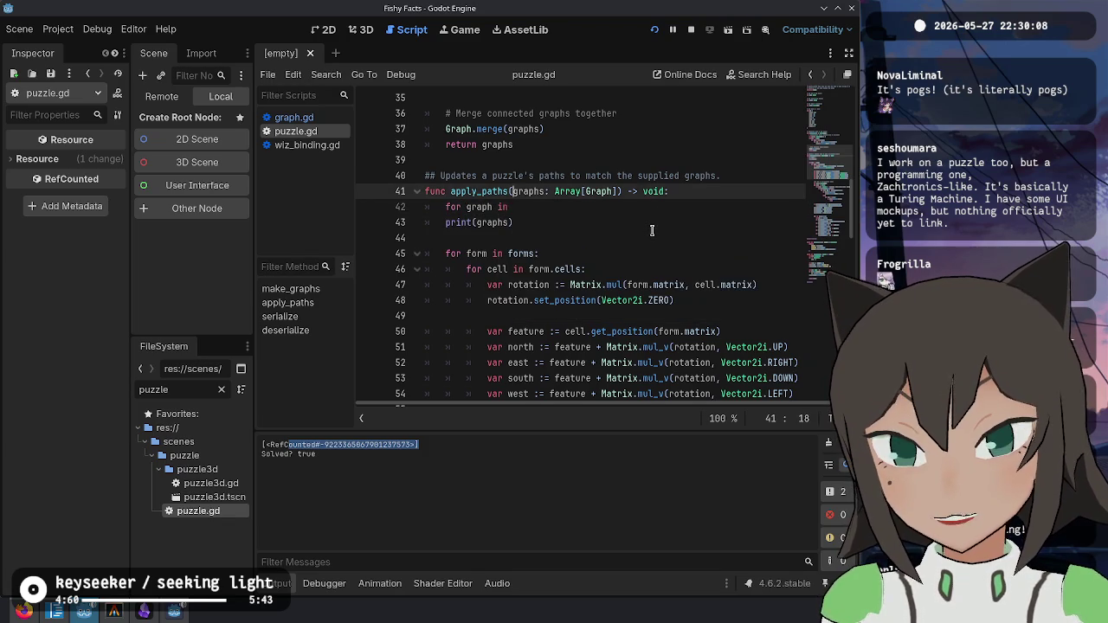
text(print("applying graph)
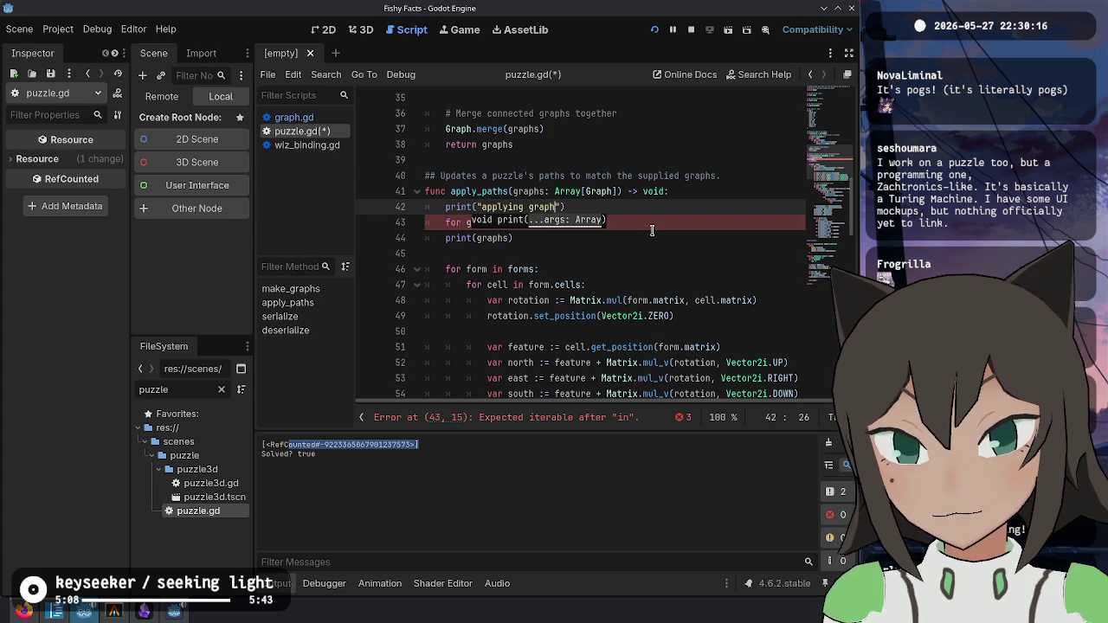
text(s)
key(Down)
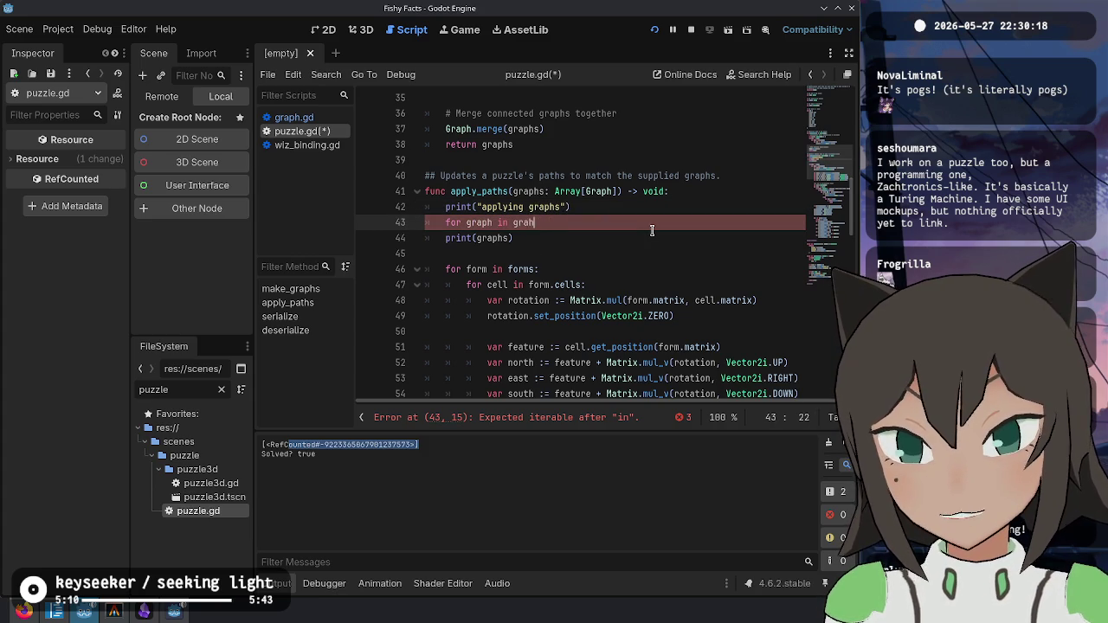
key(Left)
key(Left)
key(Left)
text(p)
key(Escape)
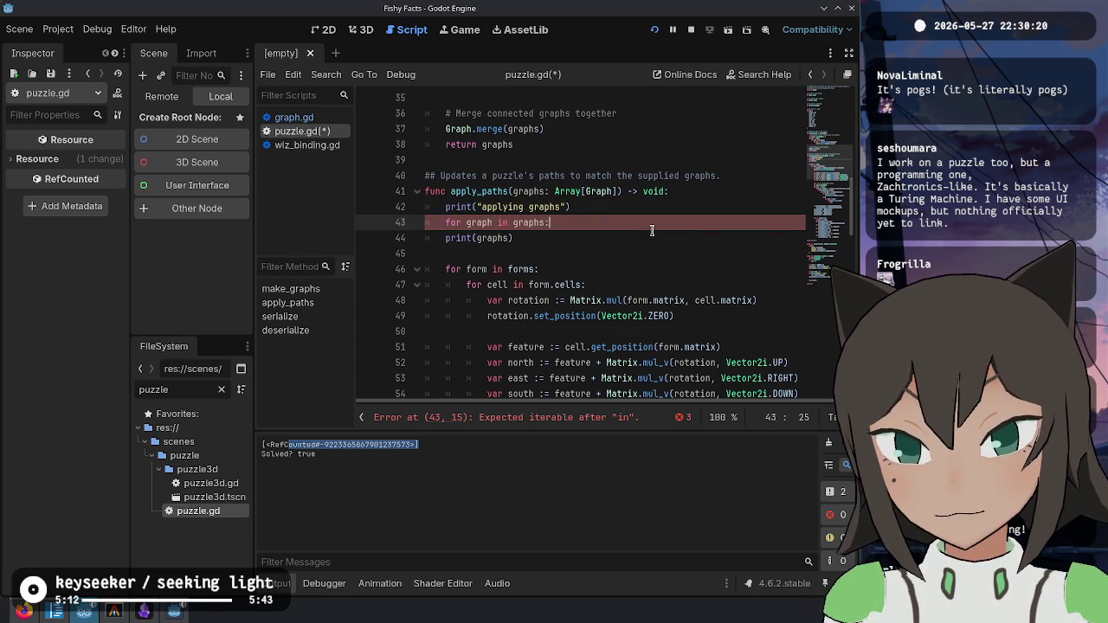
- Indent the print into the loop so it prints each graph, then save and run with F5
key(Down)
key(Home)
key(Tab)
key(End)
key(Left)
key(F5)
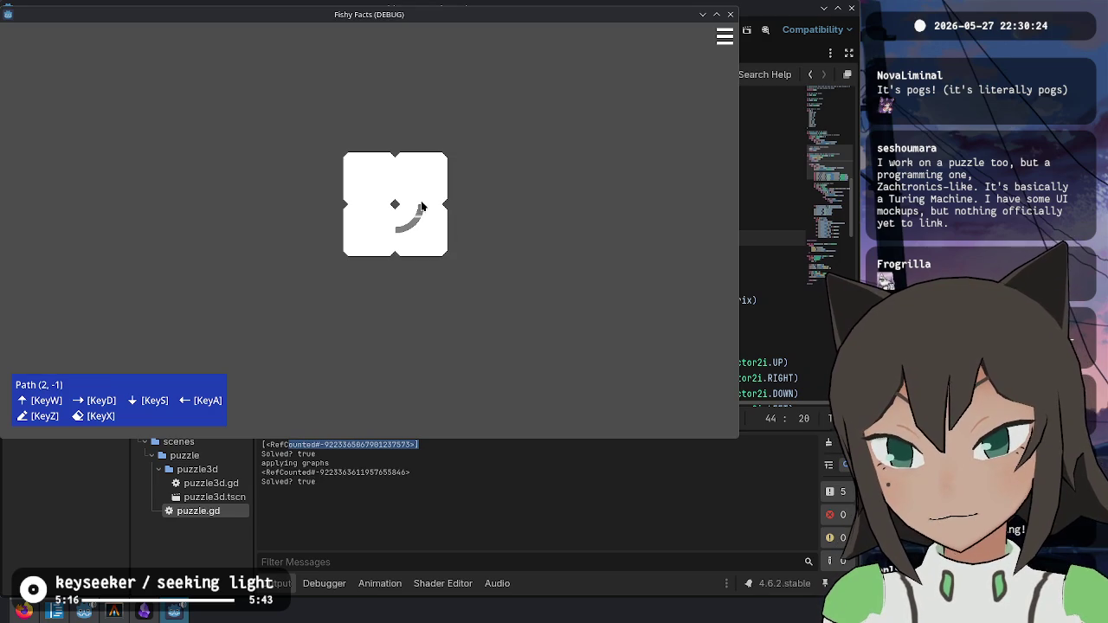
click(398, 445)
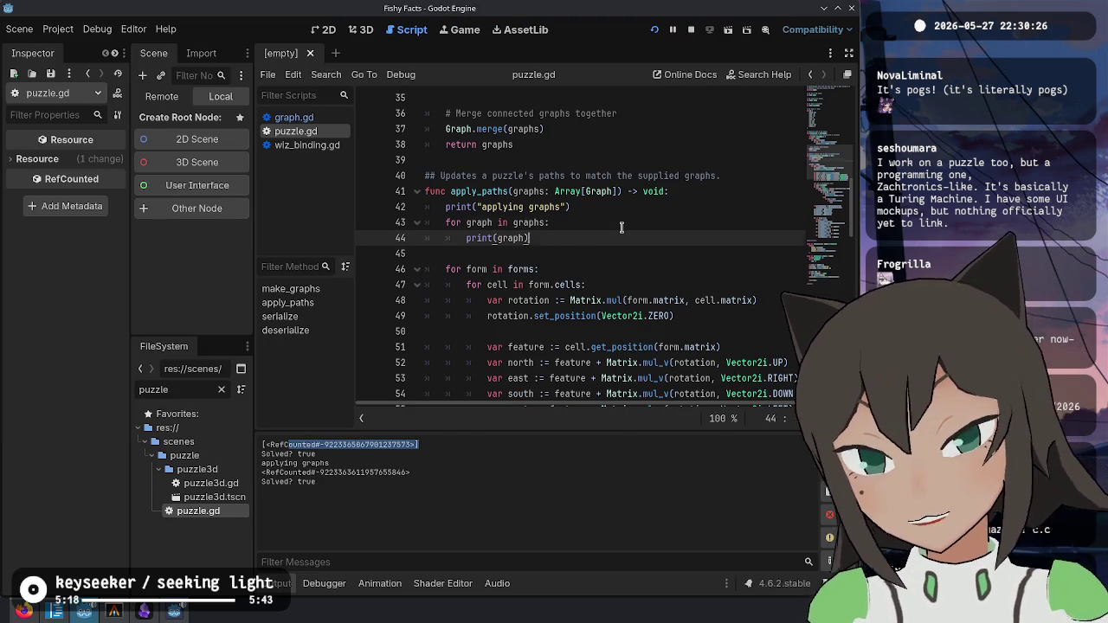
- Print graph.links instead and rotate a piece in the game to log the links
text(.links)
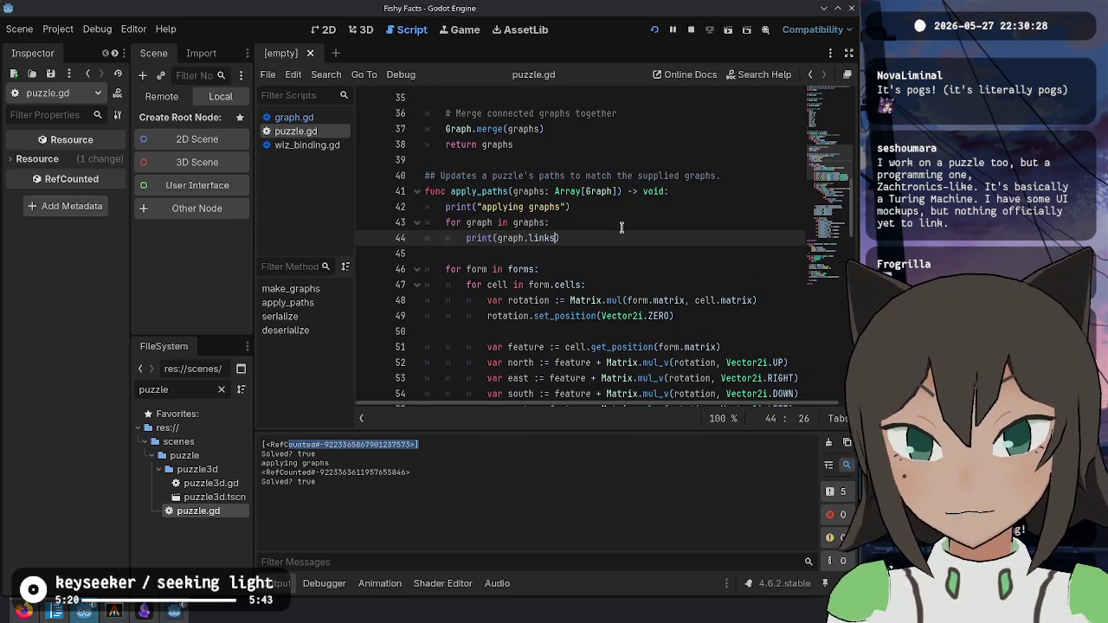
key(alt+Tab)
key(e)
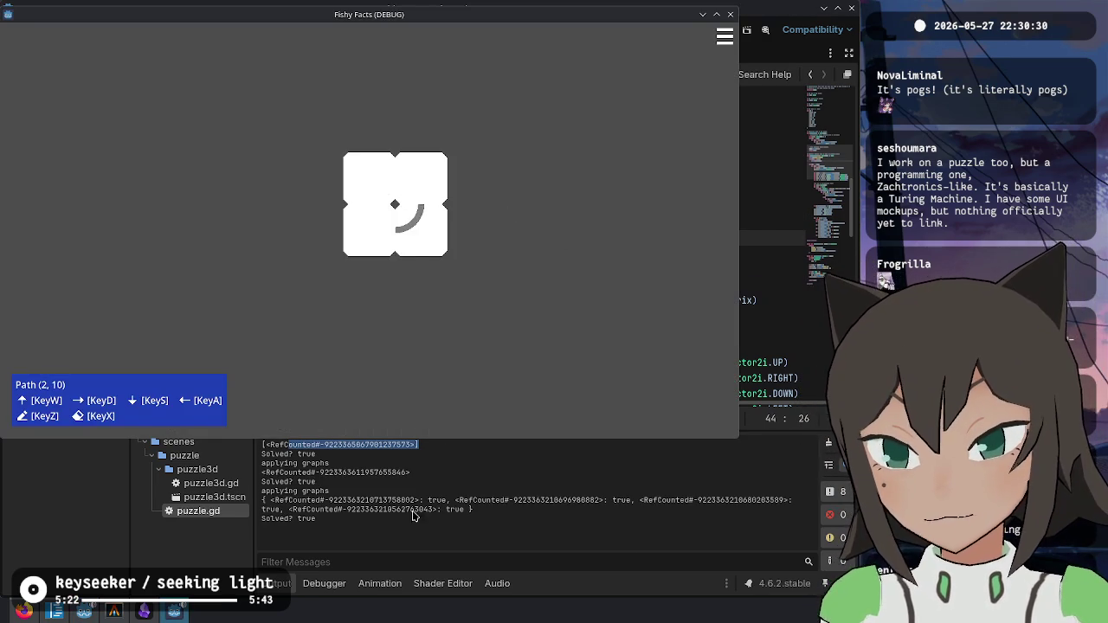
click(363, 511)
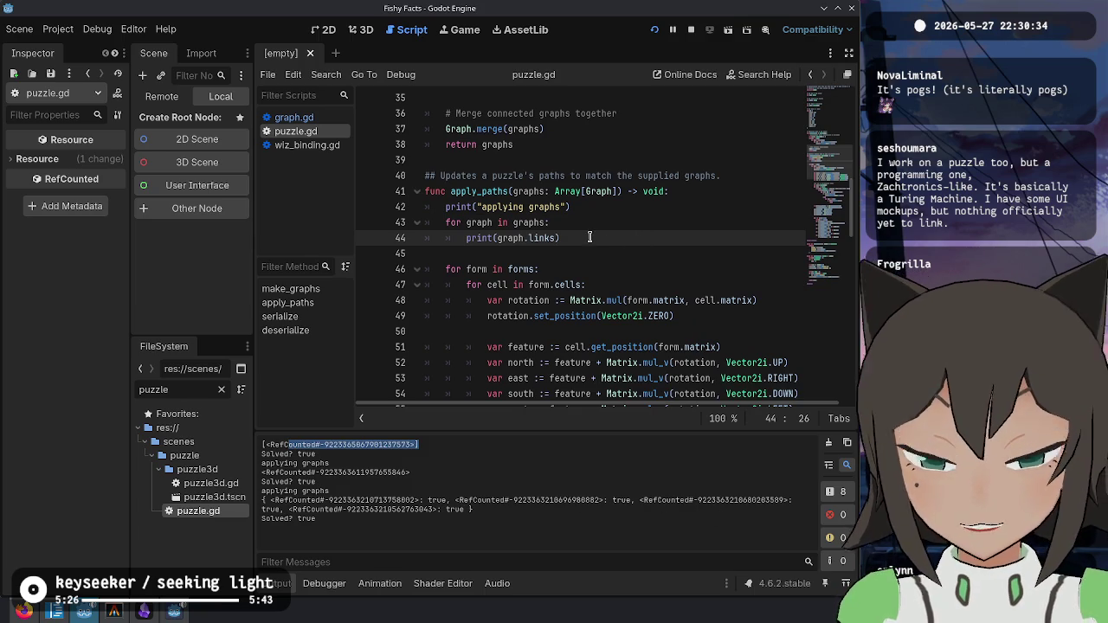
- Change the print to graph.links.keys().filter(func(a: Link) -> bool: return a.a != a.b) and rerun with F5
text(.filte)
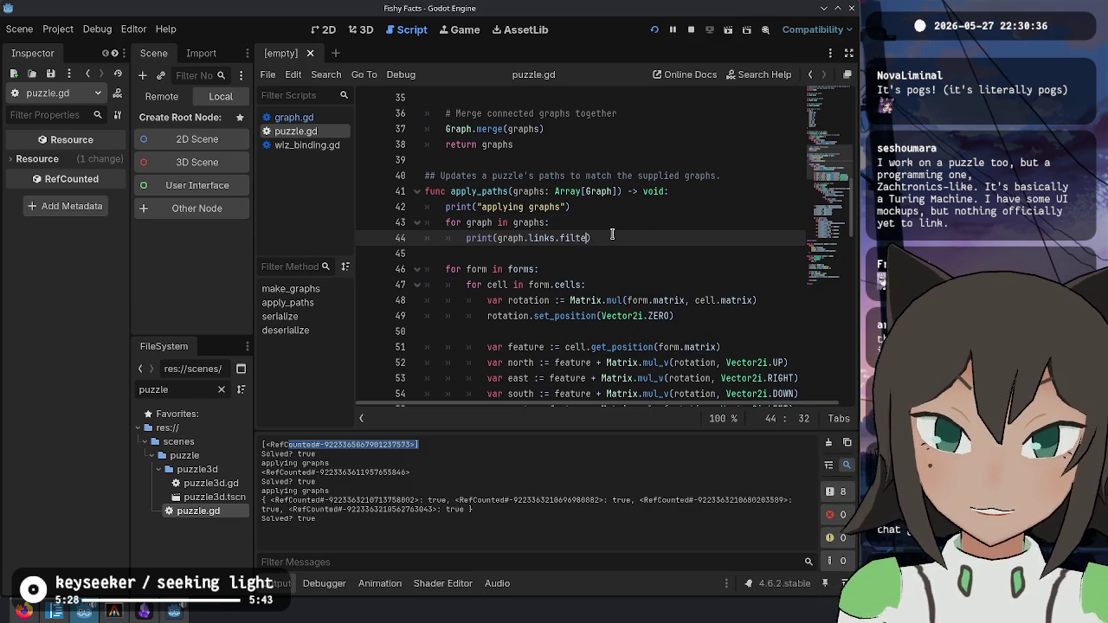
key(ctrl+BackSpace)
text(keys().fil)
key(Down)
key(Return)
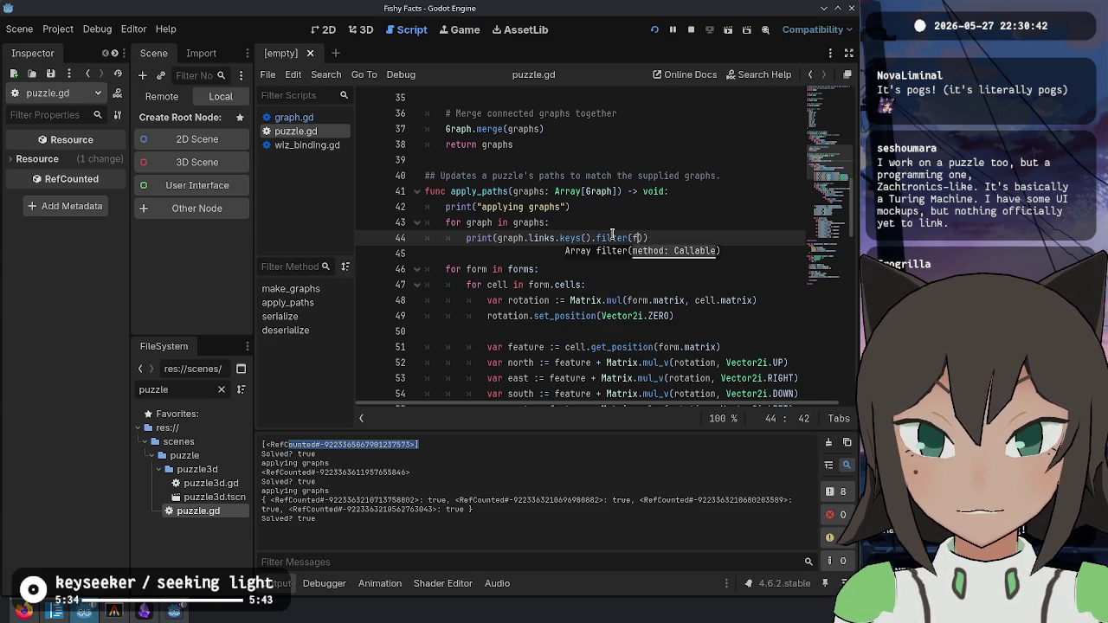
text(a)-)
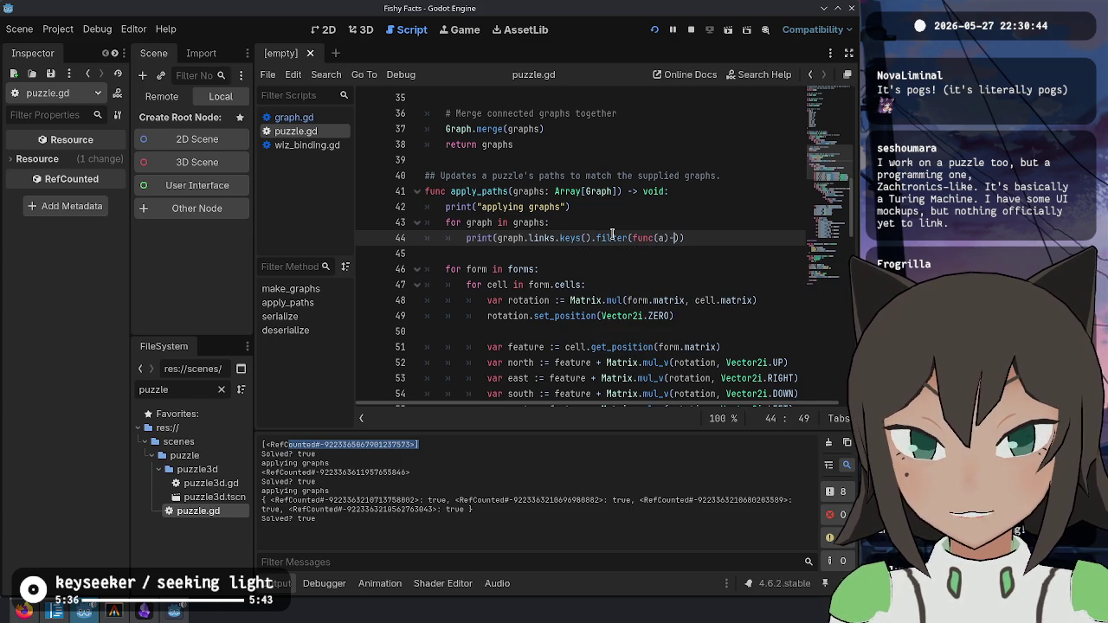
text(: Link)
key(End)
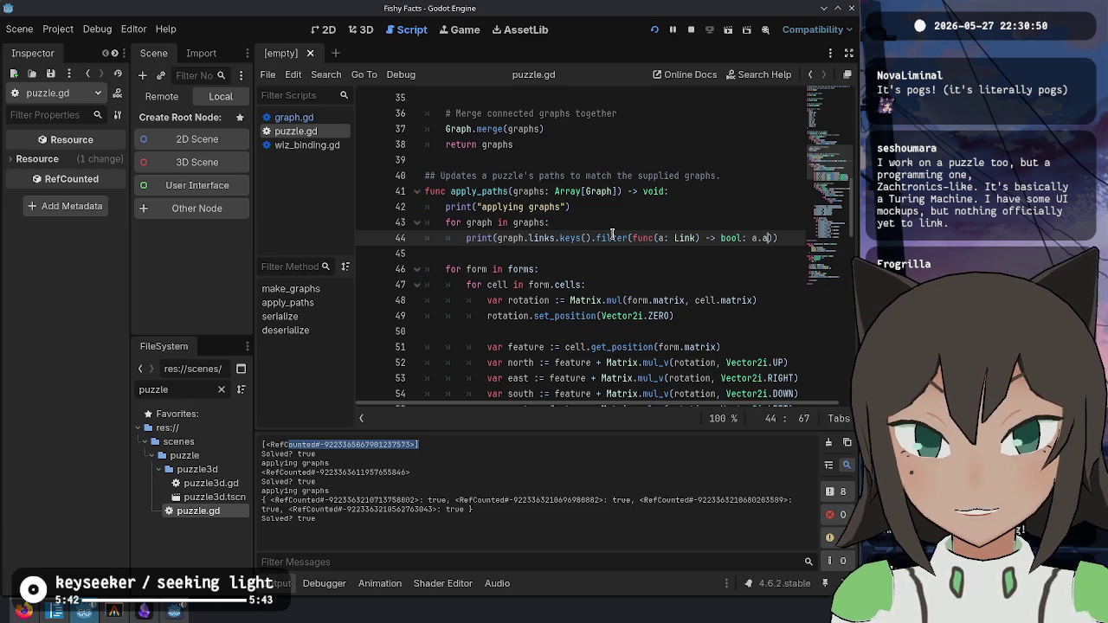
text(= a.b)
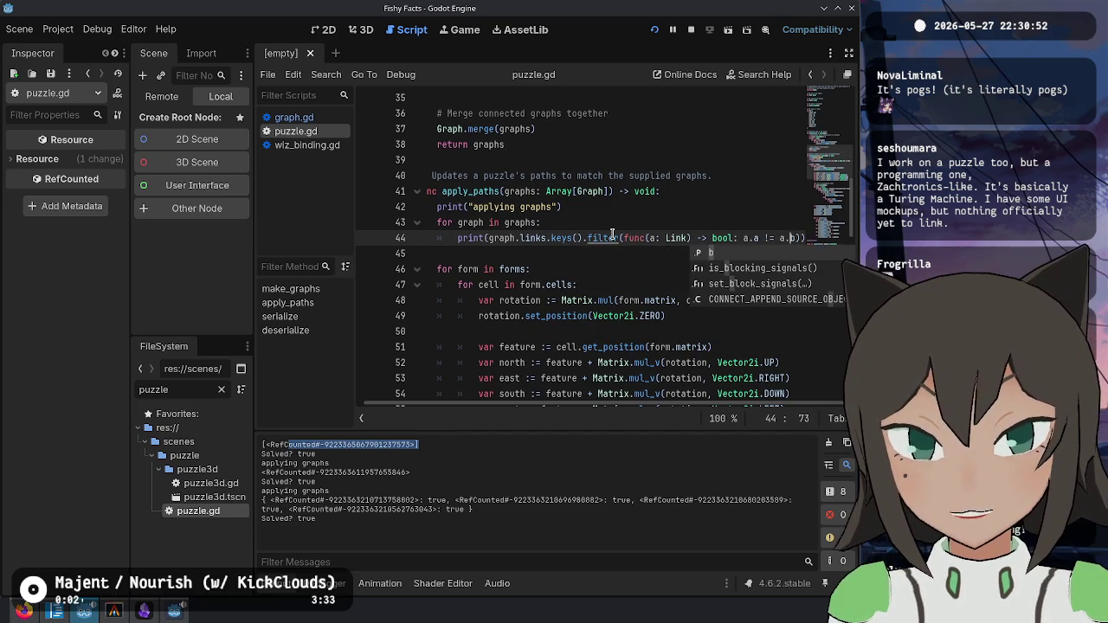
key(Right)
key(Right)
key(Right)
text(return)
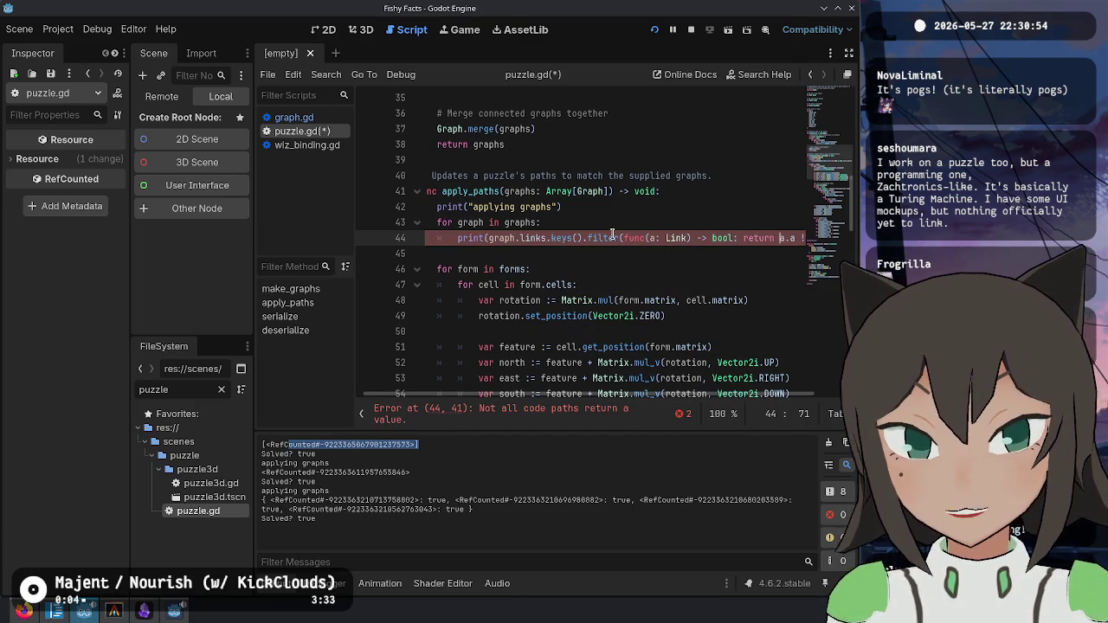
key(F5)
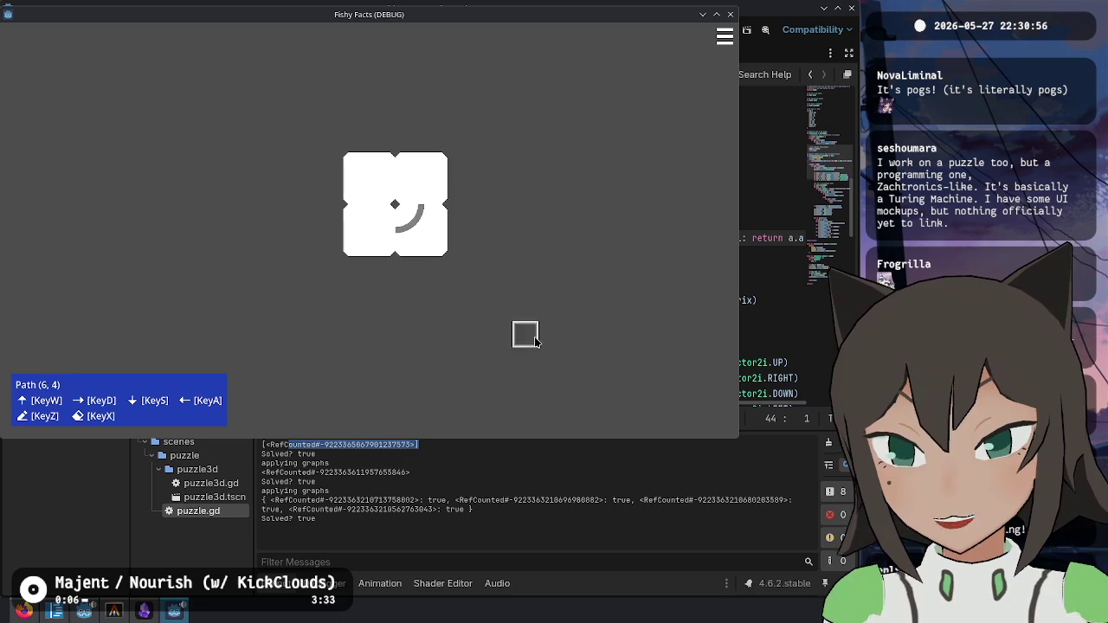
click(412, 220)
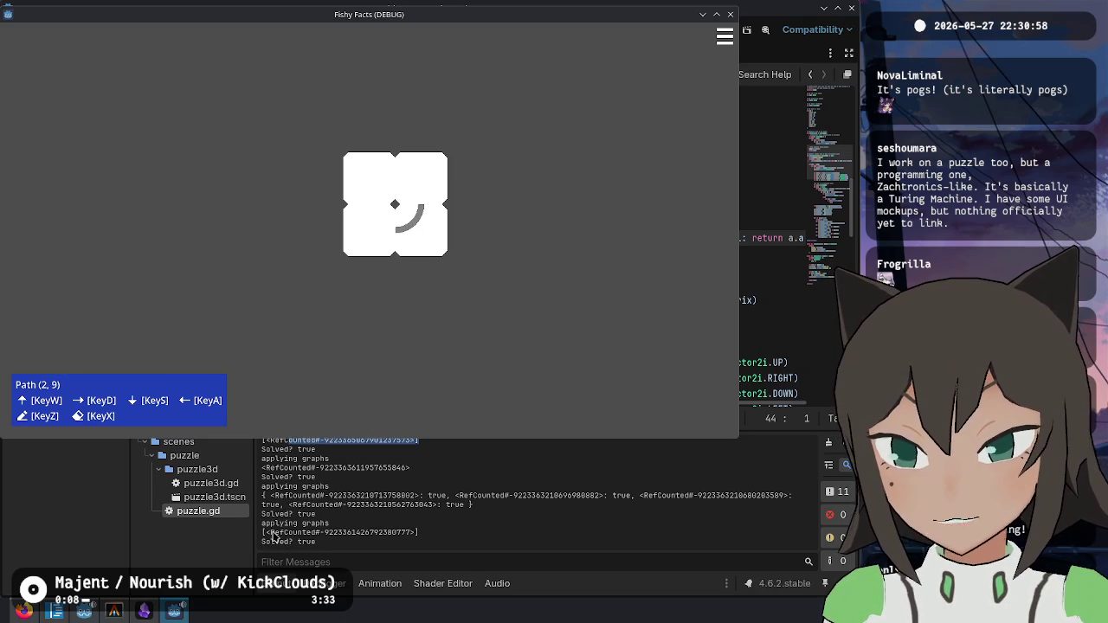
- Close the game and append .map(func(a: Link) -> String: return "(%s->%s)" % [a.a, a.b]) to line 44
key(F8)
key(End)
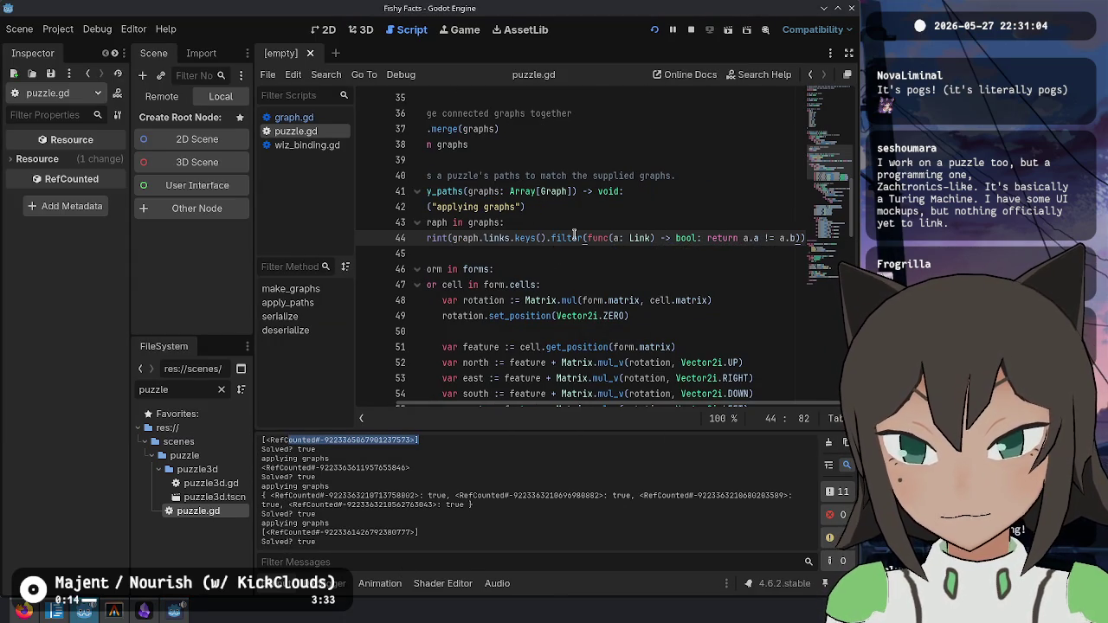
text(.m)
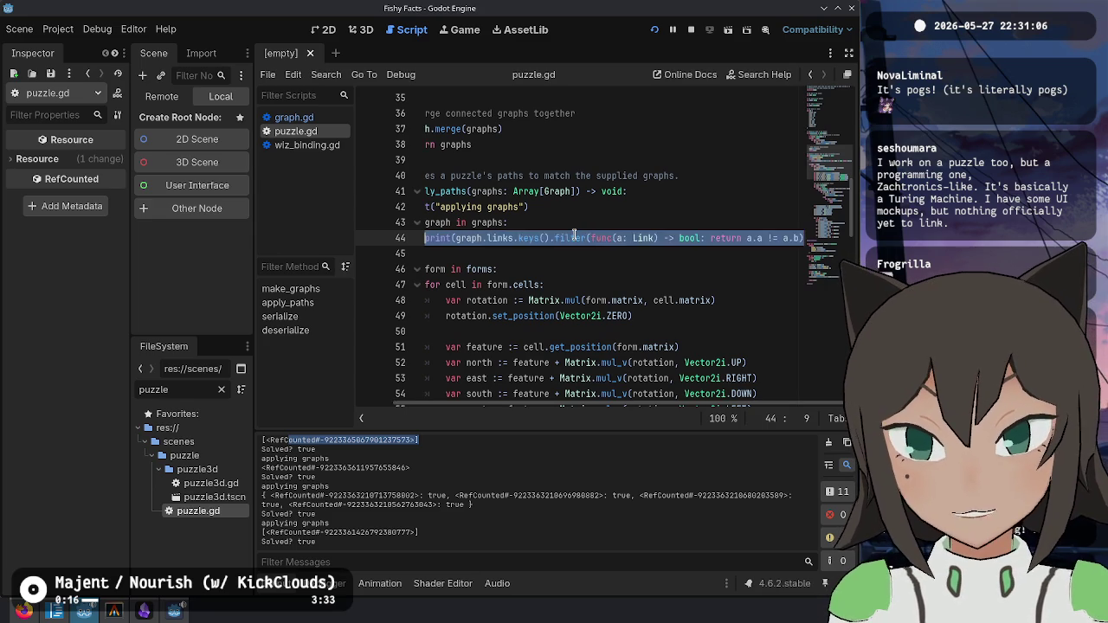
text(ap()
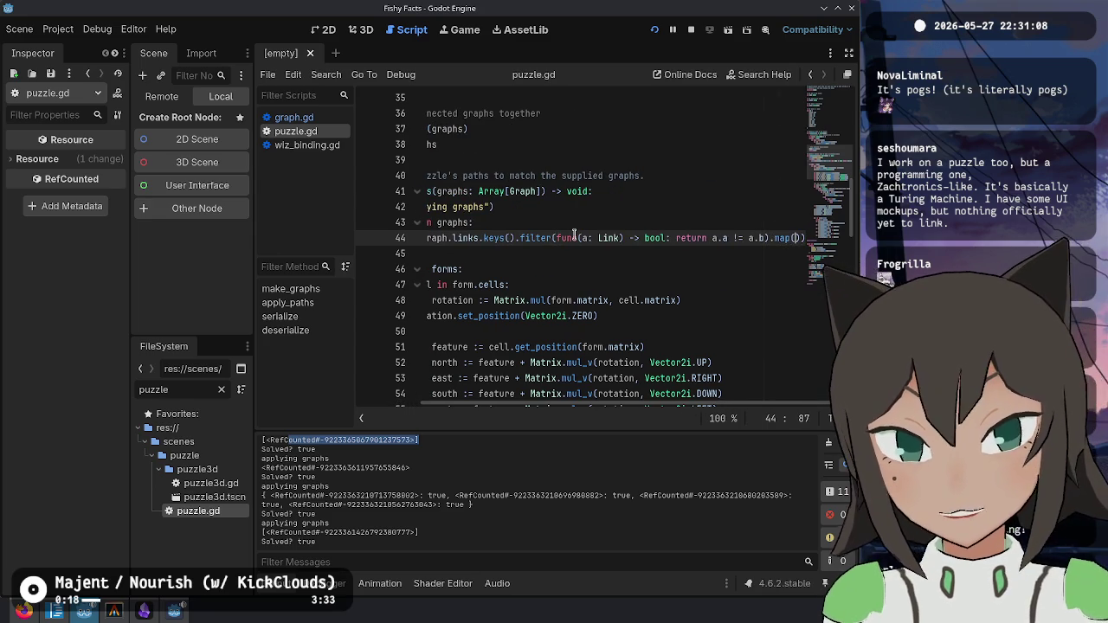
text(func(a: L)
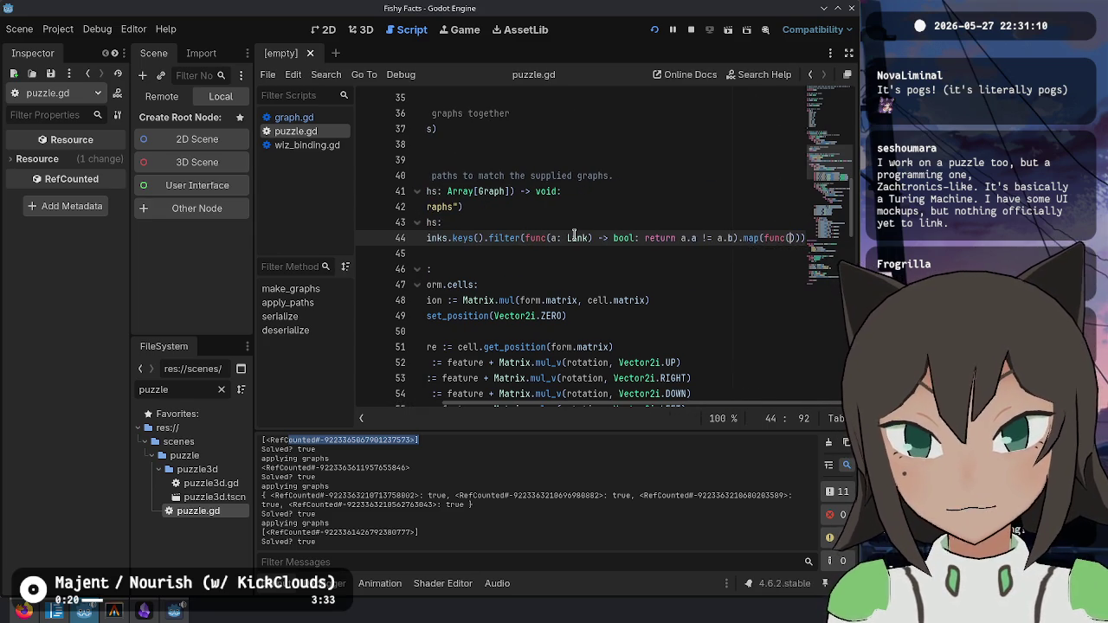
text(ink) -> )
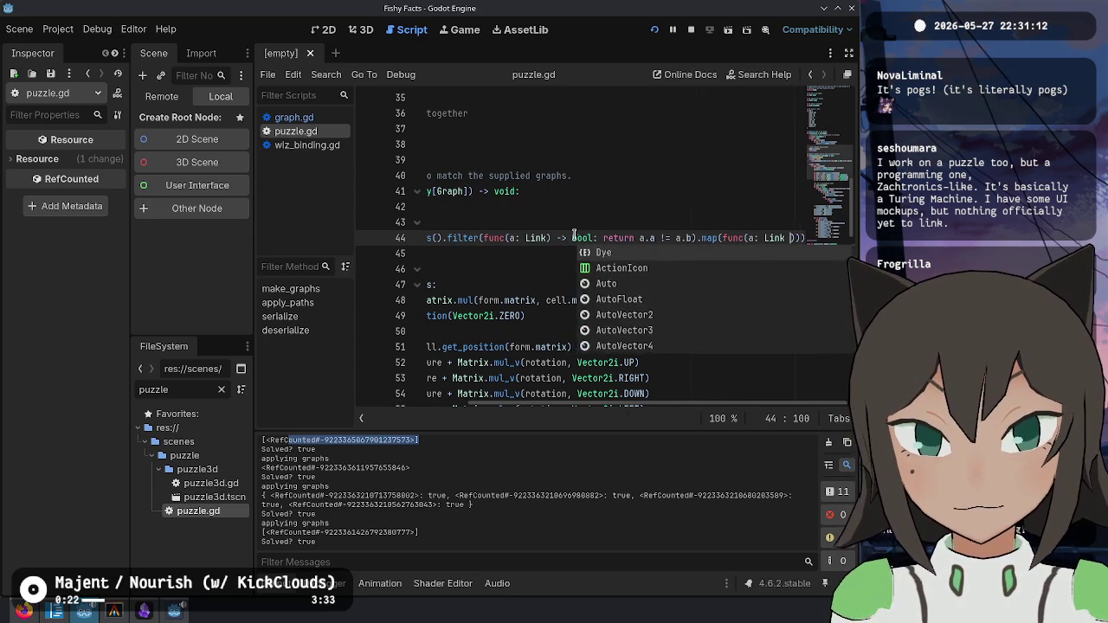
text(String: ret)
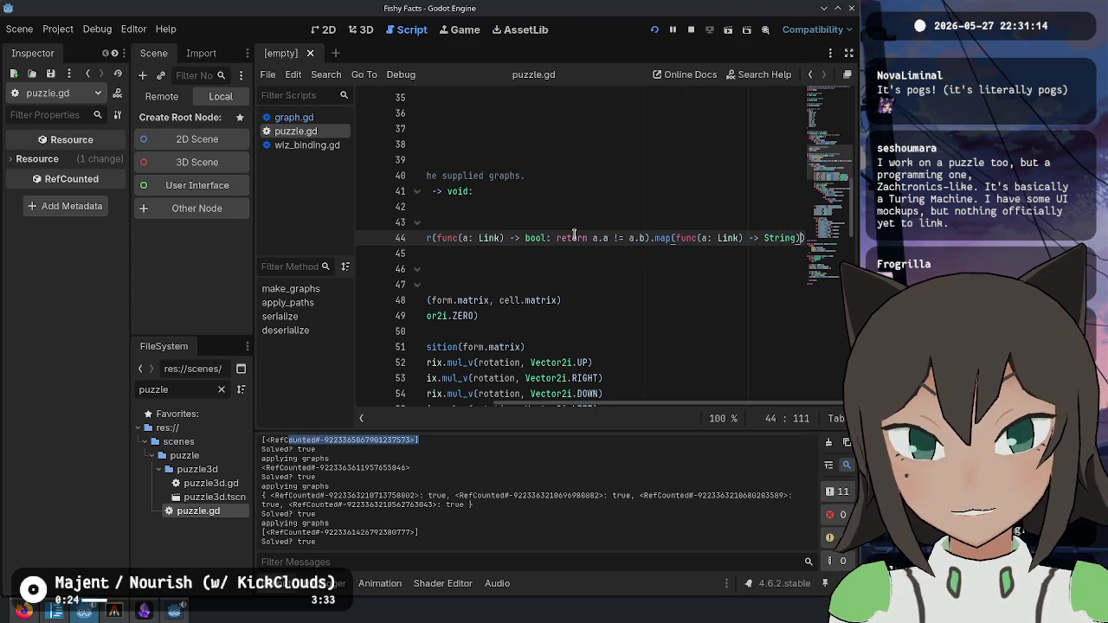
text(urn )
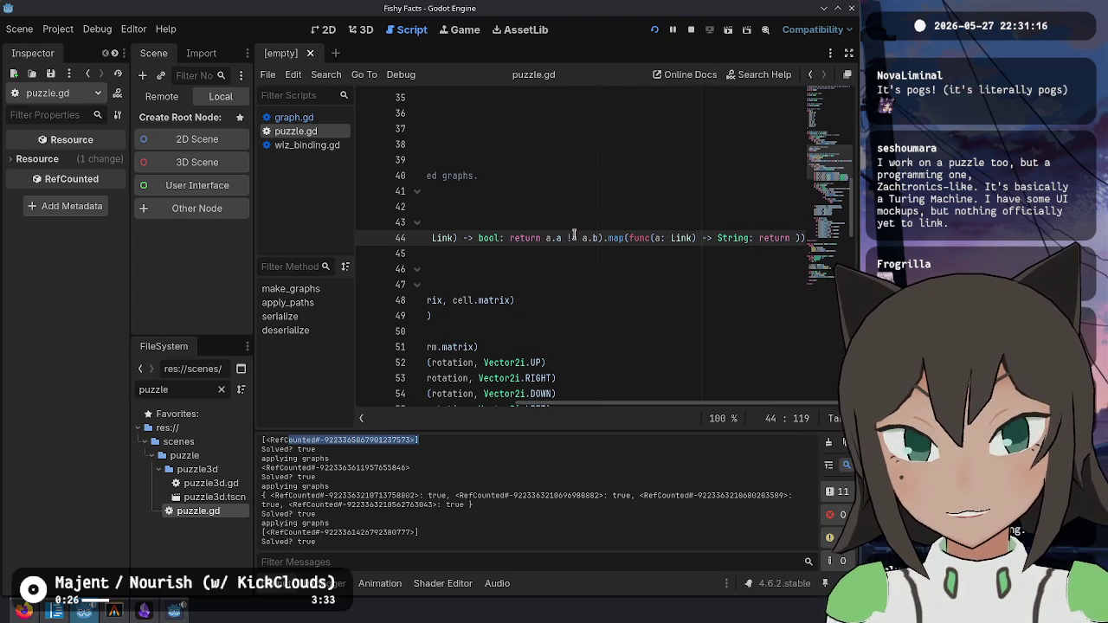
text(")
text((%s, %)
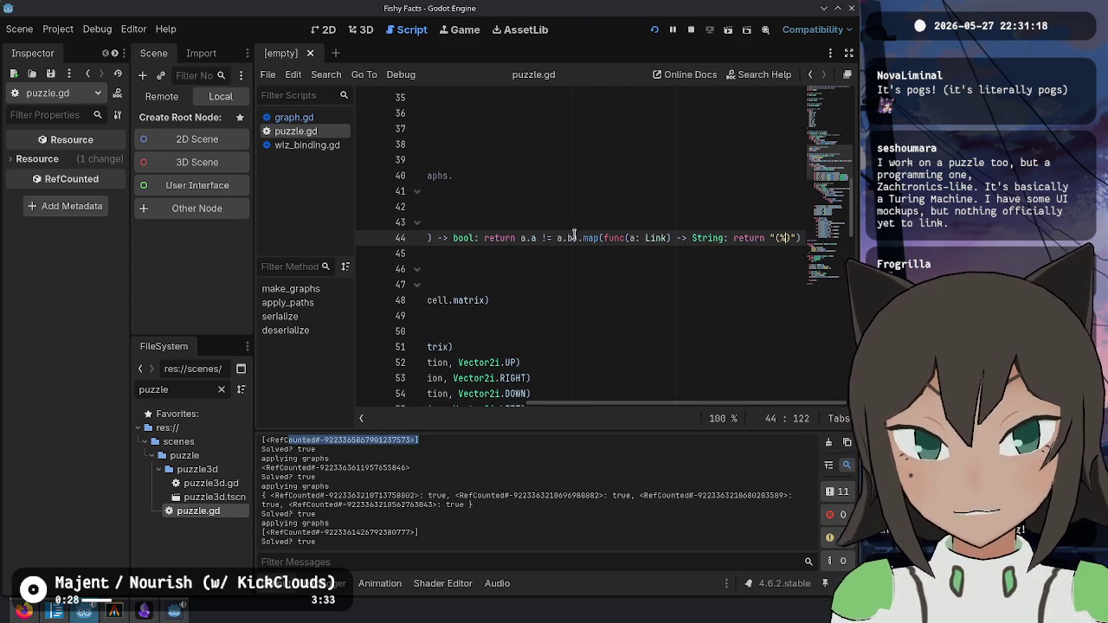
text(s)
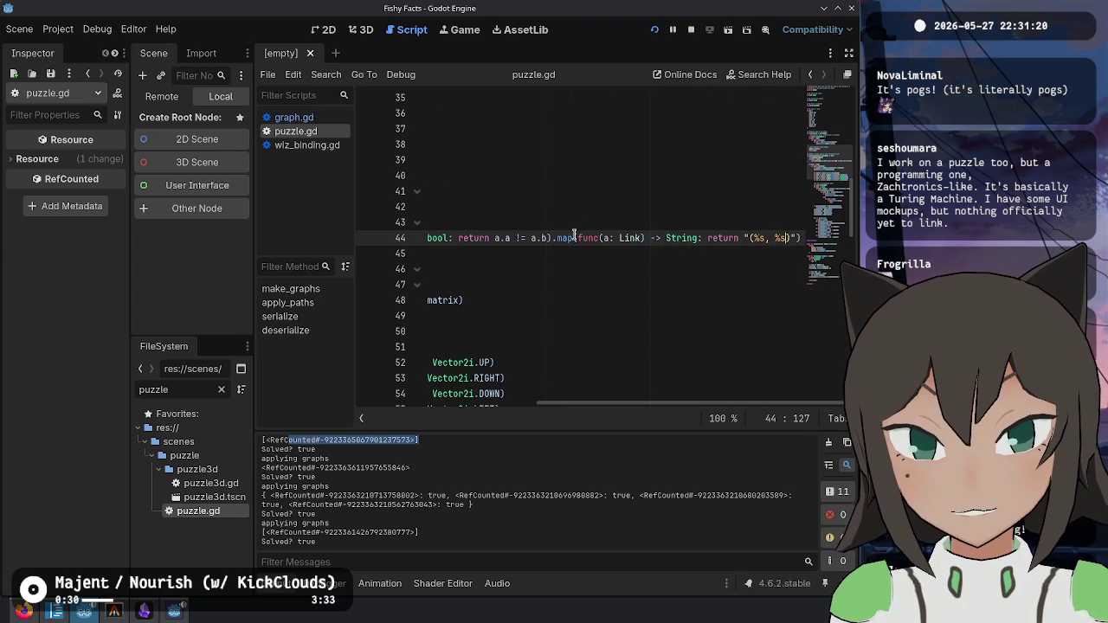
key(BackSpace)
key(BackSpace)
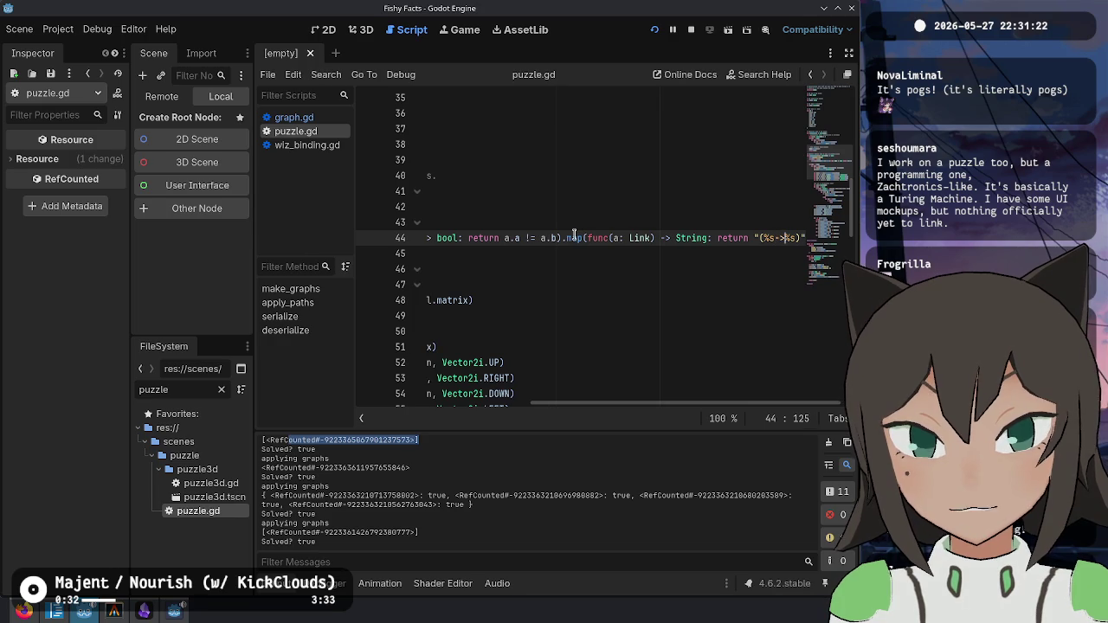
key(Right)
key(Right)
key(Right)
text(% [)
text(a.a)
text(, a.b)
- Run the game with F5 and rotate a piece to log the link strings
key(Home)
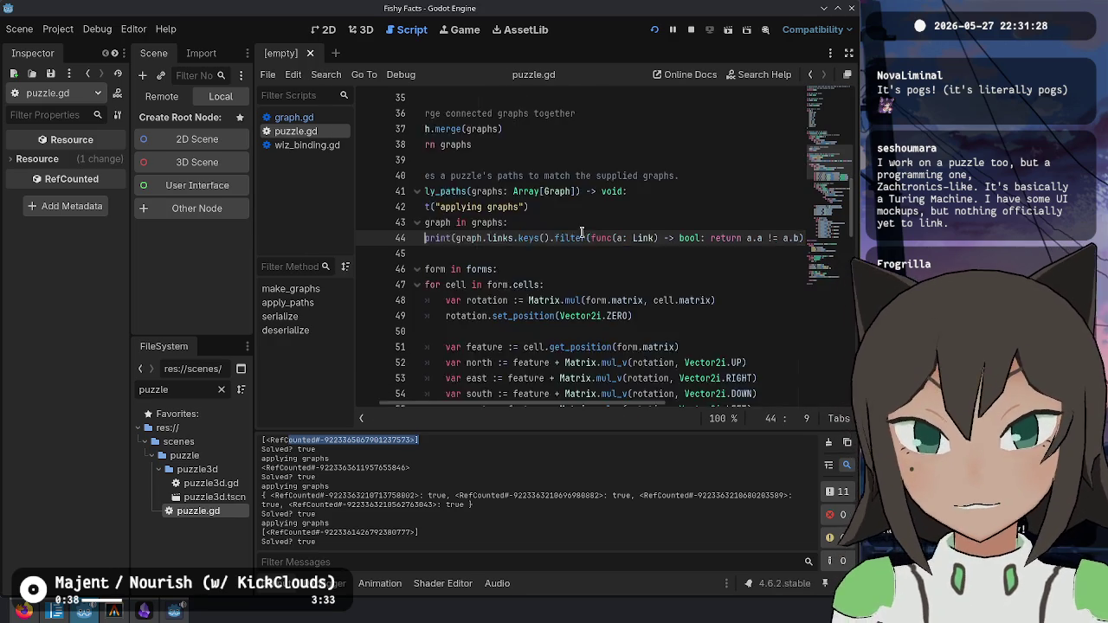
key(Home)
key(F5)
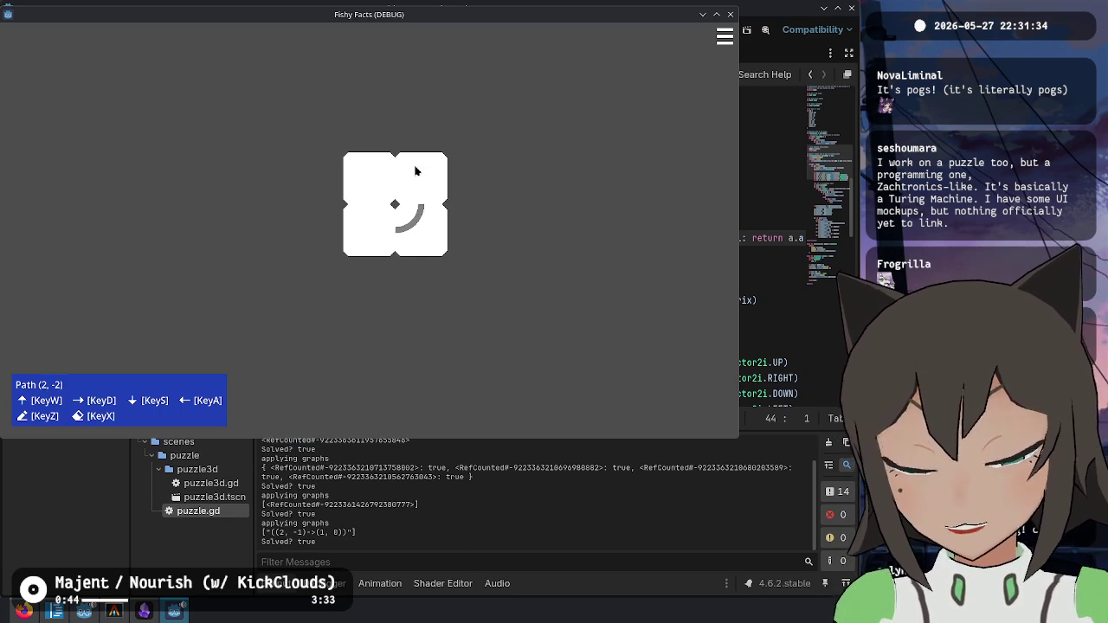
key(z)
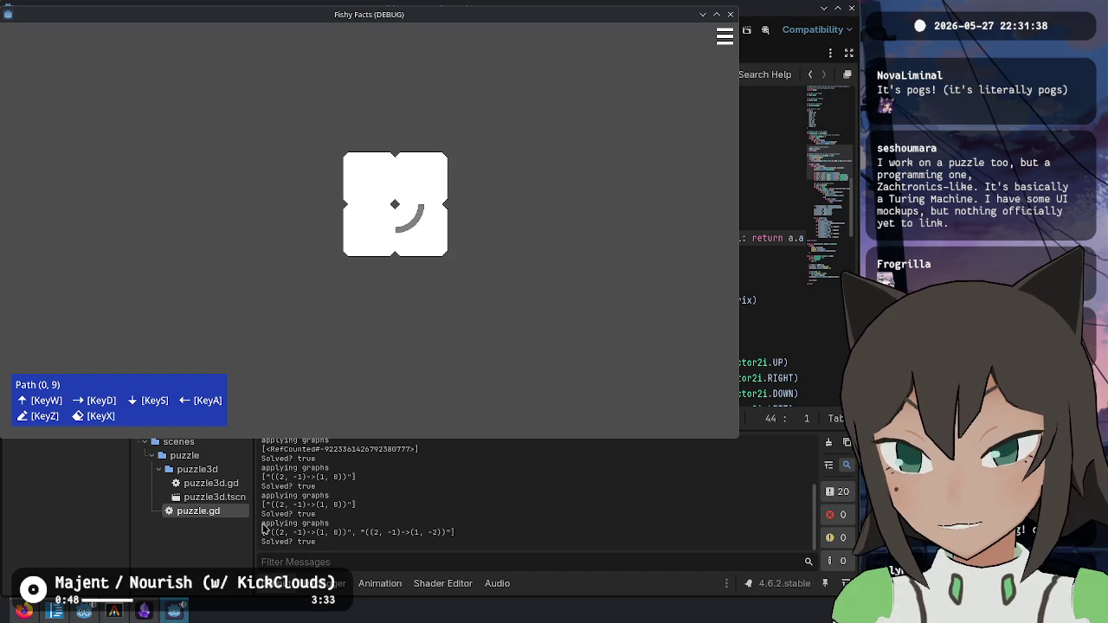
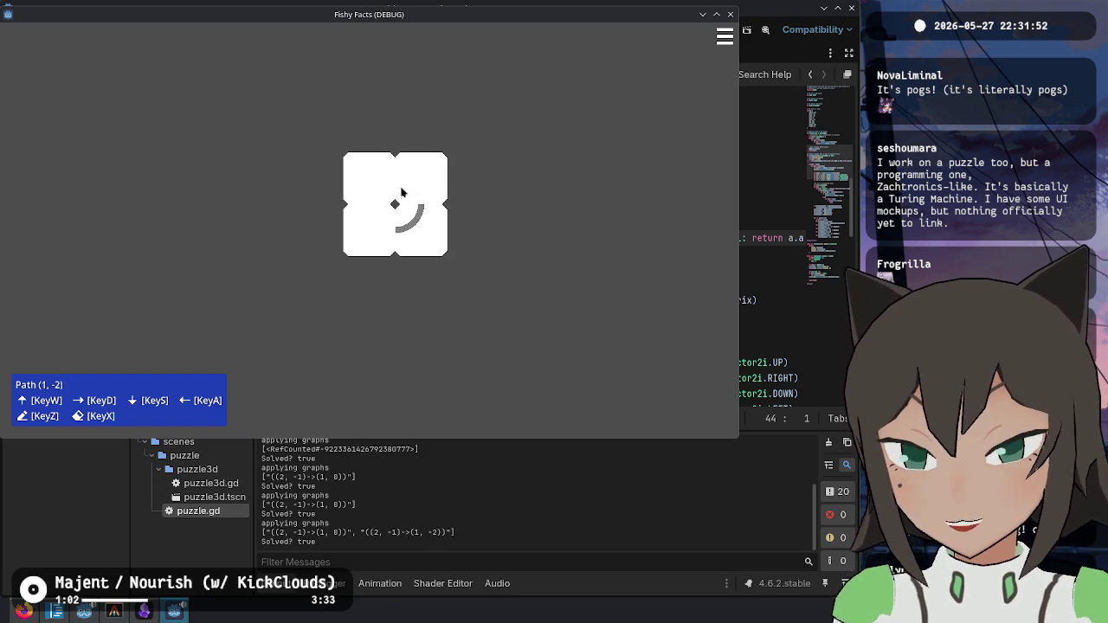
- Stop the running game and add a print(graph) line after the merge loop in apply_paths
key(F8)
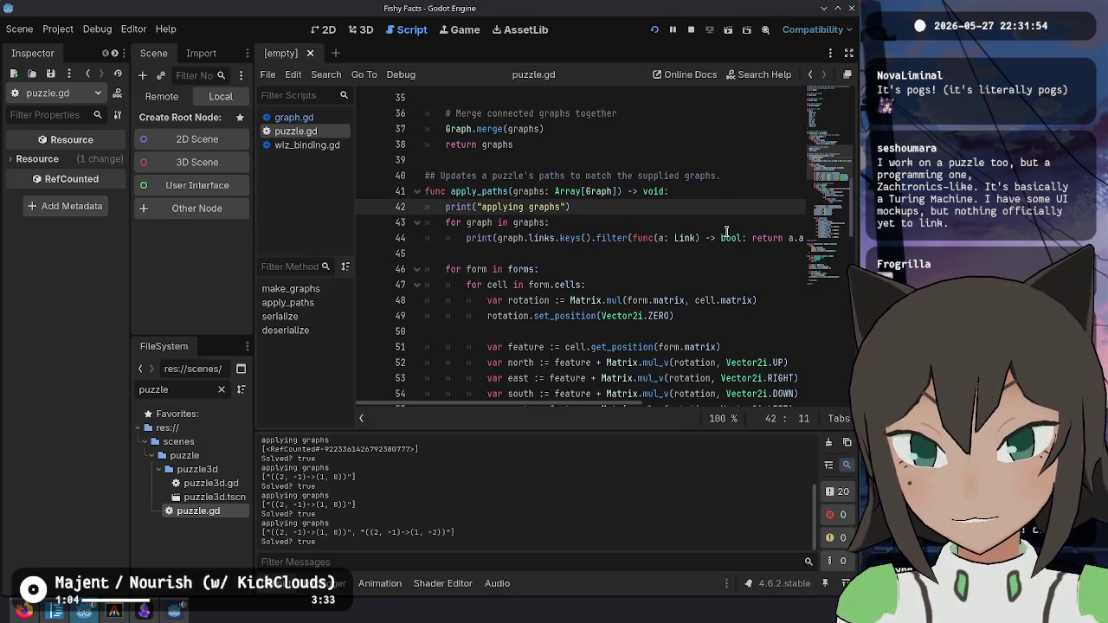
scroll(725, 232, down, 14)
scroll(608, 220, up, 2)
click(644, 188)
scroll(623, 199, up, 5)
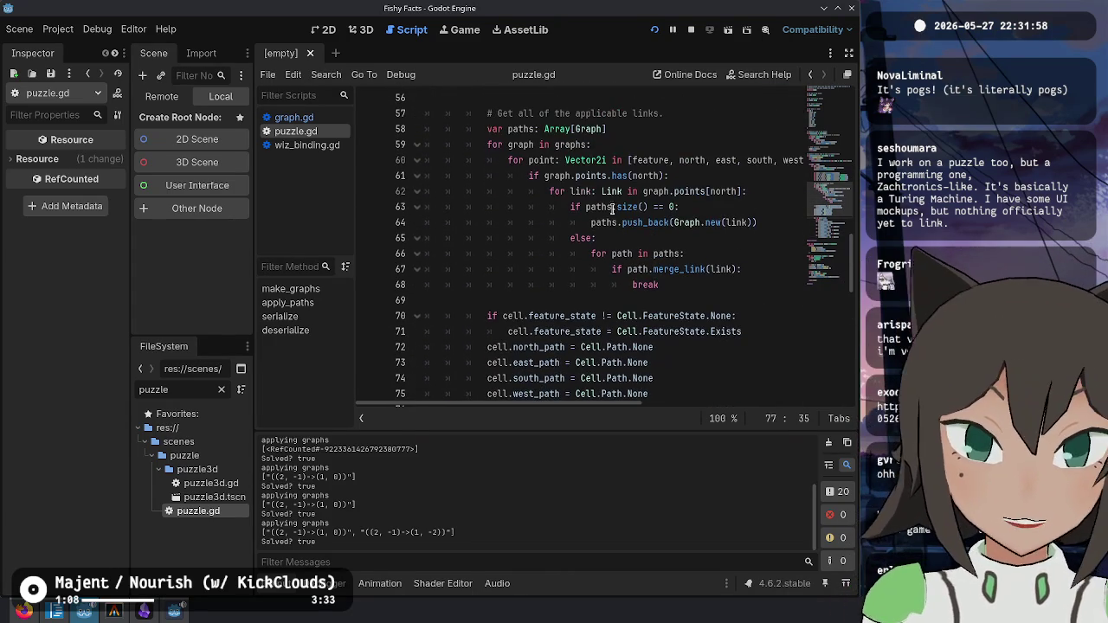
mouse_move(520, 113)
mouse_down()
mouse_move(675, 121)
mouse_move(725, 283)
mouse_up()
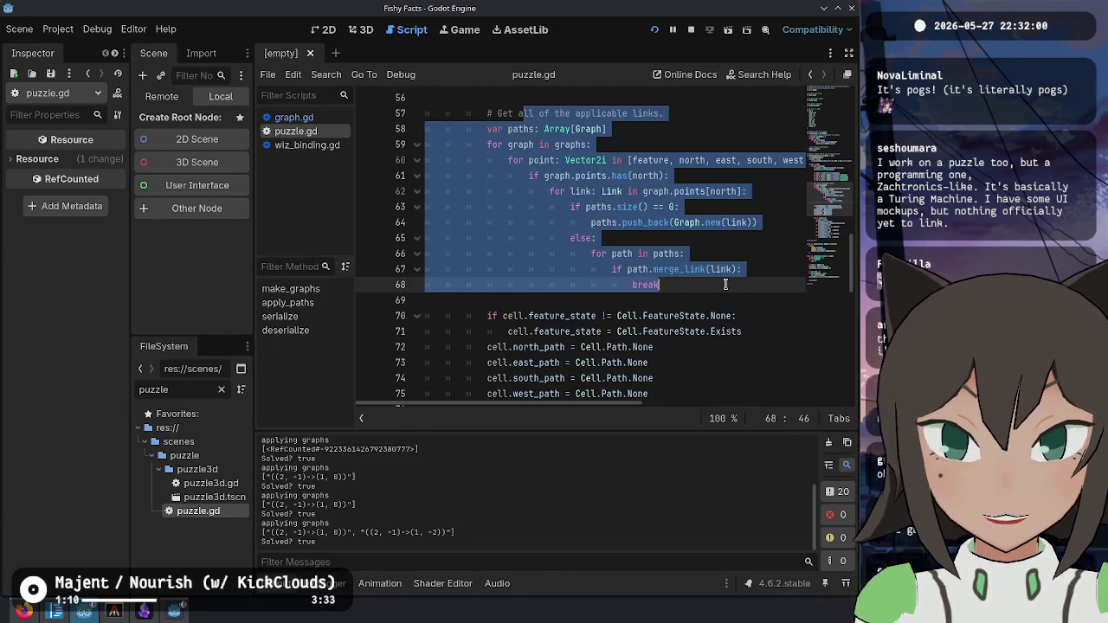
click(725, 284)
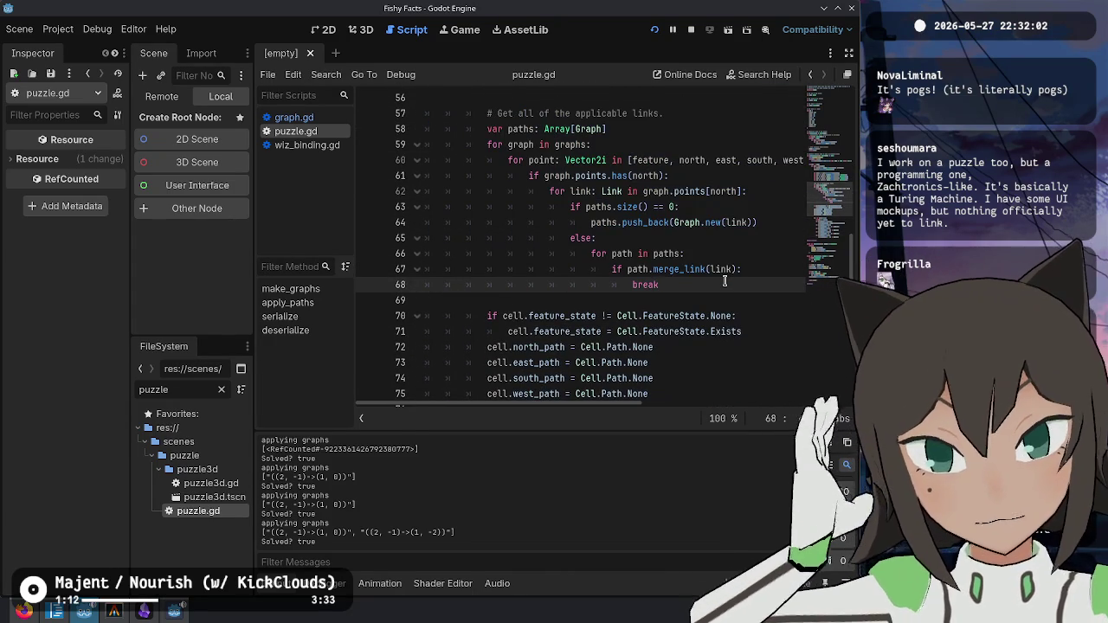
key(Return)
key(Return)
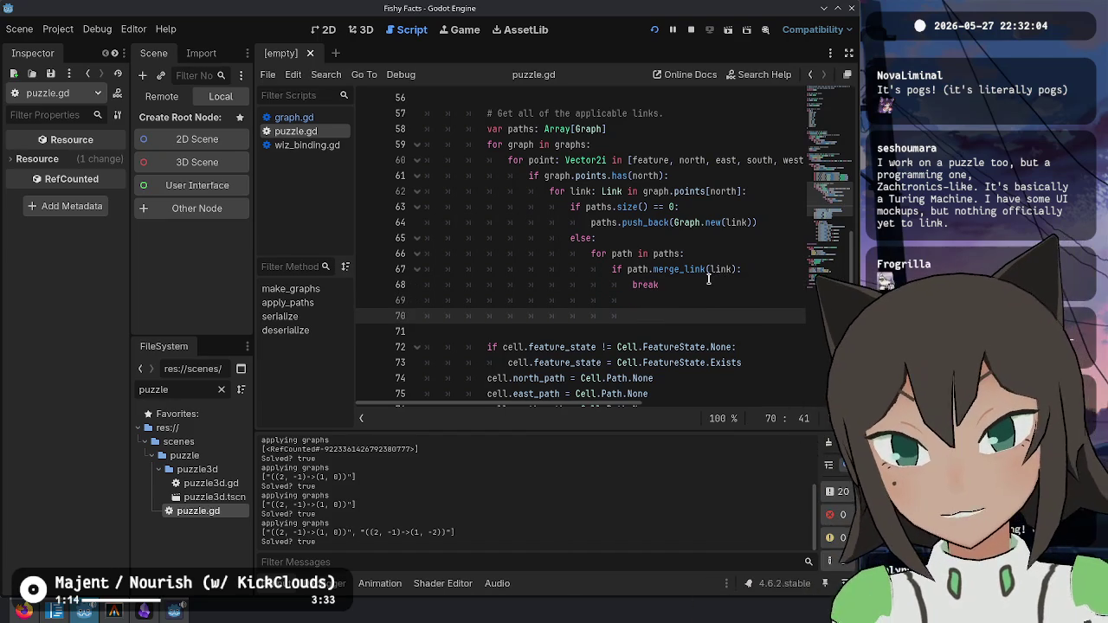
key(BackSpace)
key(BackSpace)
key(BackSpace)
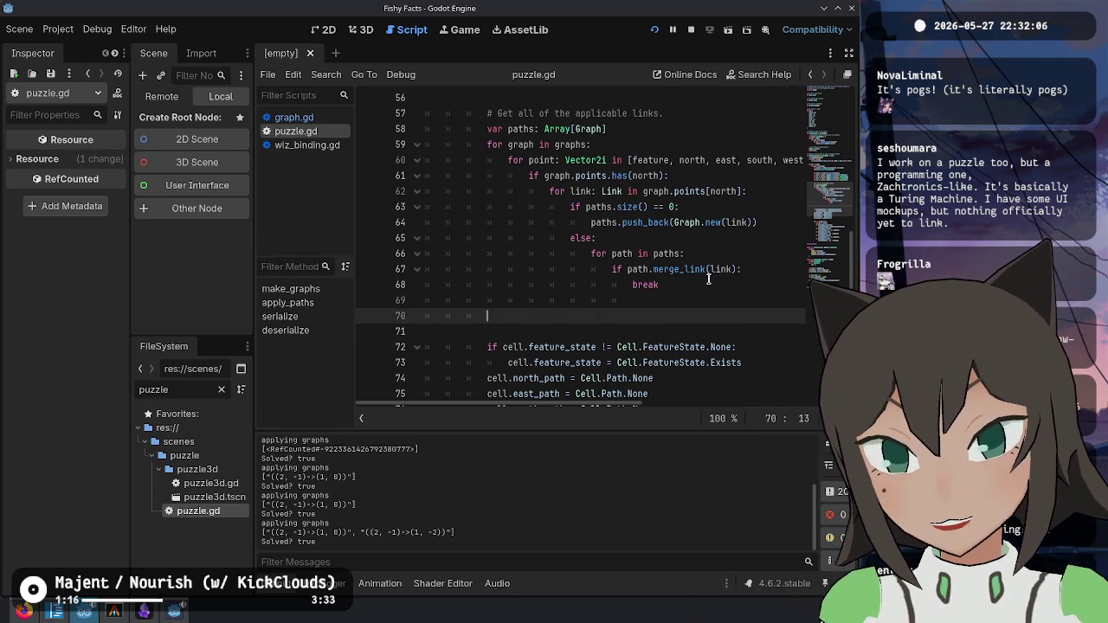
text(print(graph)
key(Escape)
- Copy the debug print loop from lines 42–44 and paste it over the print(graph) line
scroll(678, 159, up, 7)
triple_click(545, 240)
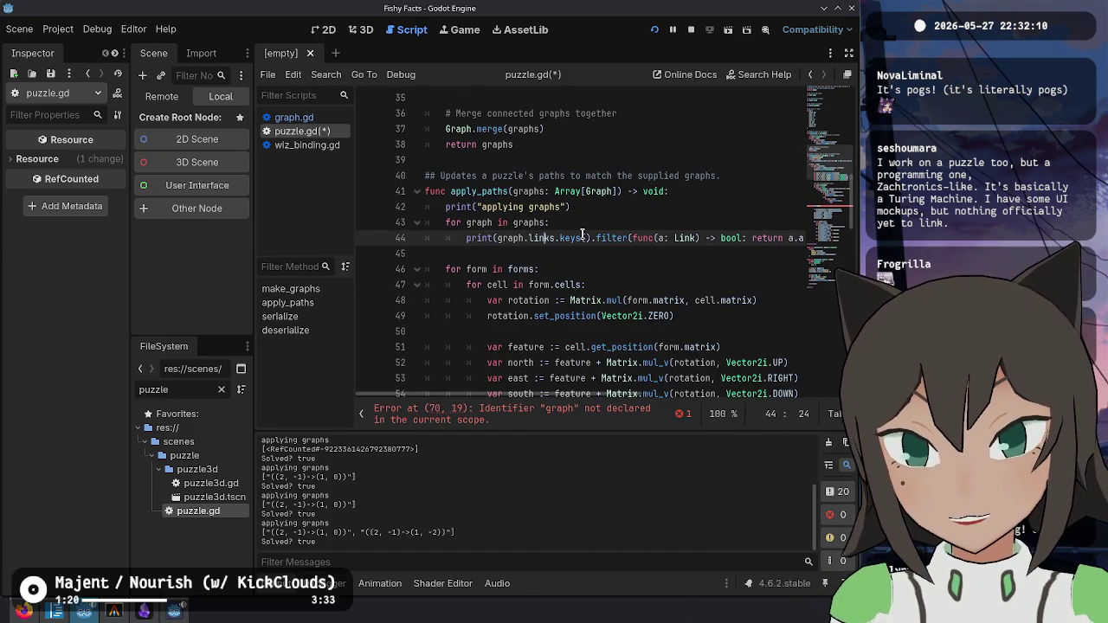
shift+click(554, 195)
shift+click(491, 210)
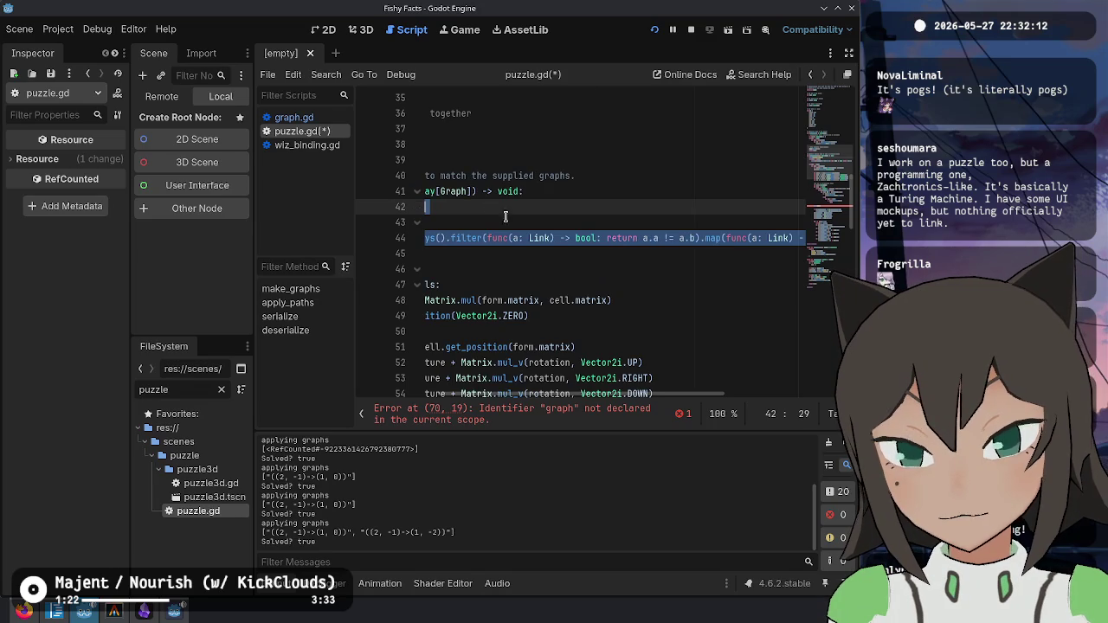
scroll(561, 291, down, 6)
click(697, 178)
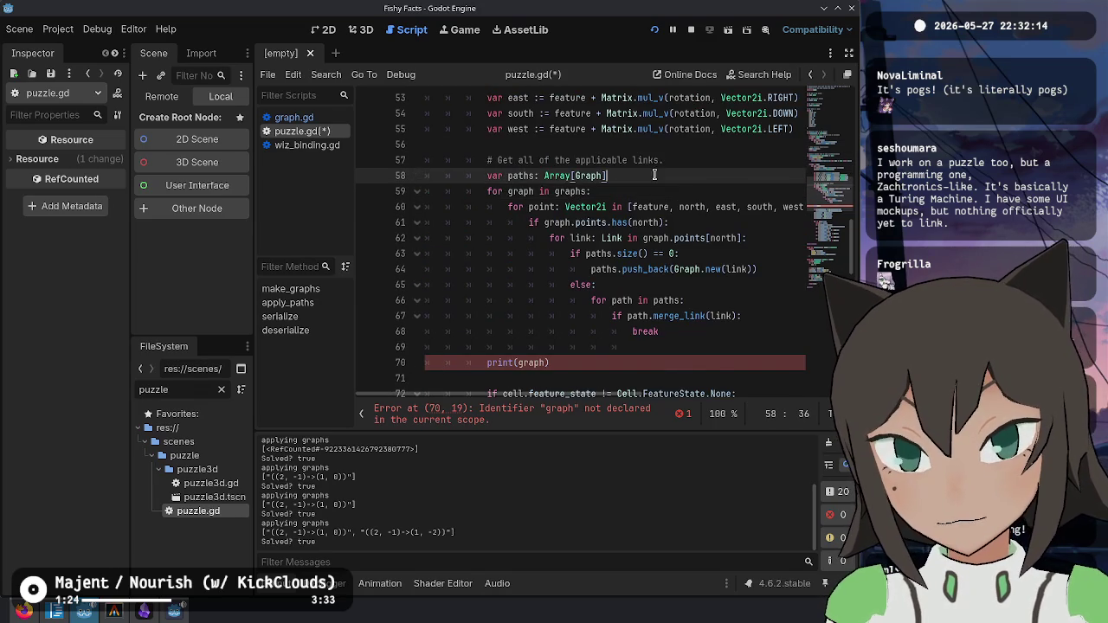
scroll(697, 183, up, 2)
scroll(697, 184, down, 5)
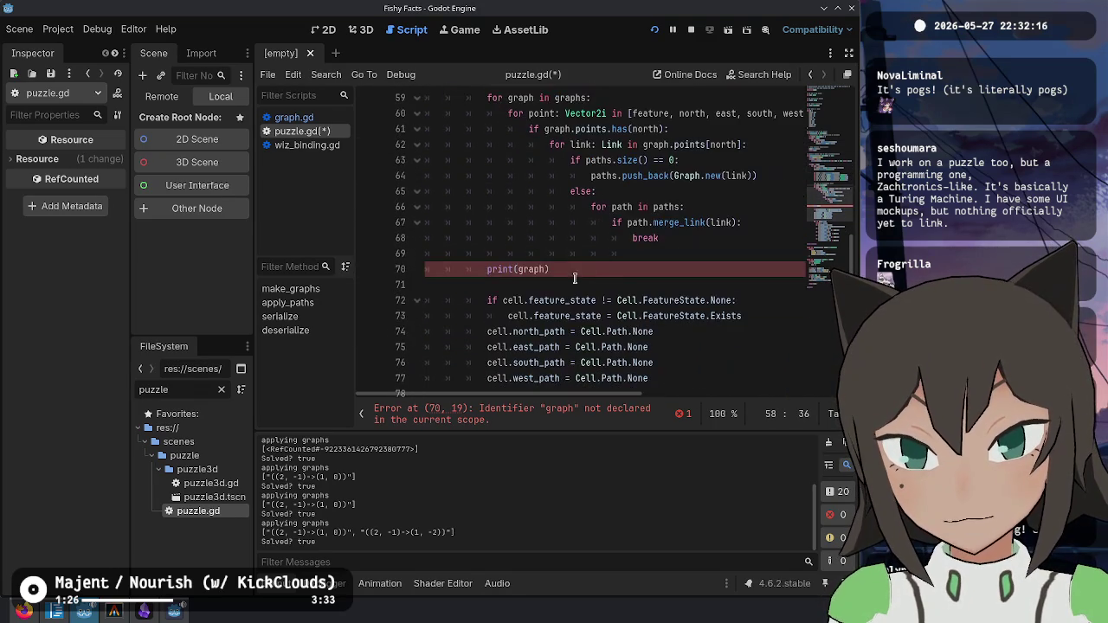
drag(549, 269, 547, 256)
text(for graph in graphs: 		print(graph.links.keys().filter(func(a: Link) -> bool: return a.a != a.b).map(func(a: Link) -> String: return "(%s->%s)" % [a.a, a.b])))
- Indent the pasted loop on lines 70–71 one level and add an empty line above it
key(Home)
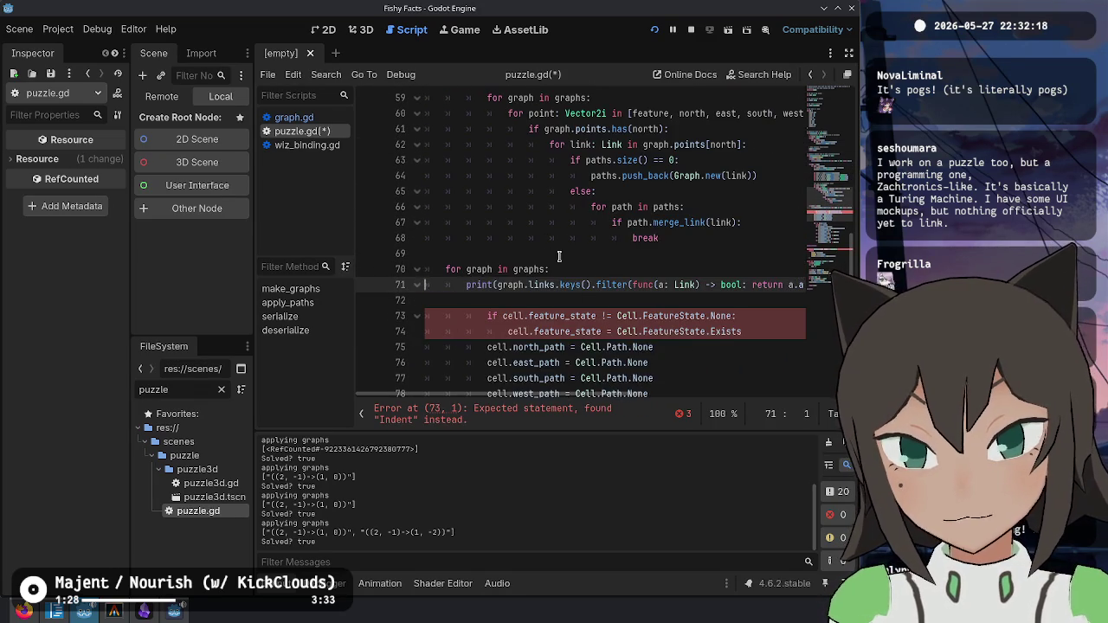
key(alt+Left)
scroll(532, 196, down, 10)
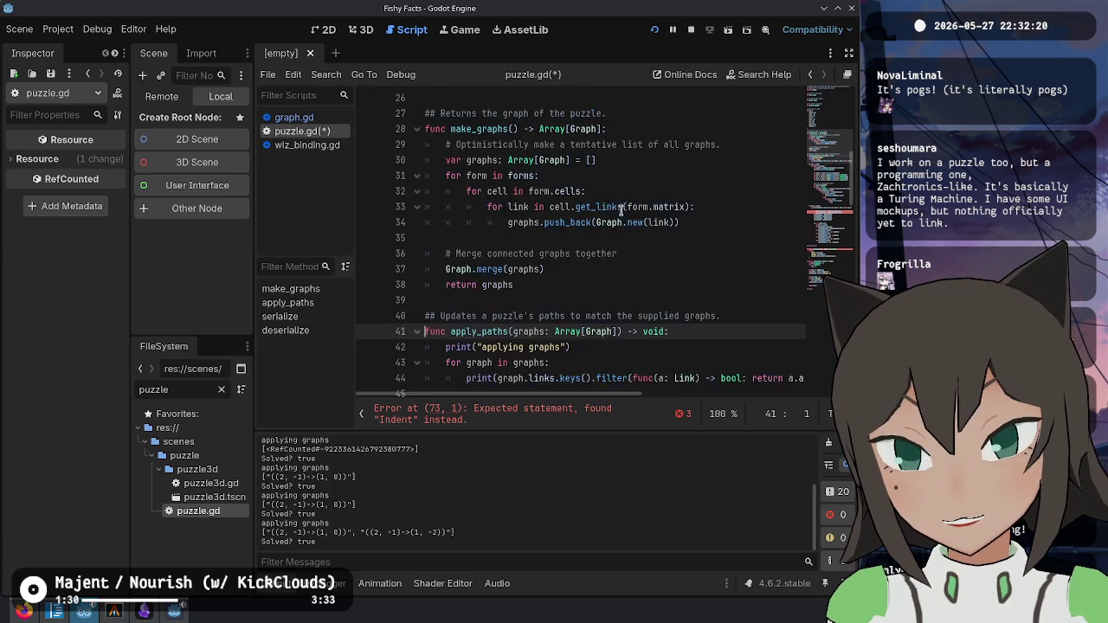
drag(520, 237, 445, 217)
key(Tab)
key(ctrl+shift+Return)
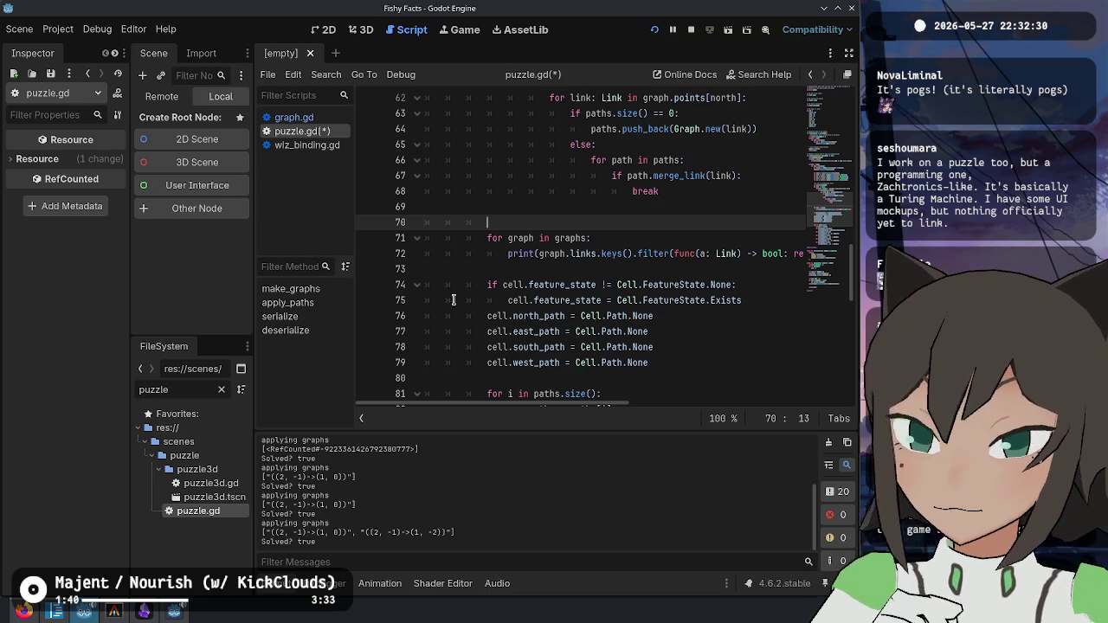
click(23, 610)
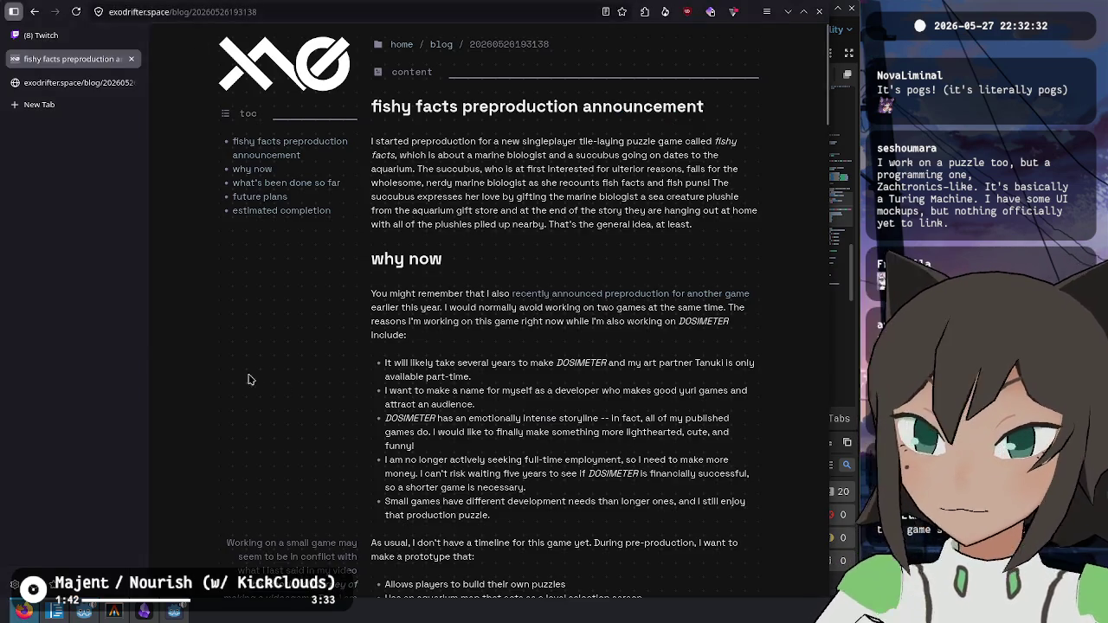
- Search 'pogs' in a new tab and open the Wikipedia Milk caps (game) article
key(ctrl+t)
text(pogs)
key(Return)
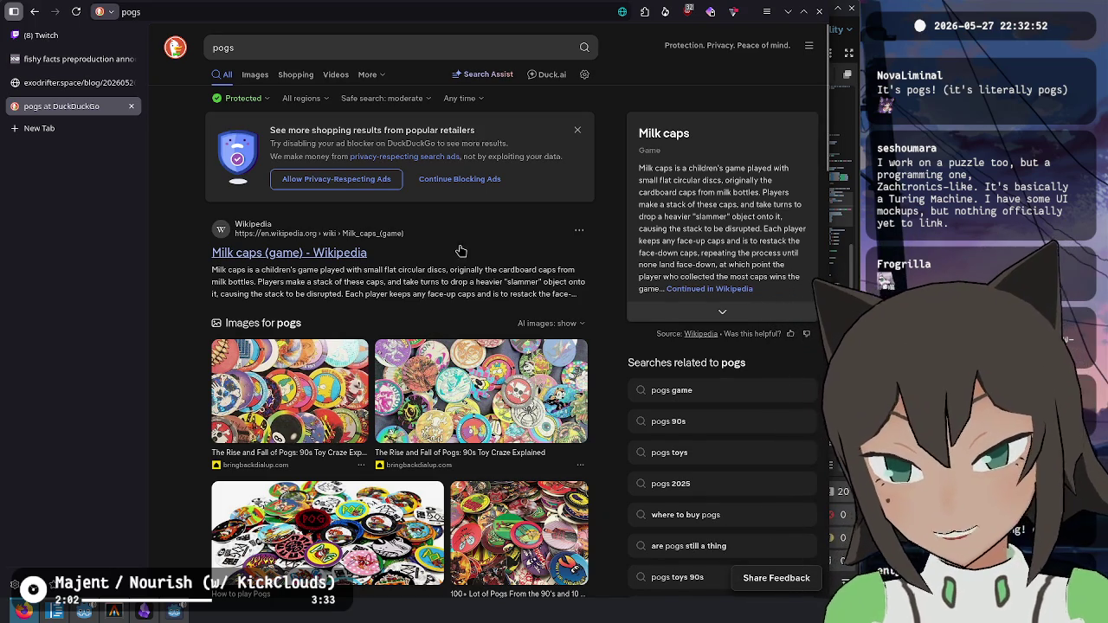
click(437, 275)
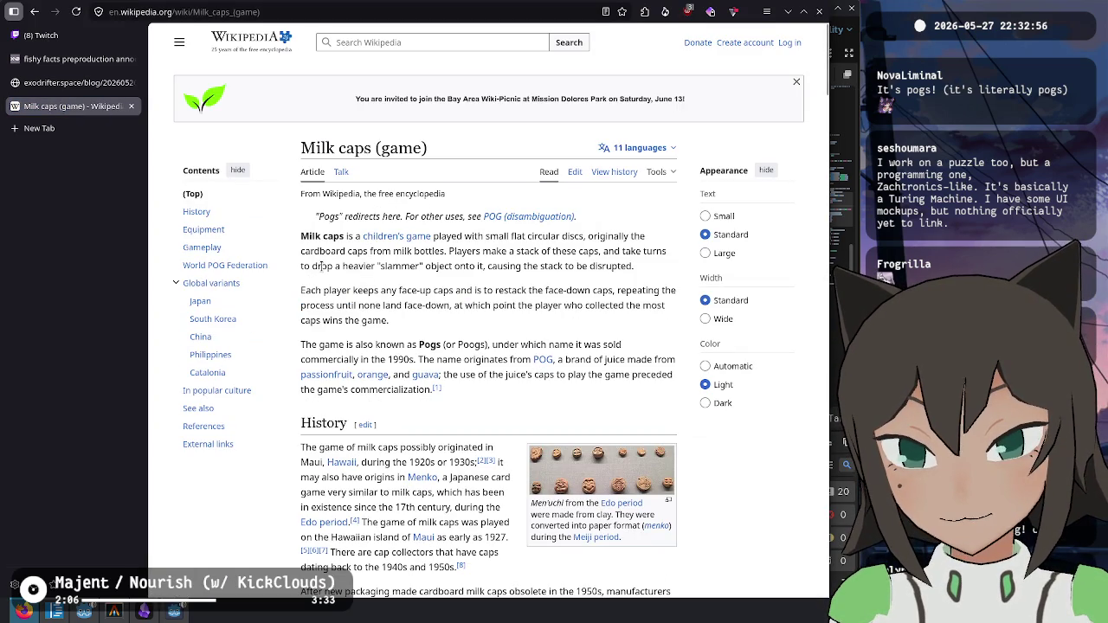
- Read the name-origin passage and view the enlarged photo of flipping milk caps
double_click(430, 346)
mouse_move(460, 361)
mouse_down()
mouse_move(476, 360)
mouse_move(489, 395)
mouse_up()
click(494, 390)
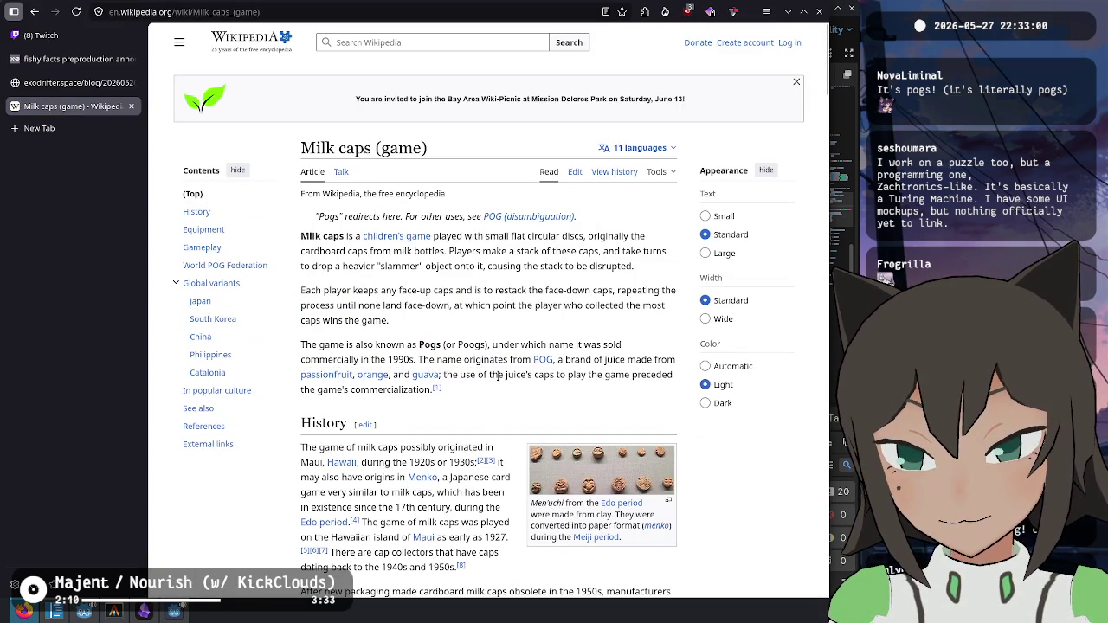
scroll(498, 375, down, 8)
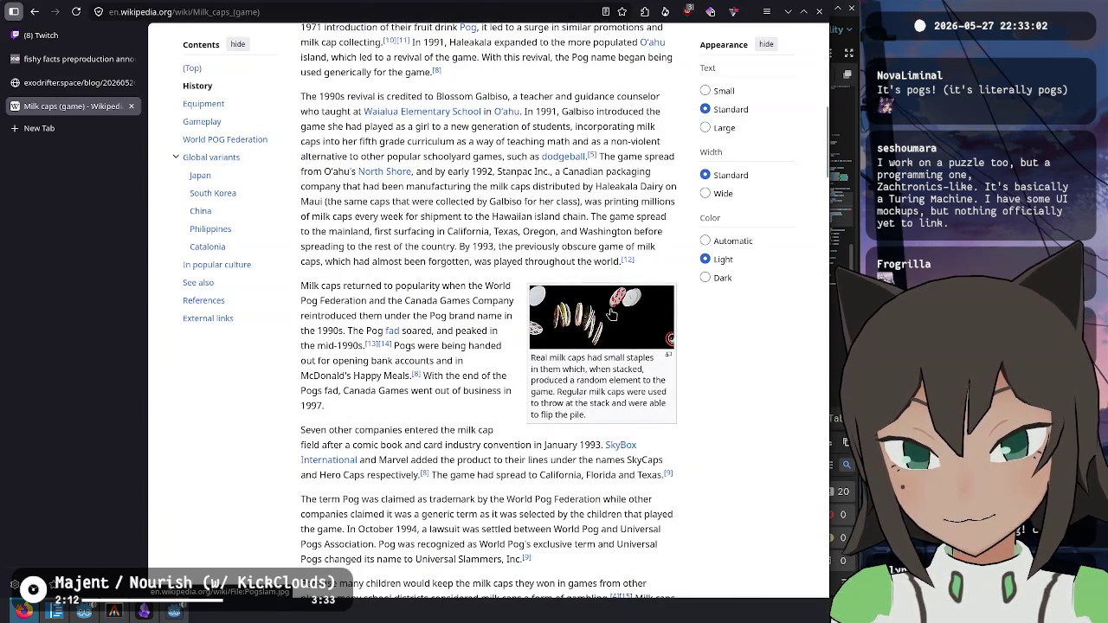
click(611, 315)
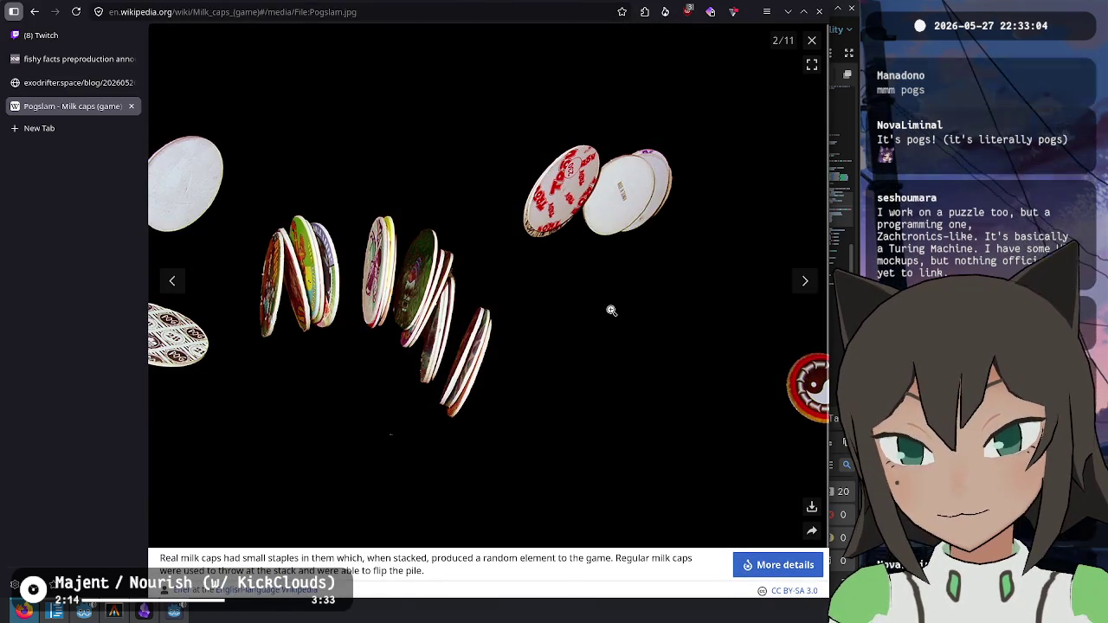
click(811, 40)
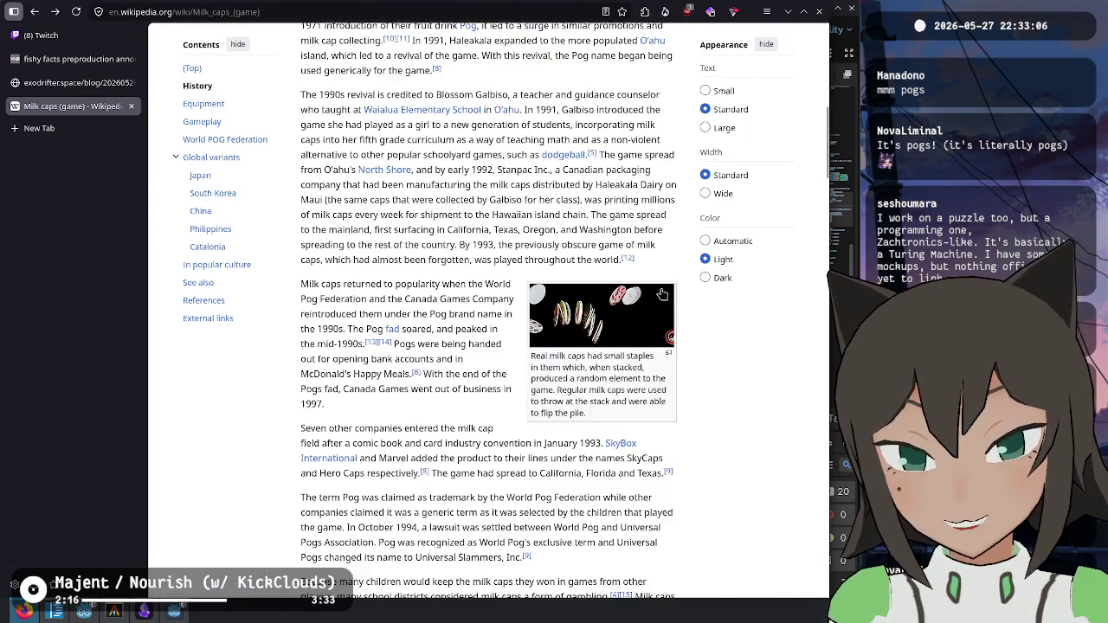
- Scroll further, view the enlarged Menko cards photo, then go back to the pogs results
scroll(645, 280, down, 3)
scroll(645, 280, down, 4)
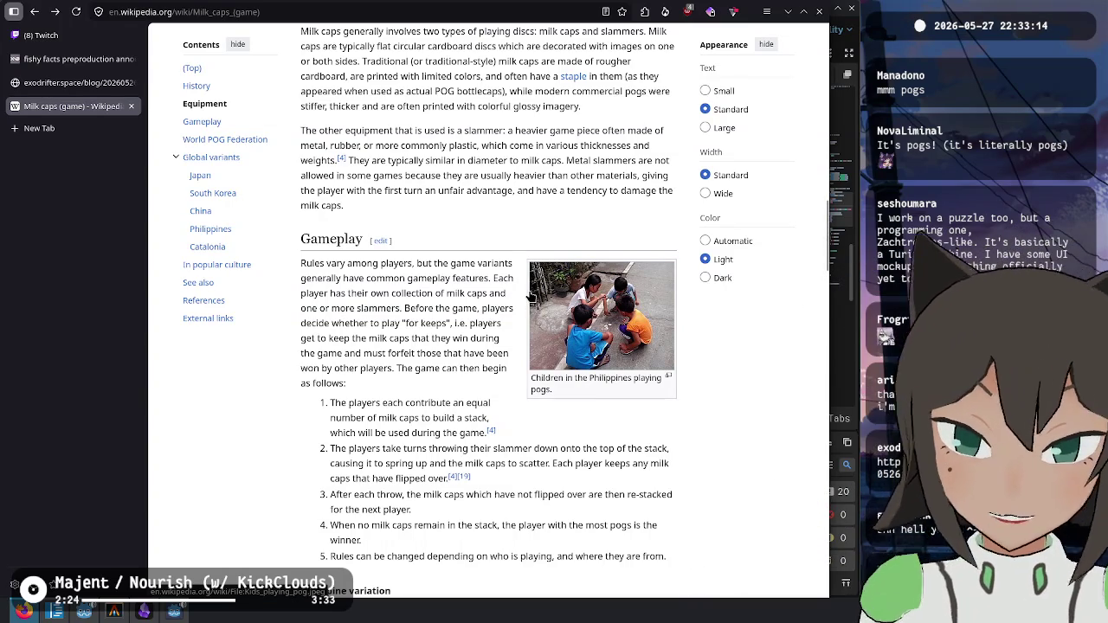
scroll(510, 337, down, 5)
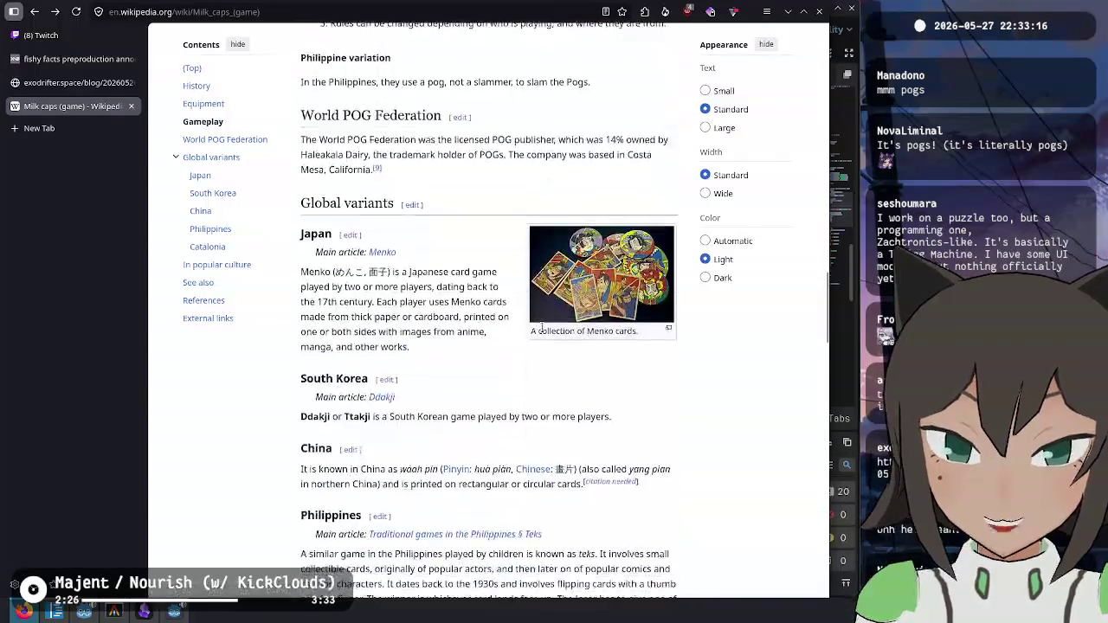
click(607, 294)
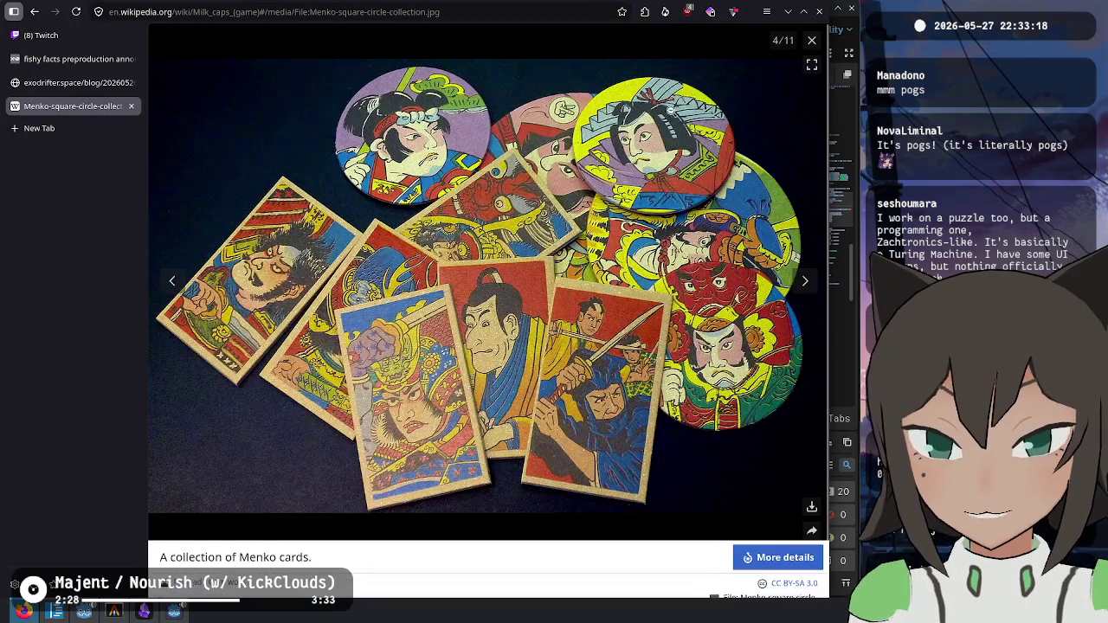
click(812, 38)
scroll(481, 282, down, 9)
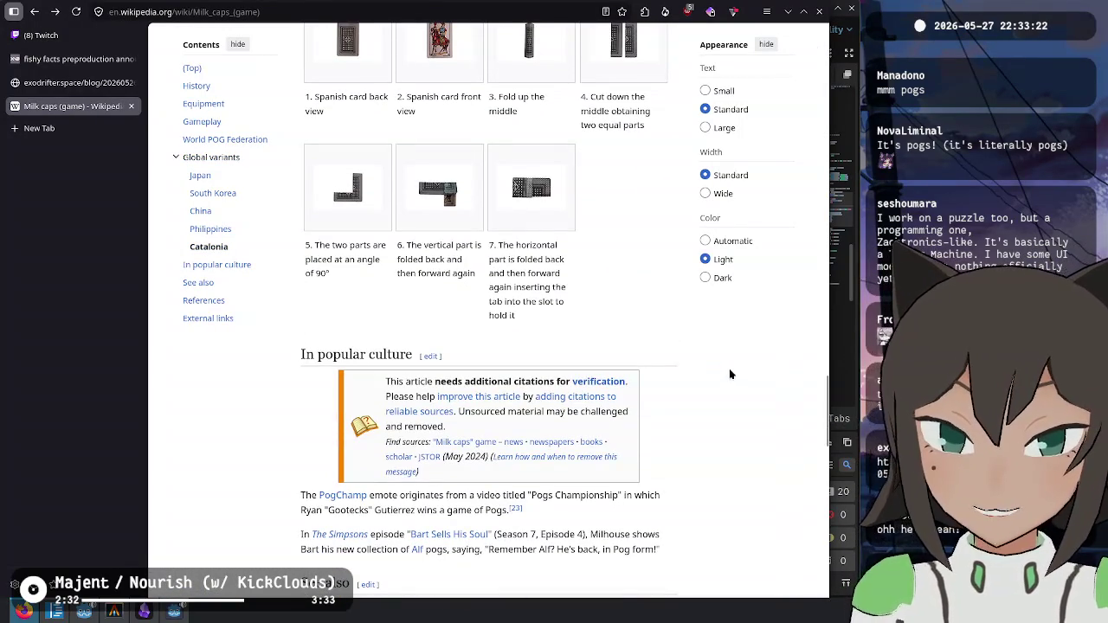
click(34, 12)
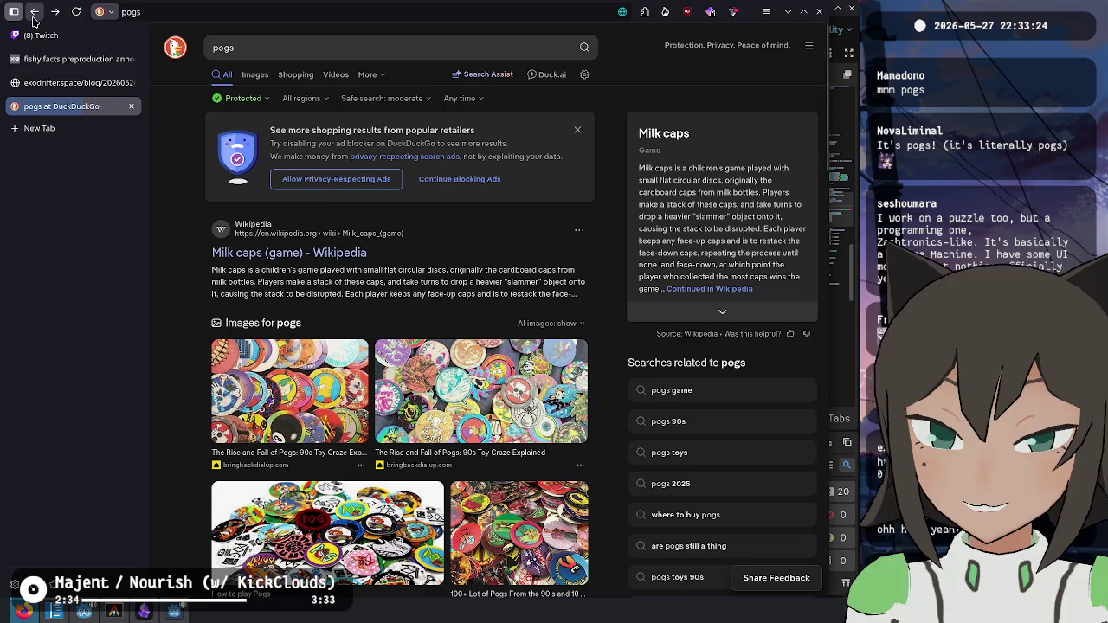
- Open bringbackdialup.com's 'The Rise and Fall of Pogs', scroll through it, then close its tab
scroll(398, 310, down, 3)
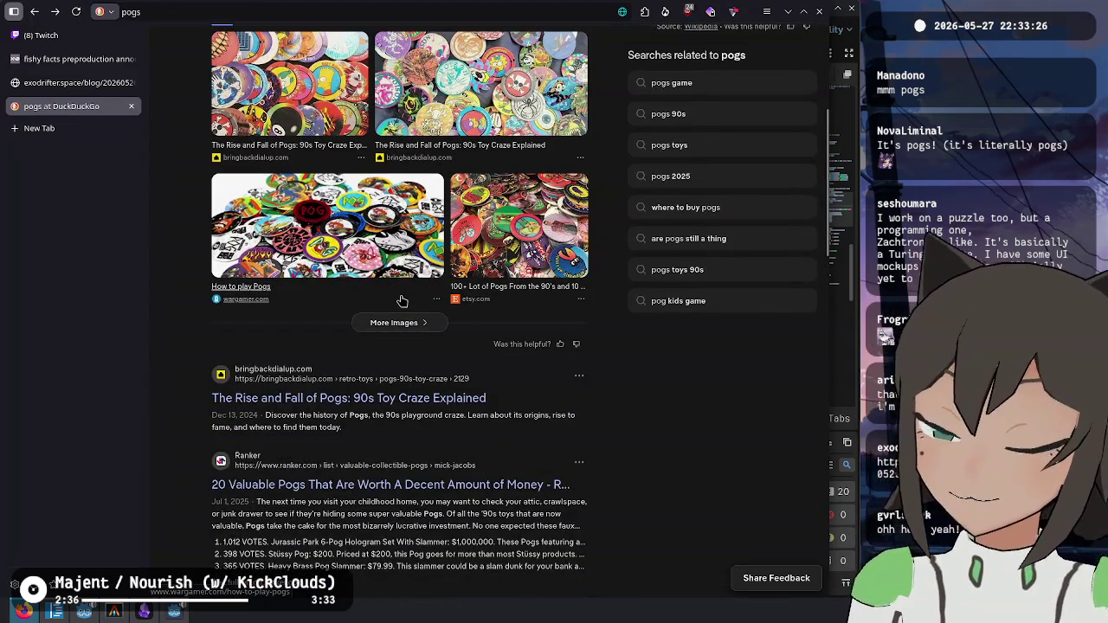
click(381, 405)
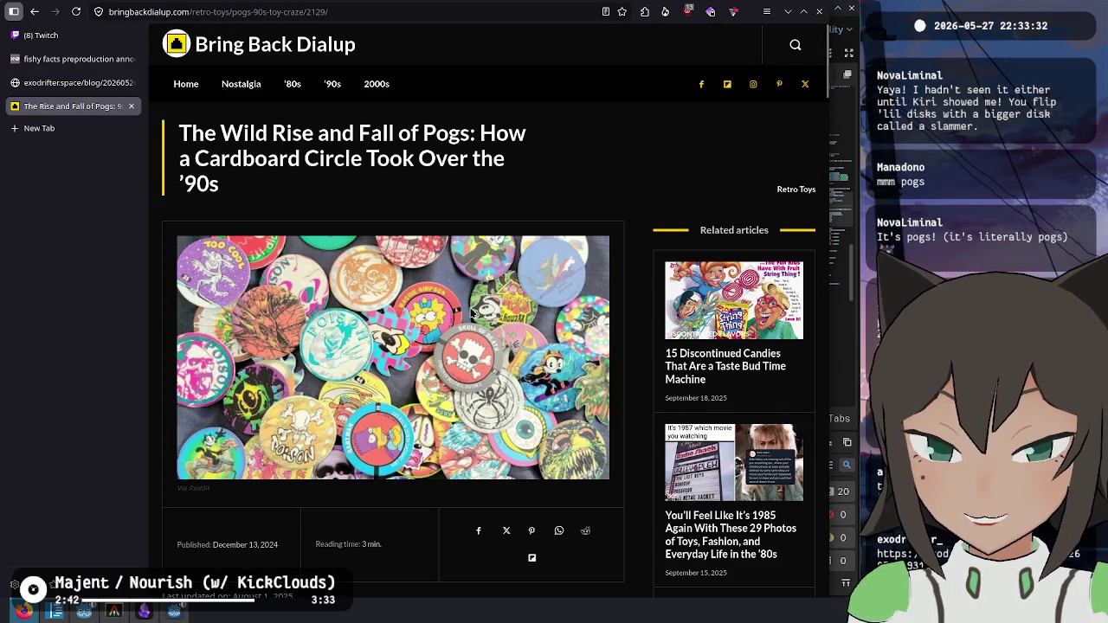
scroll(473, 311, down, 3)
scroll(473, 310, down, 8)
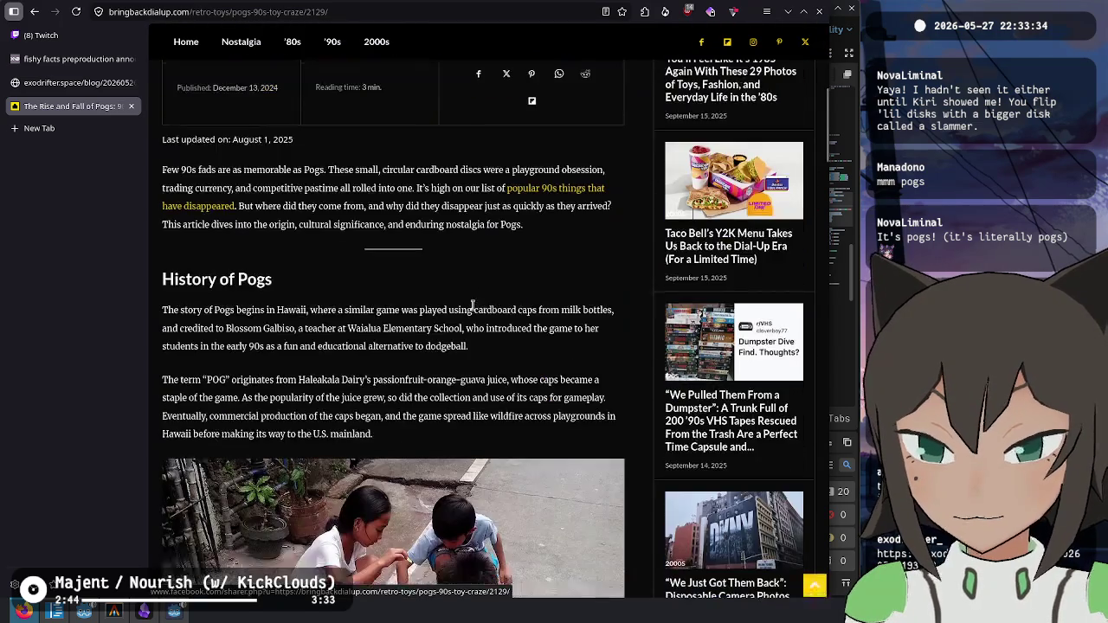
scroll(451, 325, down, 6)
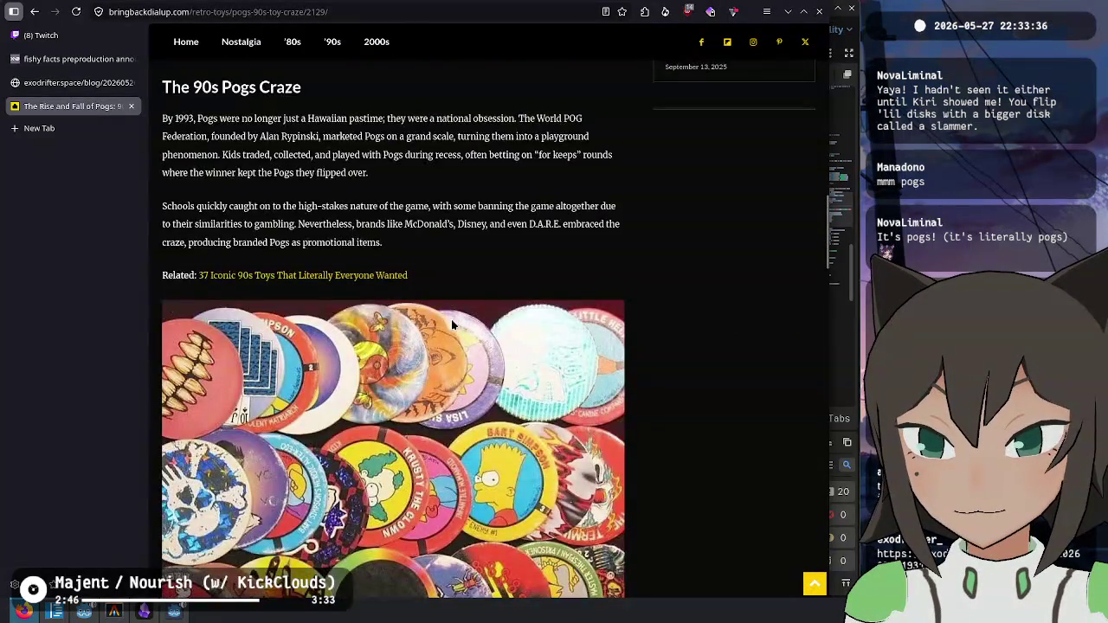
scroll(451, 325, down, 1)
middle_click(87, 113)
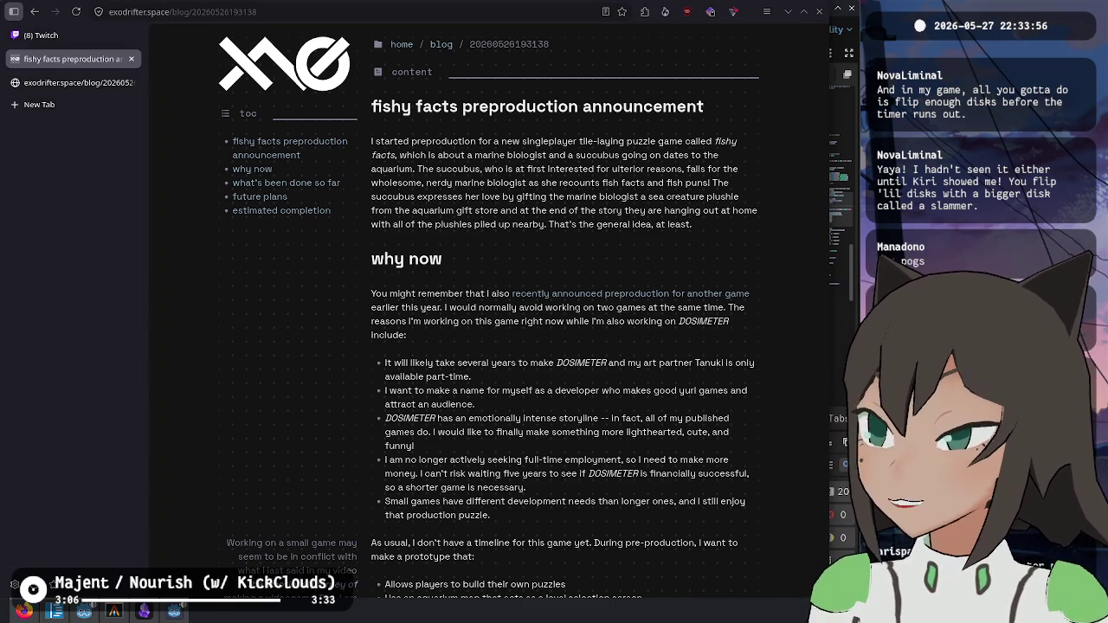
- Open the Tiddlywinks Wikipedia article in a new tab beside the blog post
mouse_move(34, 186)
mouse_down()
mouse_move(147, 190)
mouse_move(148, 219)
mouse_up()
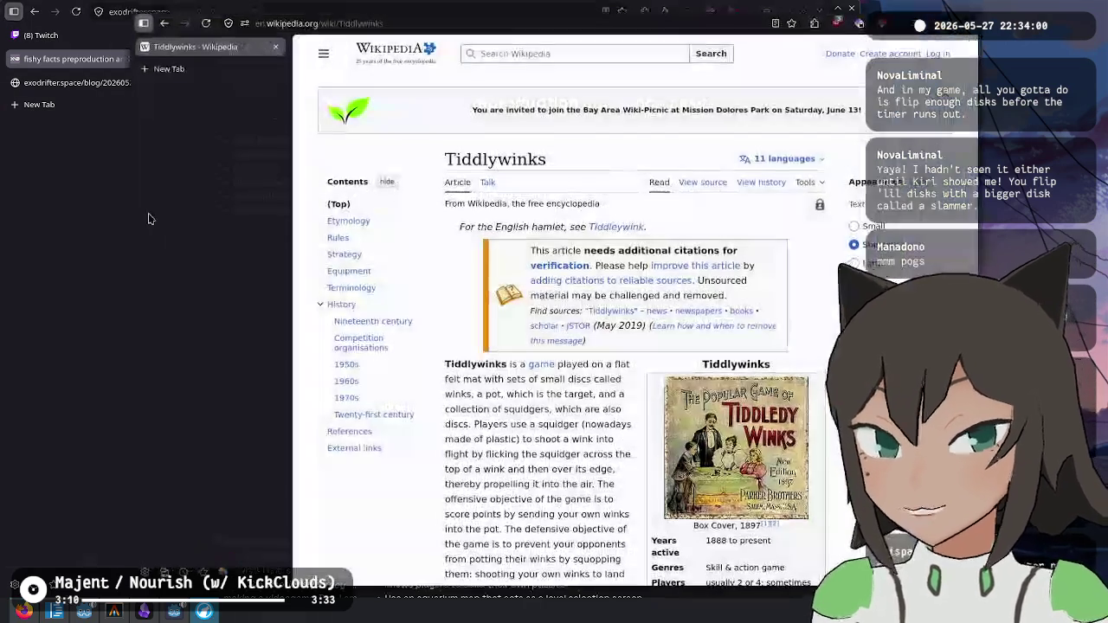
key(ctrl+w)
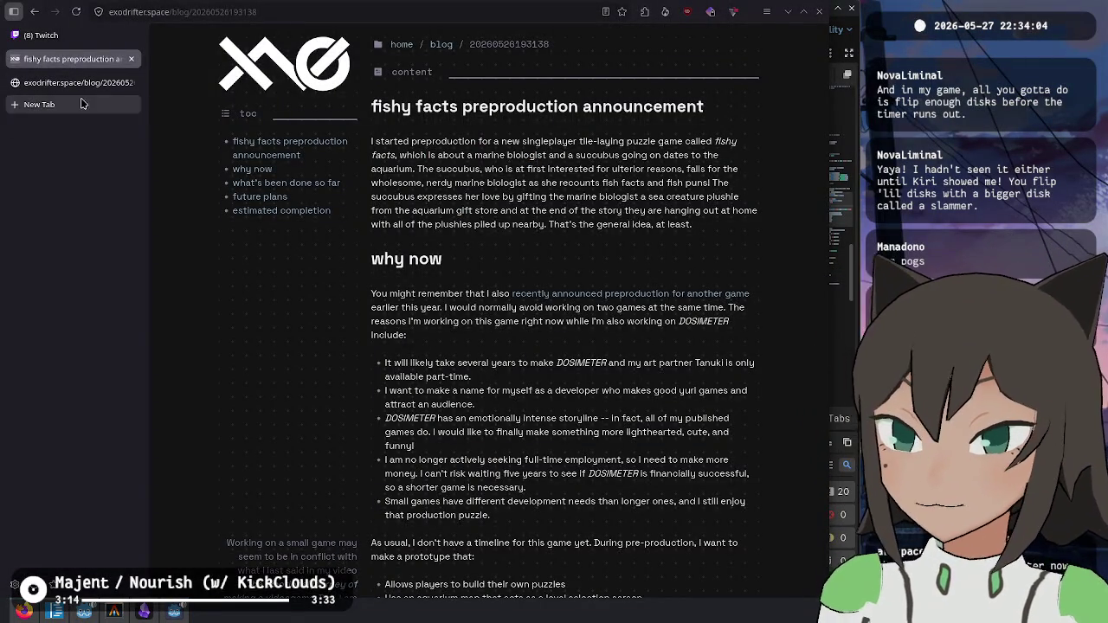
click(34, 104)
text(https://en.wikipedia.org/wiki/Tiddlywinks)
key(Return)
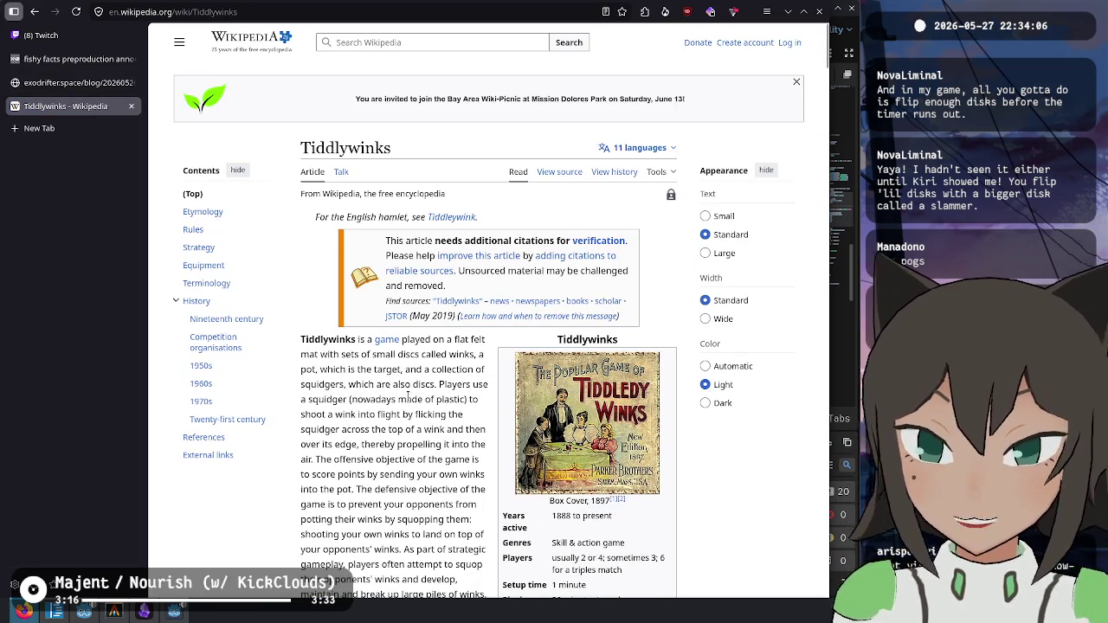
scroll(408, 396, down, 3)
- Read the opening paragraph, highlighting the squidgers description and the offensive objective sentence
mouse_move(320, 186)
mouse_down()
mouse_move(458, 187)
mouse_move(319, 218)
mouse_up()
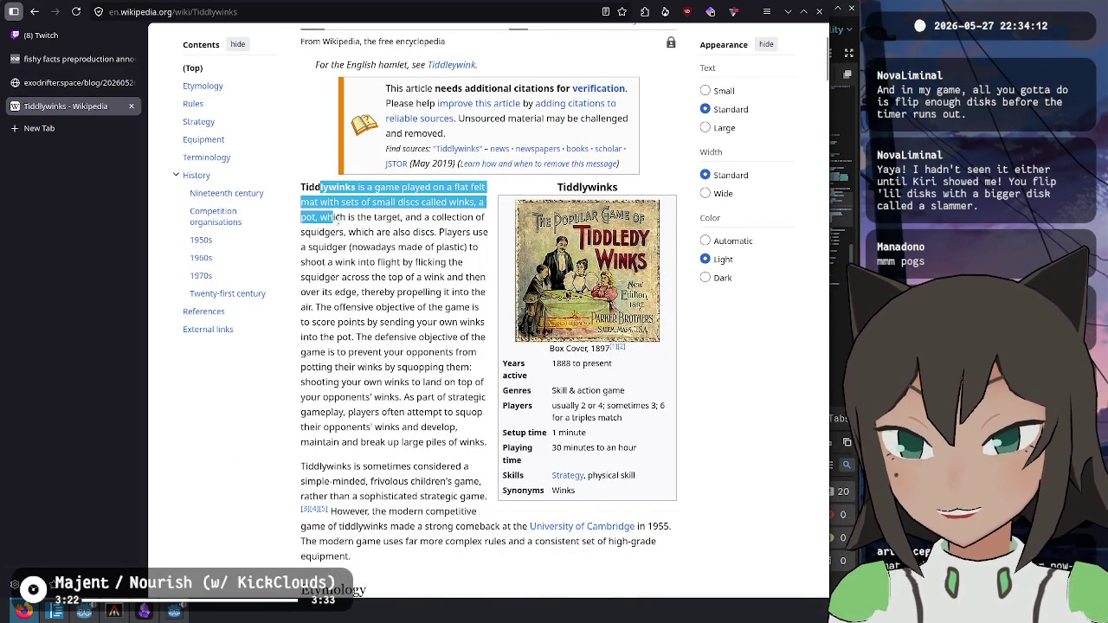
drag(410, 218, 354, 233)
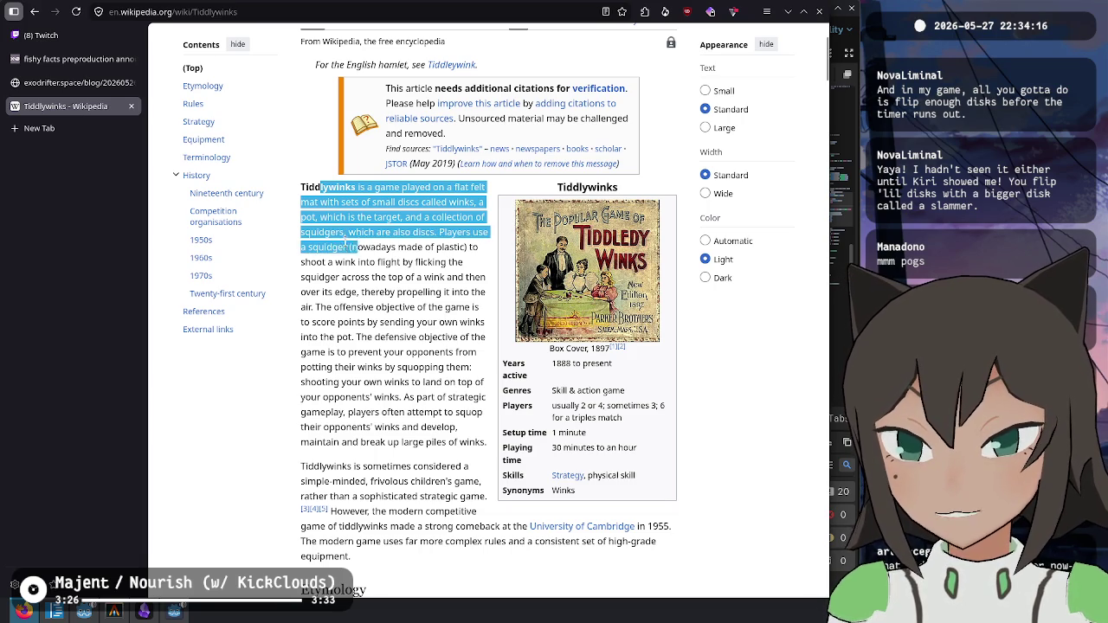
drag(492, 257, 303, 262)
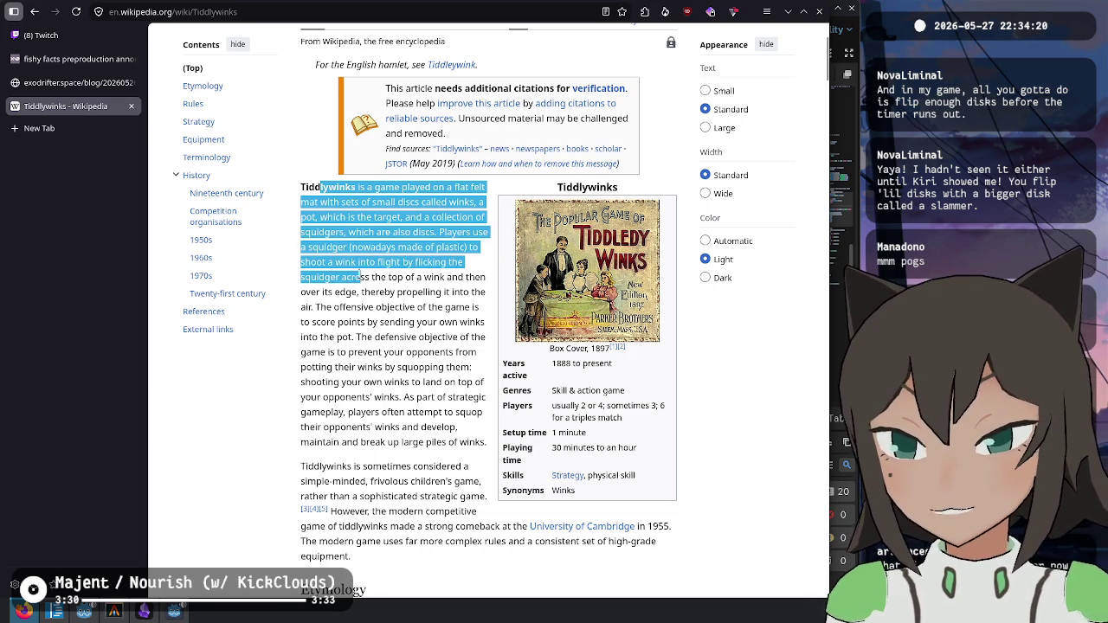
drag(441, 276, 357, 293)
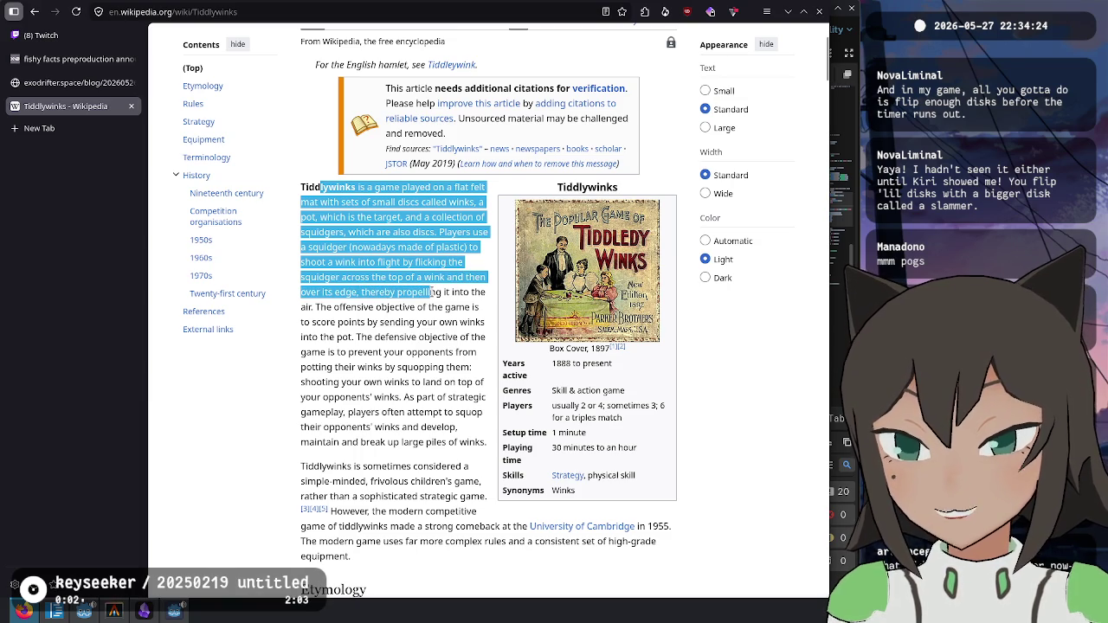
click(331, 299)
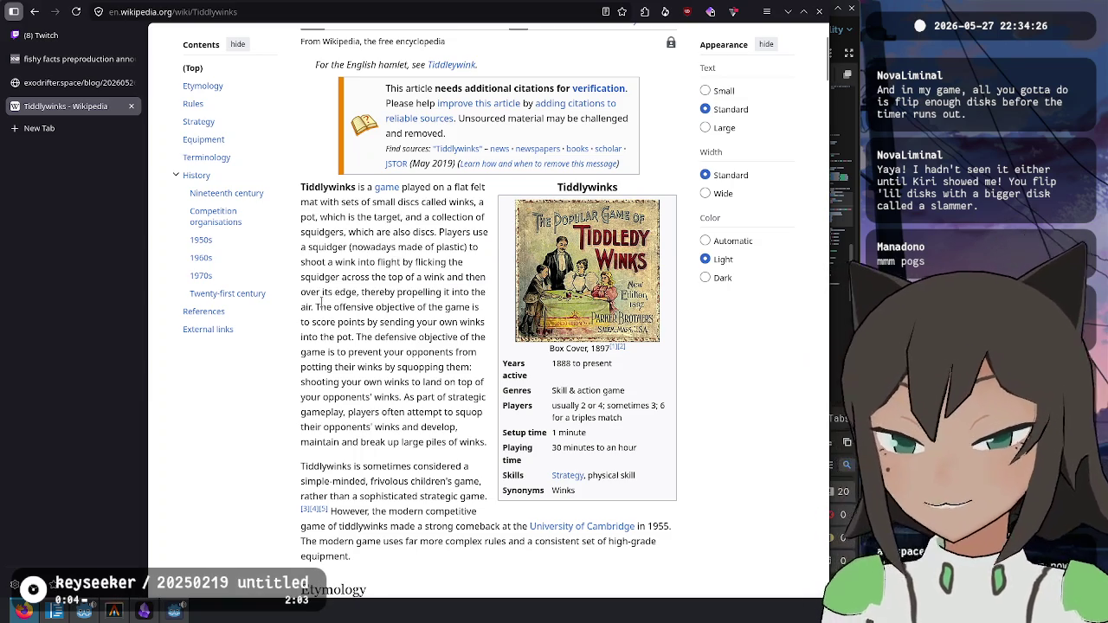
mouse_move(329, 307)
mouse_down()
mouse_move(341, 337)
mouse_move(363, 322)
mouse_move(359, 337)
mouse_up()
click(358, 337)
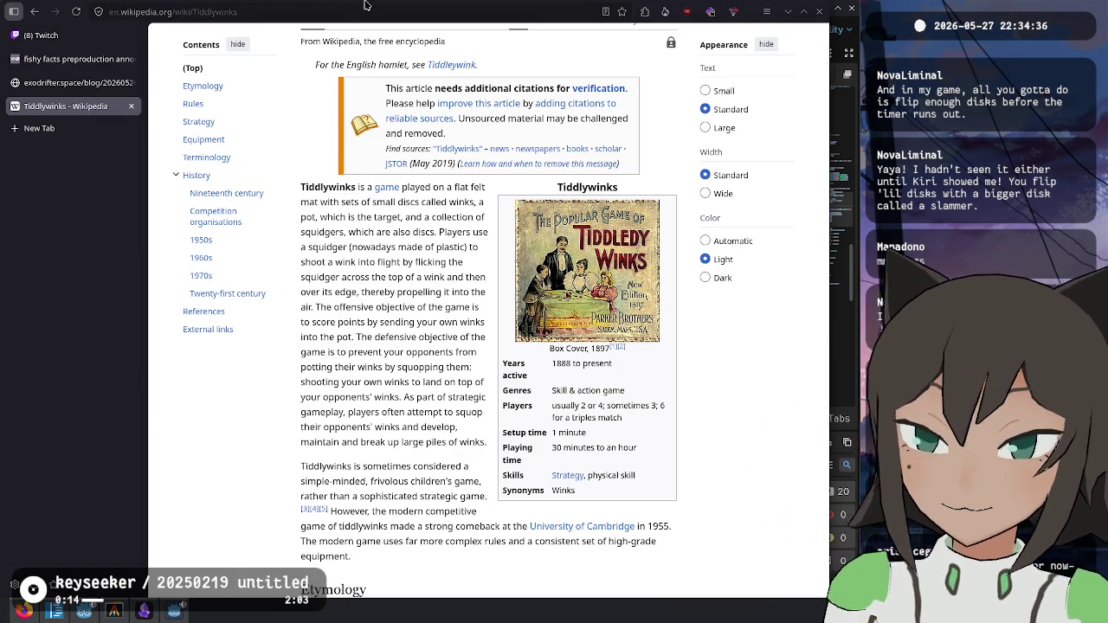
click(340, 15)
- Search YouTube for BBC tiddlywinks and open The World Singles Tiddlywinks Championships video
text(@youtube bb)
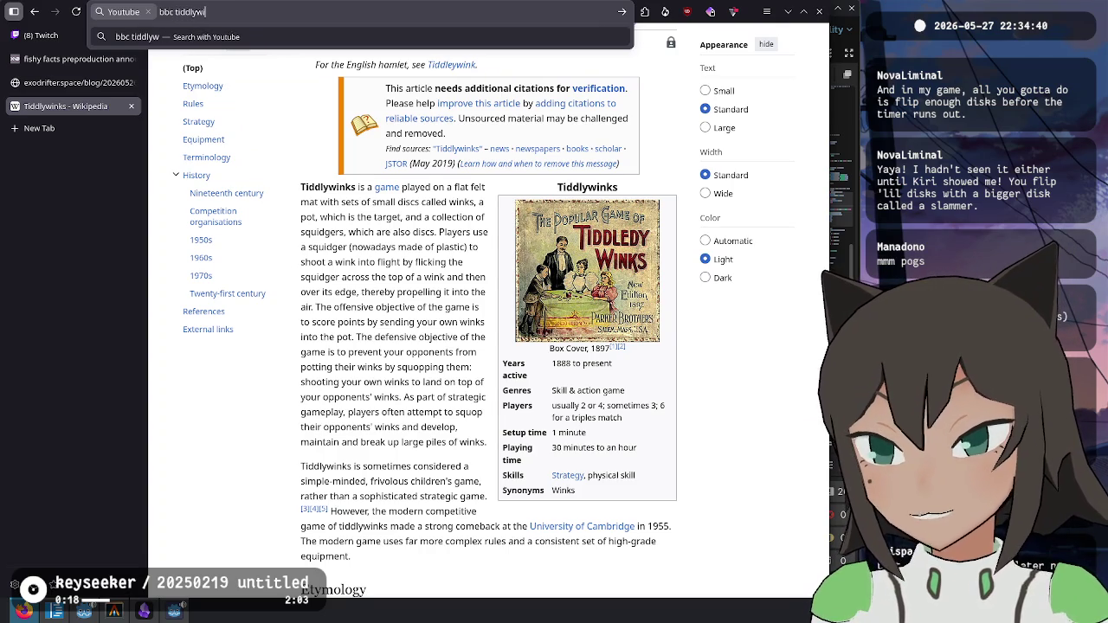
text(s)
key(Return)
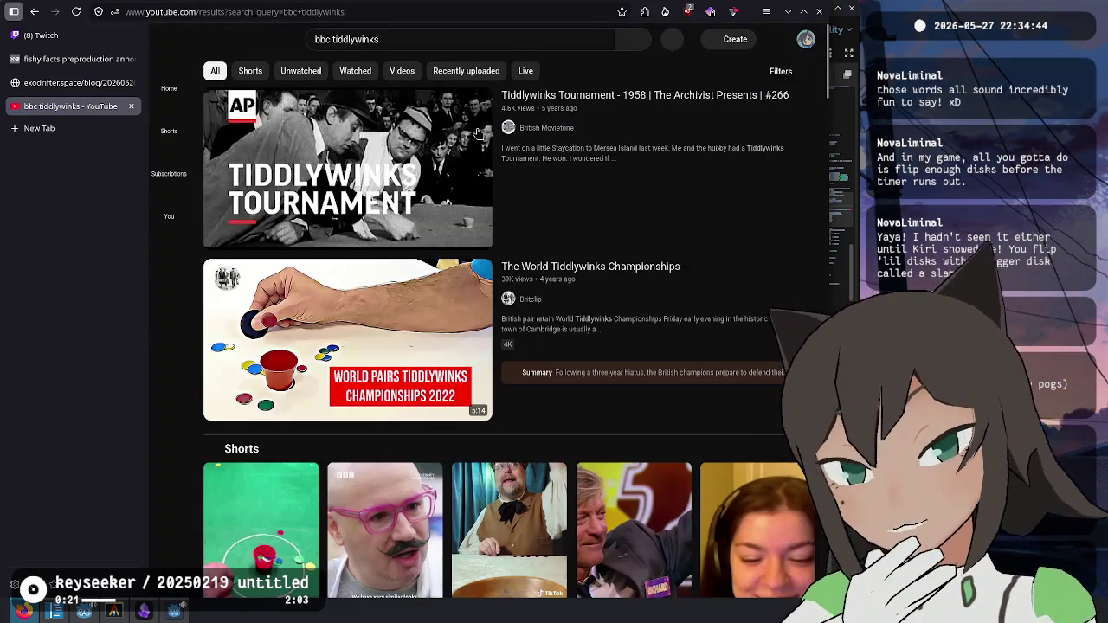
mouse_move(467, 177)
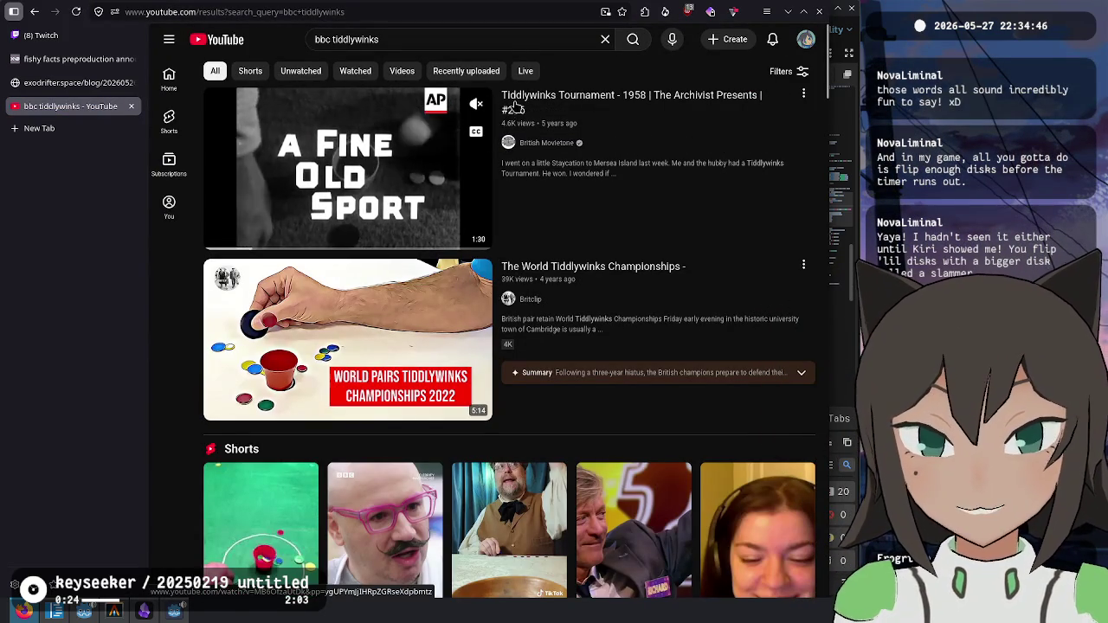
scroll(537, 98, down, 5)
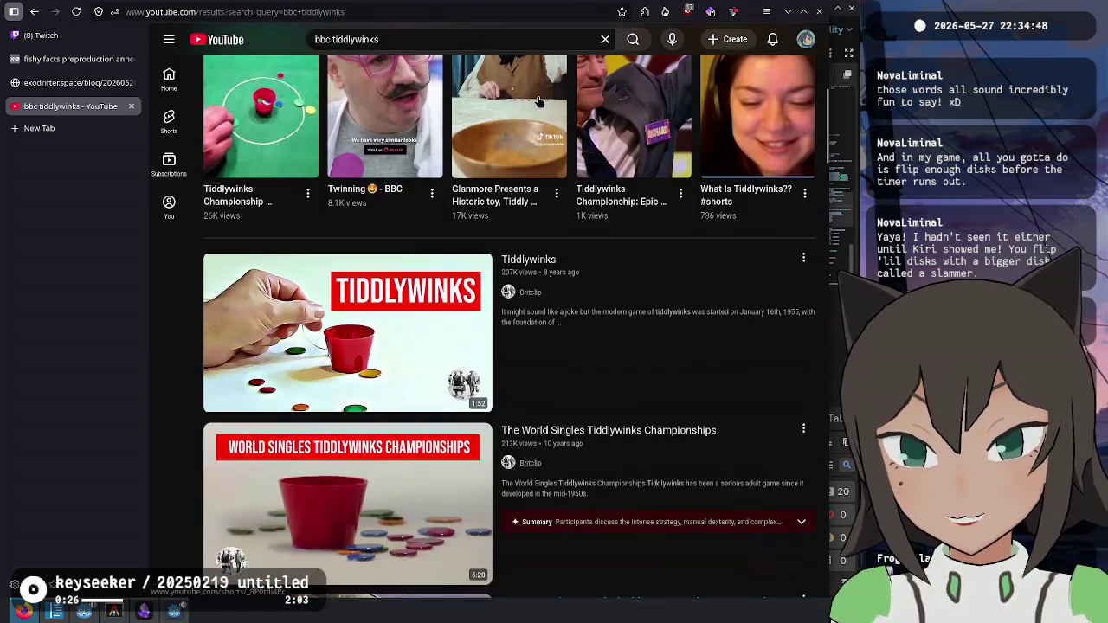
scroll(601, 295, up, 5)
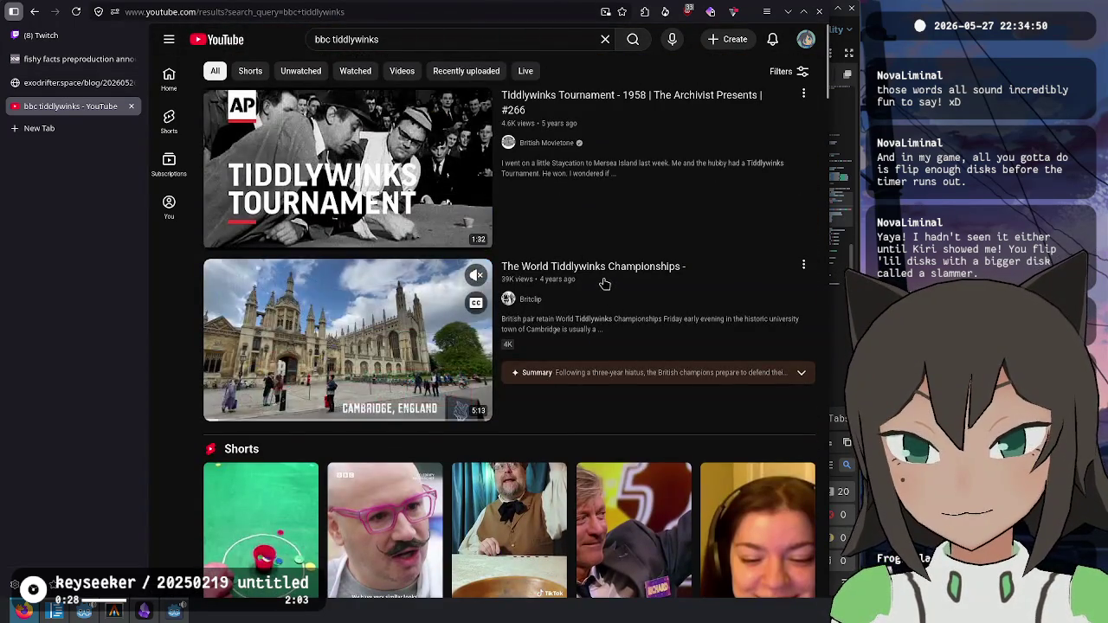
scroll(549, 354, down, 4)
mouse_move(452, 394)
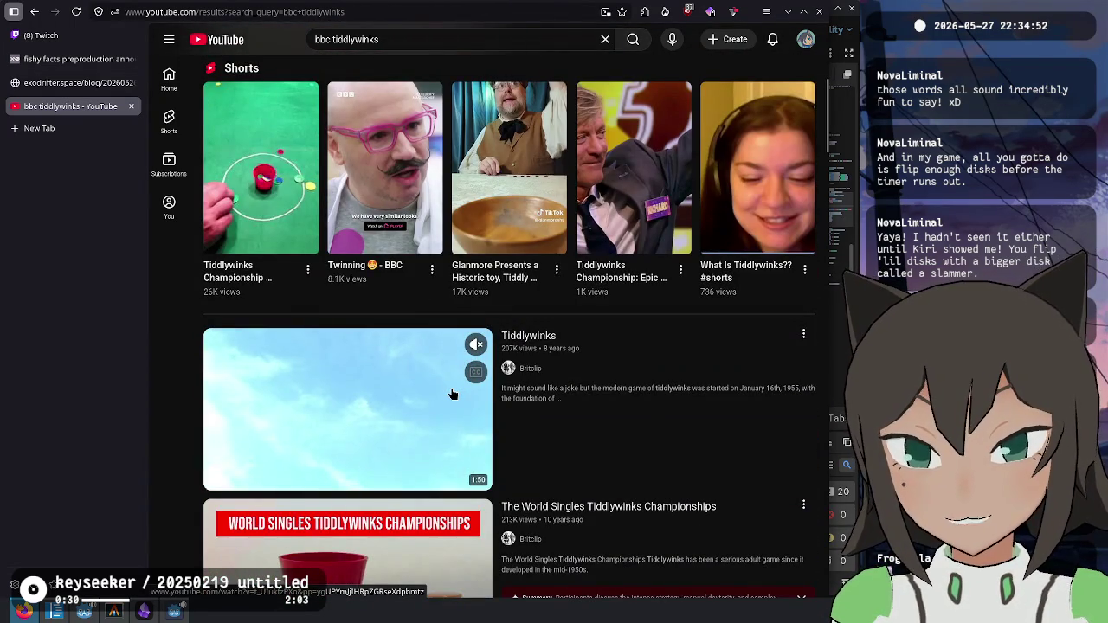
scroll(452, 394, down, 2)
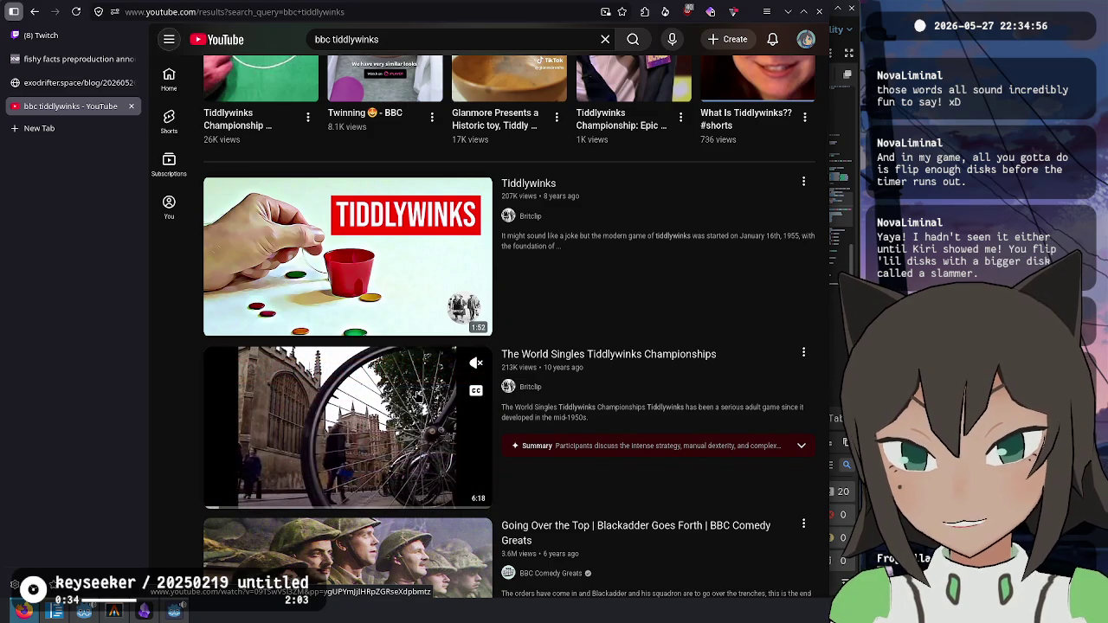
click(419, 396)
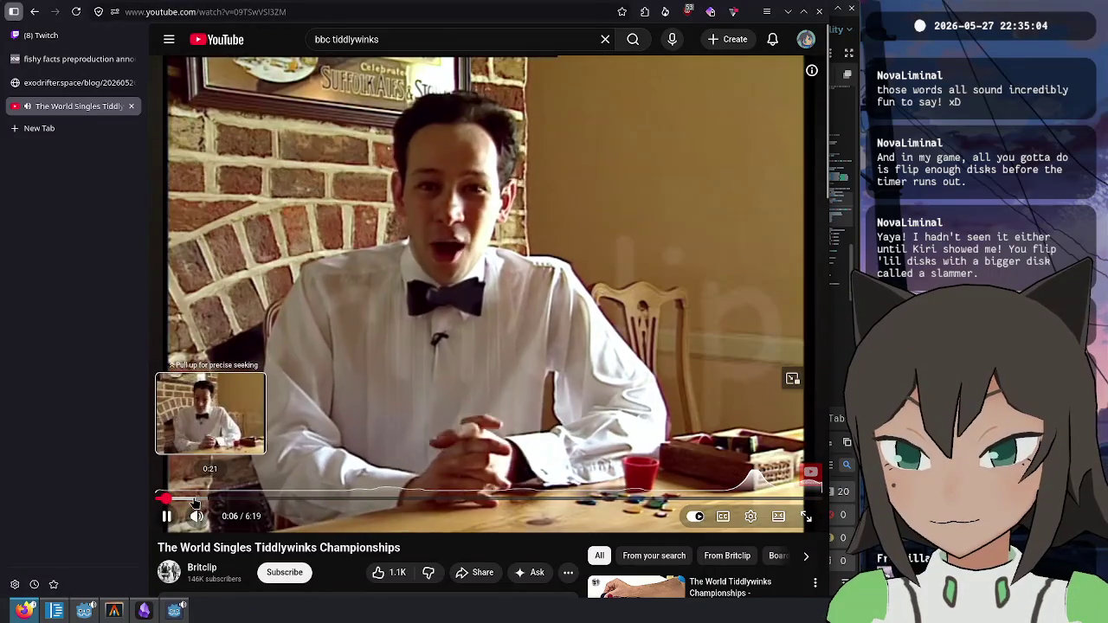
- Restart the video from near the beginning with subtitles turned on
click(468, 304)
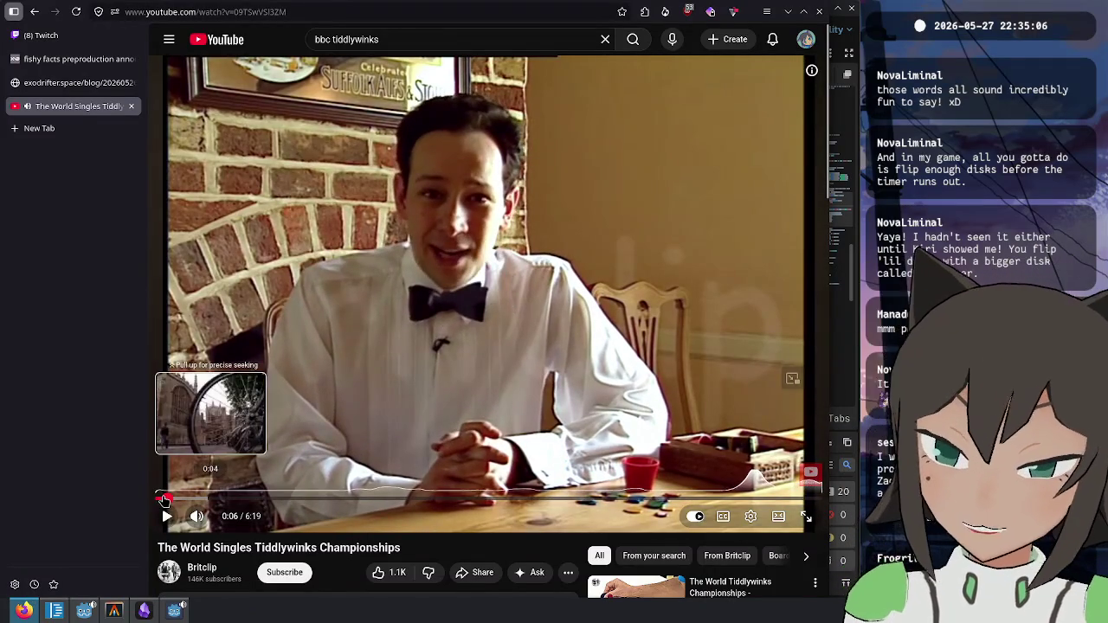
click(161, 500)
click(167, 515)
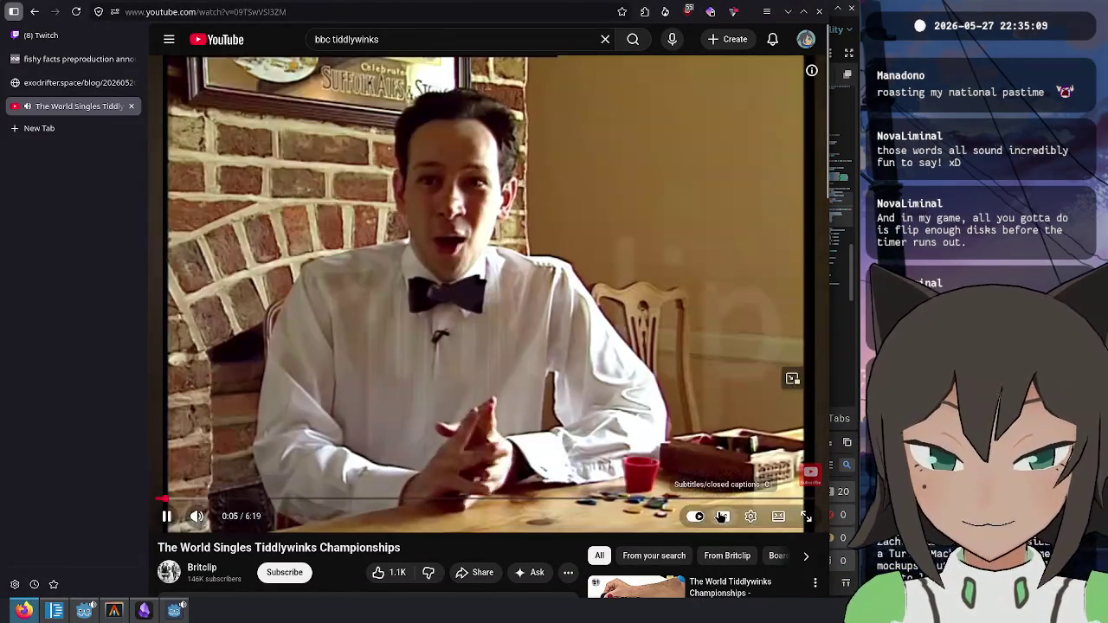
click(722, 515)
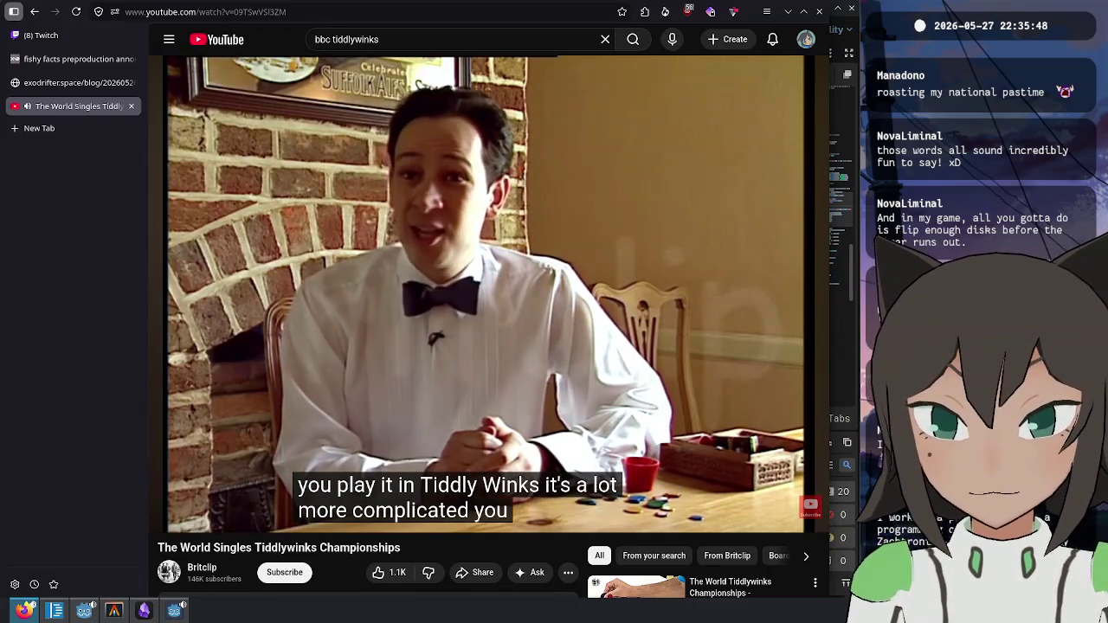
- Skip ahead to the table match footage and pause at 2:19
mouse_move(618, 248)
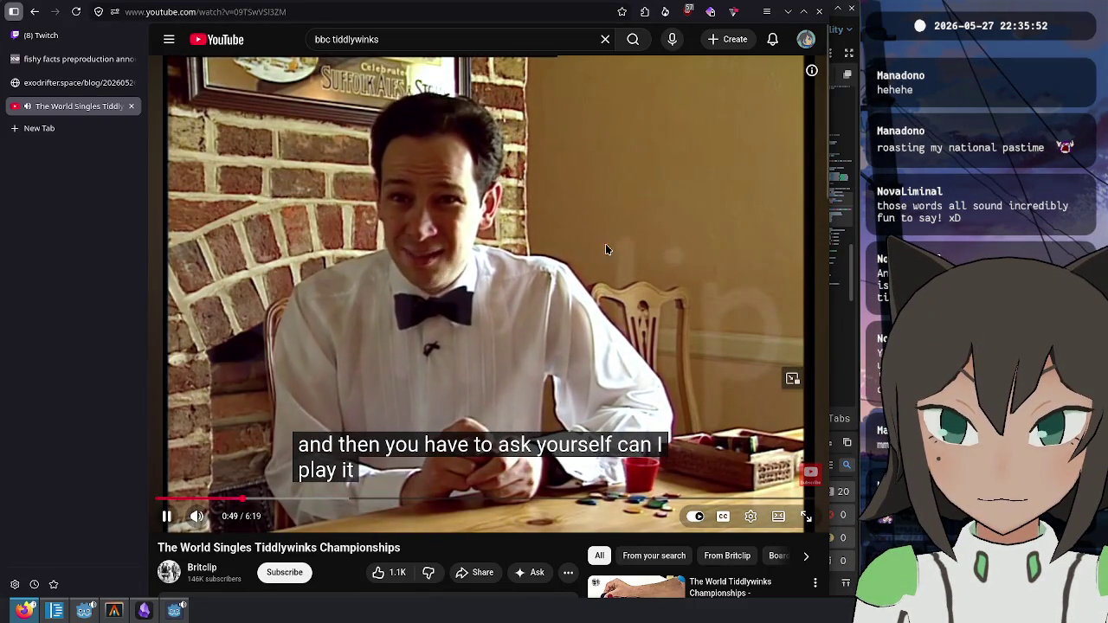
click(558, 296)
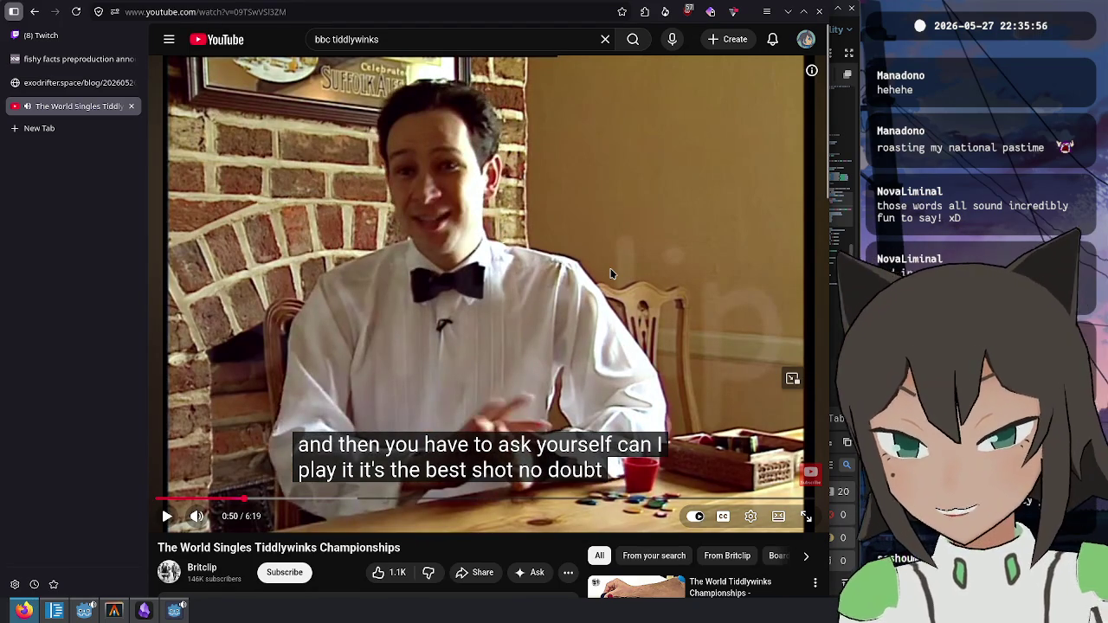
click(610, 273)
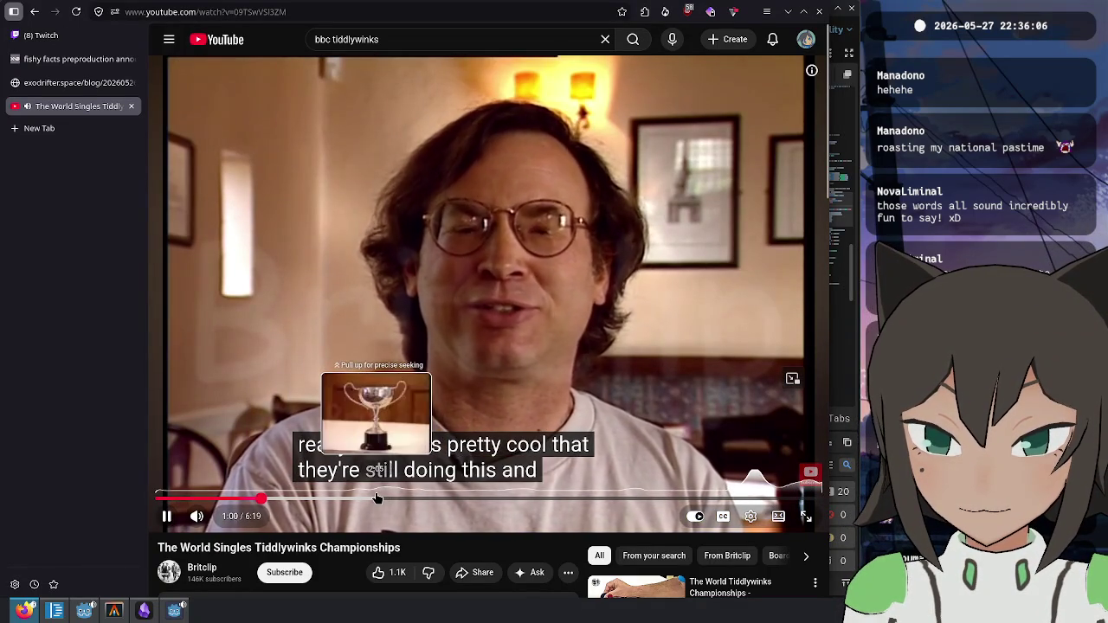
click(378, 498)
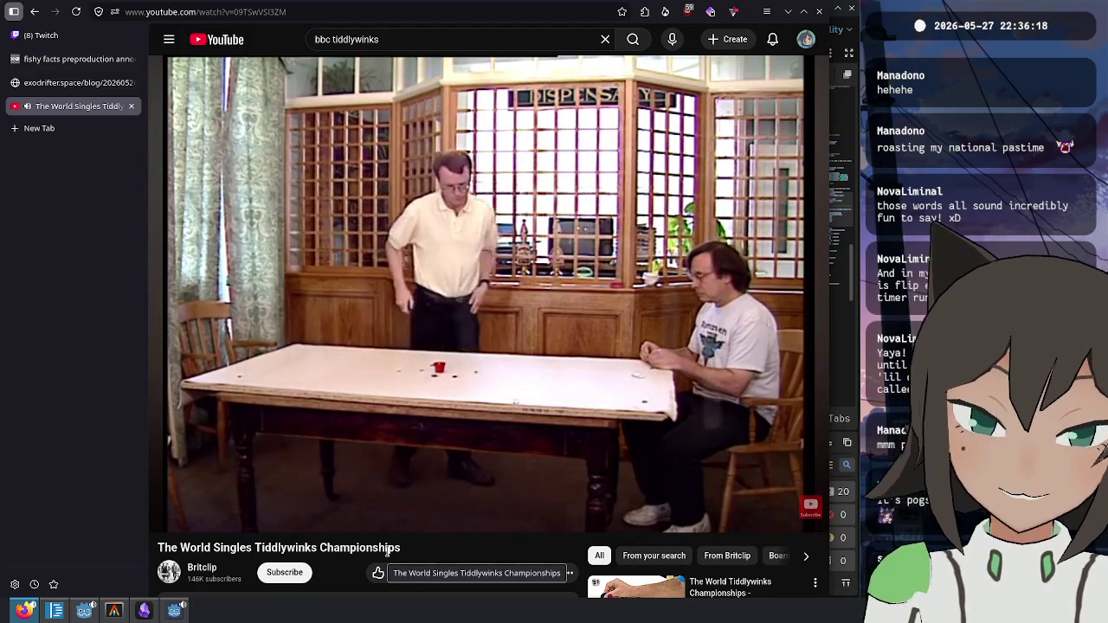
click(345, 282)
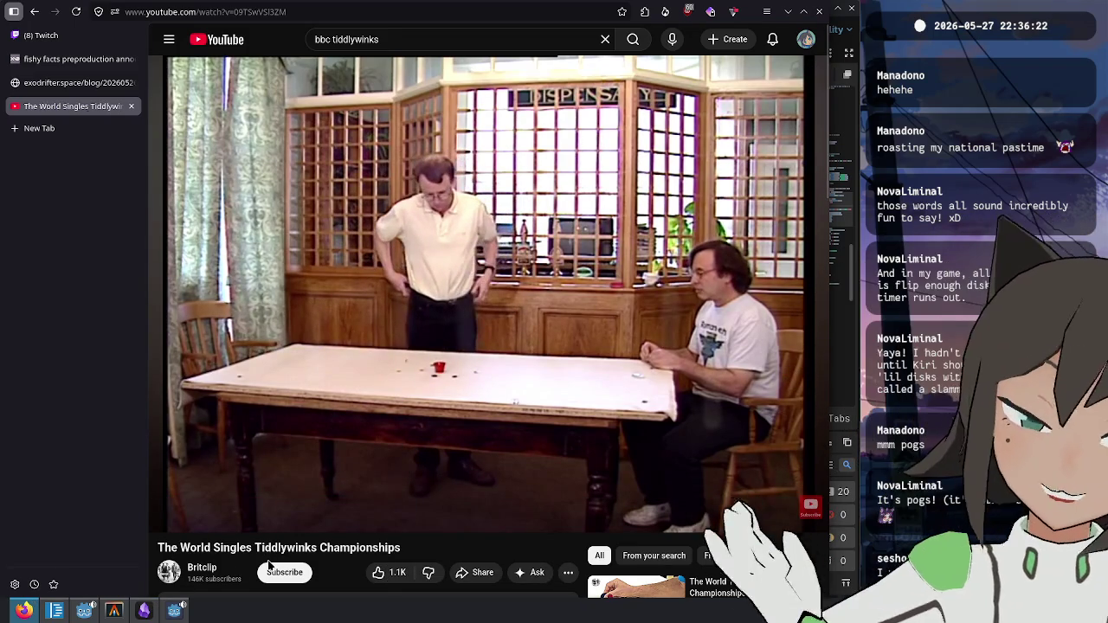
- Watch more of the championship video, then close its tab to return to the blog post
mouse_move(338, 530)
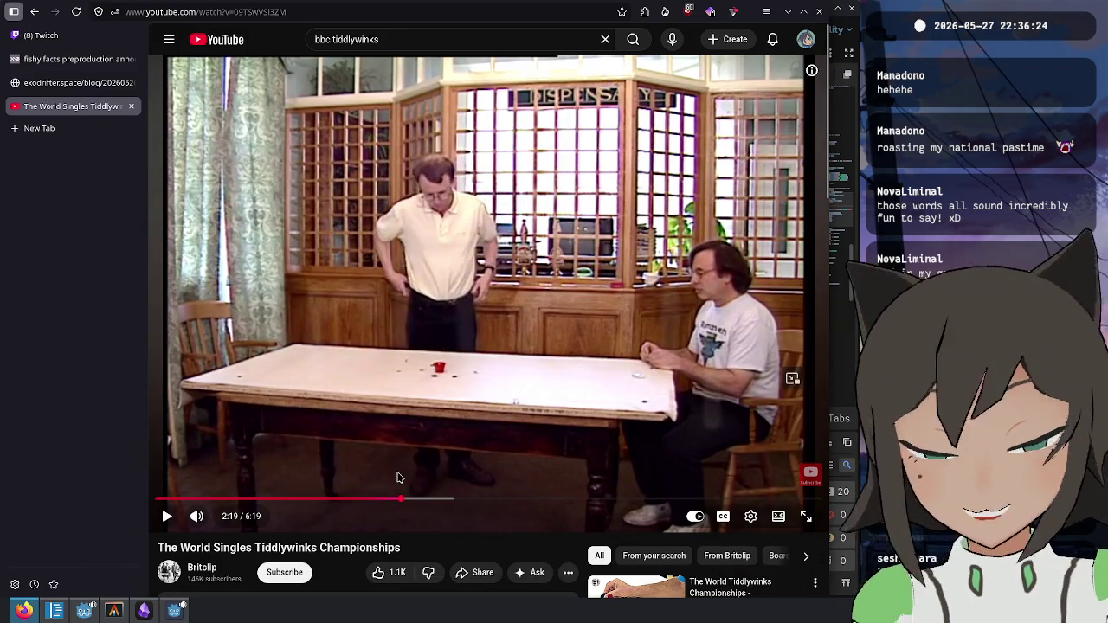
click(352, 431)
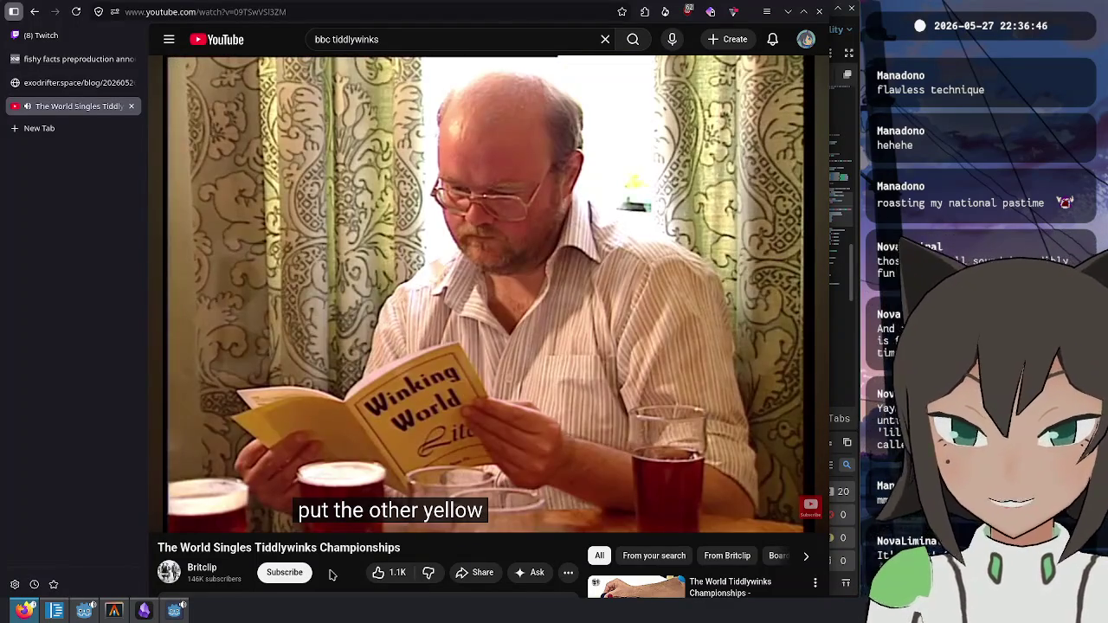
click(398, 411)
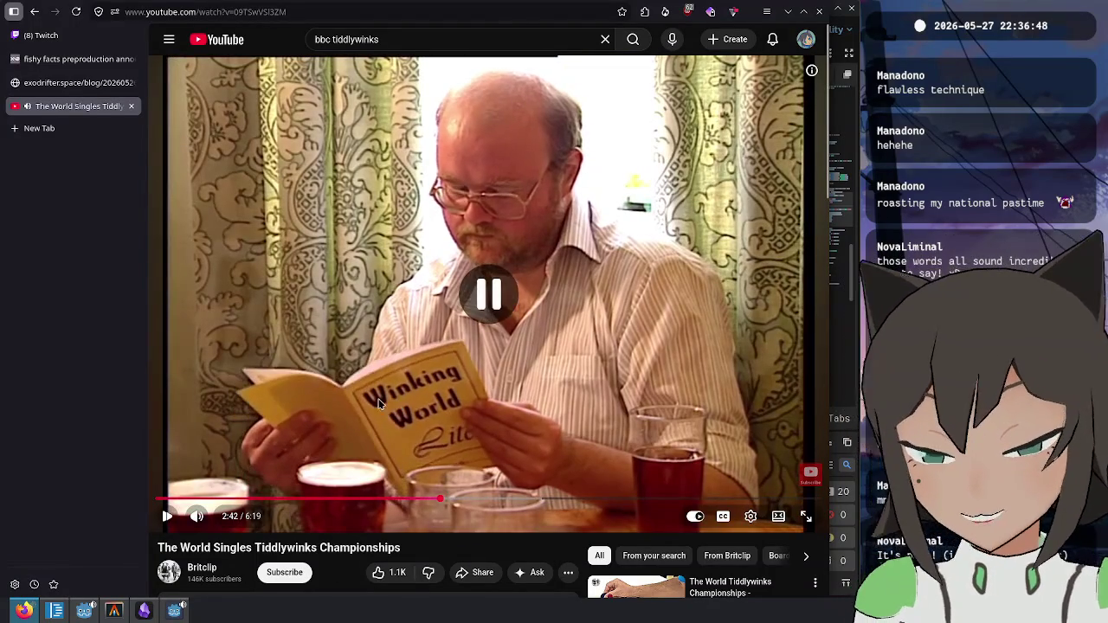
click(461, 453)
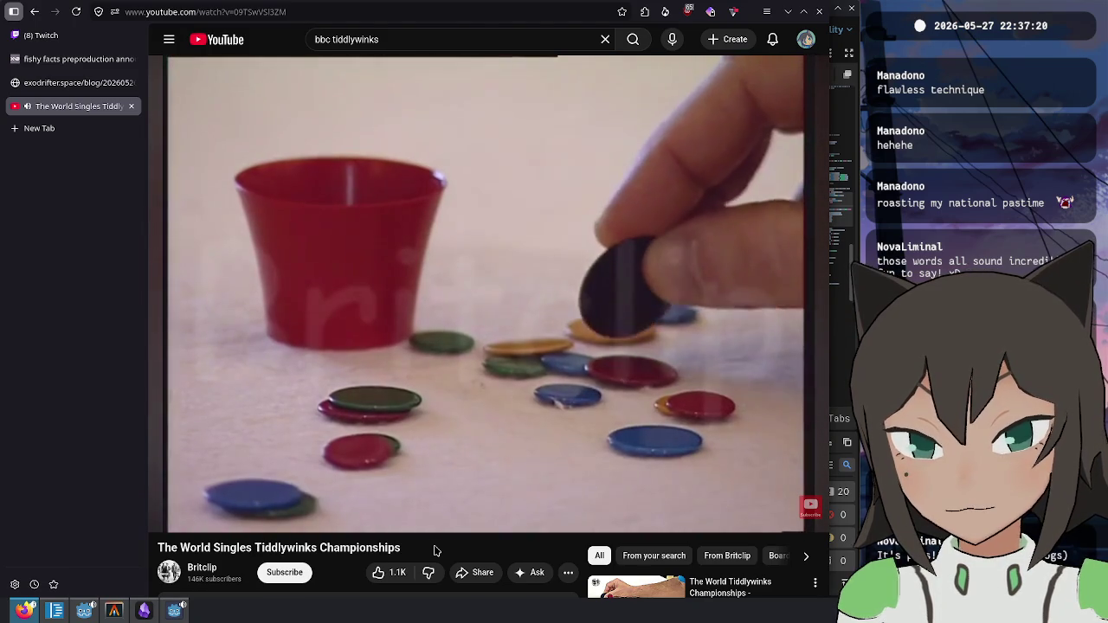
right_click(435, 550)
key(Escape)
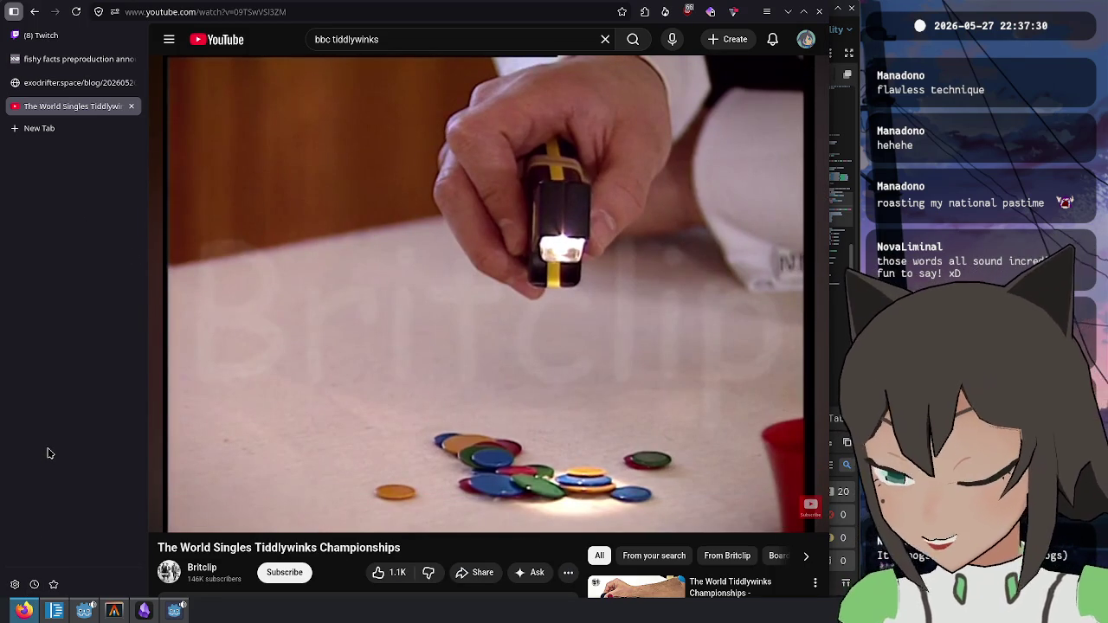
key(ctrl+w)
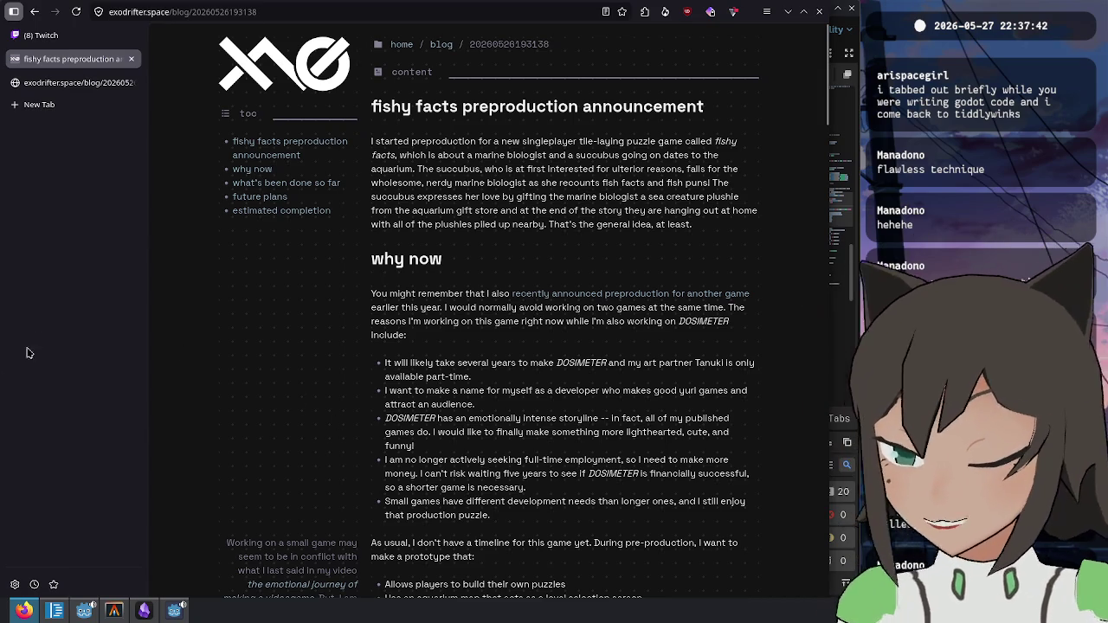
- Glance at the running Fishy Facts game, then return to puzzle.gd around line 70
click(168, 616)
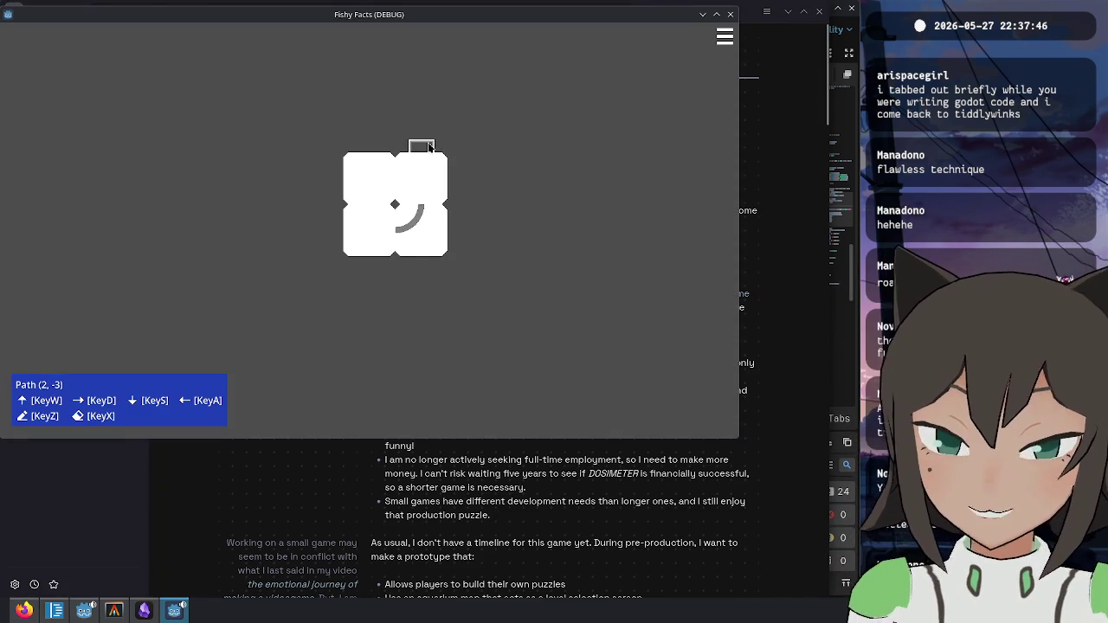
click(84, 611)
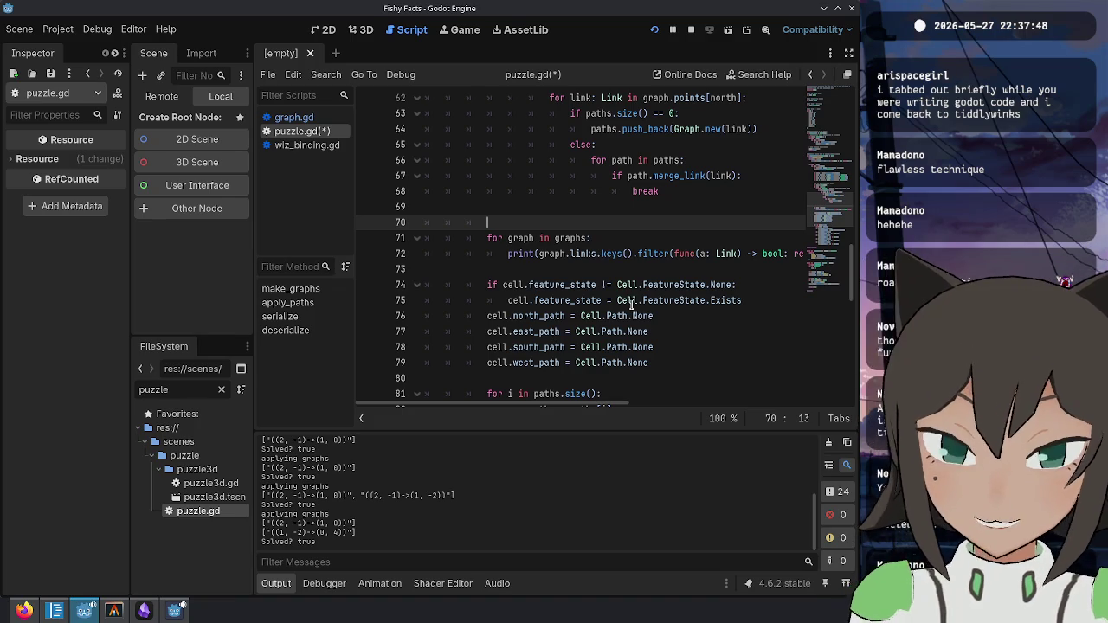
click(608, 283)
click(705, 315)
mouse_move(562, 254)
mouse_down()
mouse_move(744, 254)
mouse_move(545, 253)
mouse_up()
click(629, 225)
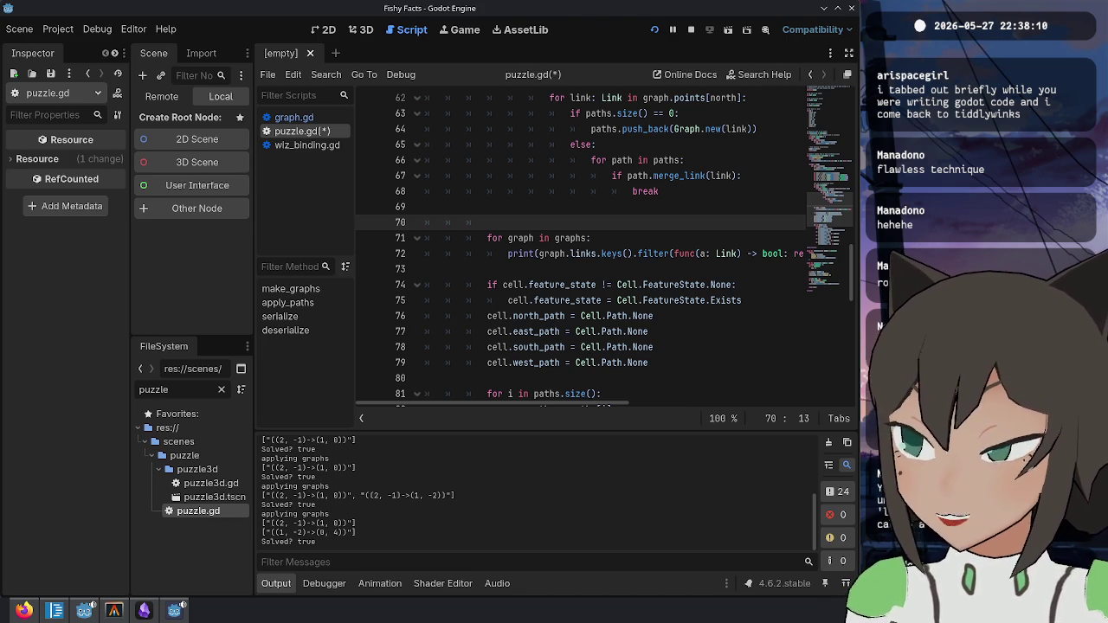
- Select lines 70 through 101 and undo their extra indentation
click(726, 300)
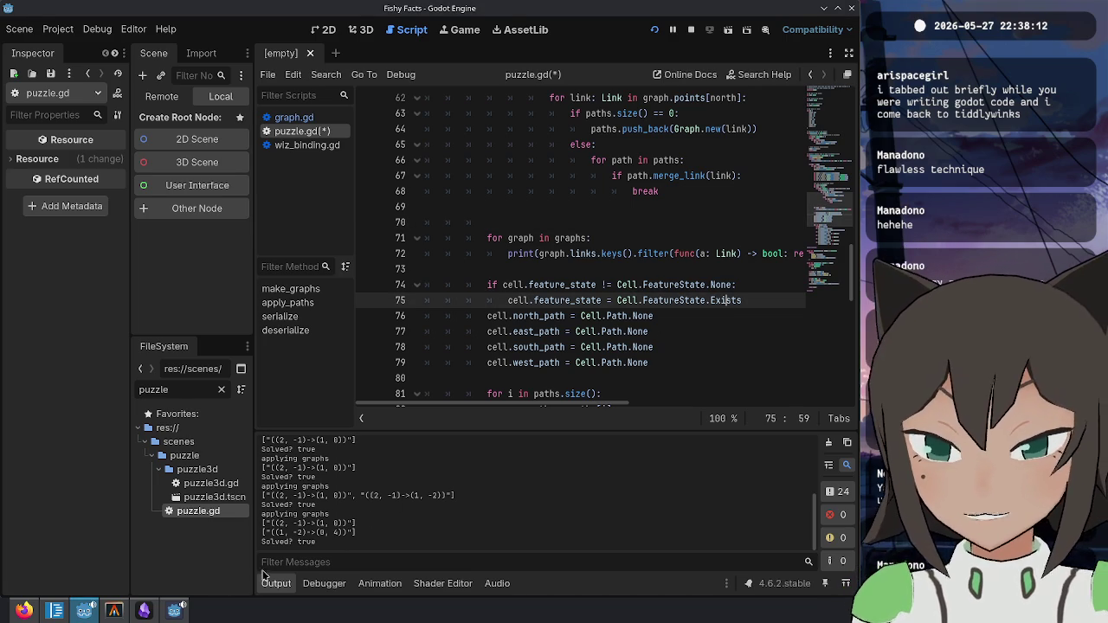
click(544, 332)
click(638, 254)
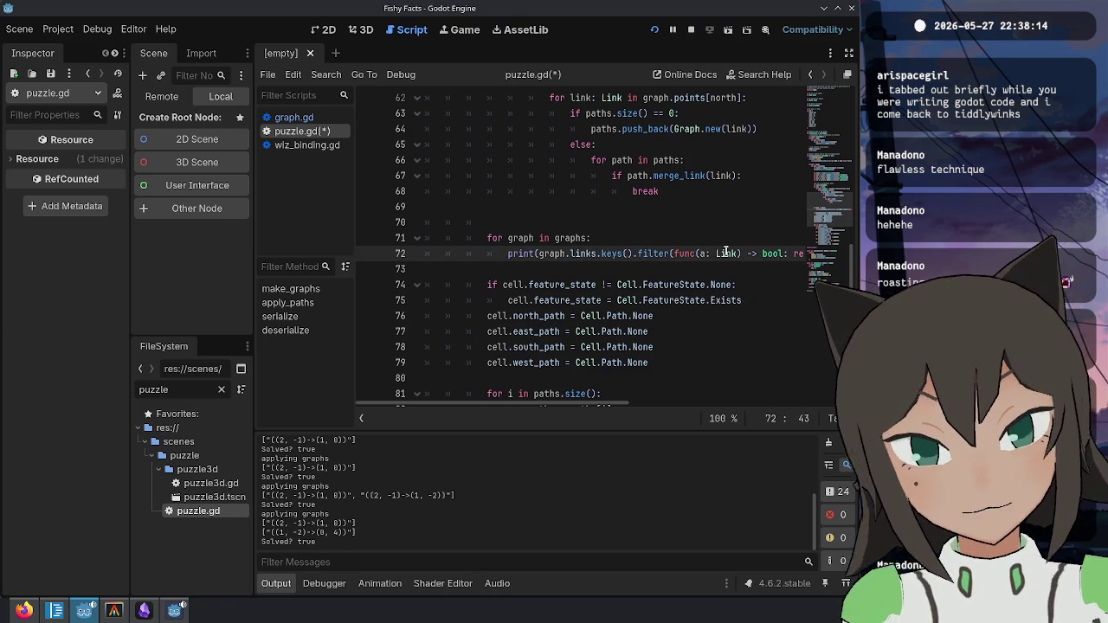
key(Up)
key(Up)
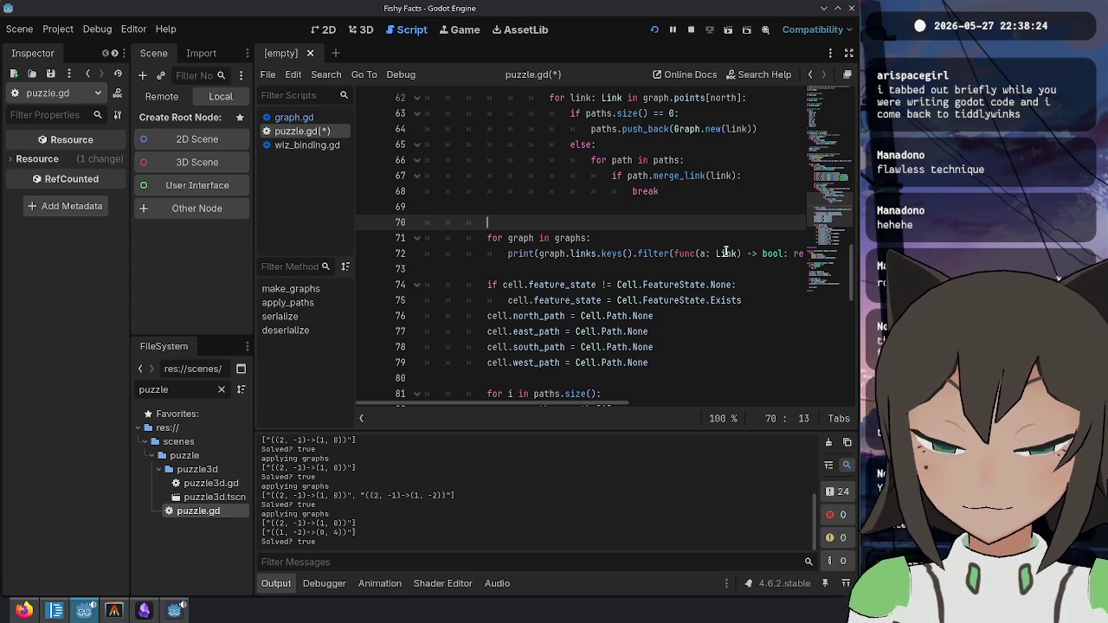
scroll(808, 262, up, 3)
key(shift+Down)
key(shift+Down)
key(shift+Down)
key(ctrl+z)
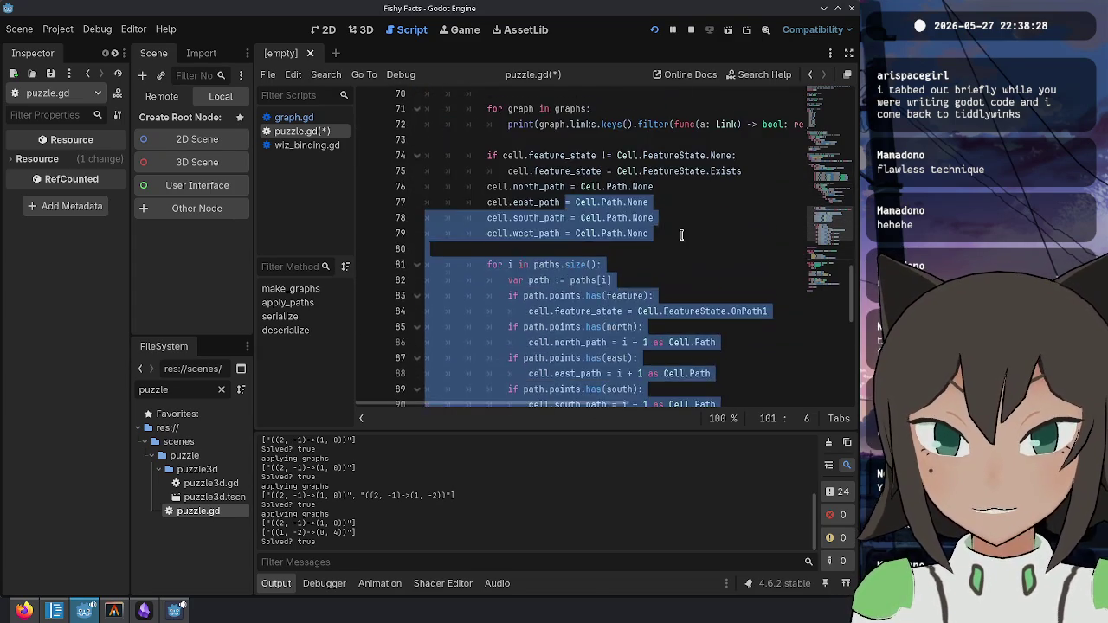
scroll(534, 211, up, 2)
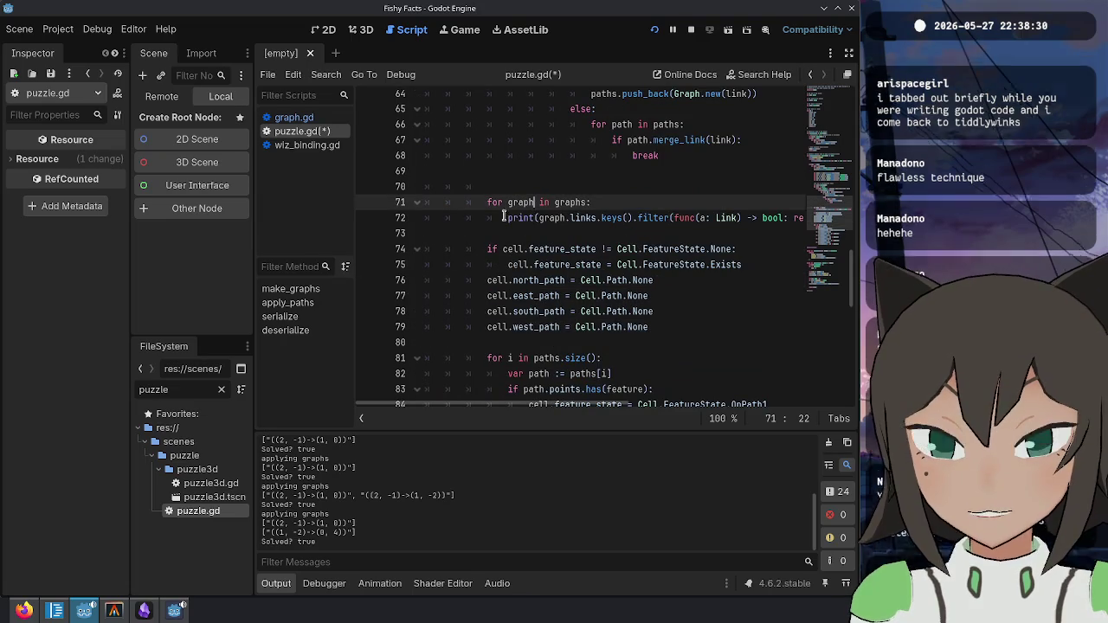
- On empty line 70, begin a print("For tile ", ...) statement
click(534, 212)
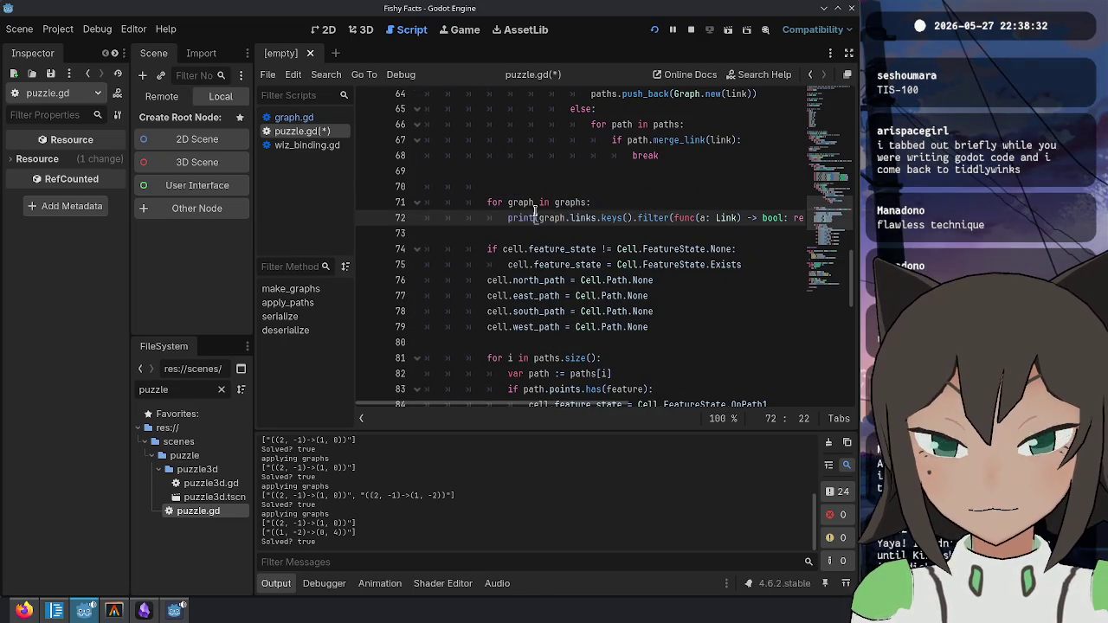
click(575, 186)
text(print()
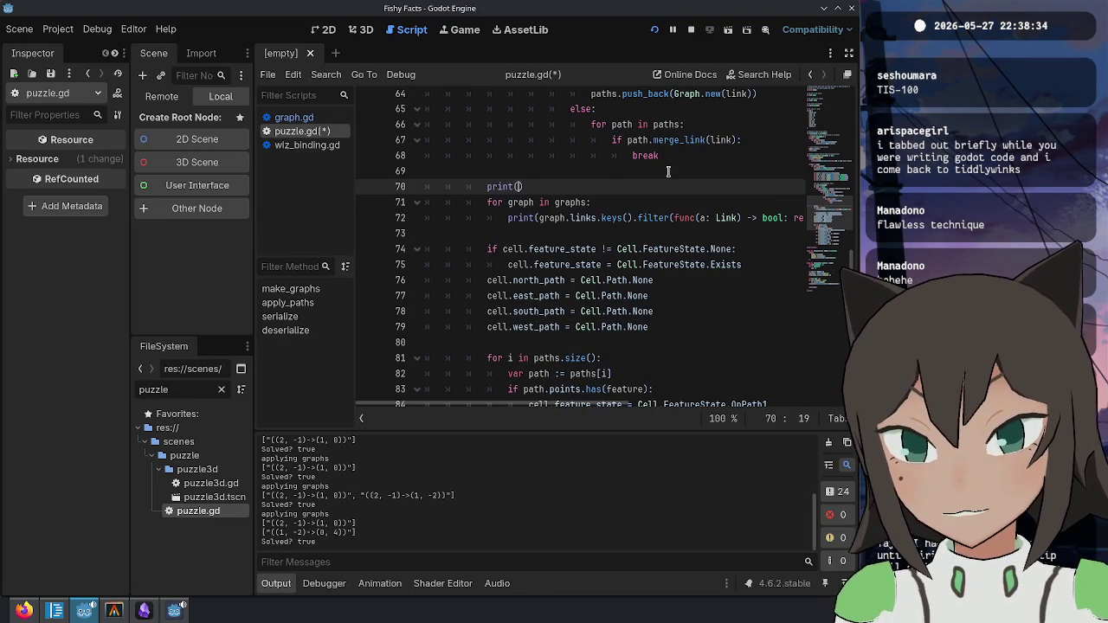
text("For tile " +)
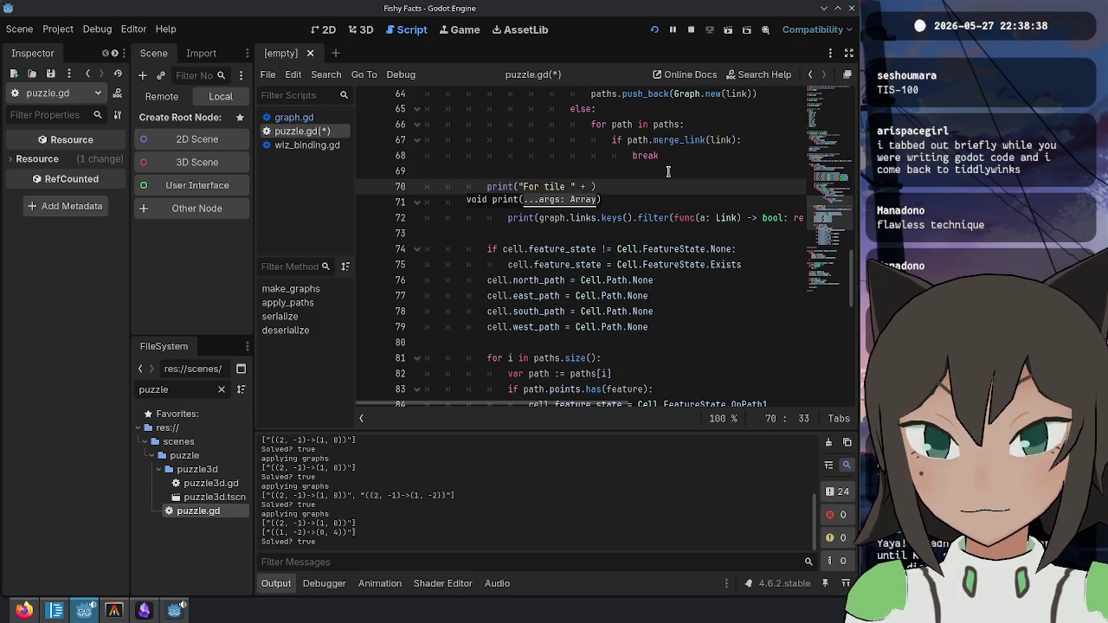
key(BackSpace)
key(BackSpace)
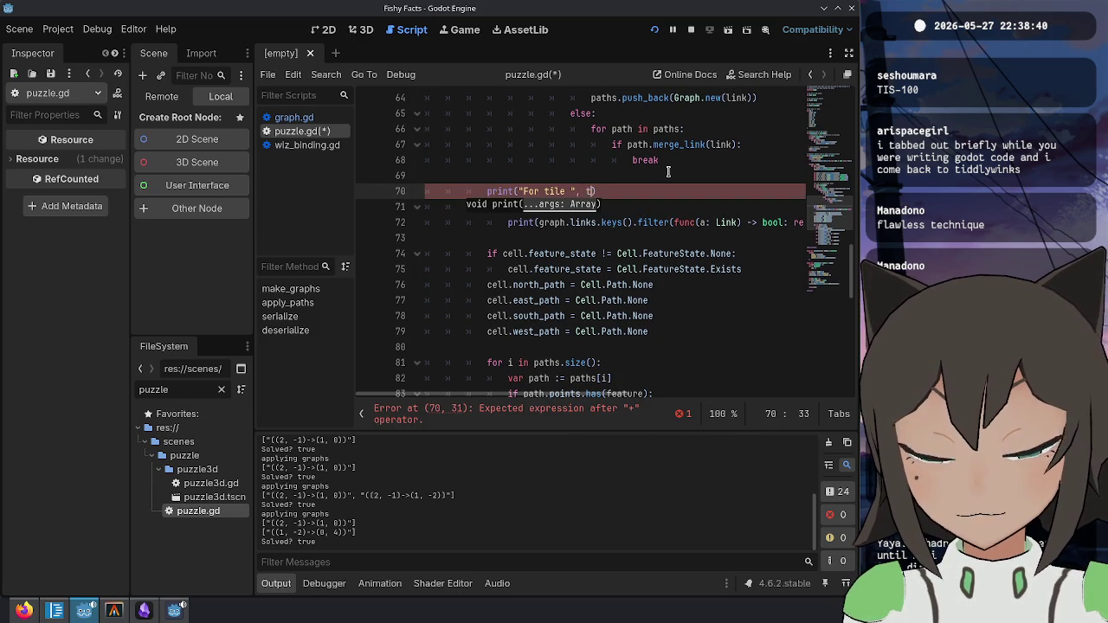
text(ile)
scroll(490, 287, up, 5)
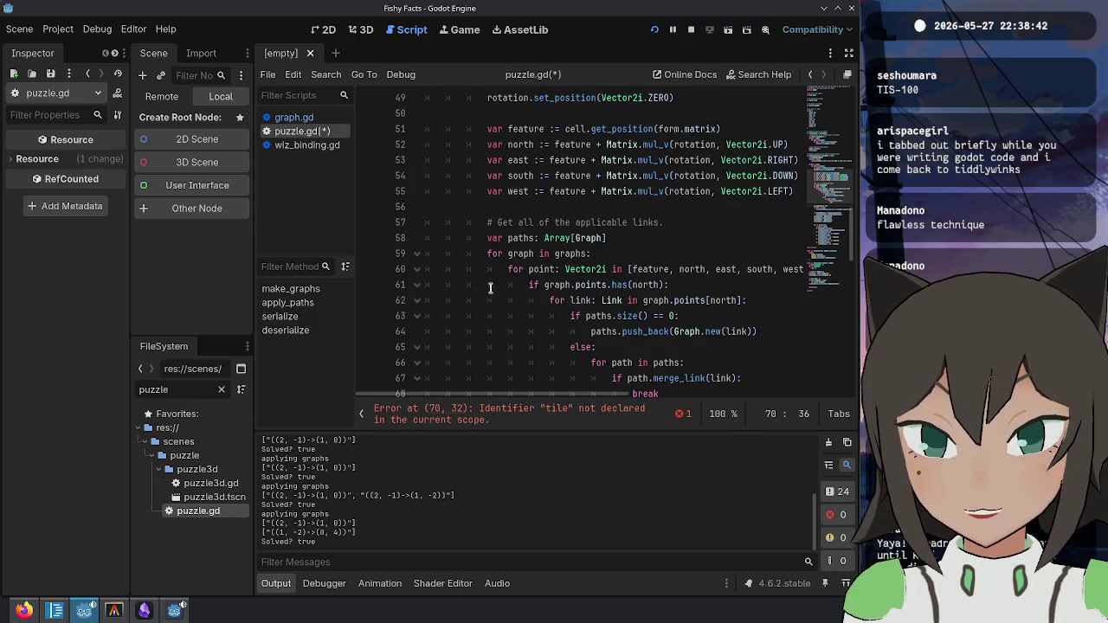
scroll(490, 288, up, 3)
scroll(500, 205, down, 7)
key(BackSpace)
key(BackSpace)
key(BackSpace)
- Complete the print argument as cell.get_position(form.matrix) and save puzzle.gd
text(cell.coor)
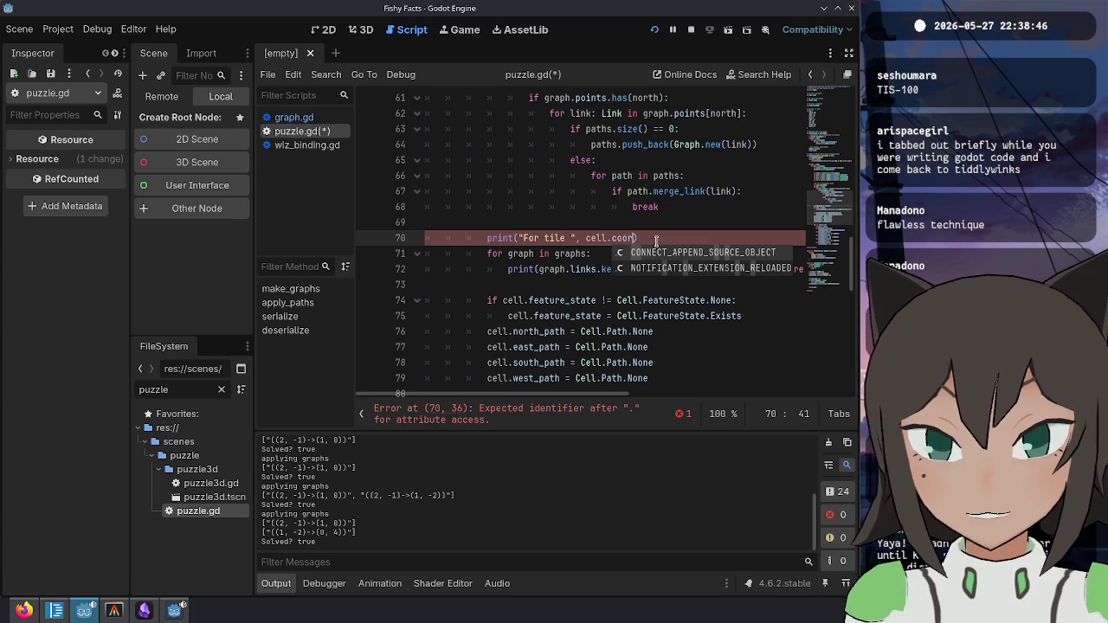
text(t)
key(BackSpace)
text(get_p)
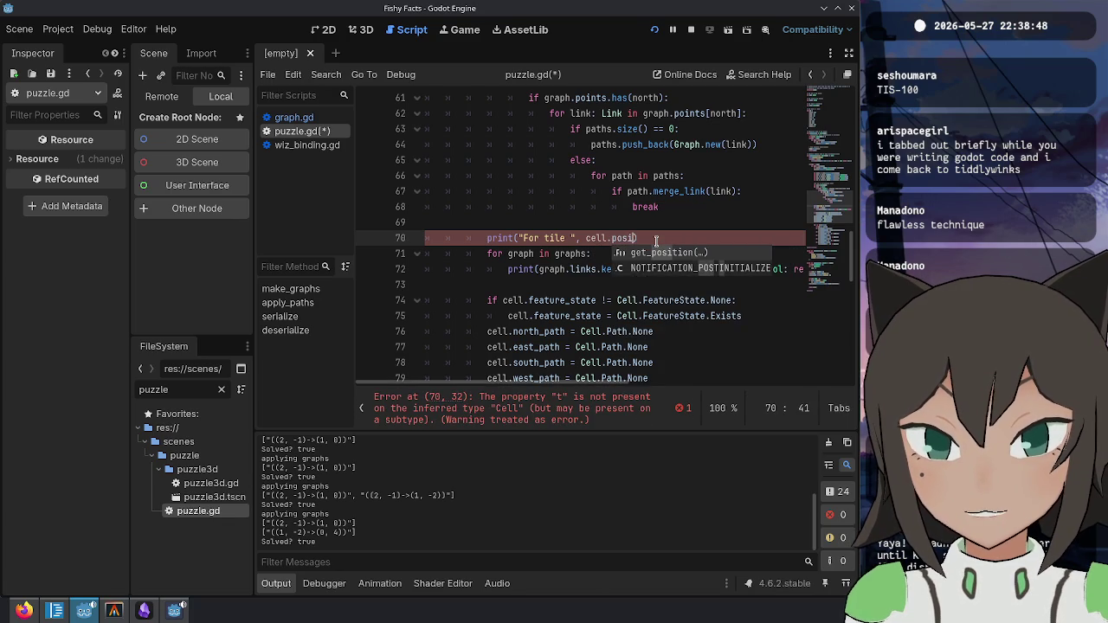
key(Return)
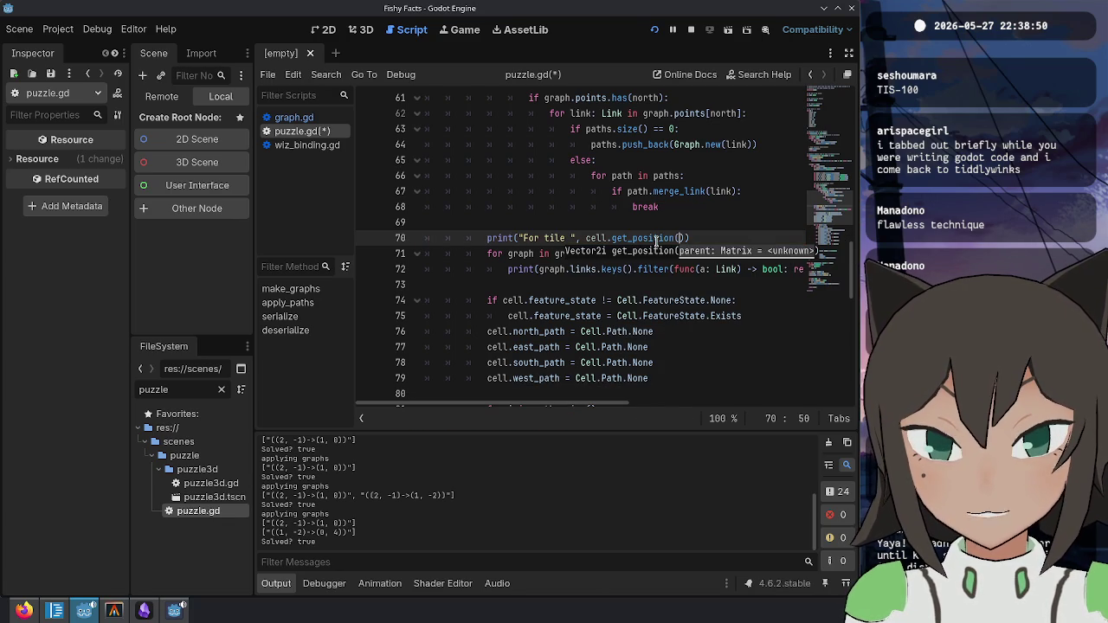
text(shape.)
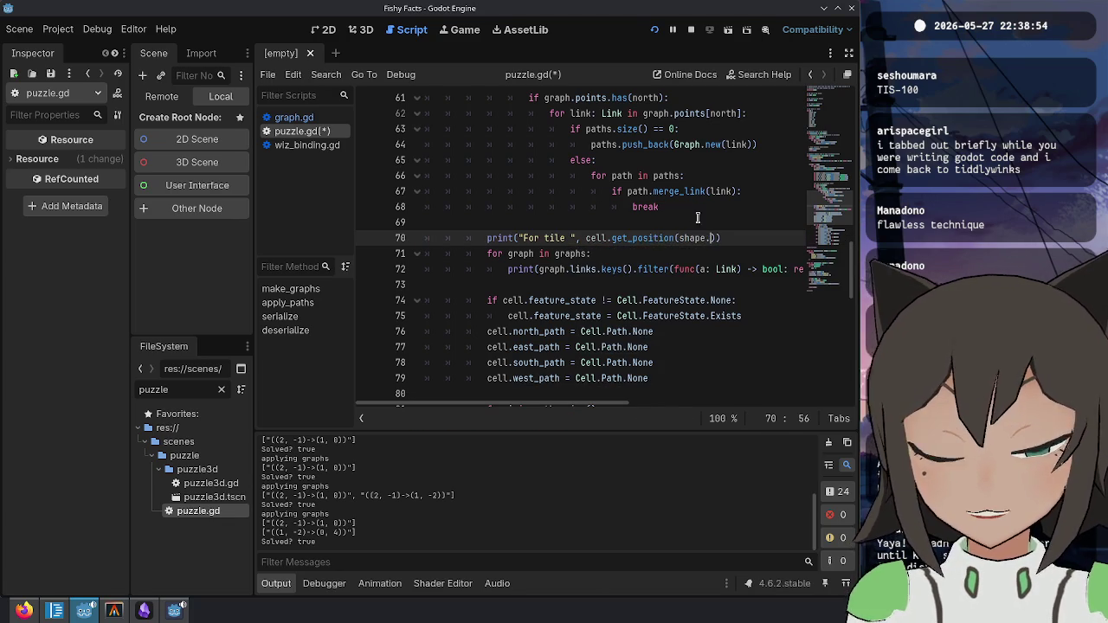
scroll(697, 217, up, 7)
key(BackSpace)
key(BackSpace)
key(BackSpace)
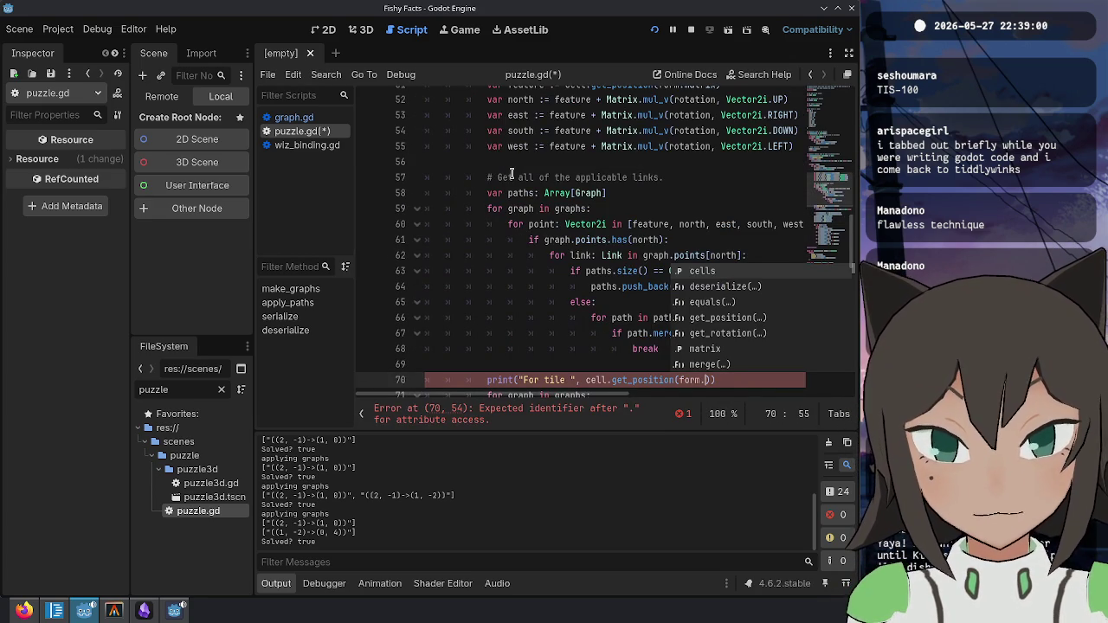
text(matrix)
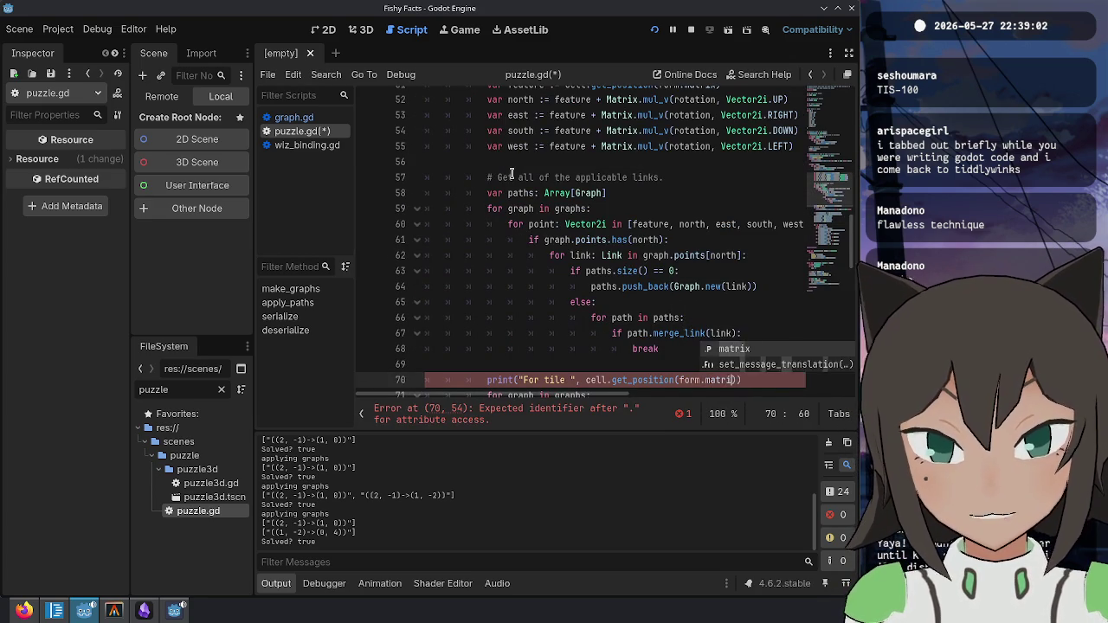
scroll(677, 257, down, 3)
click(671, 263)
key(ctrl+s)
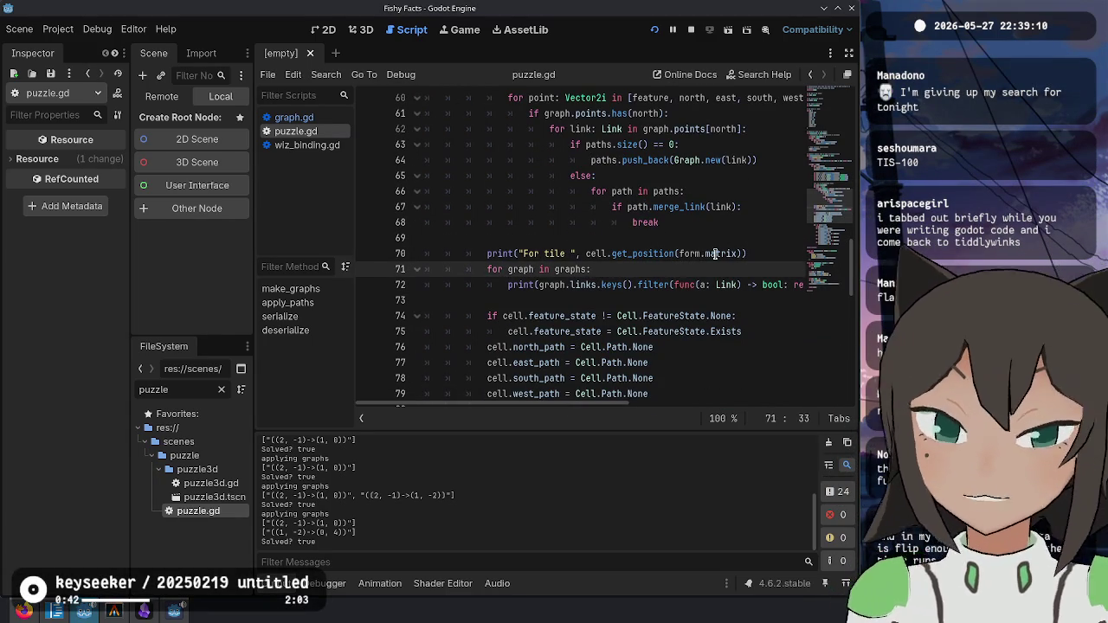
key(Up)
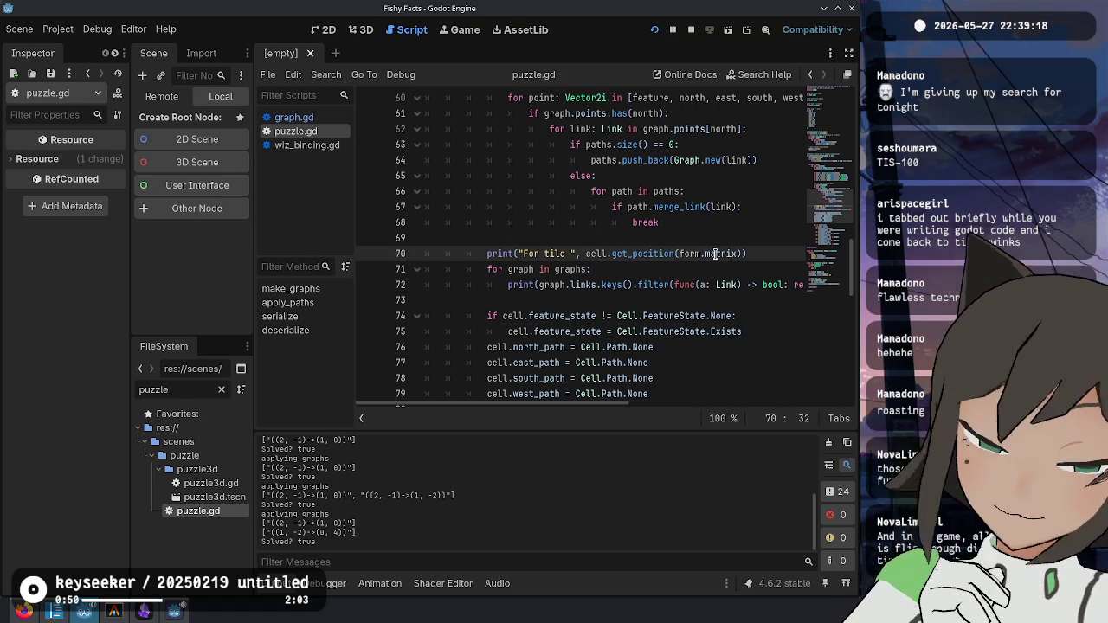
click(148, 612)
- Find and open the 'mouse game' note (Unknown Rodent and Bubble Game) in Obsidian and read its opening sentence
key(ctrl+o)
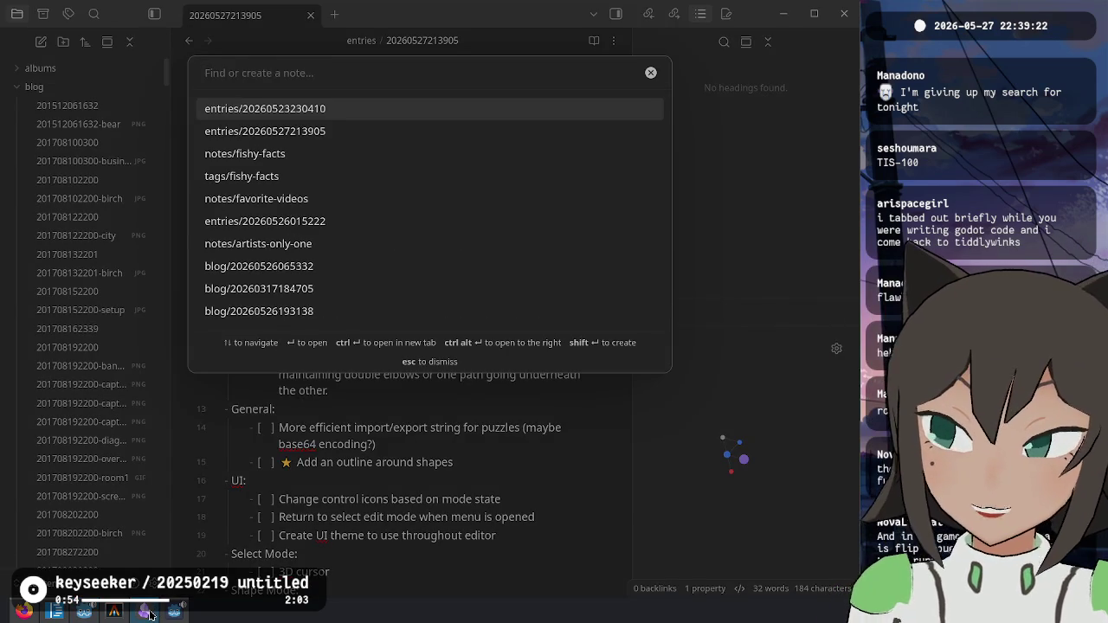
text(mouse game)
key(Return)
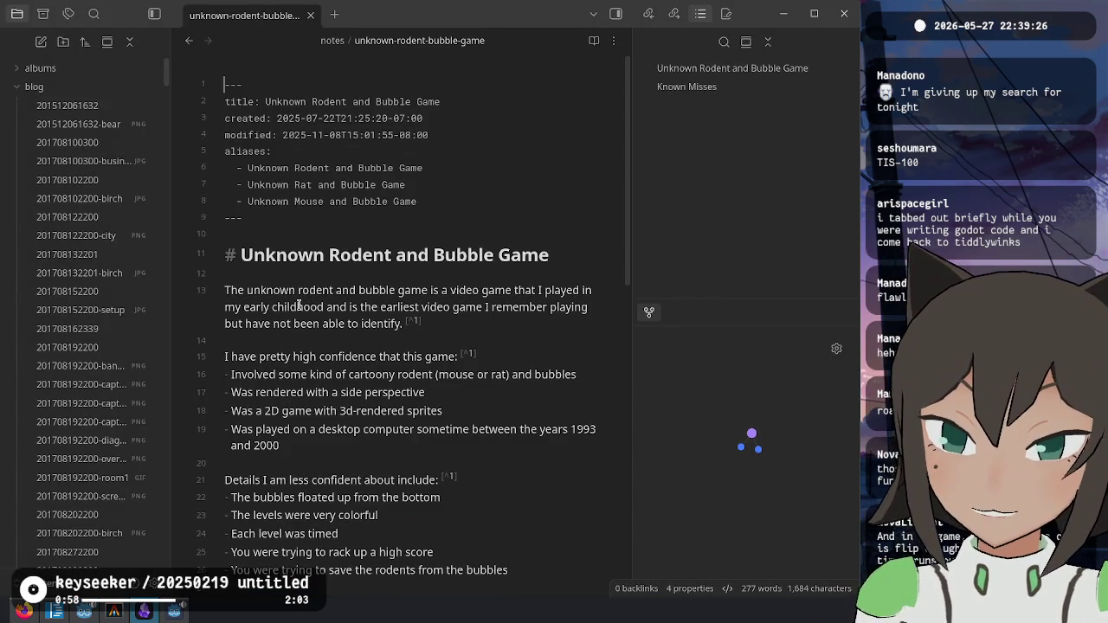
drag(325, 308, 225, 290)
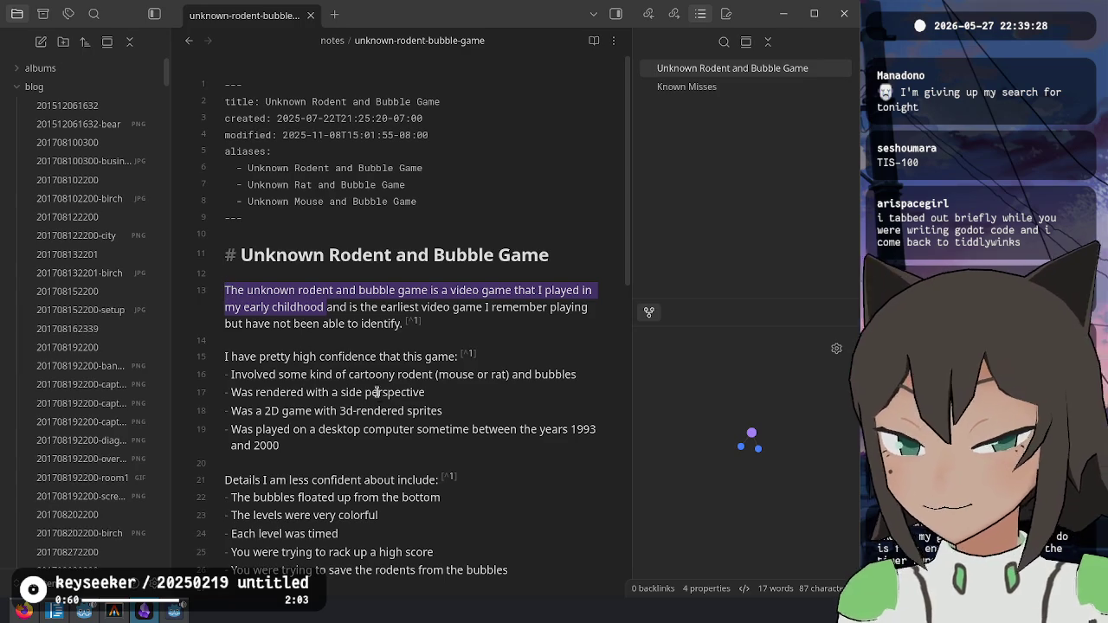
click(471, 322)
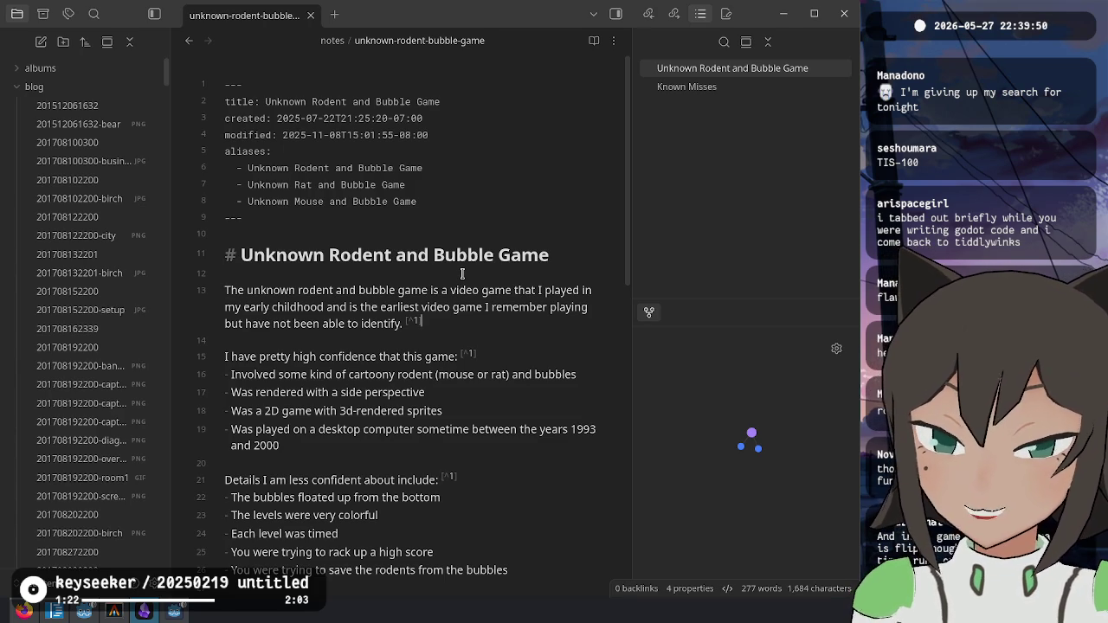
- Skim the note, go back to the previous TODO note, then switch back to Godot
scroll(463, 274, down, 3)
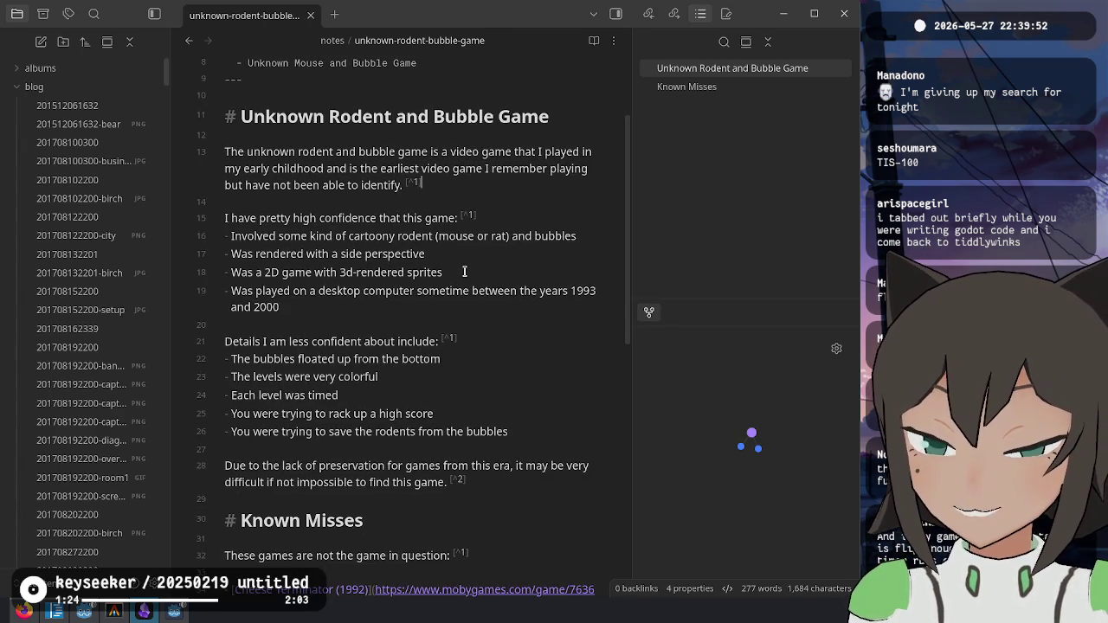
scroll(463, 272, down, 10)
scroll(349, 337, up, 3)
scroll(355, 337, up, 8)
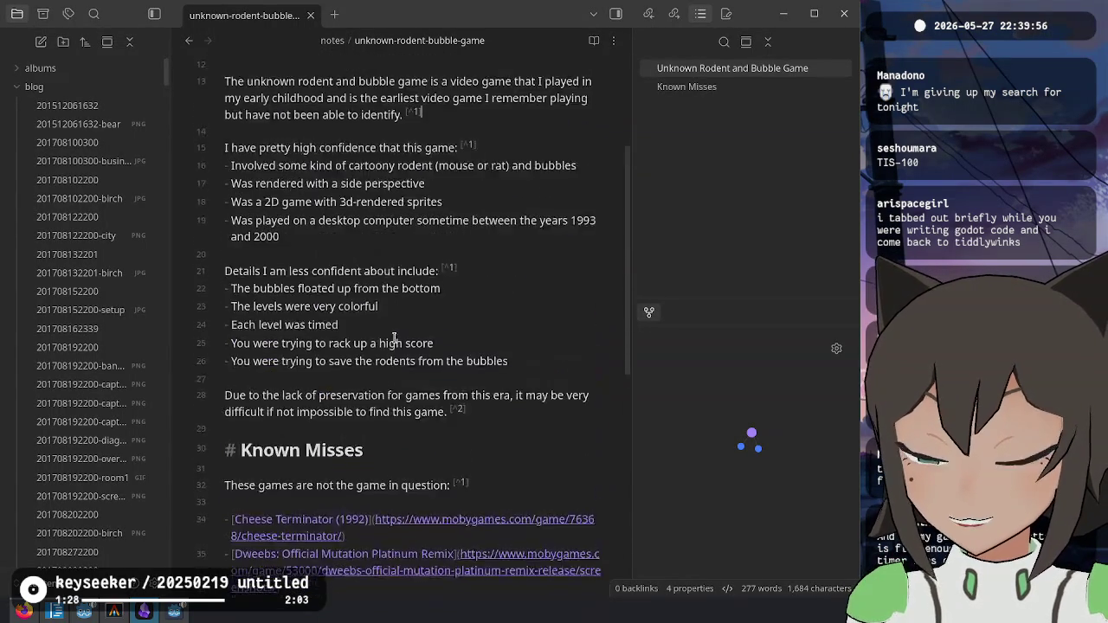
click(189, 47)
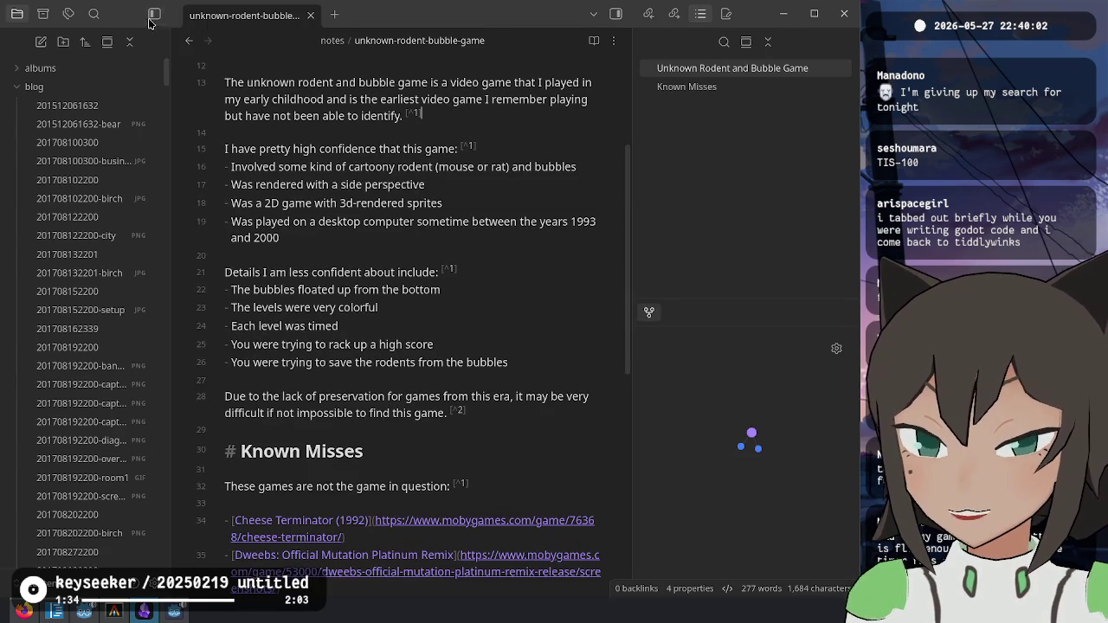
click(188, 41)
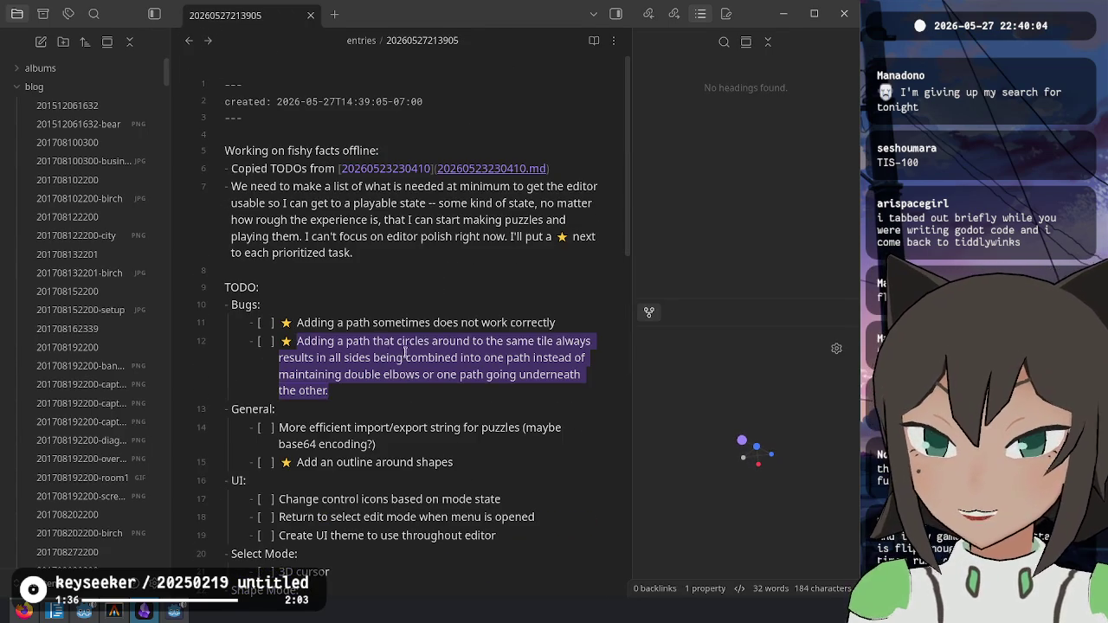
key(alt+Tab)
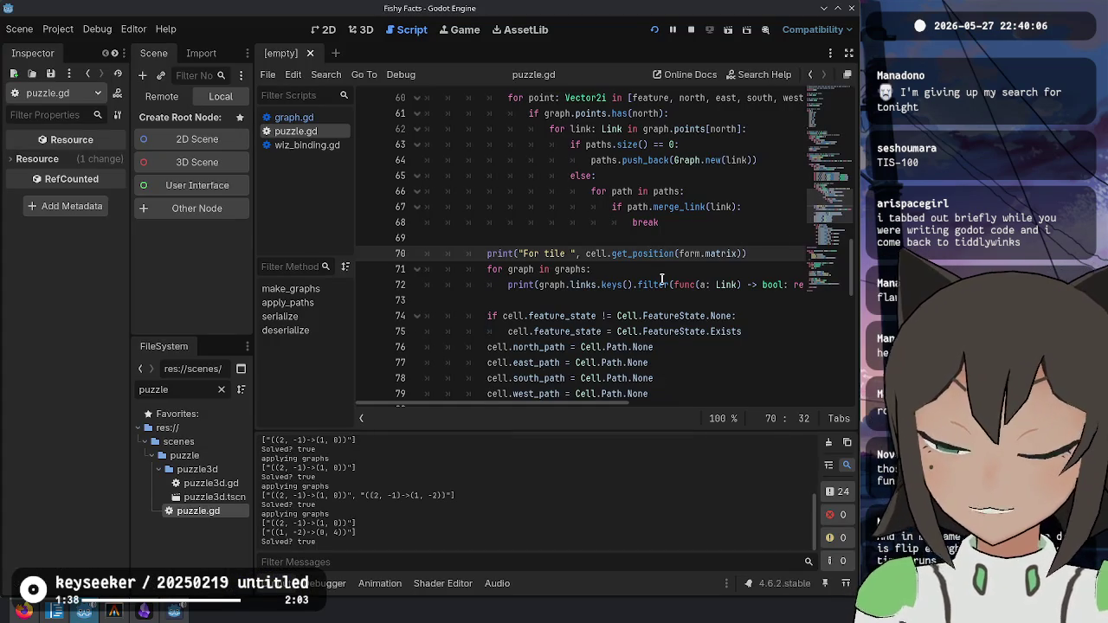
- Check the tile print statement on lines 70–71 of puzzle.gd and run the Fishy Facts project
click(749, 253)
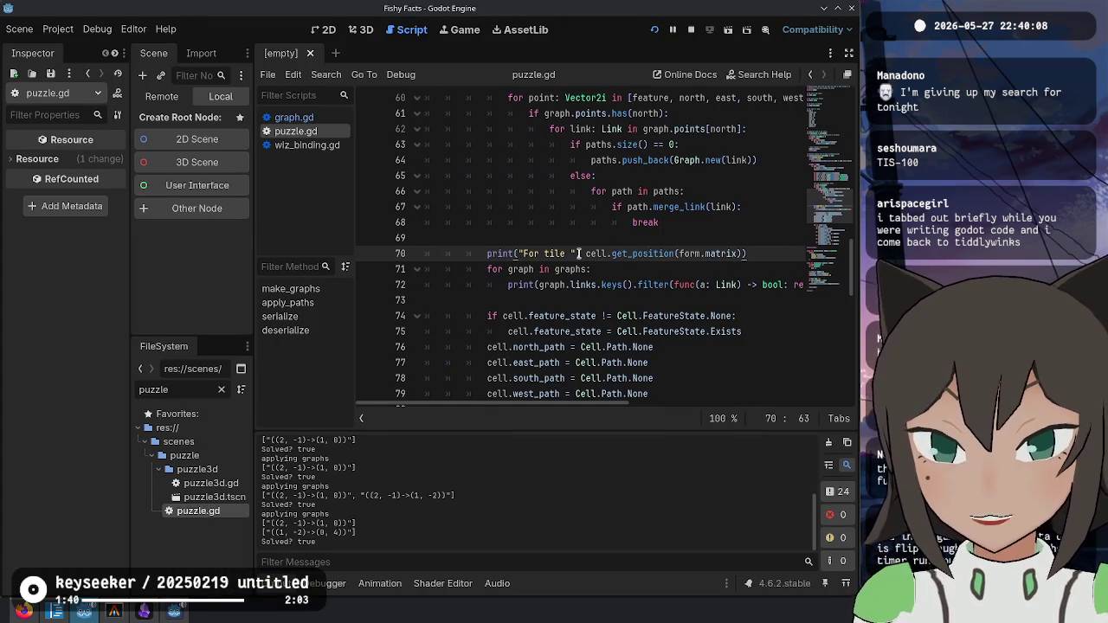
click(753, 254)
click(512, 255)
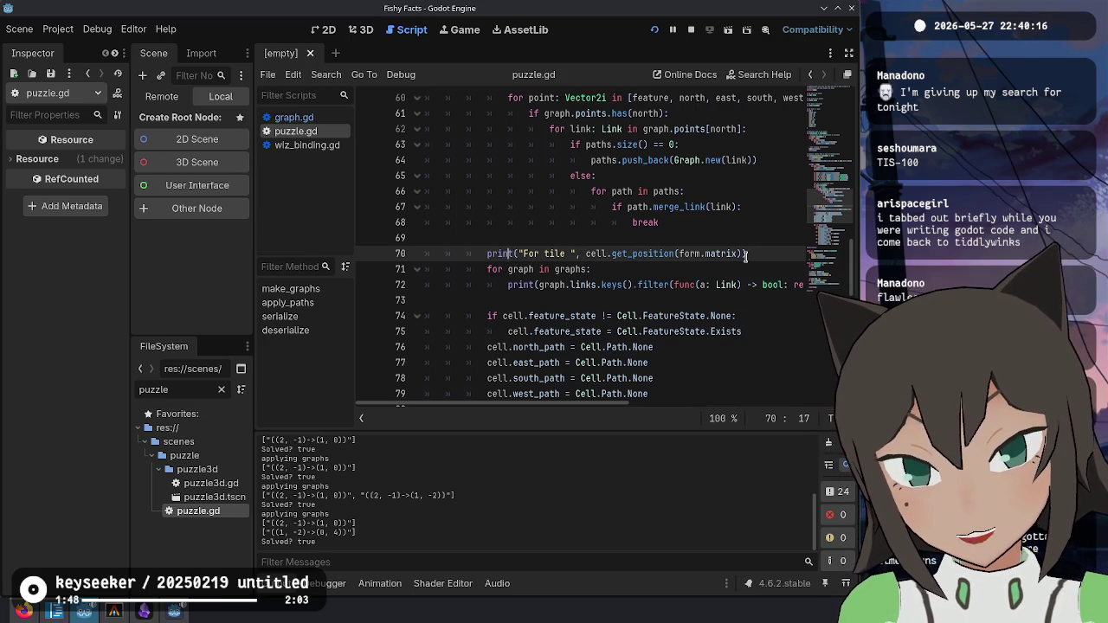
click(604, 269)
key(F5)
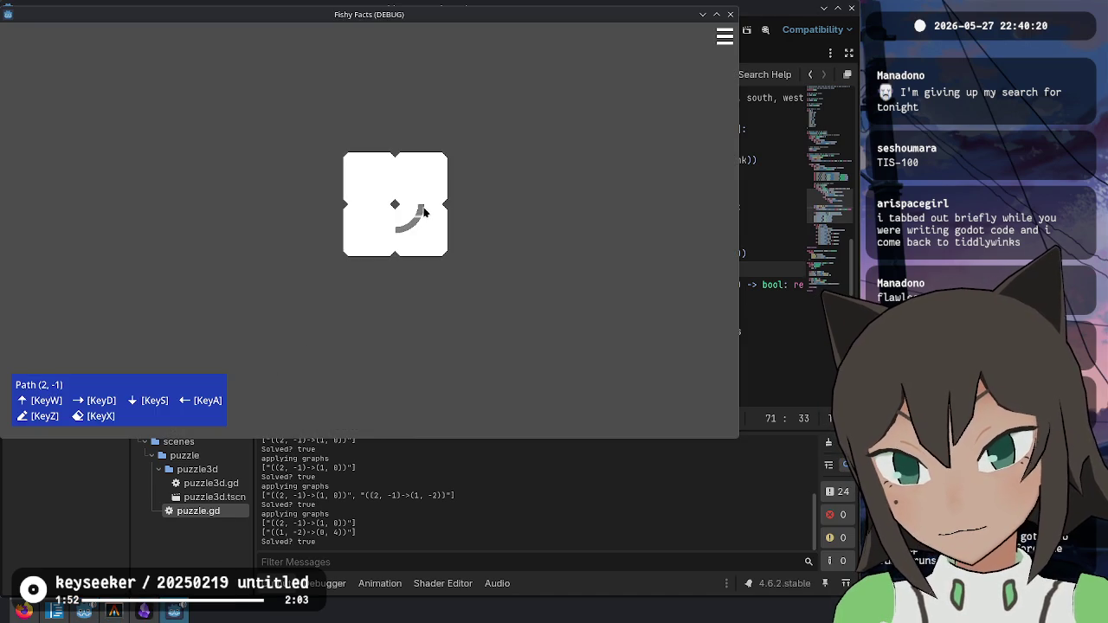
- Extend the tile's path in the game and check the tile coordinates in the Output log before returning to the script
key(z)
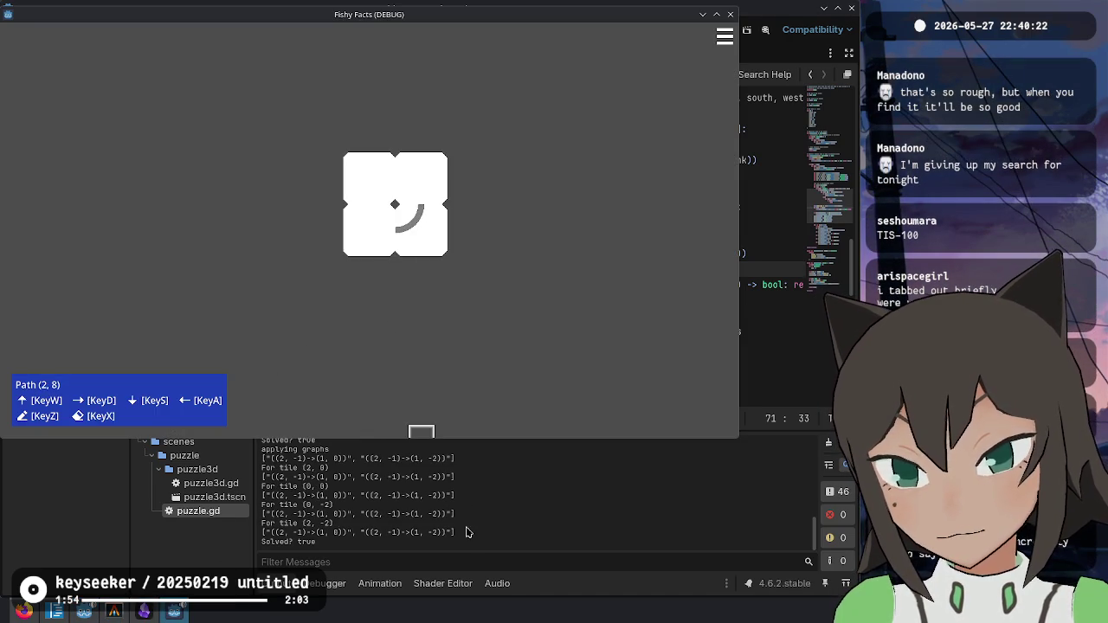
key(F8)
double_click(308, 505)
key(F5)
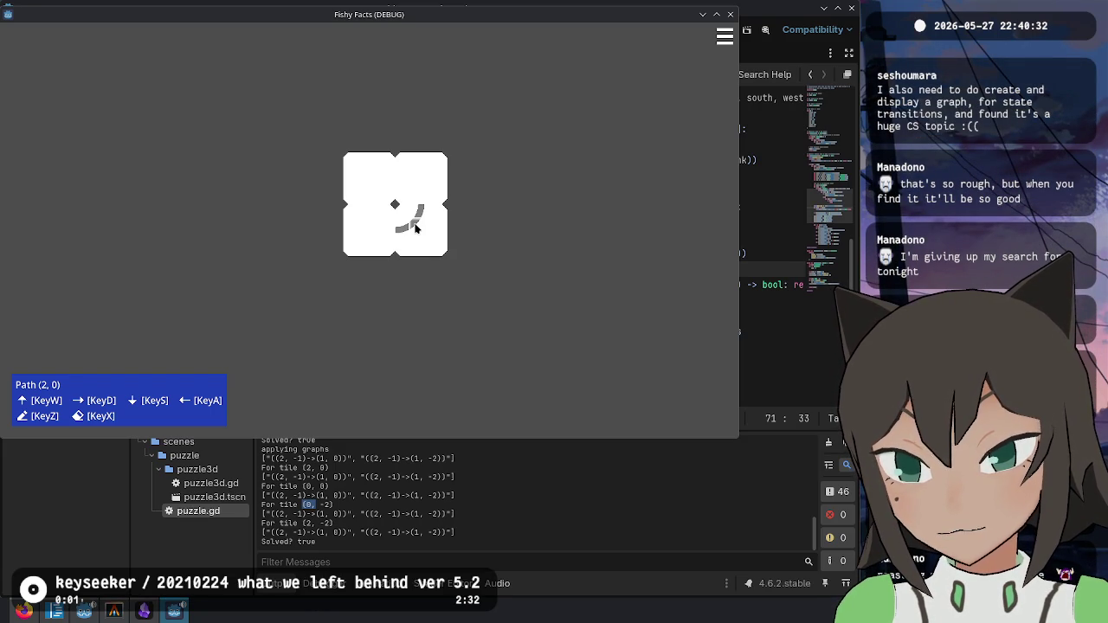
key(alt+Tab)
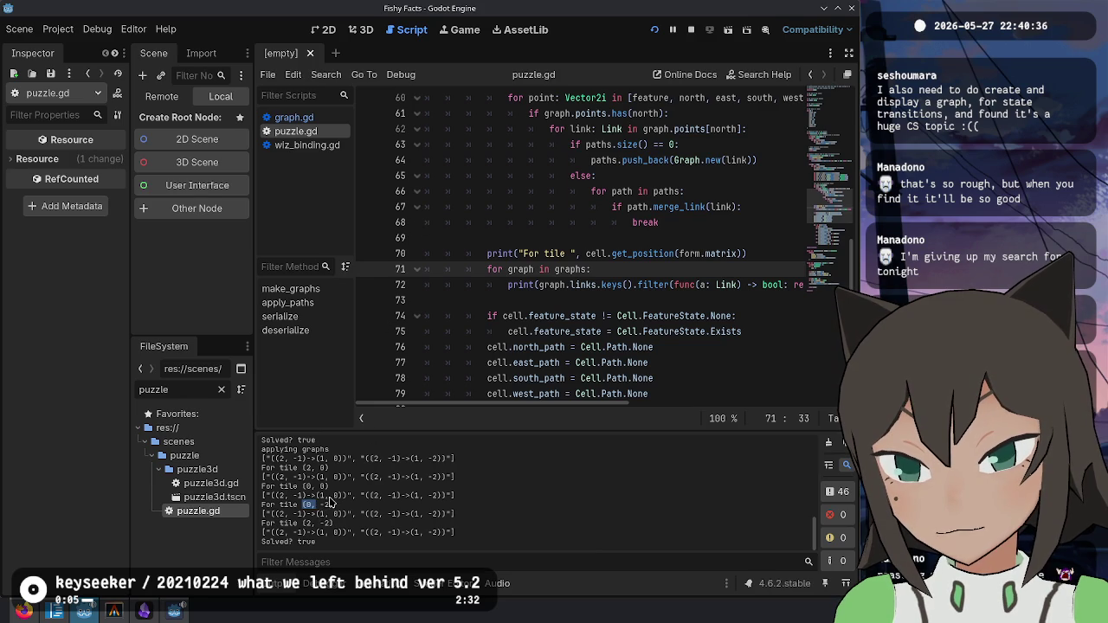
- Compare the line 70 print and line 61 graph lookup against the logged links, then bring the game back
drag(523, 253, 747, 254)
key(alt+Tab)
key(alt+Tab)
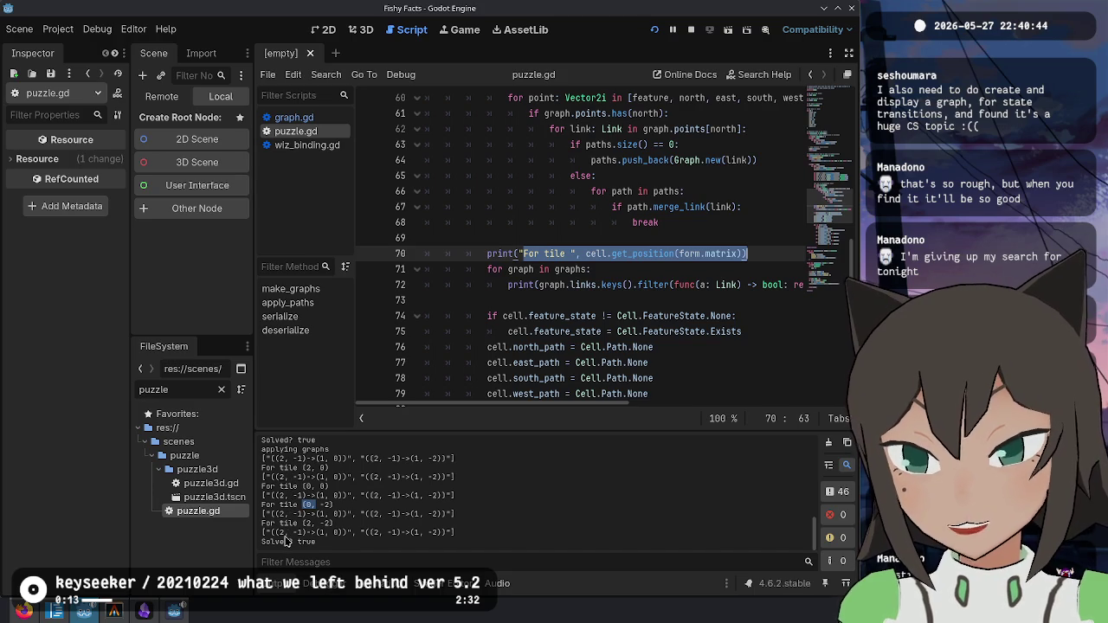
scroll(613, 238, up, 3)
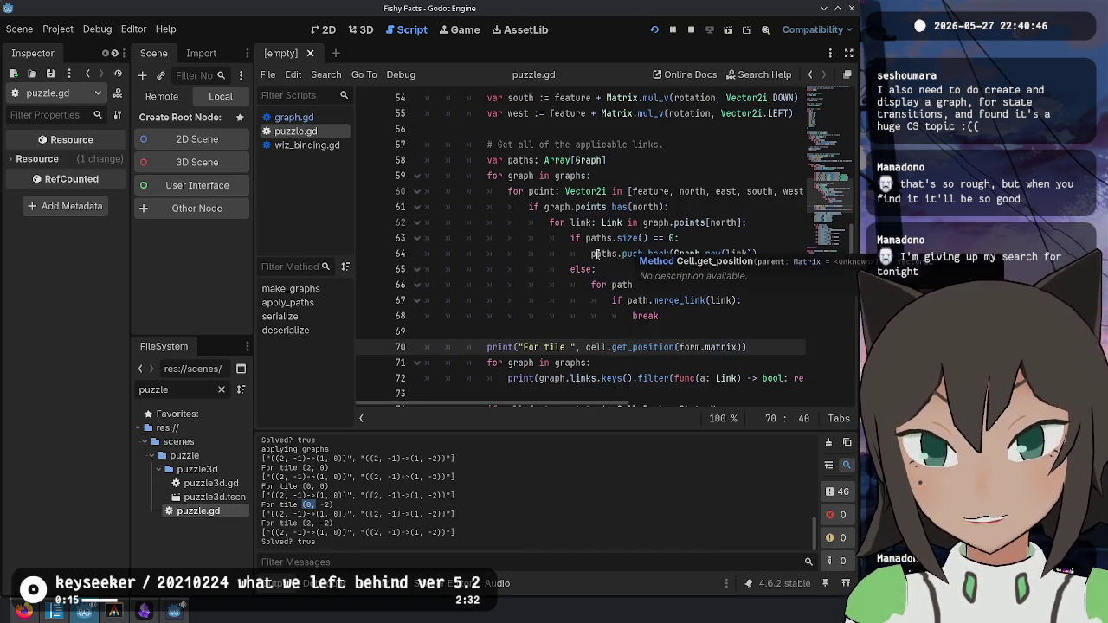
click(608, 254)
double_click(562, 254)
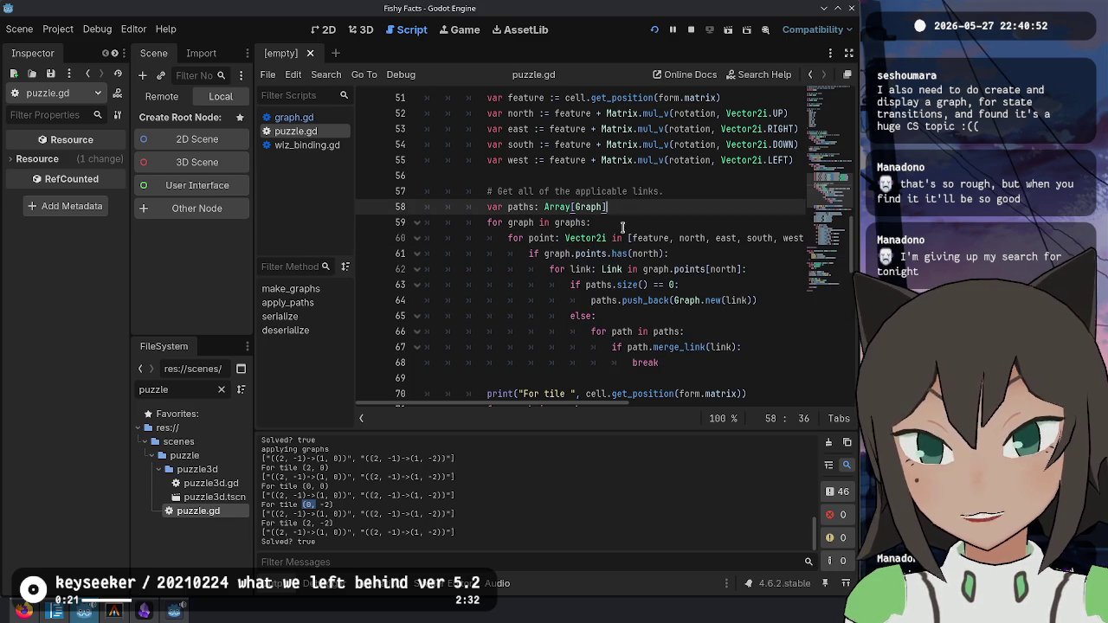
click(647, 253)
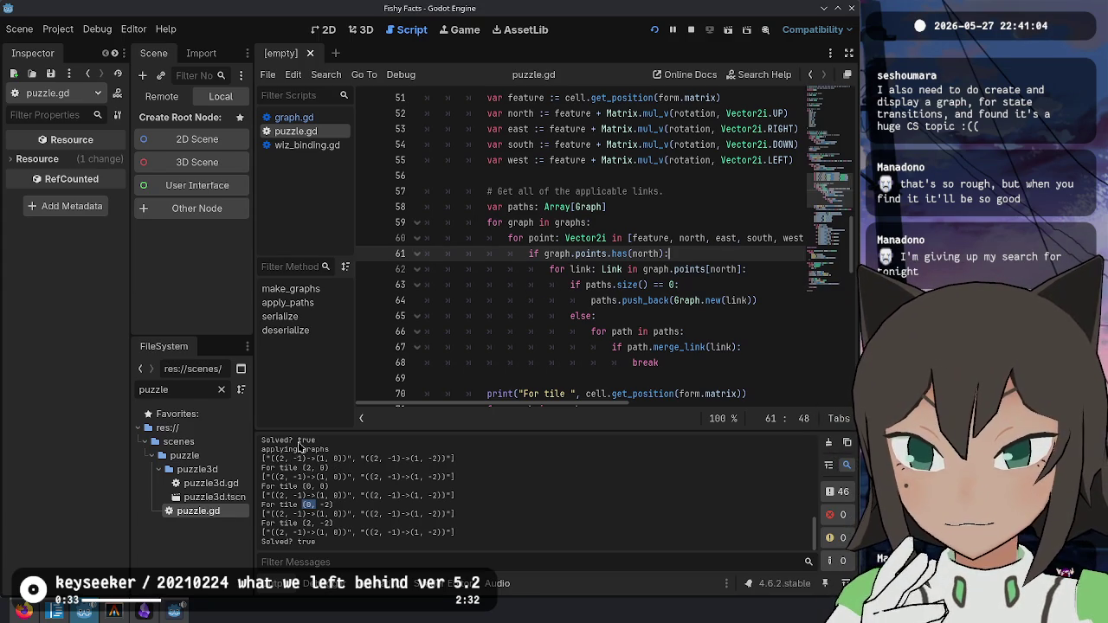
mouse_move(278, 470)
mouse_down()
mouse_move(314, 490)
mouse_move(326, 523)
mouse_up()
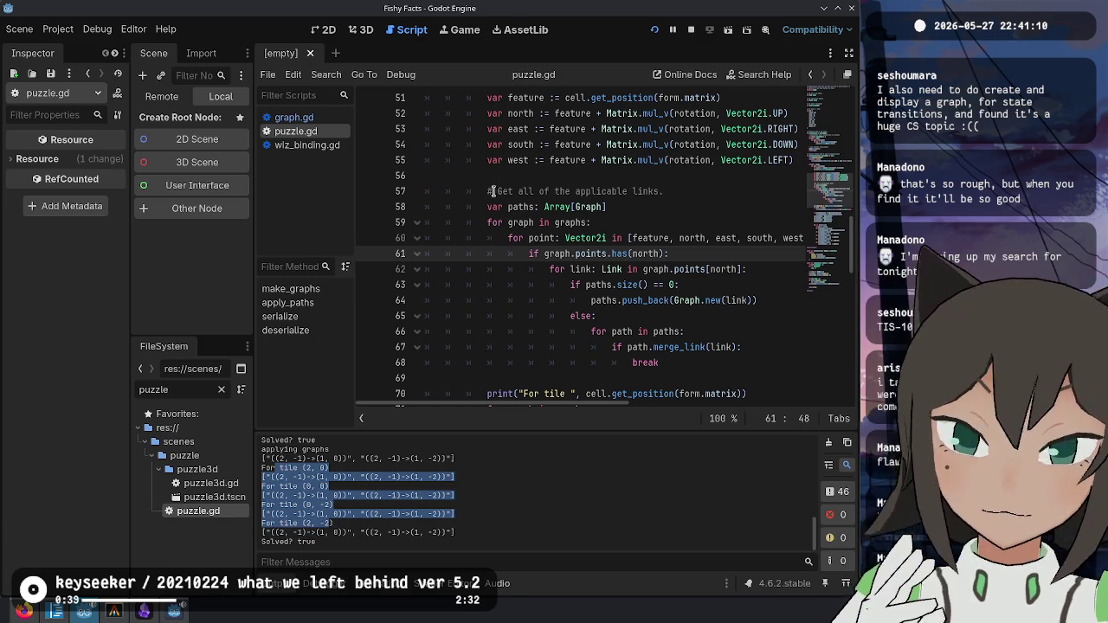
key(F5)
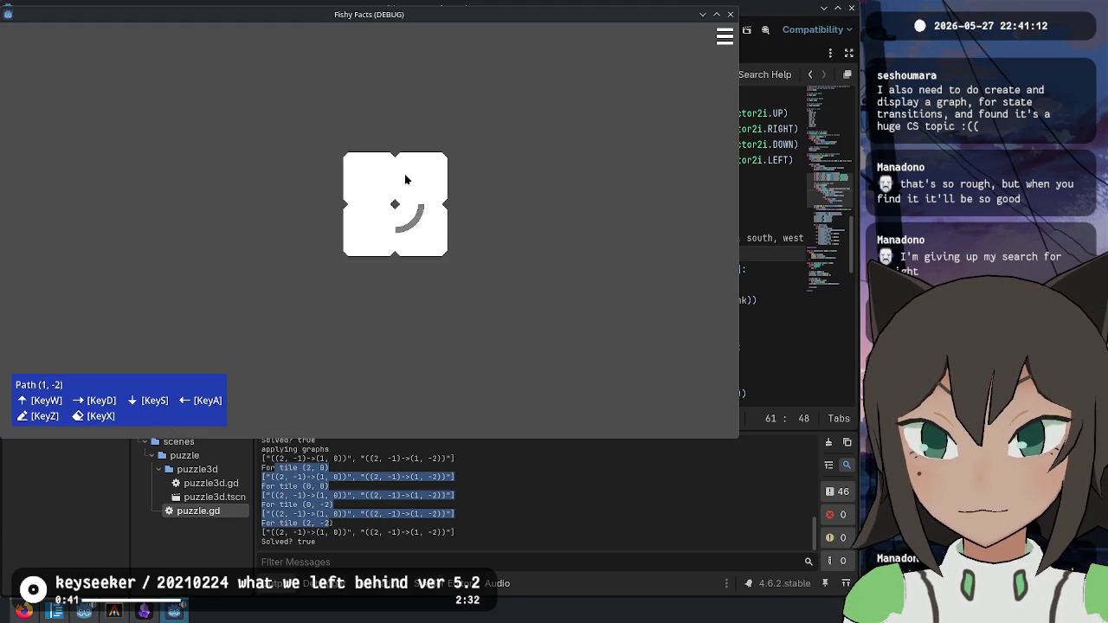
- Restart the game, open the puzzle editor, and paint a 2x2 block of cells
key(F5)
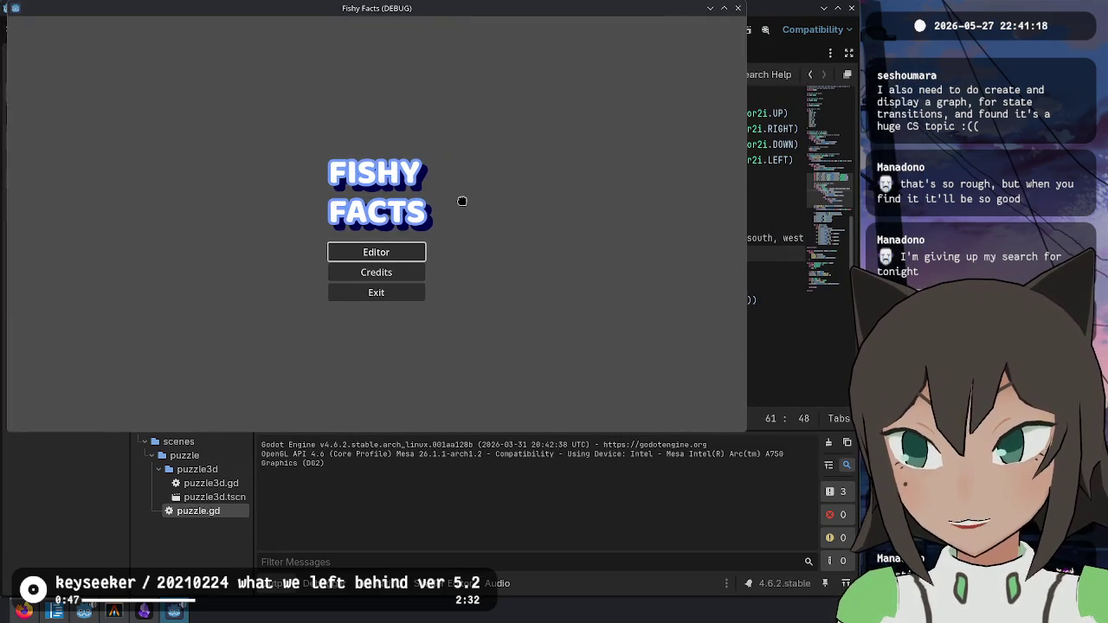
key(Return)
click(400, 201)
click(432, 212)
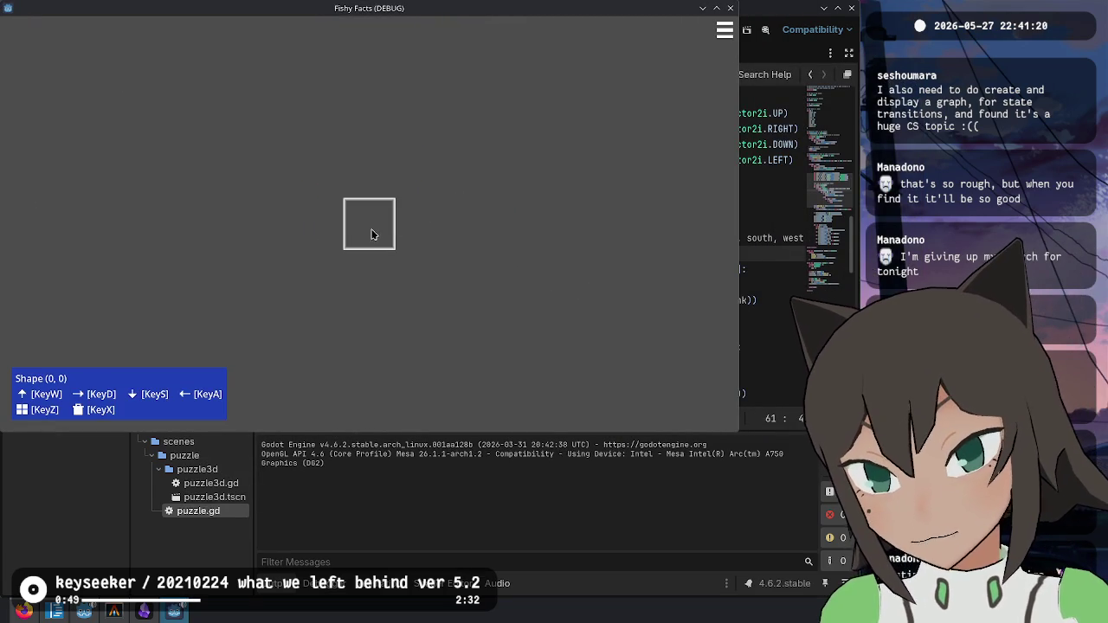
click(370, 235)
click(380, 193)
click(407, 225)
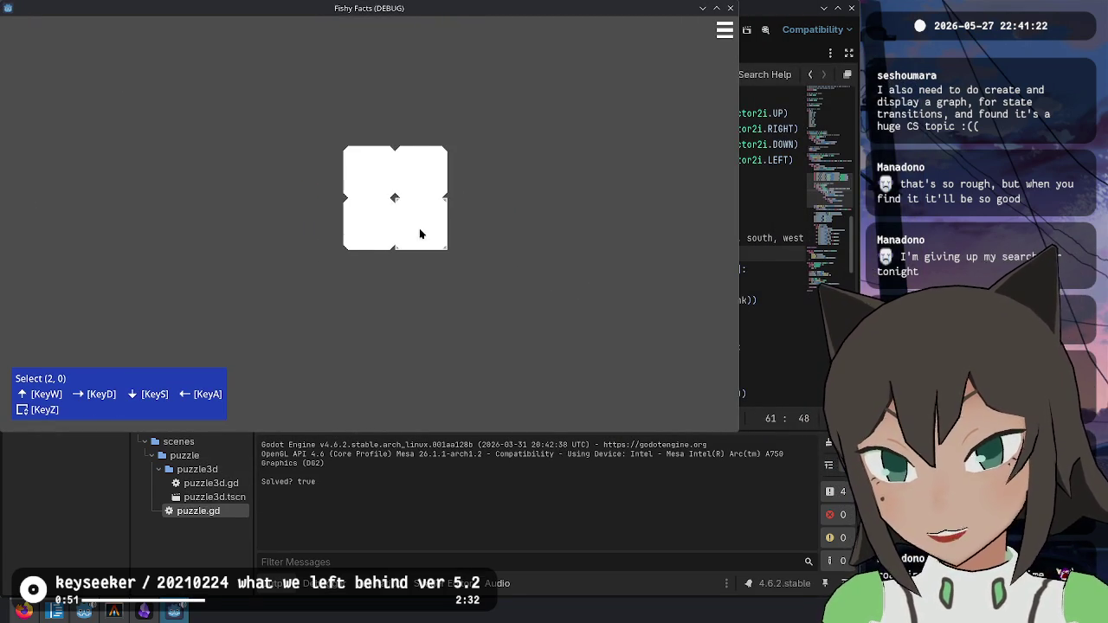
- Switch the shape to path editing, draw one path curve from the tile centre, and return to the editor
click(470, 233)
click(519, 256)
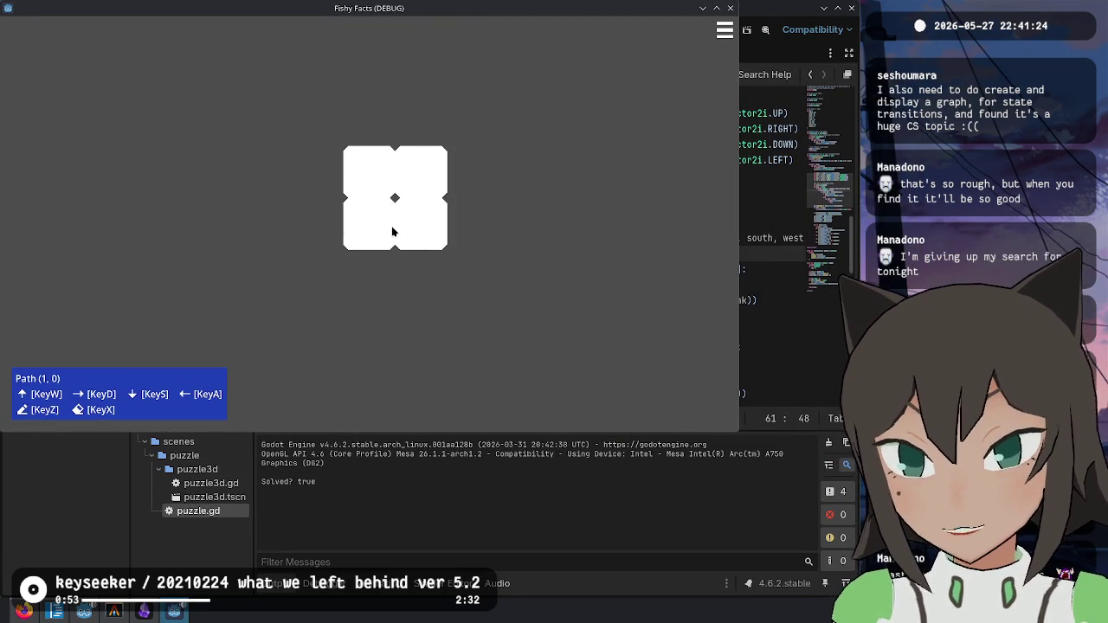
click(434, 204)
click(336, 491)
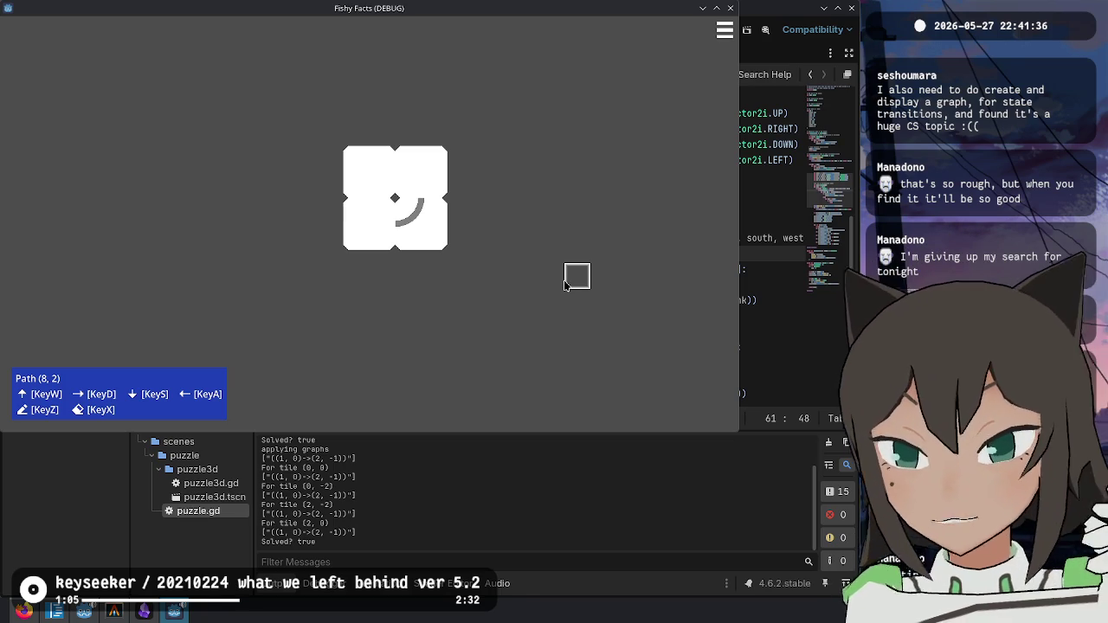
key(alt+Tab)
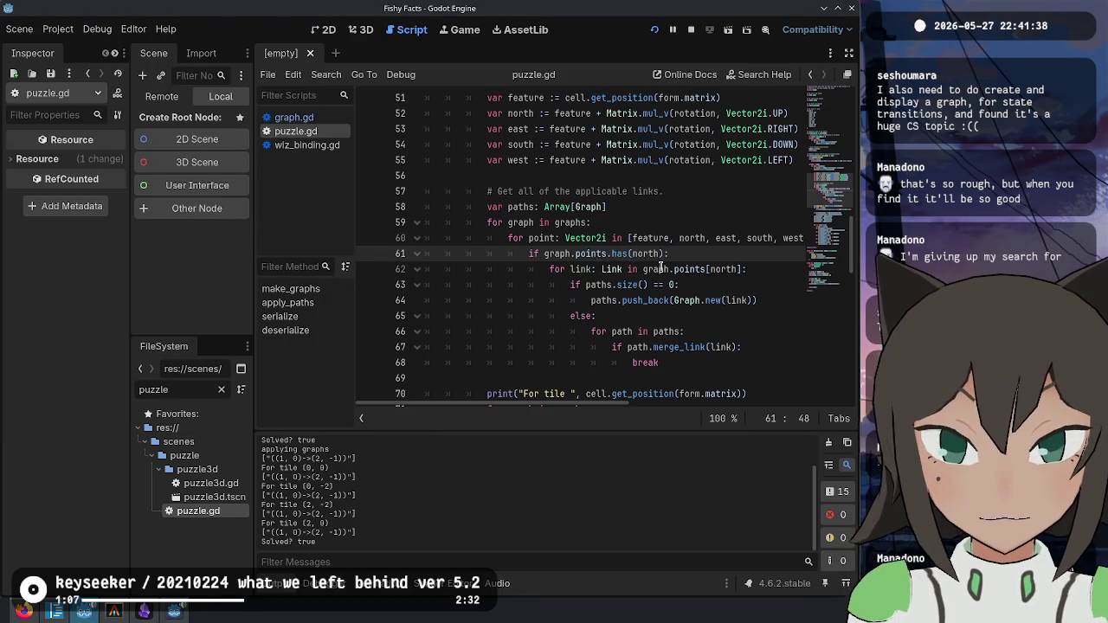
- Replace 'north' with 'point' in both graph.points lookups on lines 61–62 and rerun the game
click(671, 296)
scroll(667, 295, down, 2)
scroll(647, 247, up, 1)
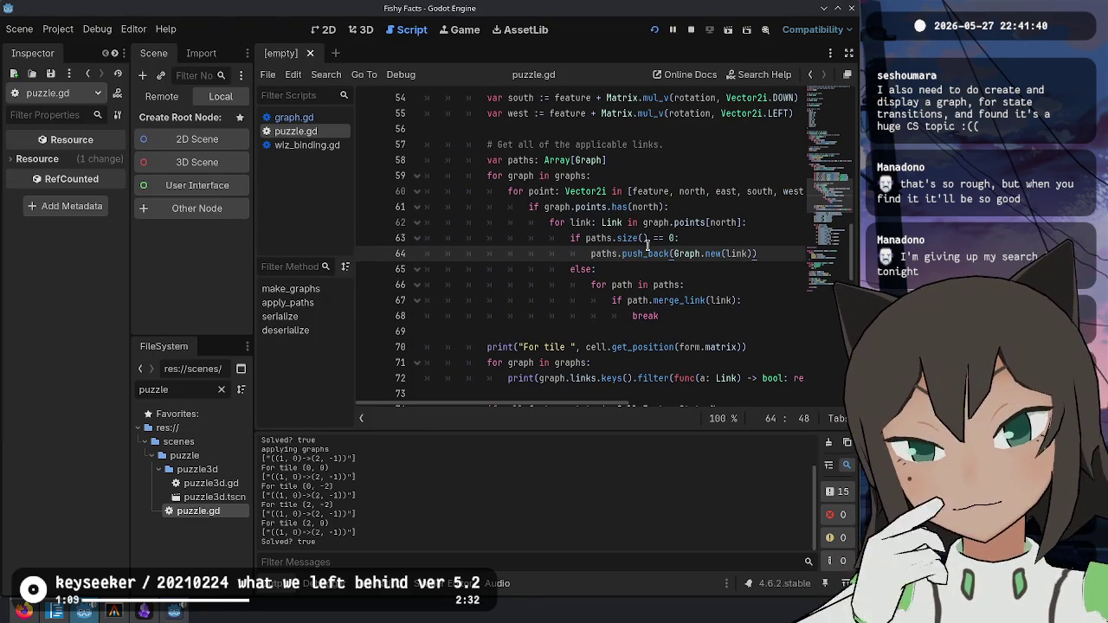
scroll(611, 204, up, 2)
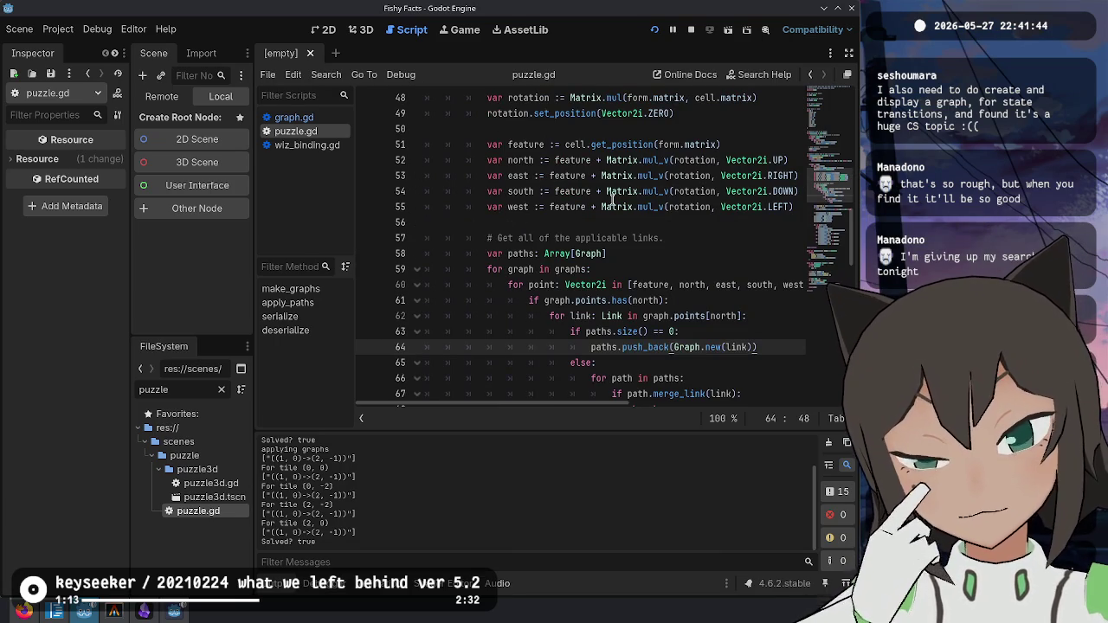
mouse_move(612, 200)
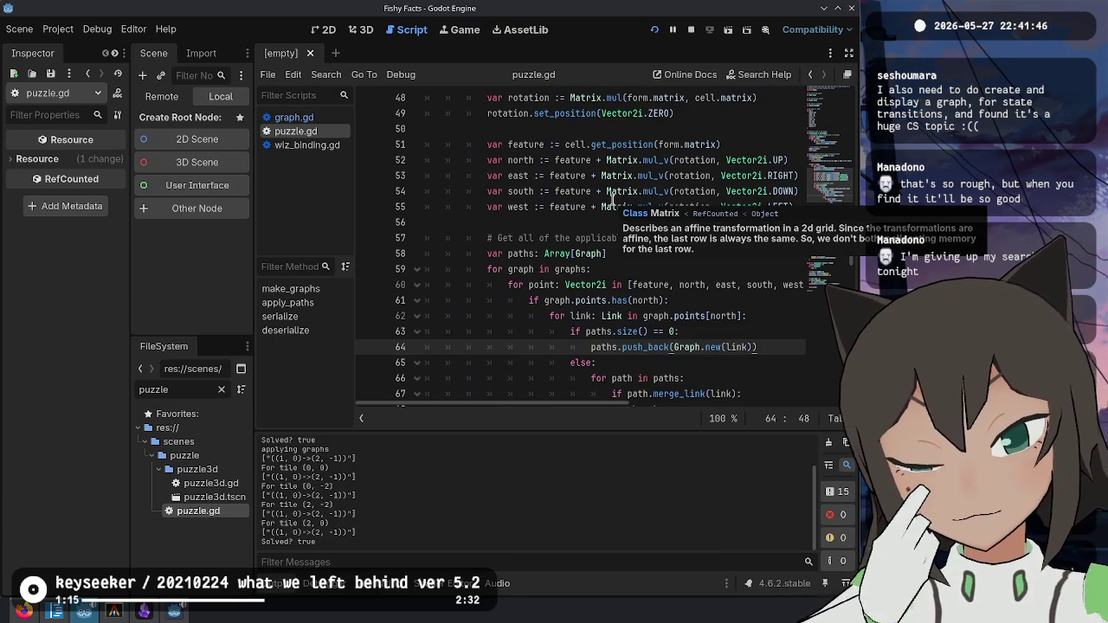
double_click(645, 300)
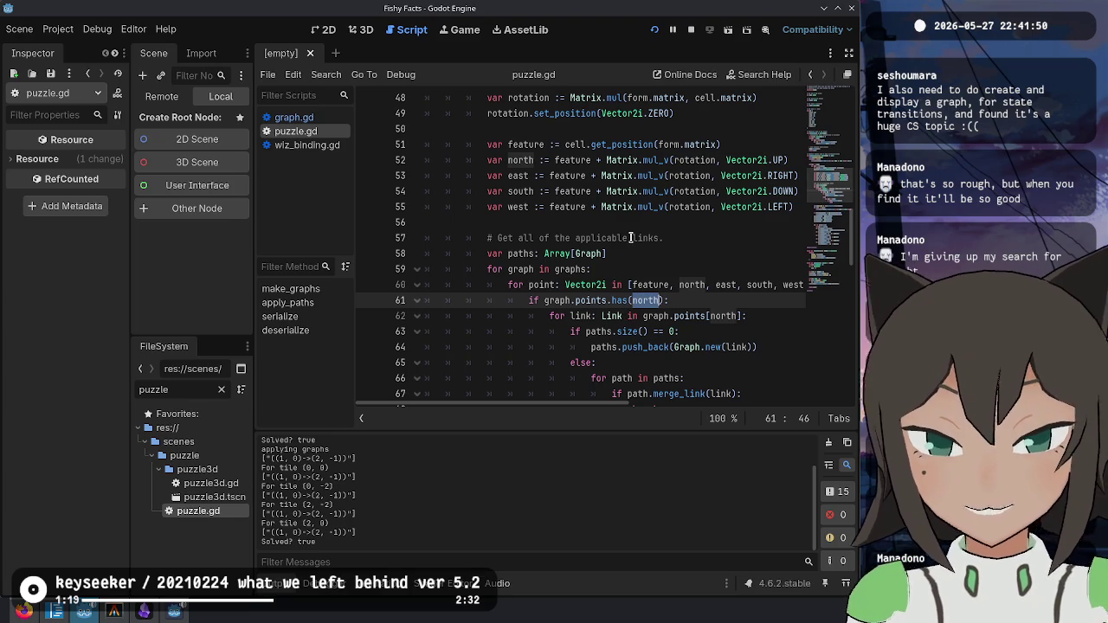
scroll(688, 205, down, 1)
key(ctrl+d)
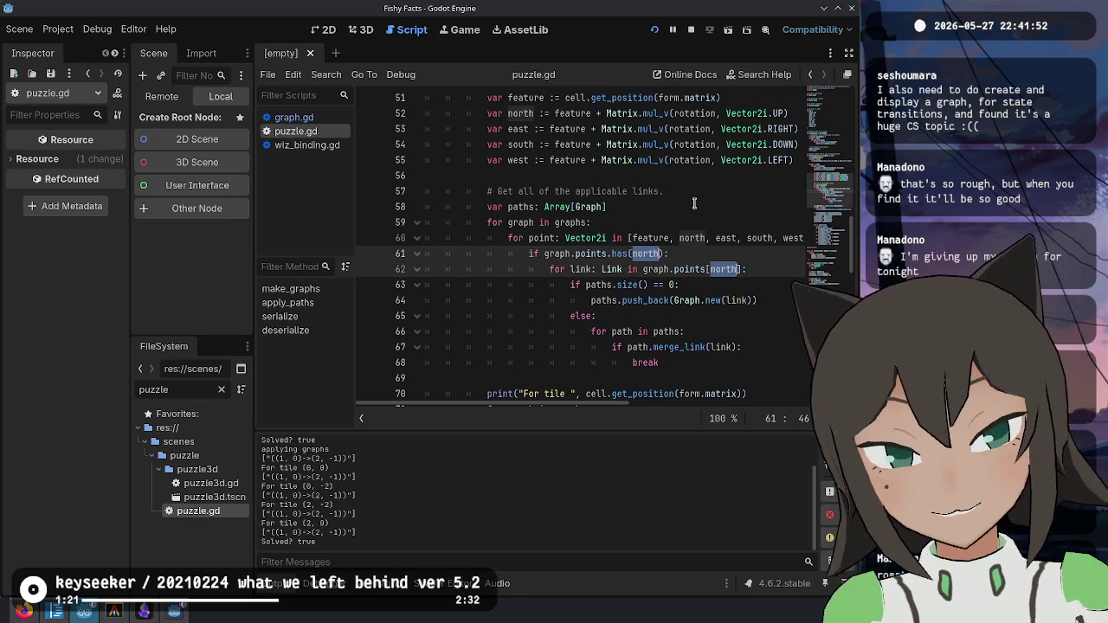
text(poi)
key(Return)
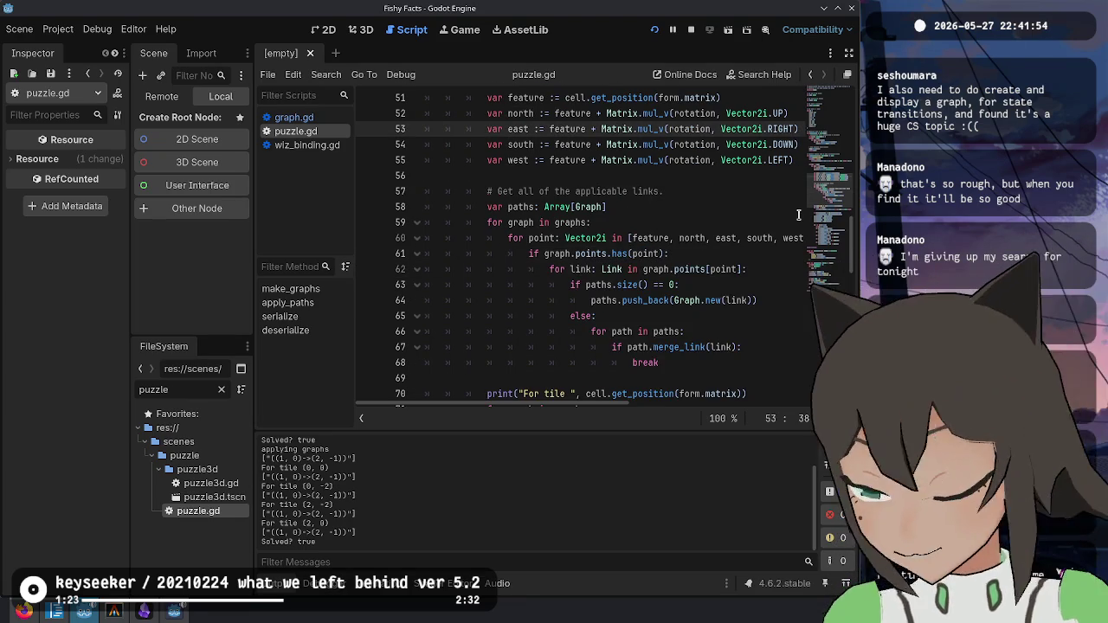
click(734, 256)
key(F5)
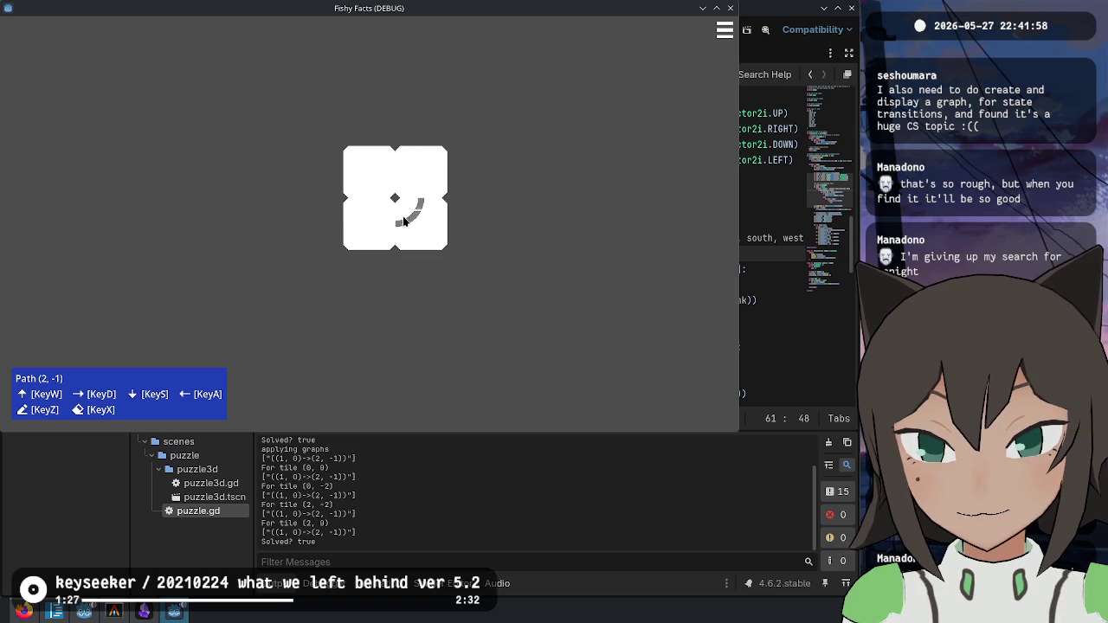
- After the error, restart the game, open the puzzle editor and paint a 2x2 block
click(401, 224)
key(F5)
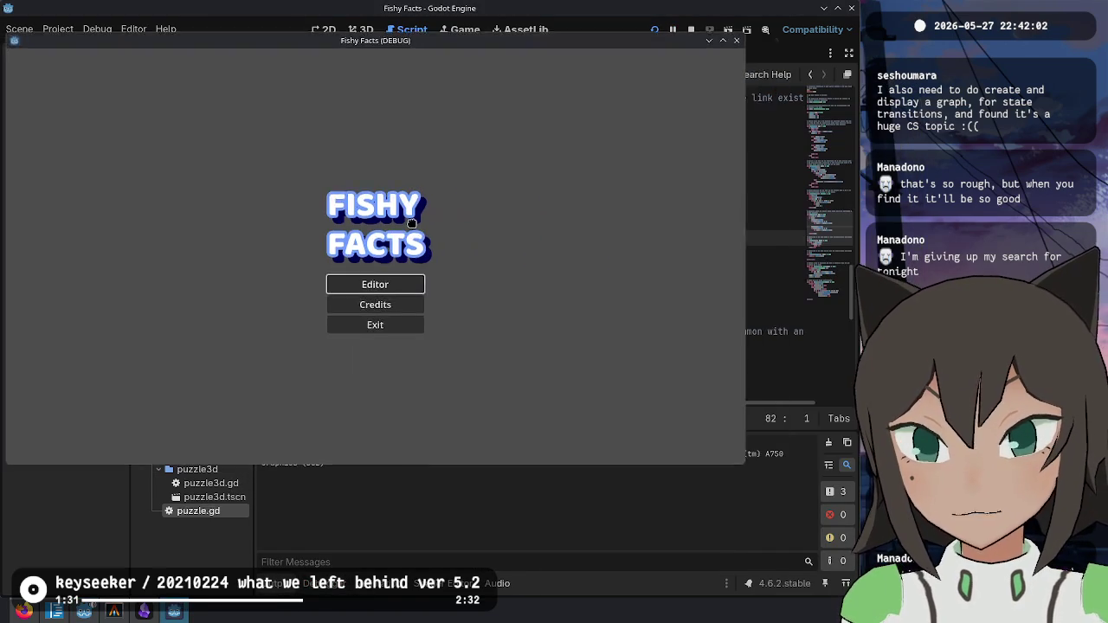
click(387, 252)
right_click(389, 226)
click(392, 232)
mouse_move(392, 231)
mouse_down()
mouse_move(406, 228)
mouse_move(378, 193)
mouse_up()
click(487, 242)
mouse_move(445, 230)
mouse_down()
mouse_move(424, 177)
mouse_move(380, 227)
mouse_up()
click(369, 227)
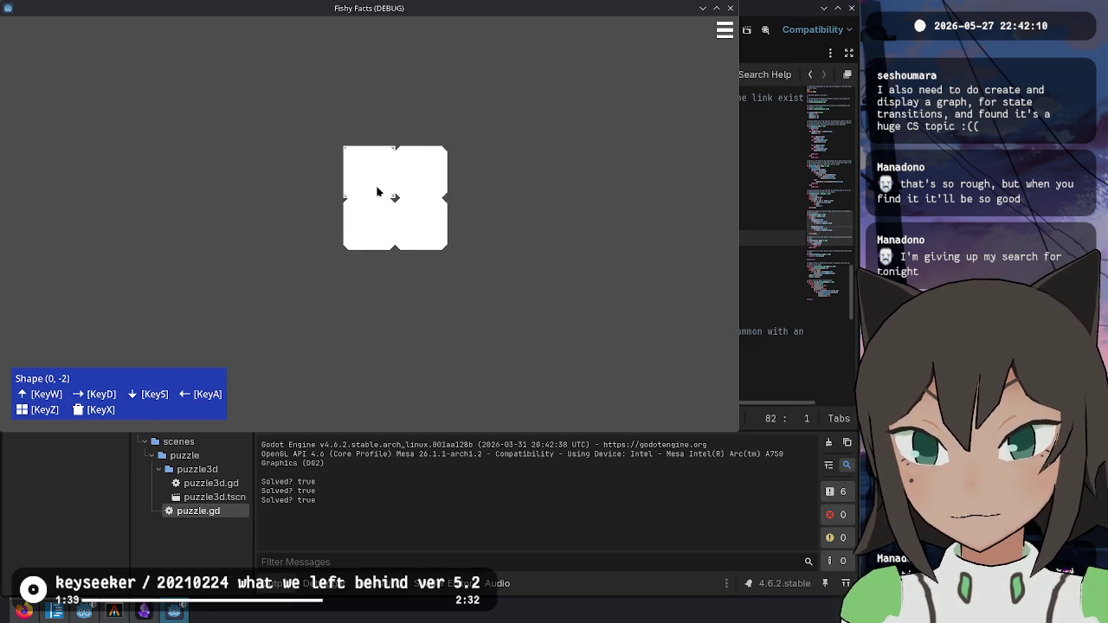
- Draw a path across the block, check the printed tile graph output, and return to graph.gd
right_click(450, 251)
click(481, 305)
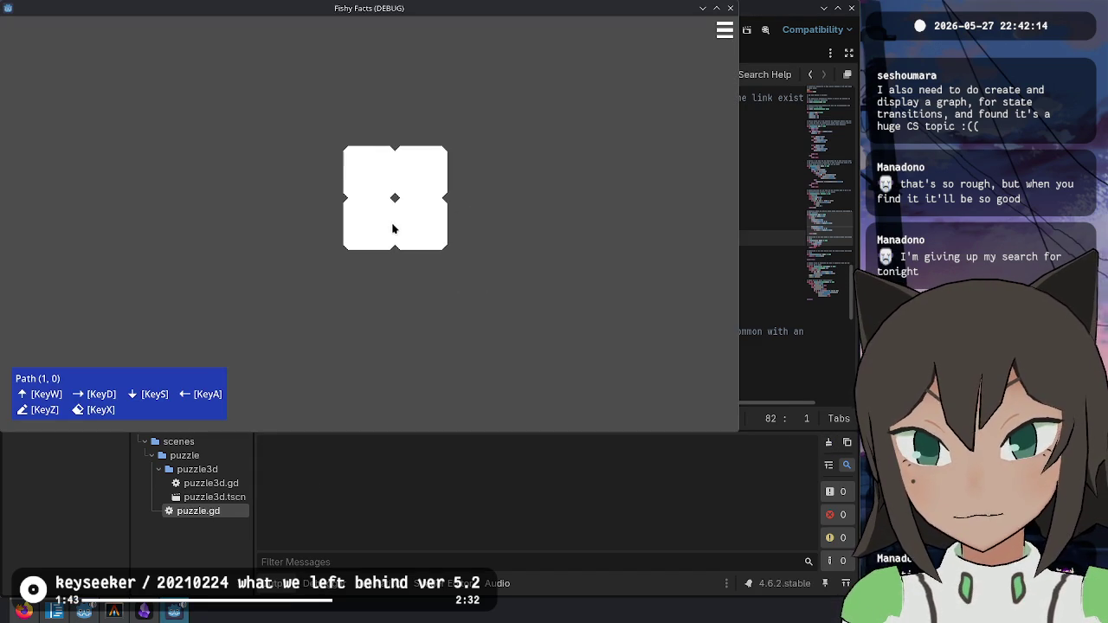
click(424, 200)
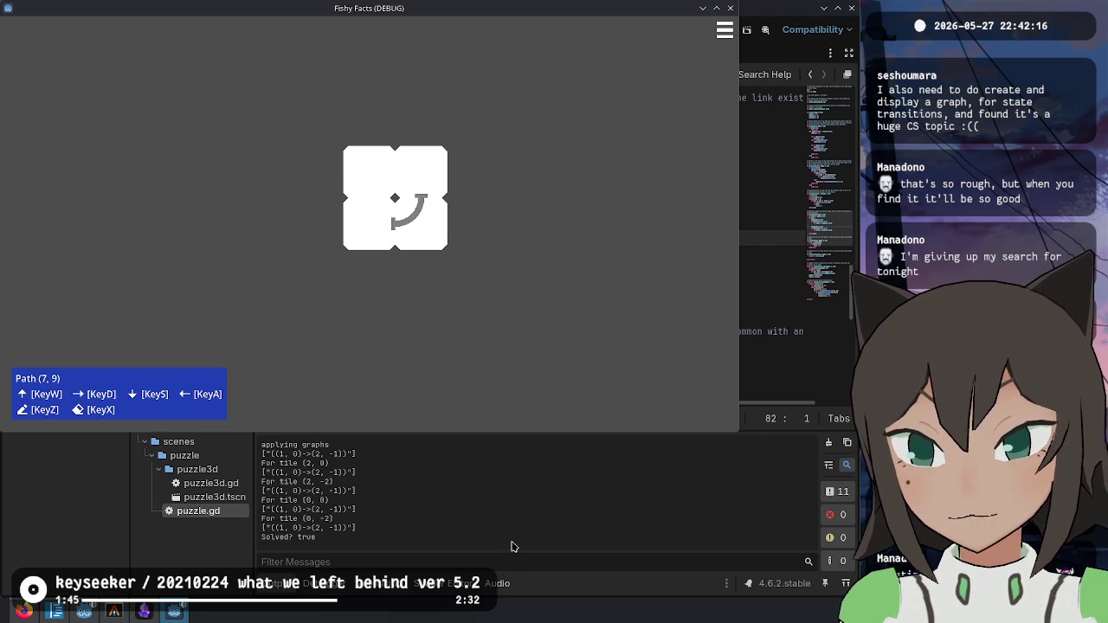
click(488, 537)
drag(279, 464, 310, 525)
click(597, 310)
click(586, 285)
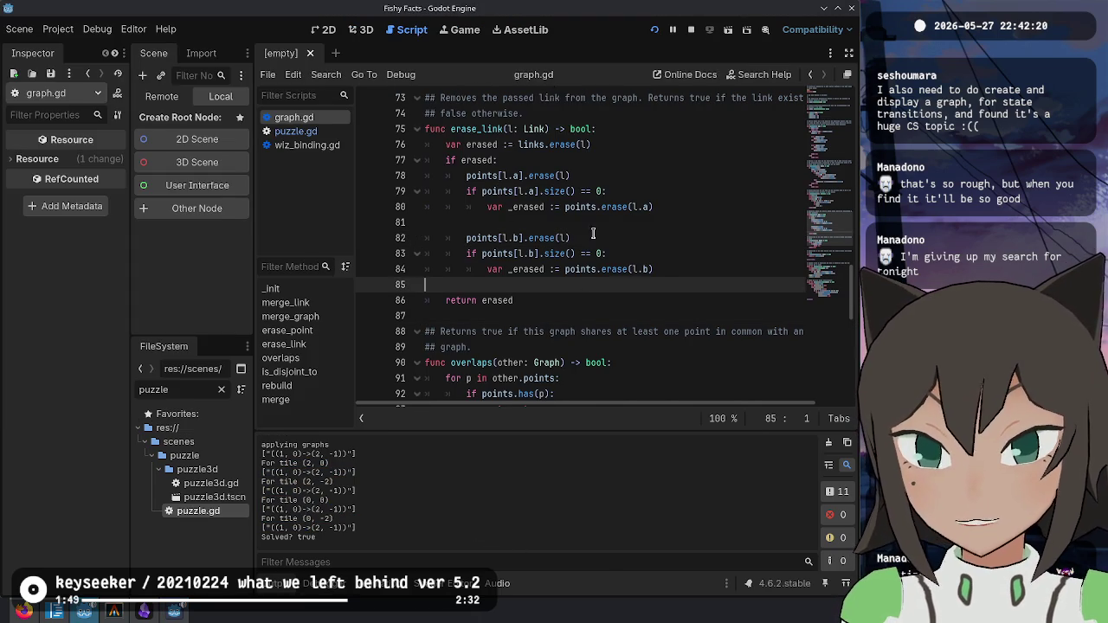
- Open puzzle.gd and review apply_paths, focusing on the paths declaration on line 58
click(295, 131)
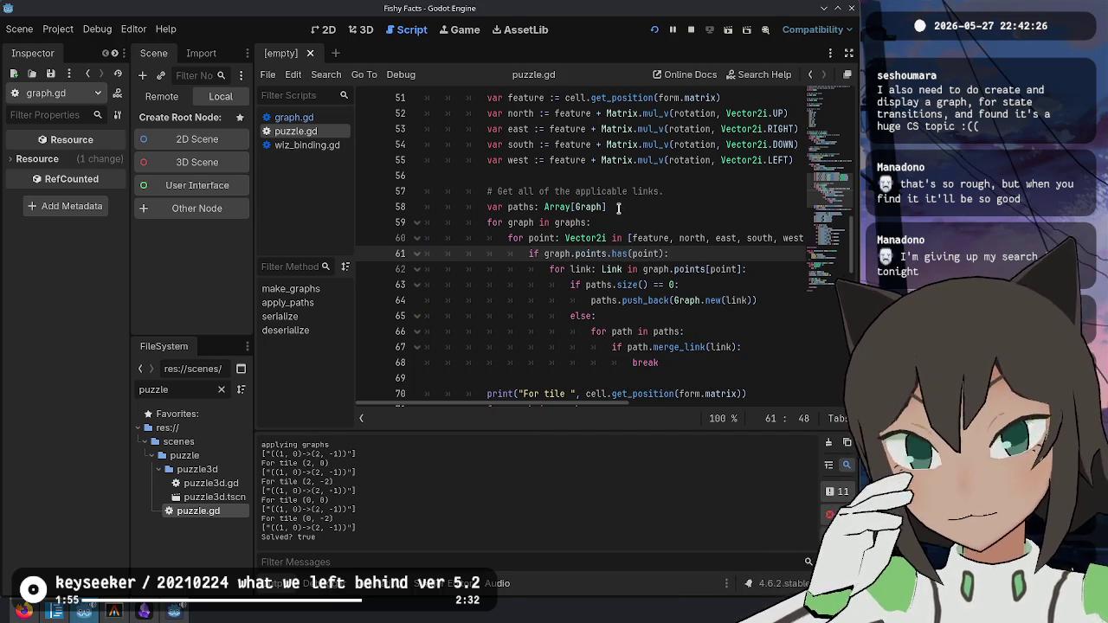
click(525, 237)
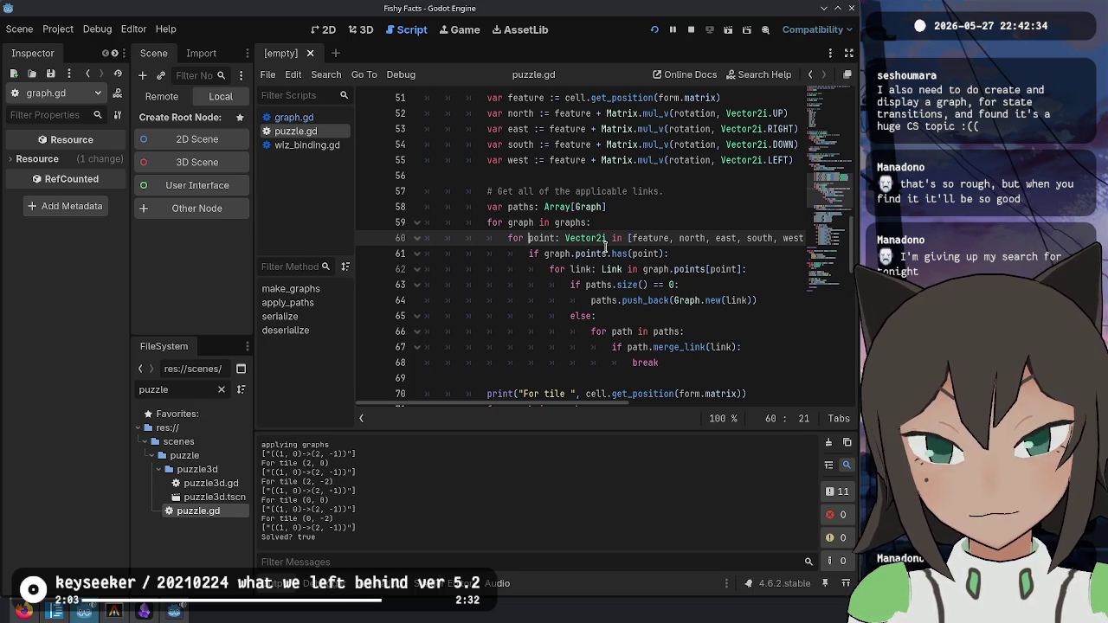
click(695, 256)
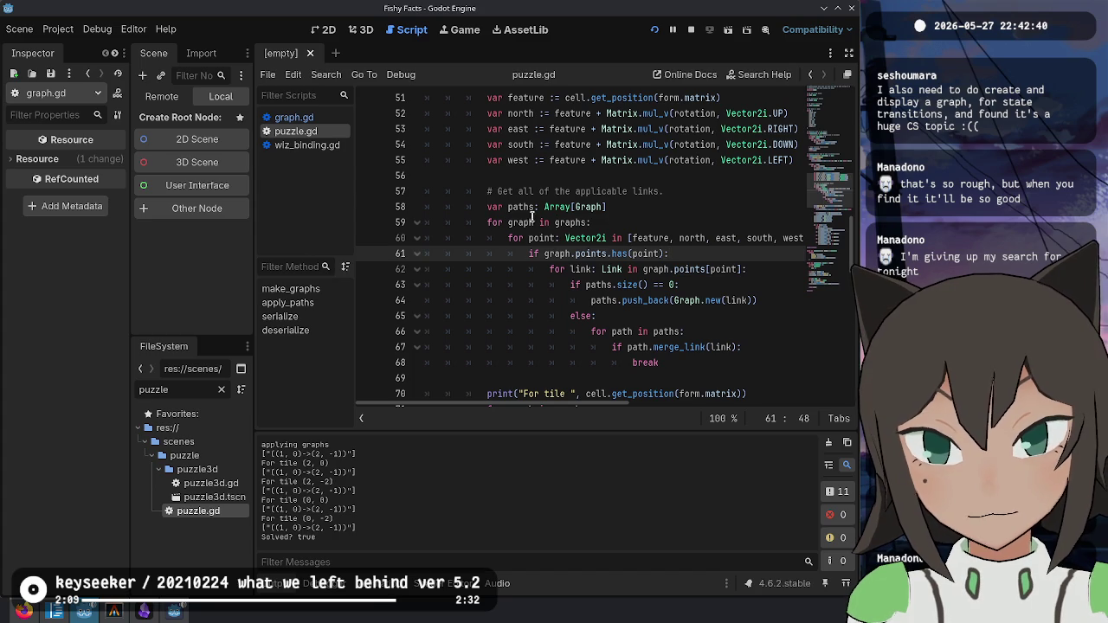
scroll(516, 211, up, 3)
scroll(514, 189, down, 3)
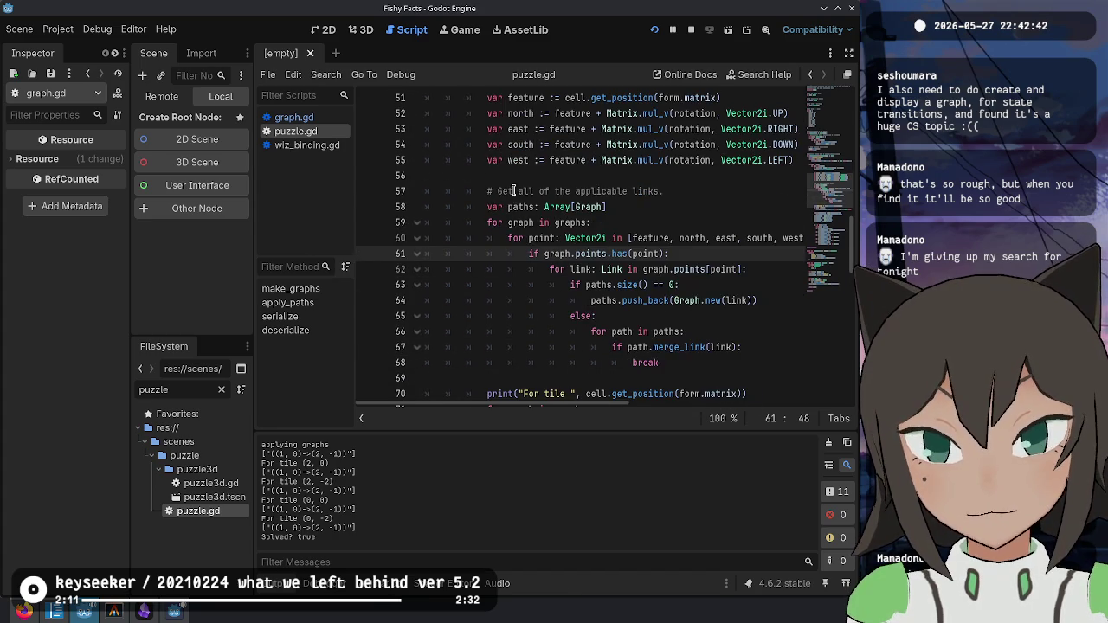
drag(507, 208, 699, 200)
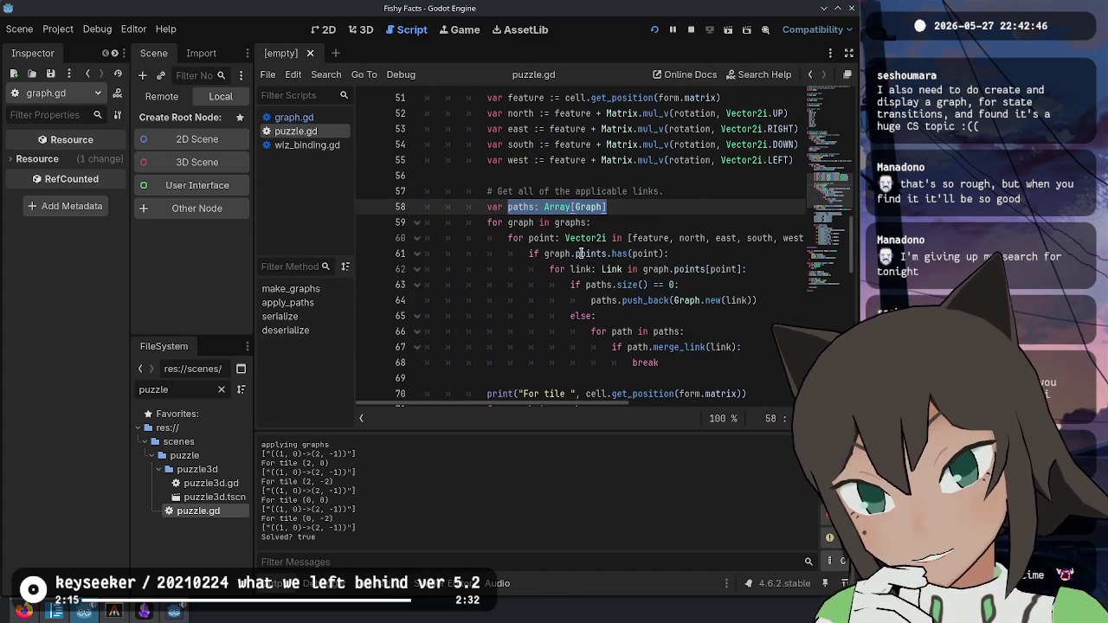
scroll(555, 222, up, 3)
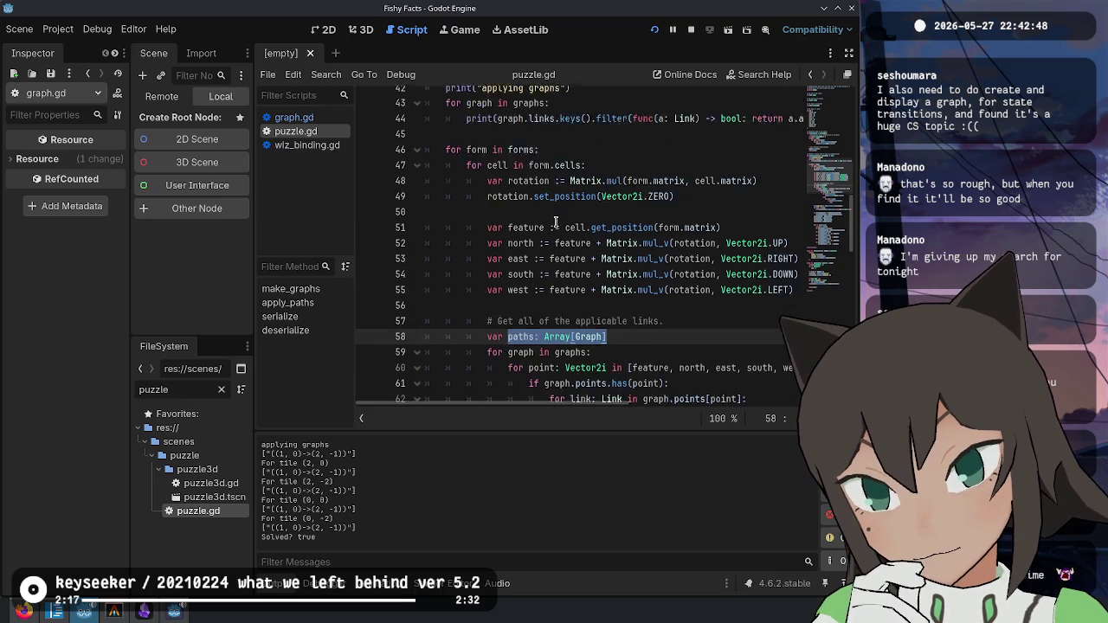
scroll(587, 199, down, 1)
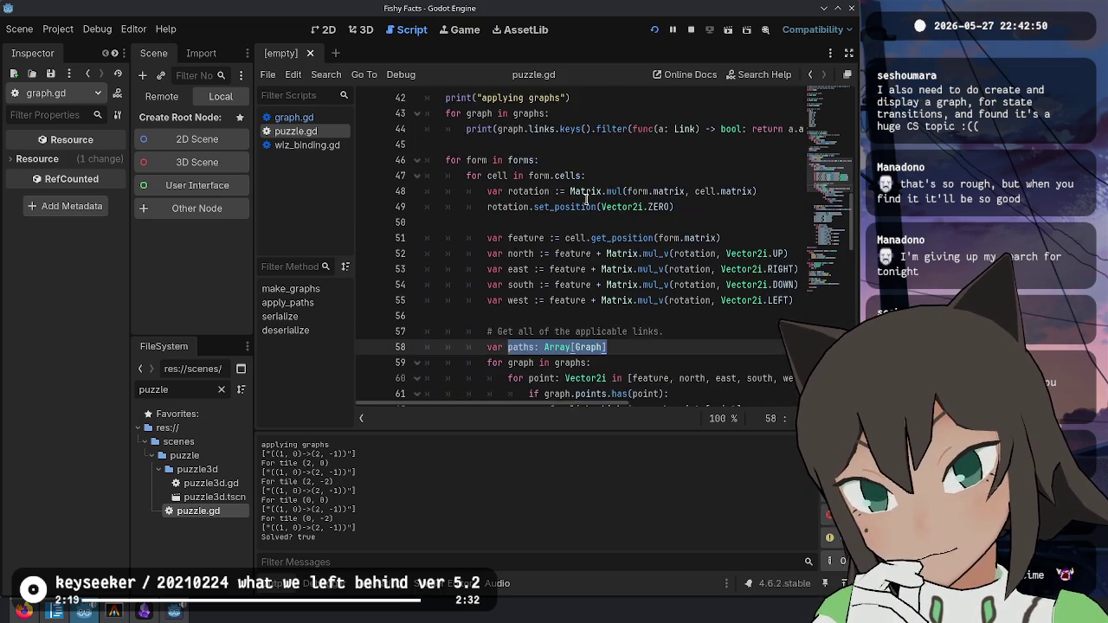
scroll(587, 199, down, 2)
scroll(587, 199, up, 3)
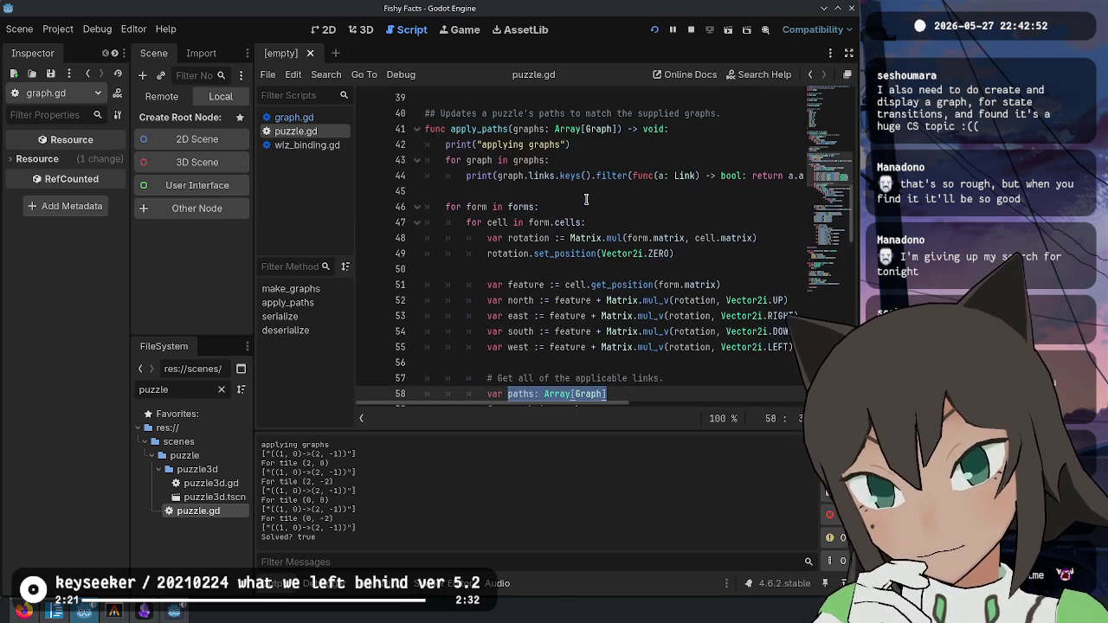
scroll(585, 199, down, 4)
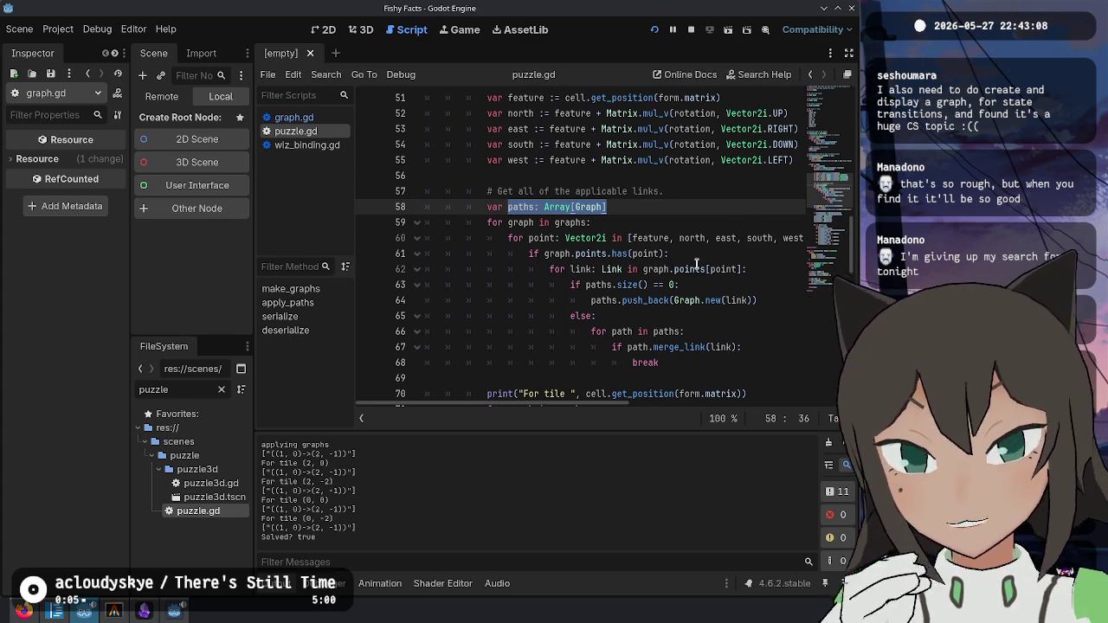
mouse_move(705, 271)
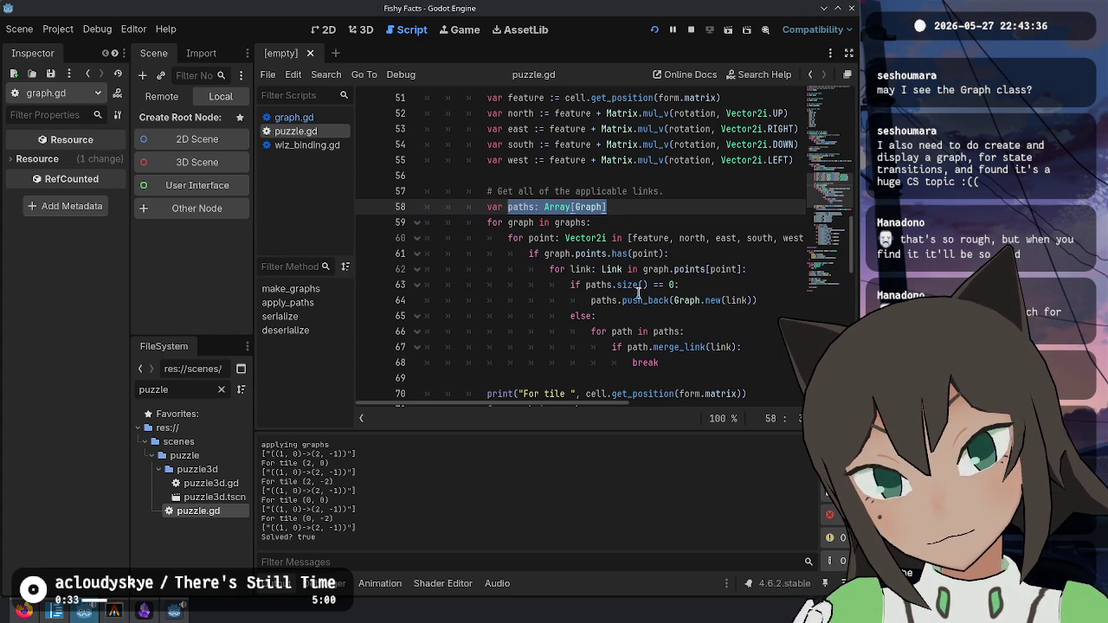
- Check the output for tile (0, -2), then trigger the puzzle check in the game to hit the line 58 breakpoint
click(583, 300)
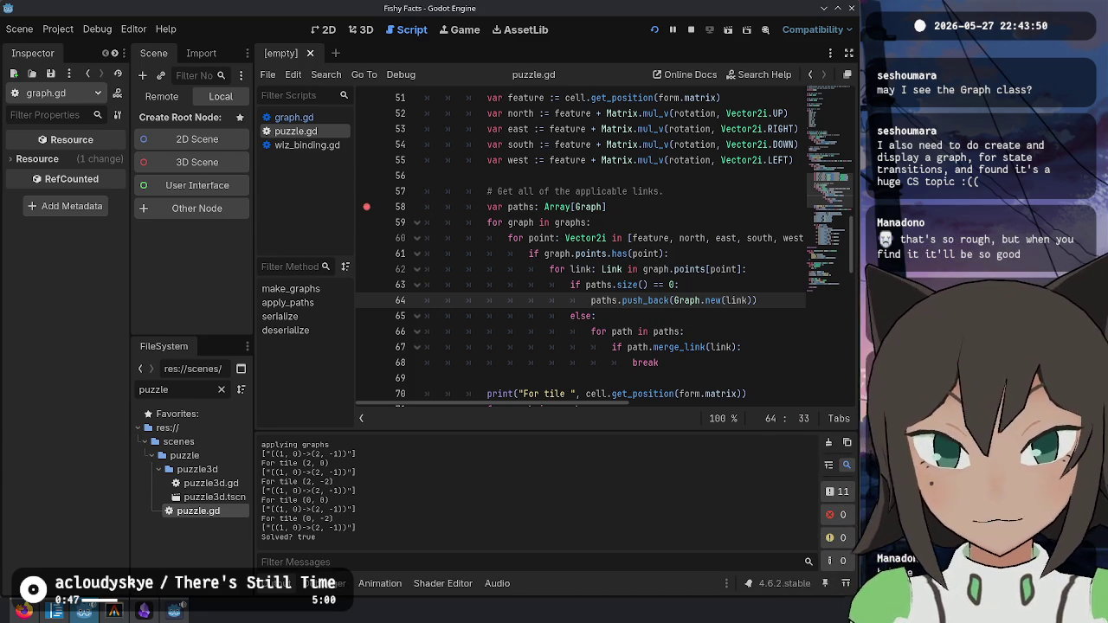
key(alt+Tab)
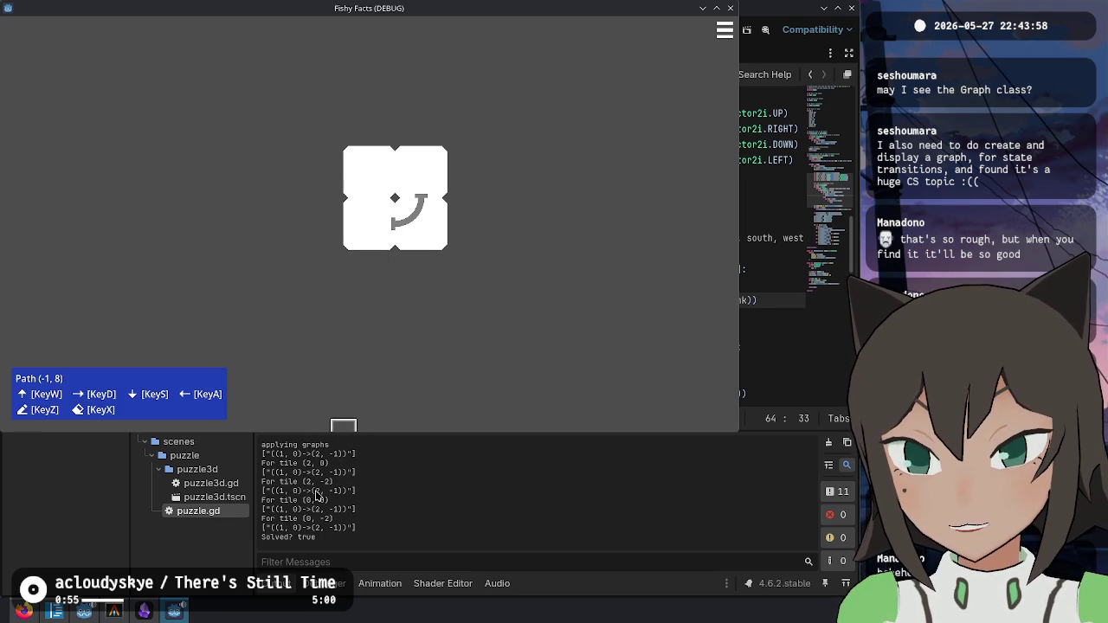
click(301, 527)
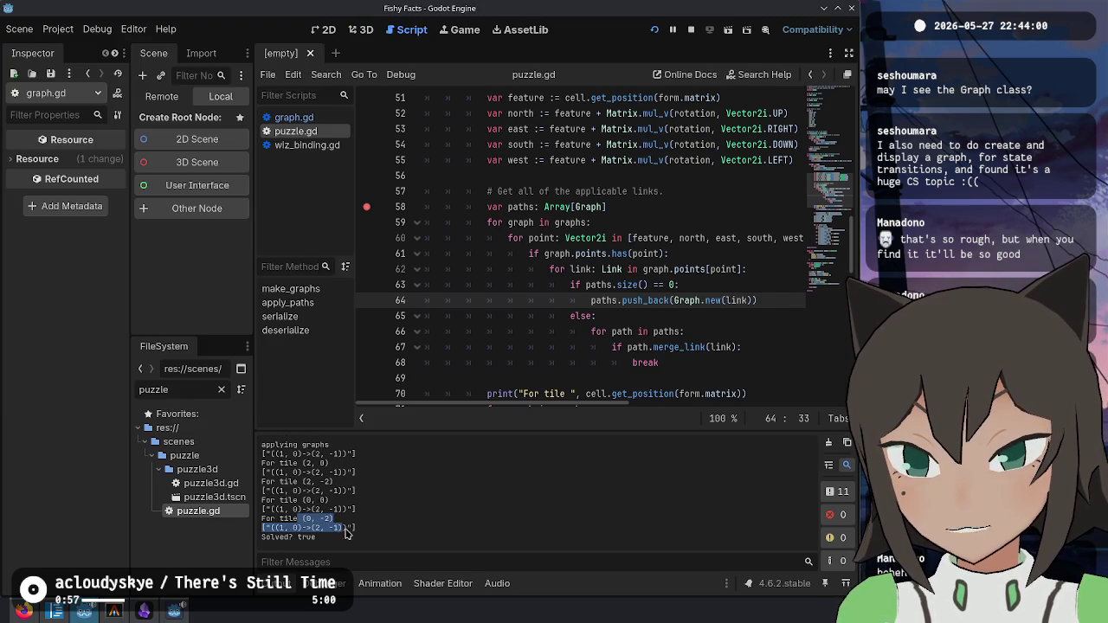
drag(344, 526, 261, 518)
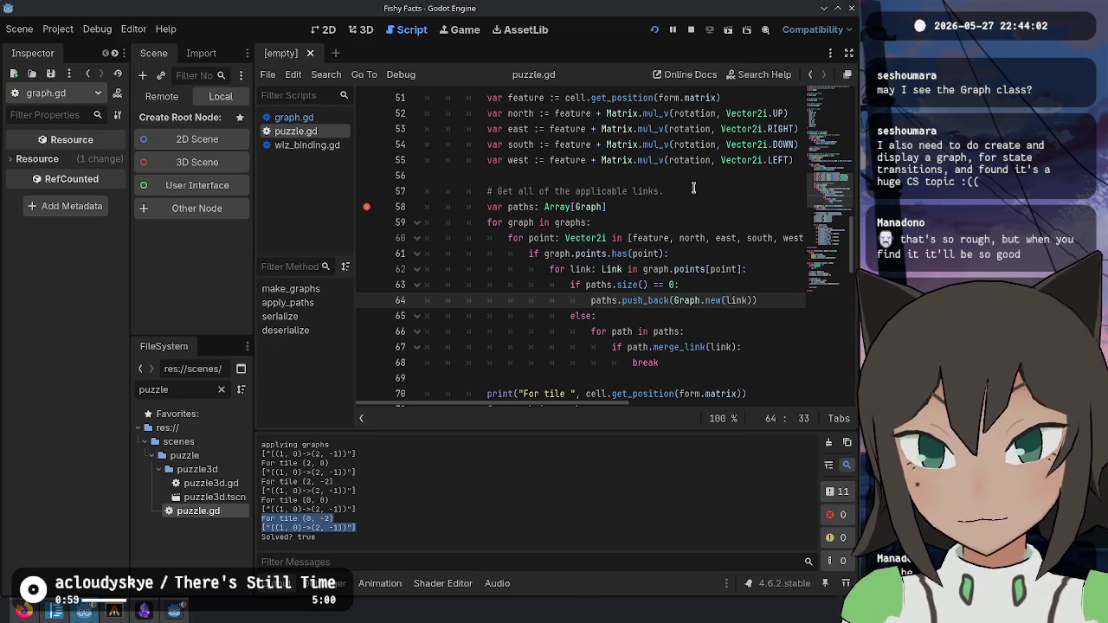
key(alt+Tab)
key(alt+Tab)
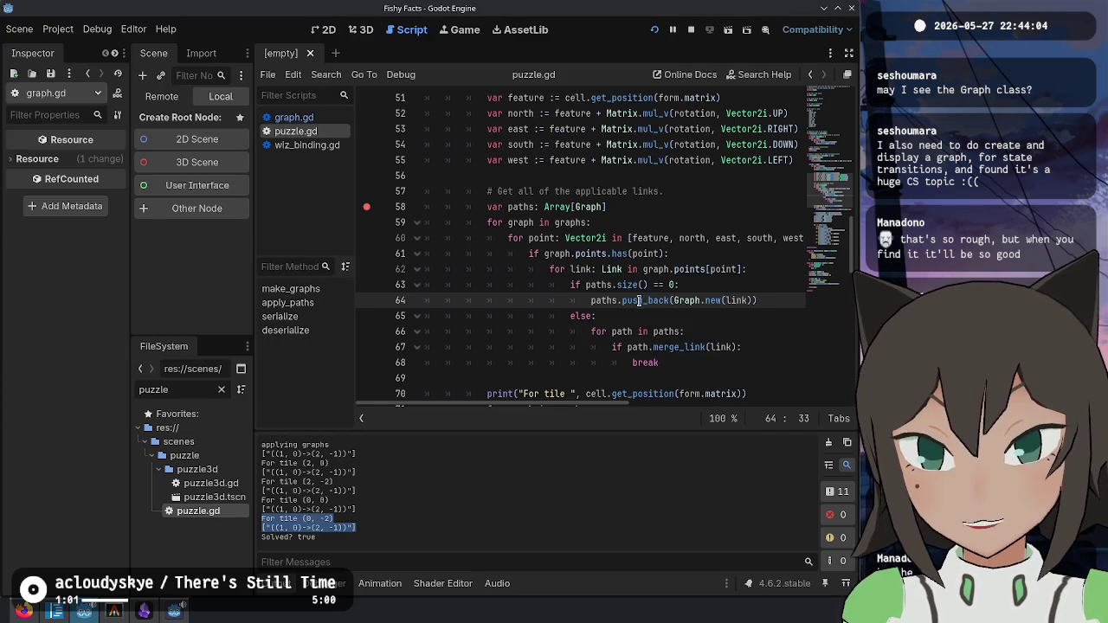
key(alt+Tab)
click(423, 202)
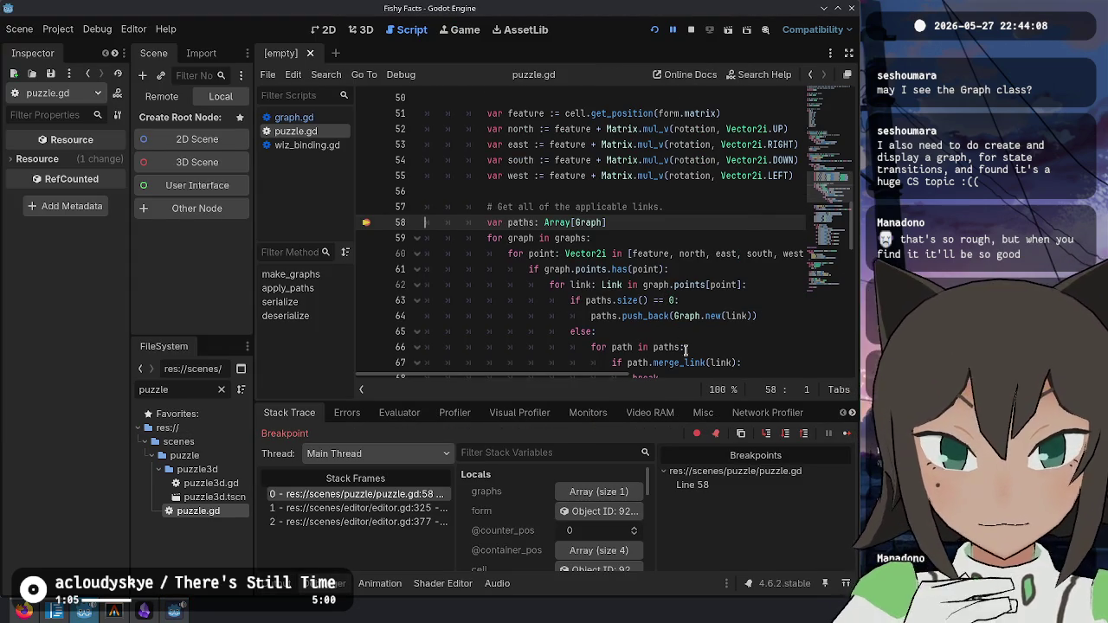
- Step forward to line 61 and inspect the current cell object and its Matrix values
click(765, 434)
click(766, 434)
click(766, 434)
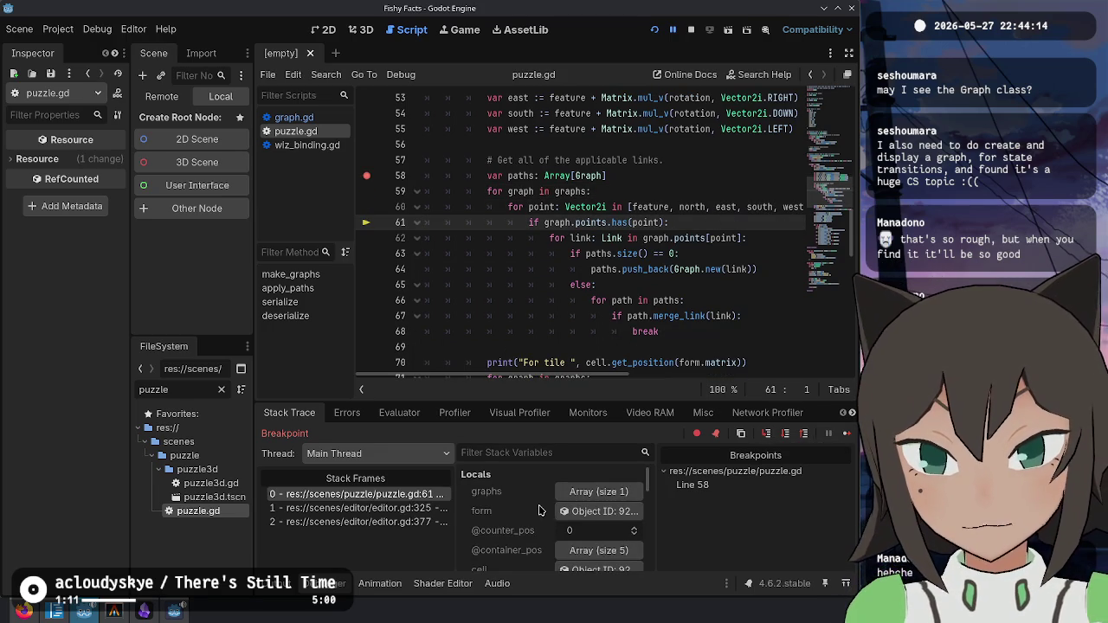
scroll(542, 510, down, 2)
click(568, 522)
scroll(569, 528, down, 1)
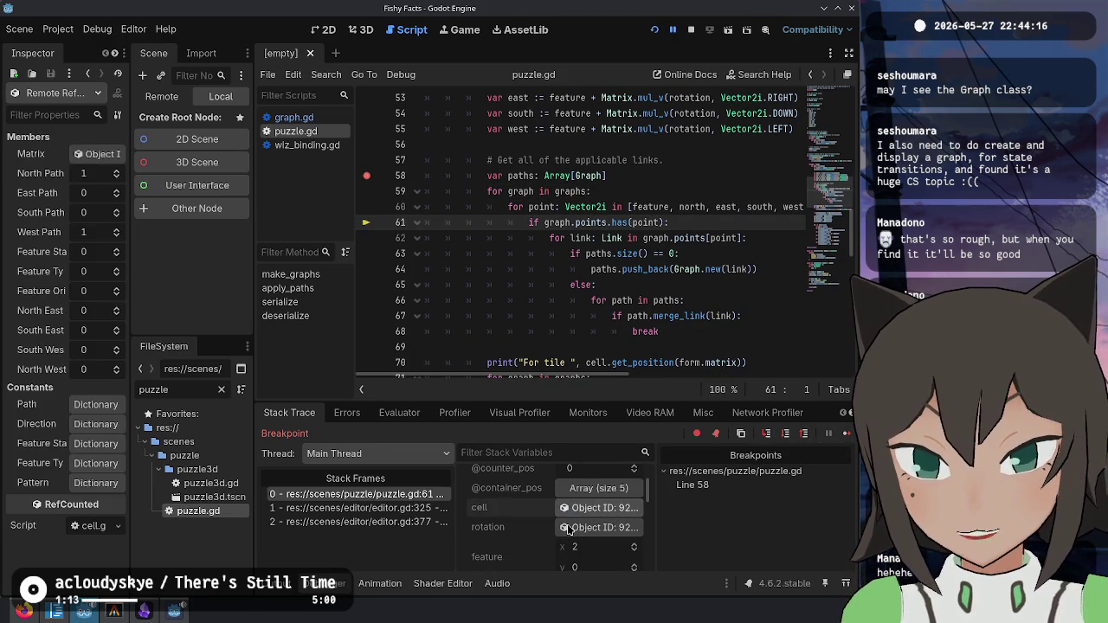
click(90, 155)
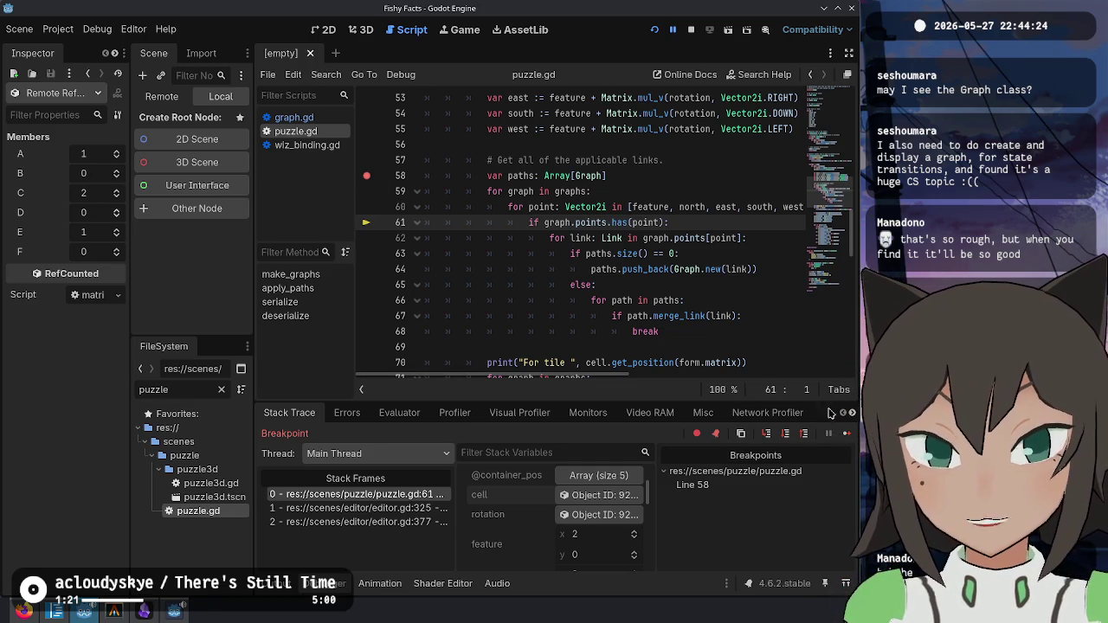
- Continue execution until the breakpoint hits again, then return to the editor
click(845, 436)
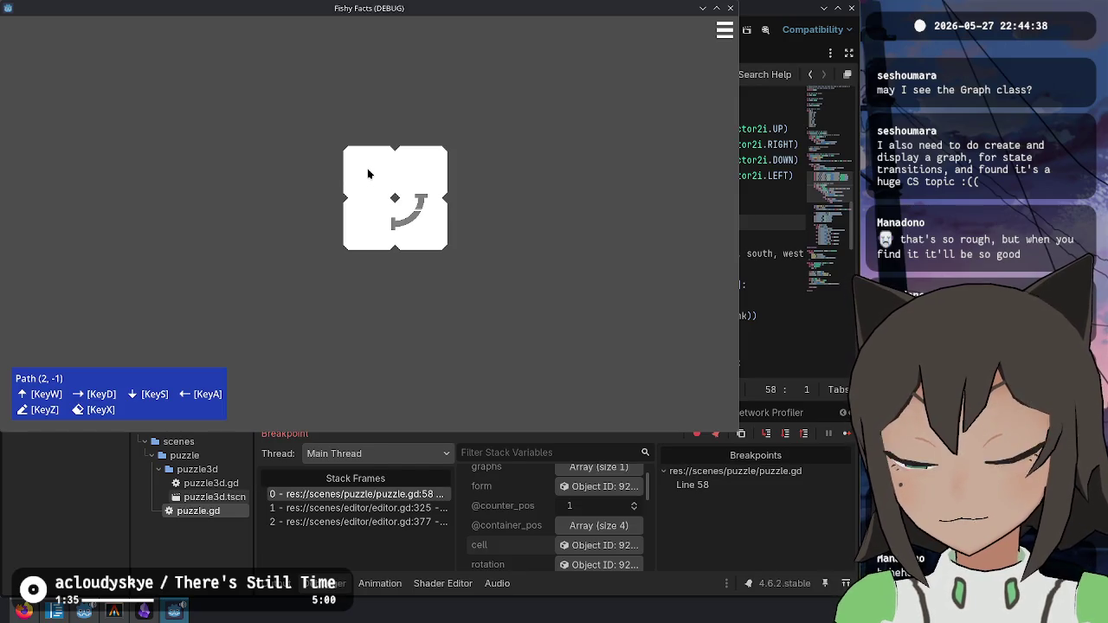
click(733, 486)
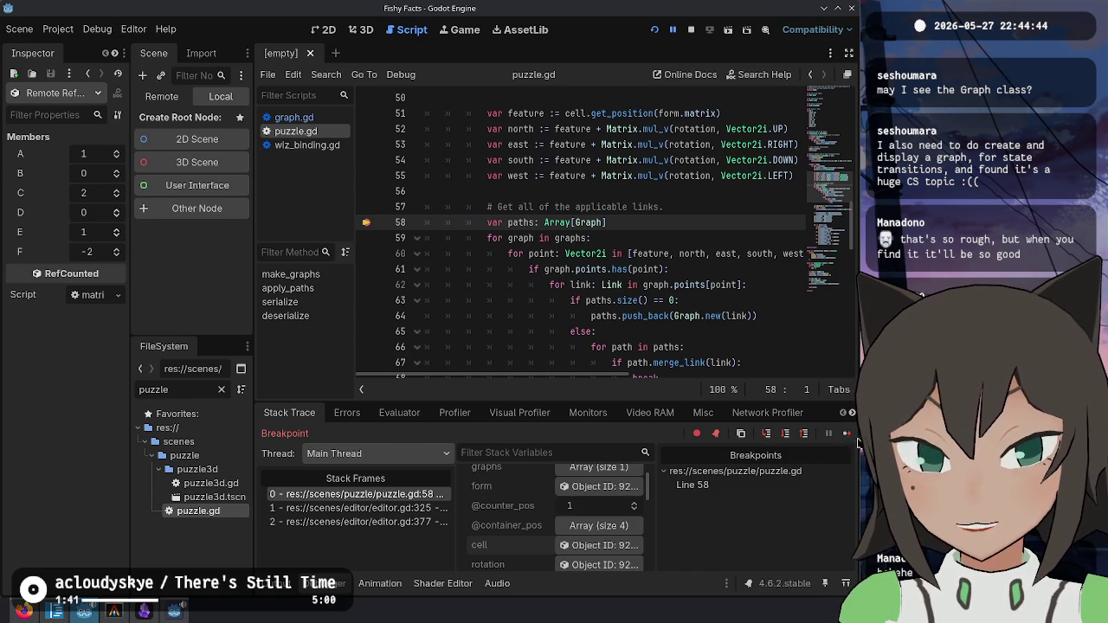
click(850, 436)
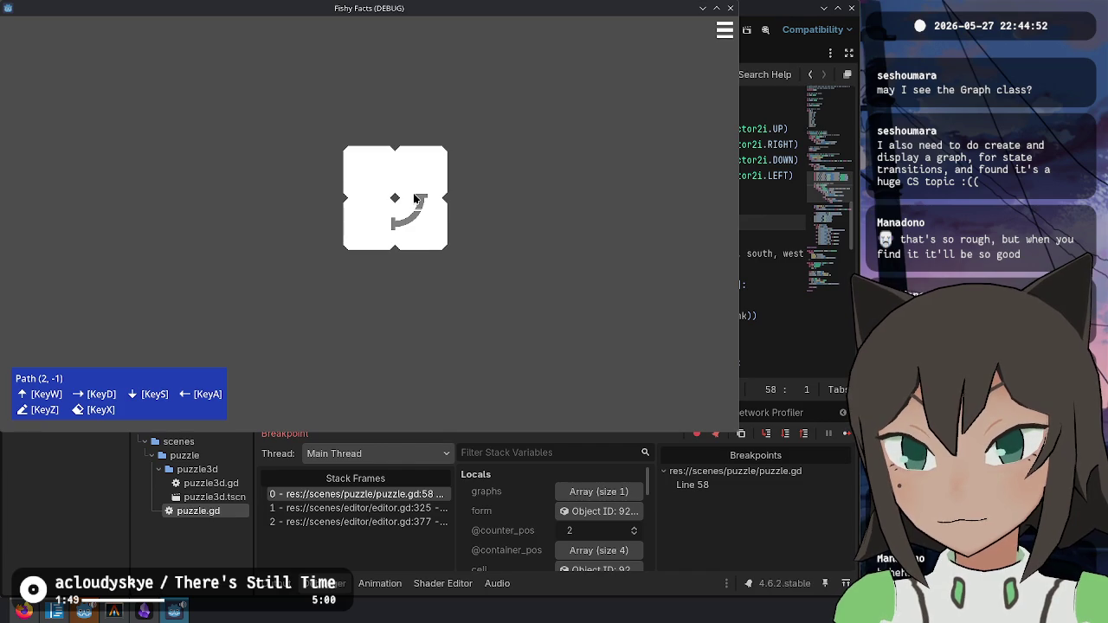
key(alt+Tab)
scroll(606, 559, down, 1)
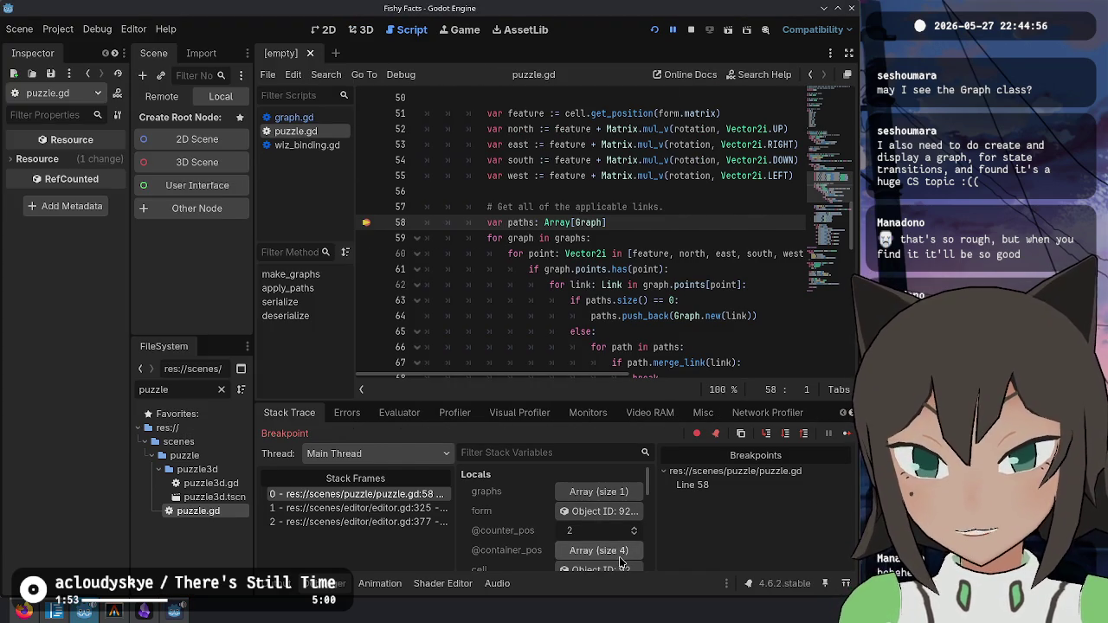
- Inspect the cell object and its Matrix values, continue to the next hit, and inspect them again
click(610, 563)
click(85, 156)
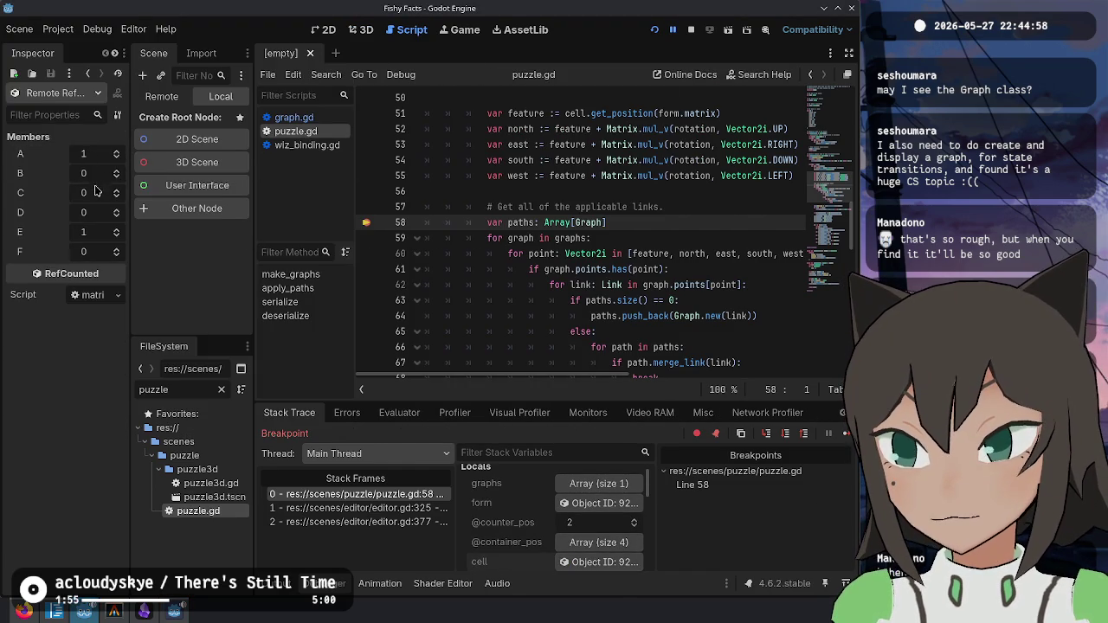
click(848, 434)
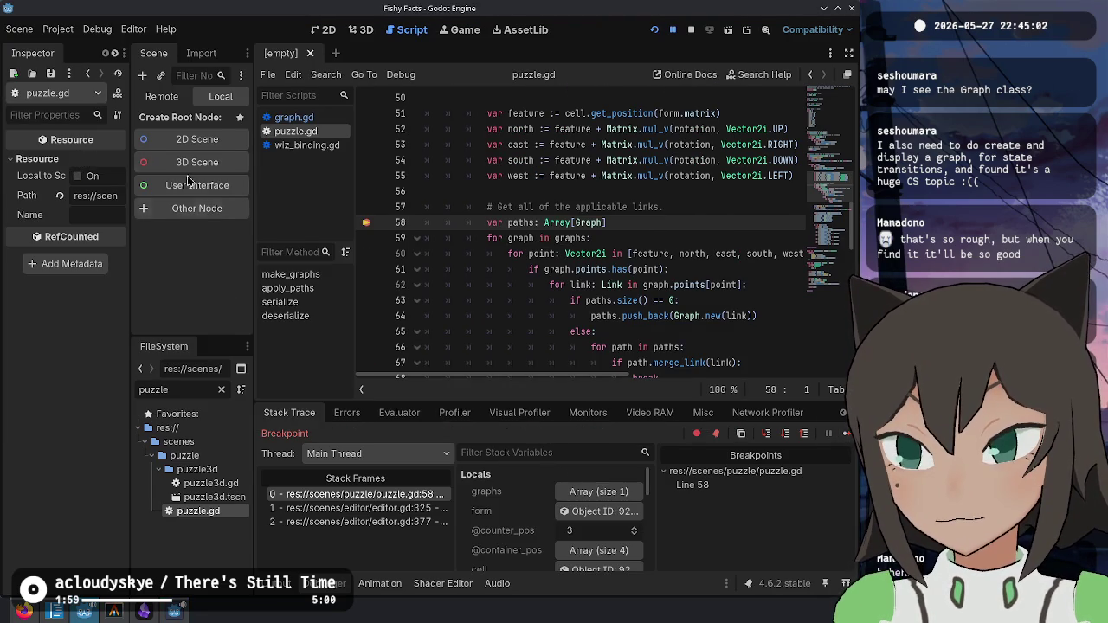
click(593, 567)
click(97, 156)
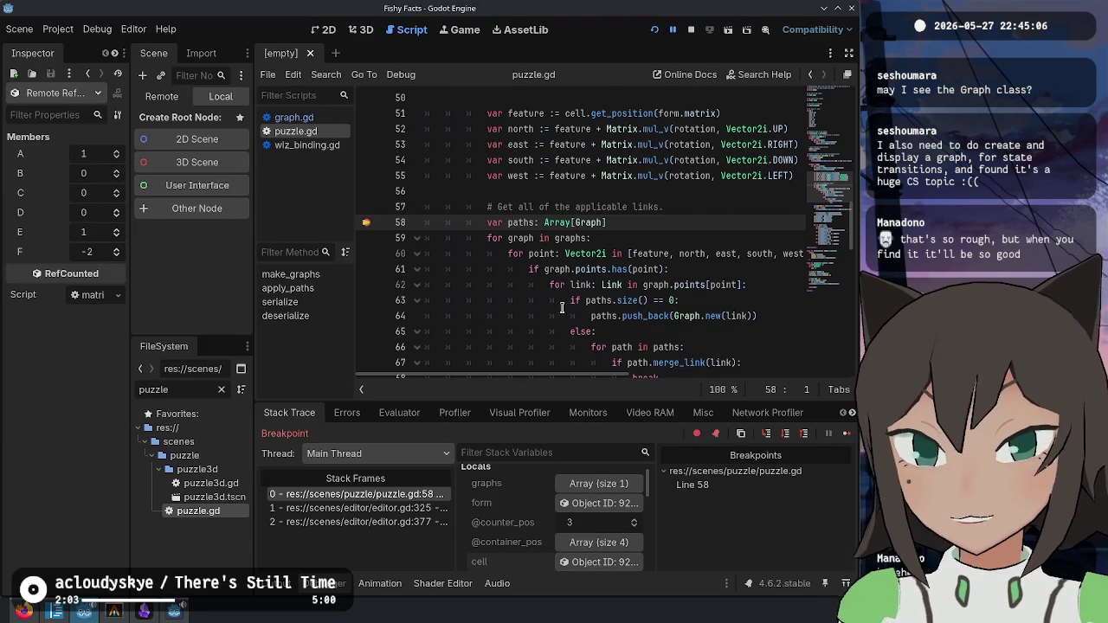
- Step to the graph.points check on line 61 and inspect the graph variable's Links and Points
click(696, 331)
click(764, 437)
click(764, 437)
click(763, 437)
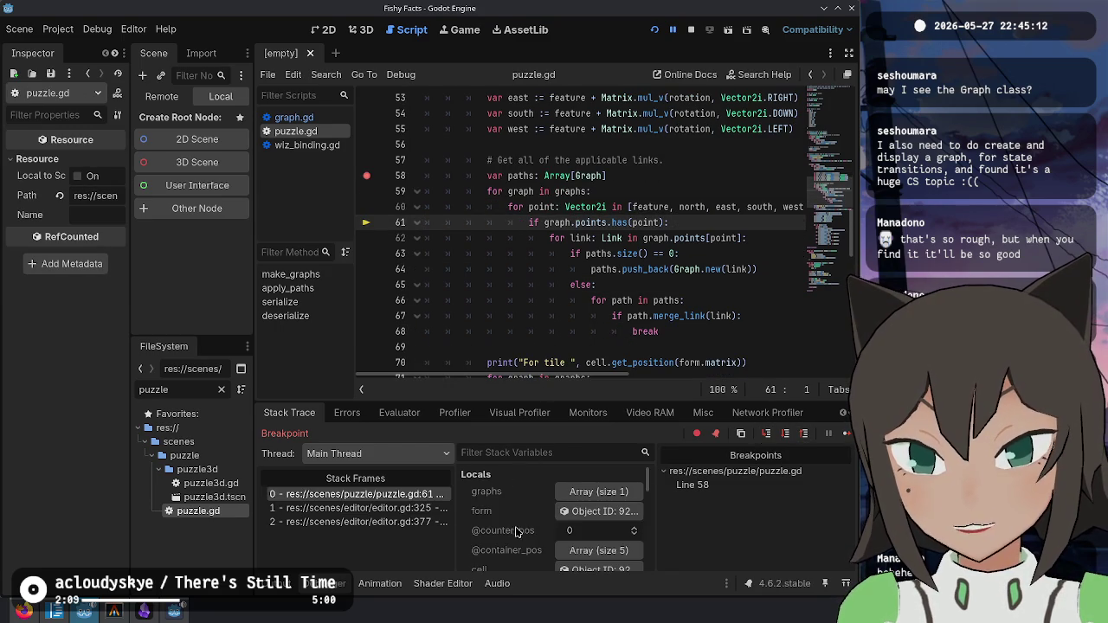
scroll(516, 532, down, 5)
scroll(519, 535, down, 5)
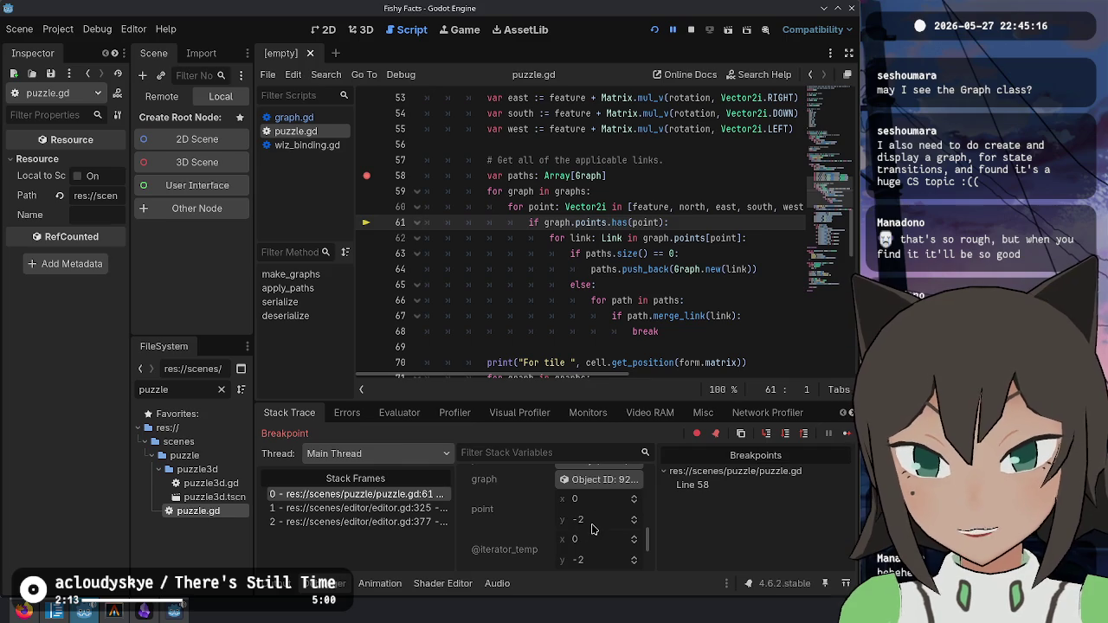
scroll(589, 511, up, 5)
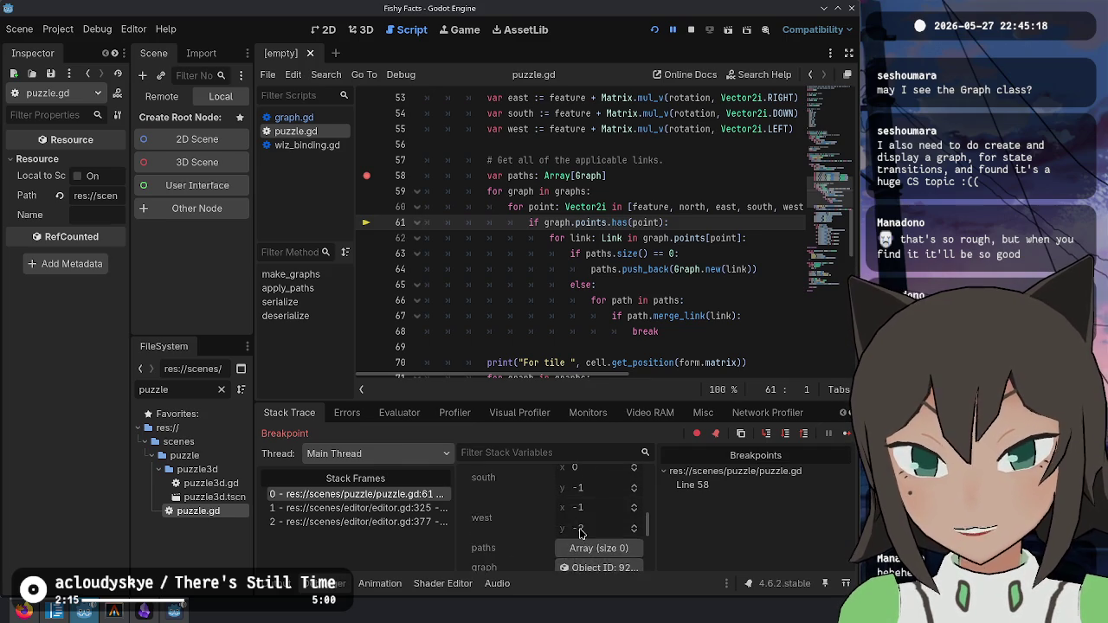
scroll(601, 524, up, 3)
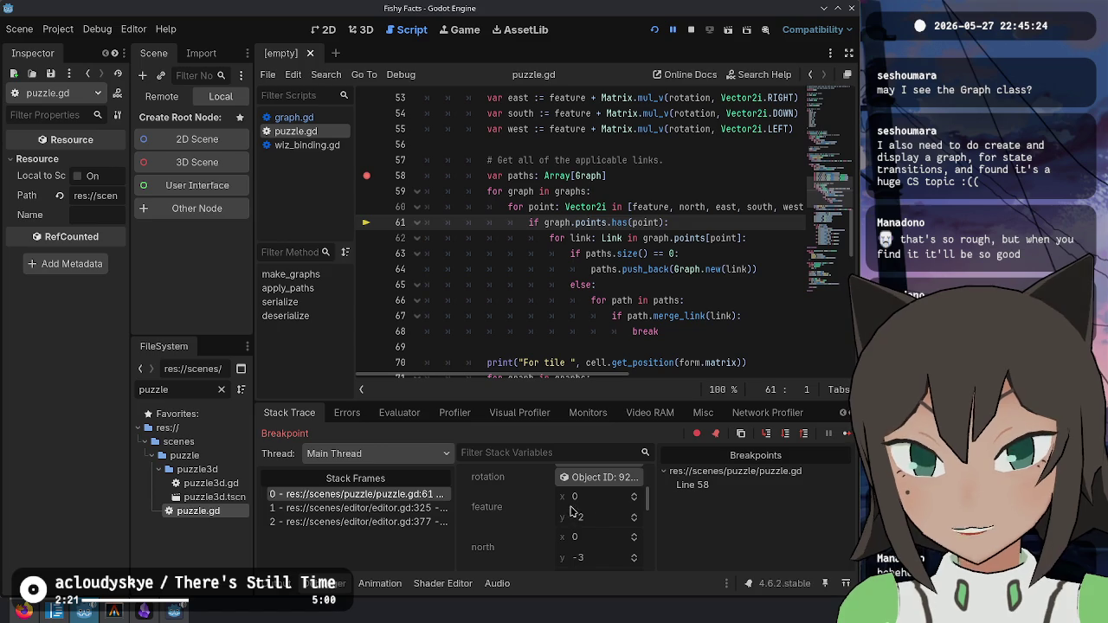
scroll(580, 511, down, 5)
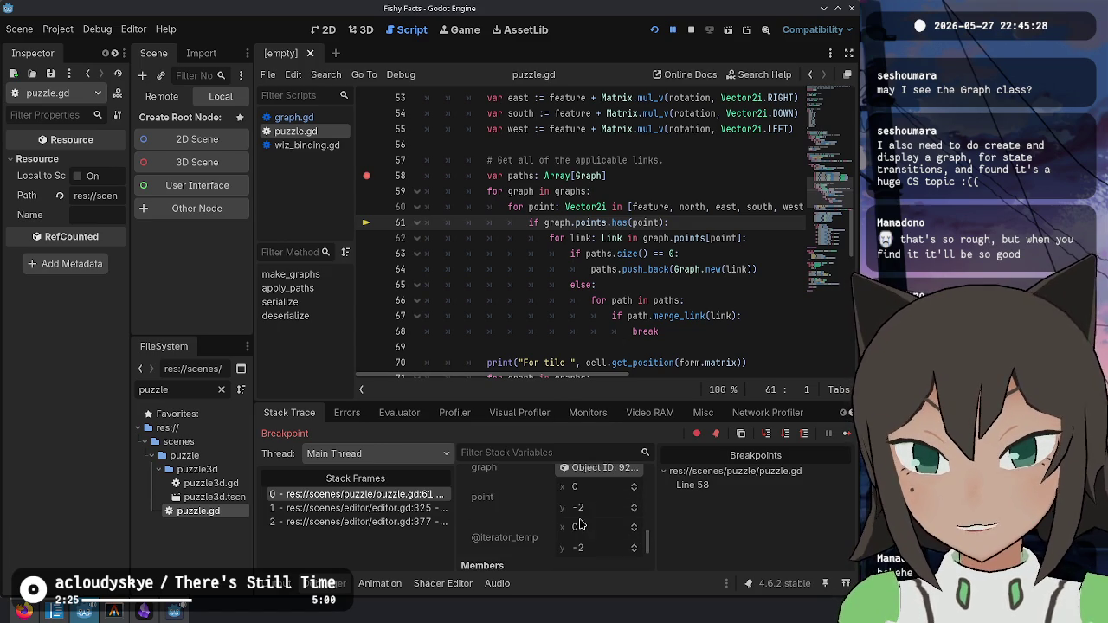
scroll(574, 504, up, 1)
click(594, 487)
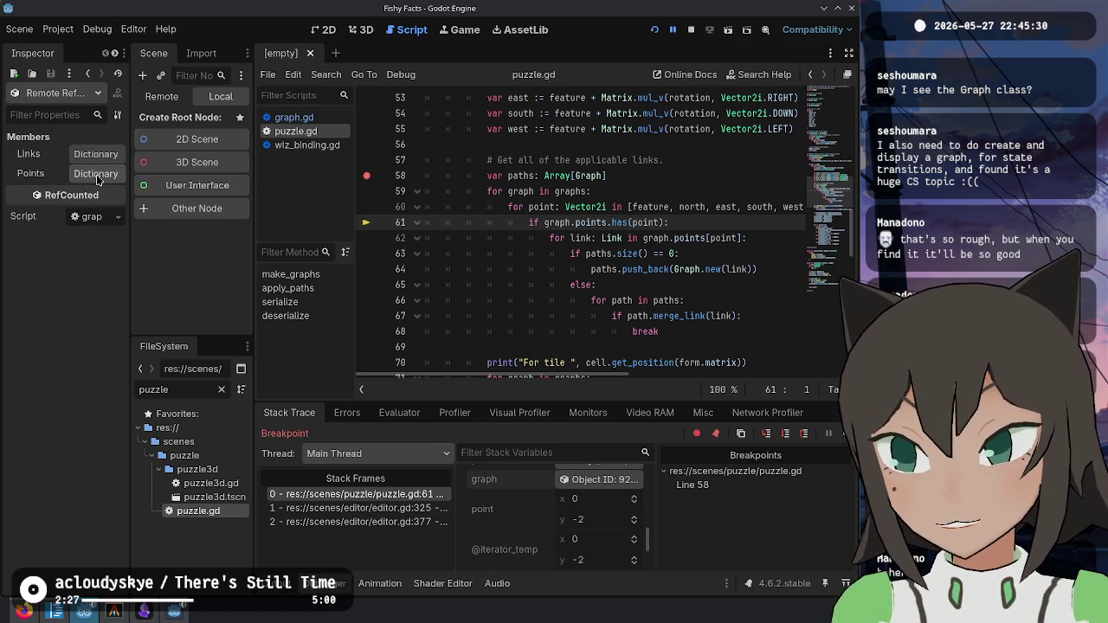
scroll(570, 544, up, 6)
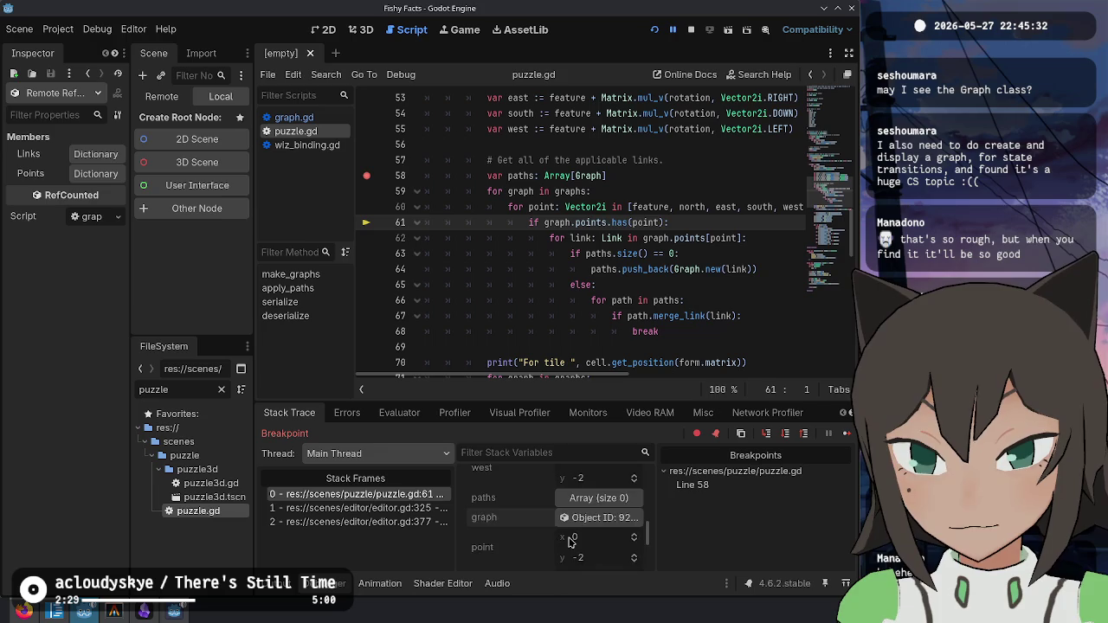
scroll(571, 544, up, 5)
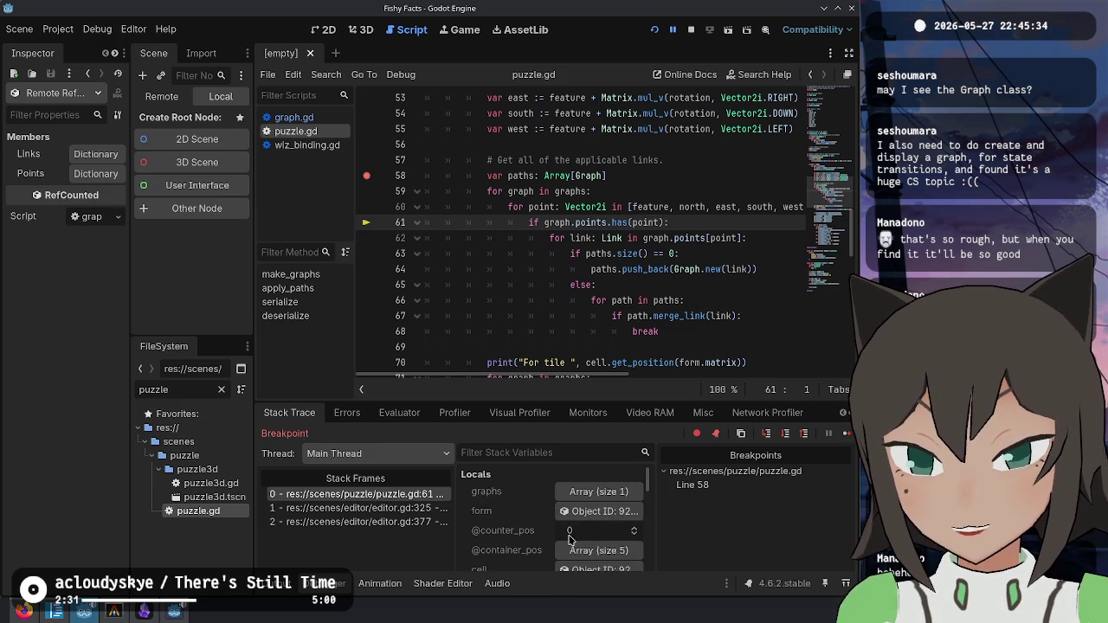
- Expand the graph's Links and Points dictionaries in the Inspector to check their contents
click(106, 156)
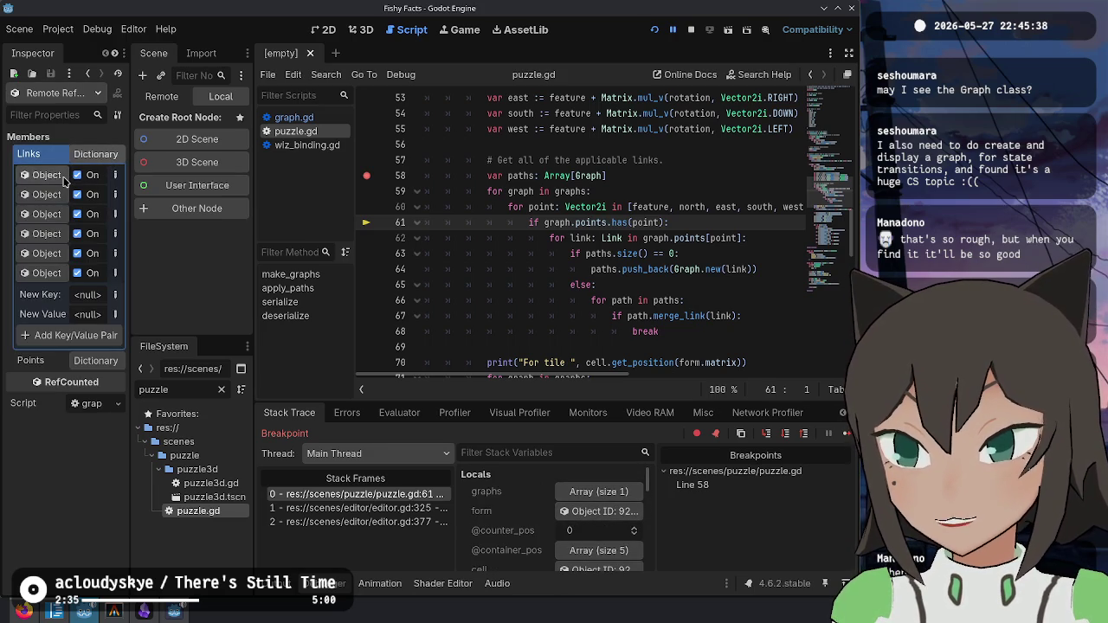
click(95, 154)
click(95, 173)
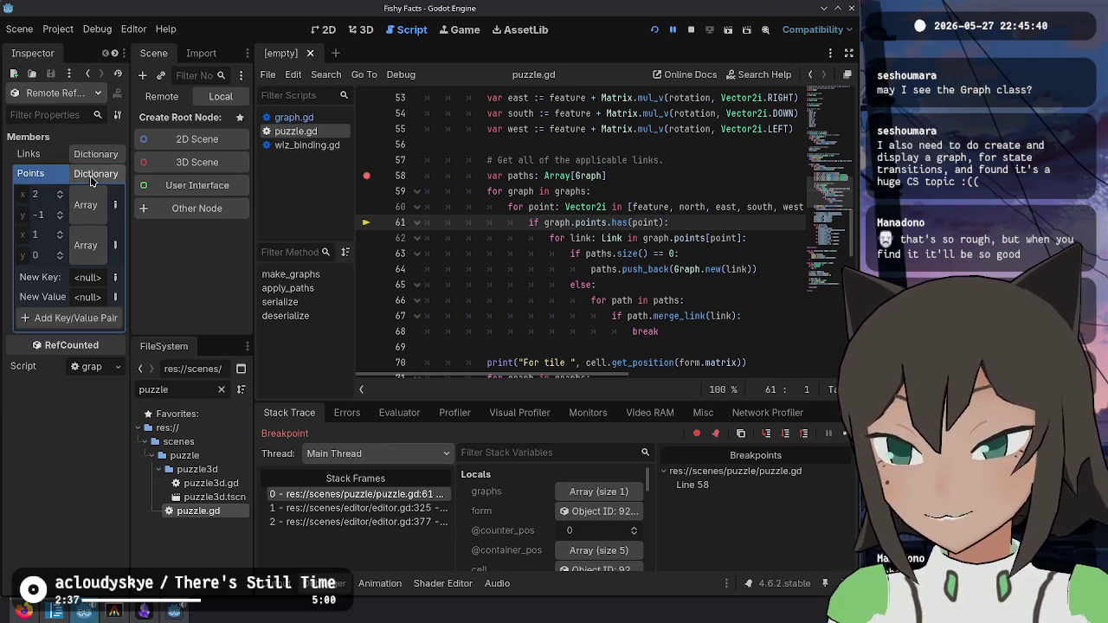
scroll(585, 526, down, 3)
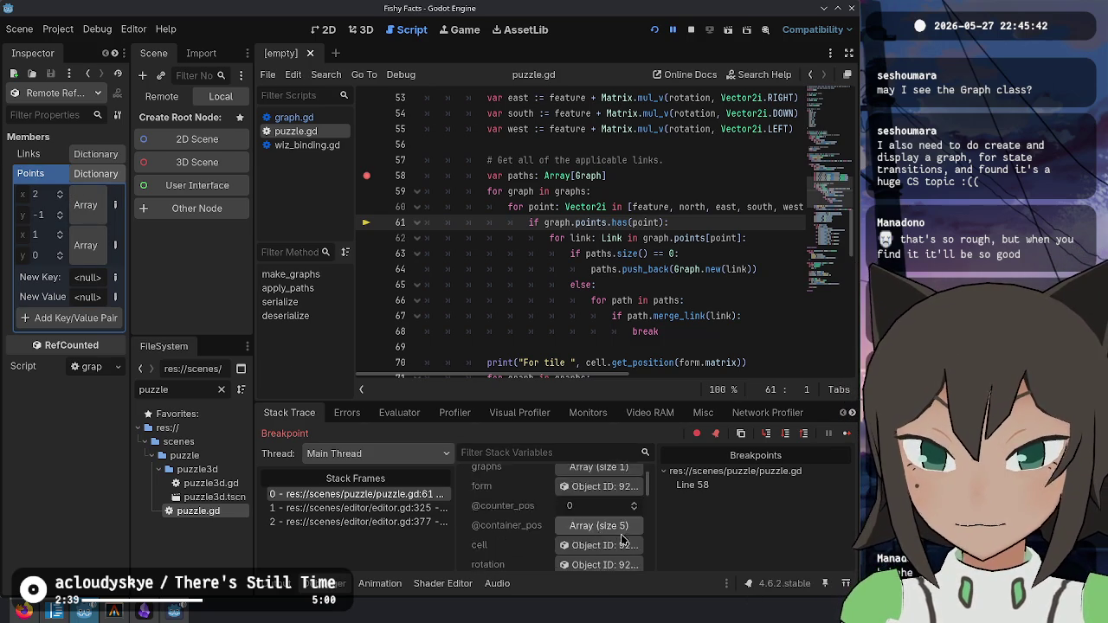
scroll(594, 512, down, 2)
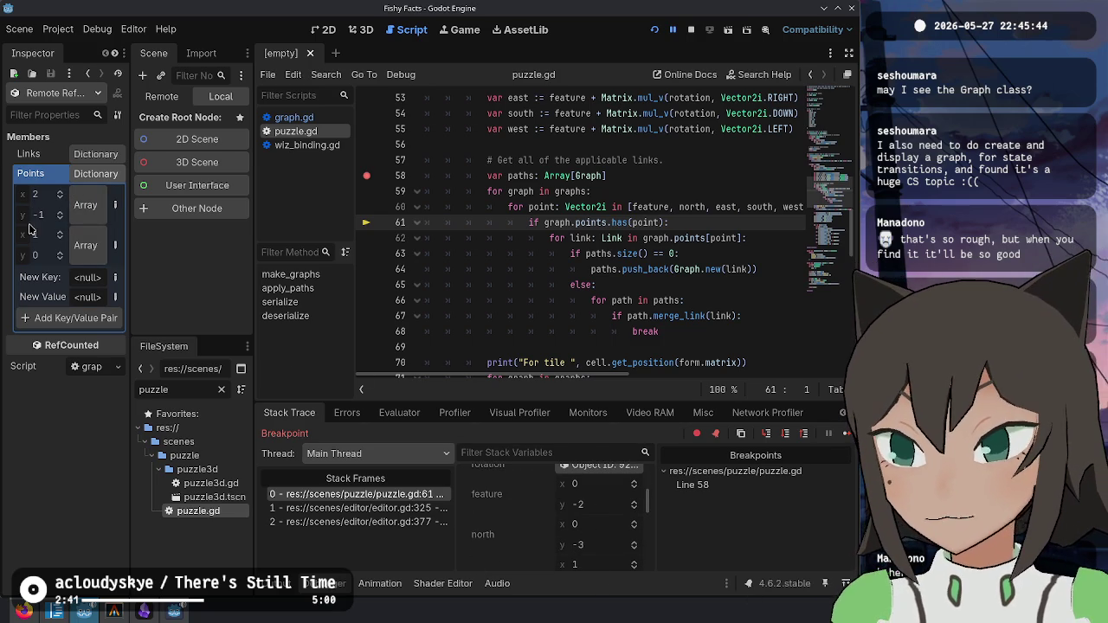
- Advance one step, then reinspect the graph variable's Points dictionary
click(766, 436)
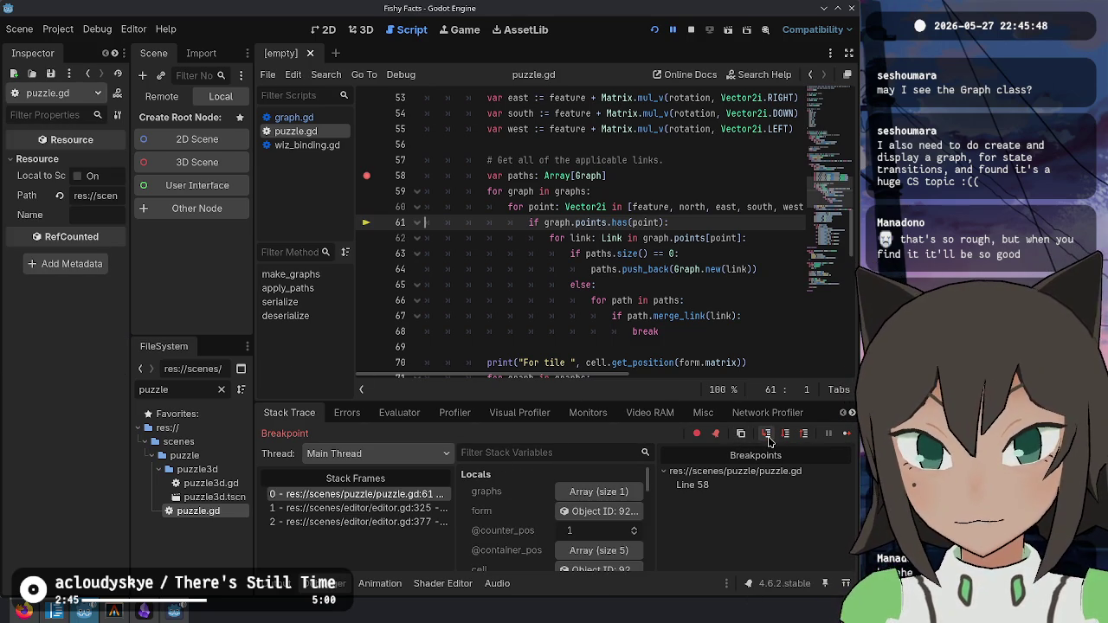
scroll(593, 528, down, 5)
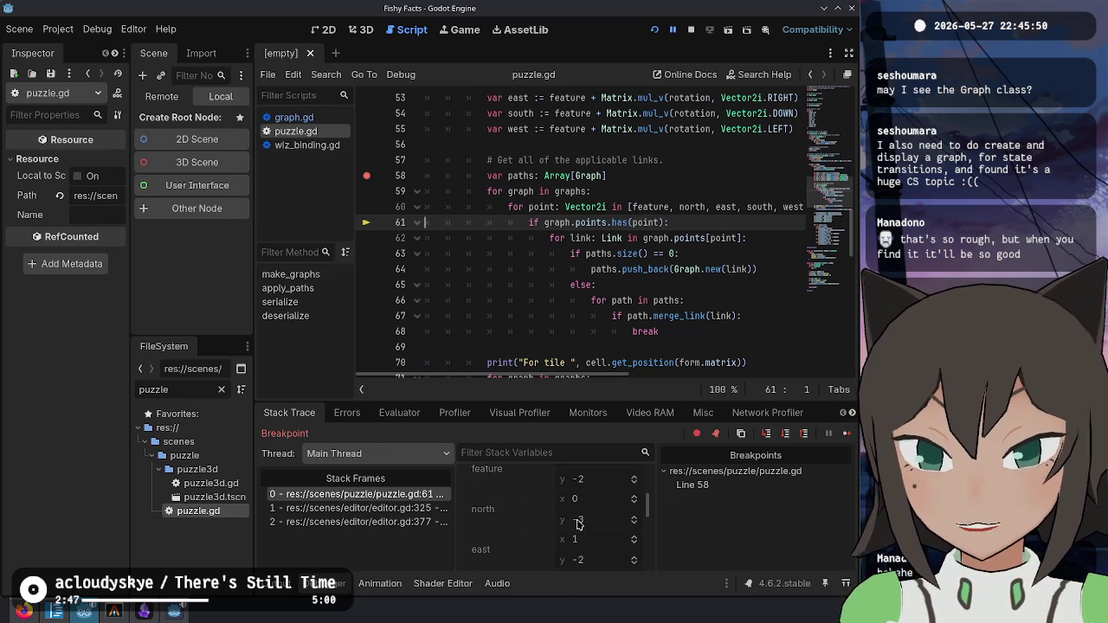
scroll(593, 533, down, 3)
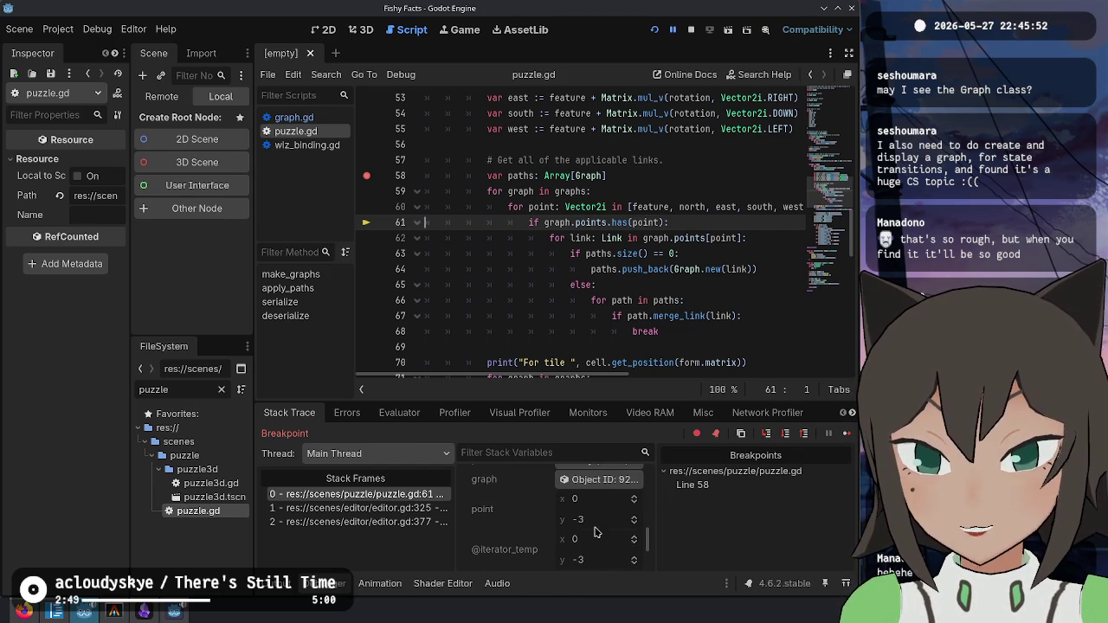
scroll(596, 528, up, 3)
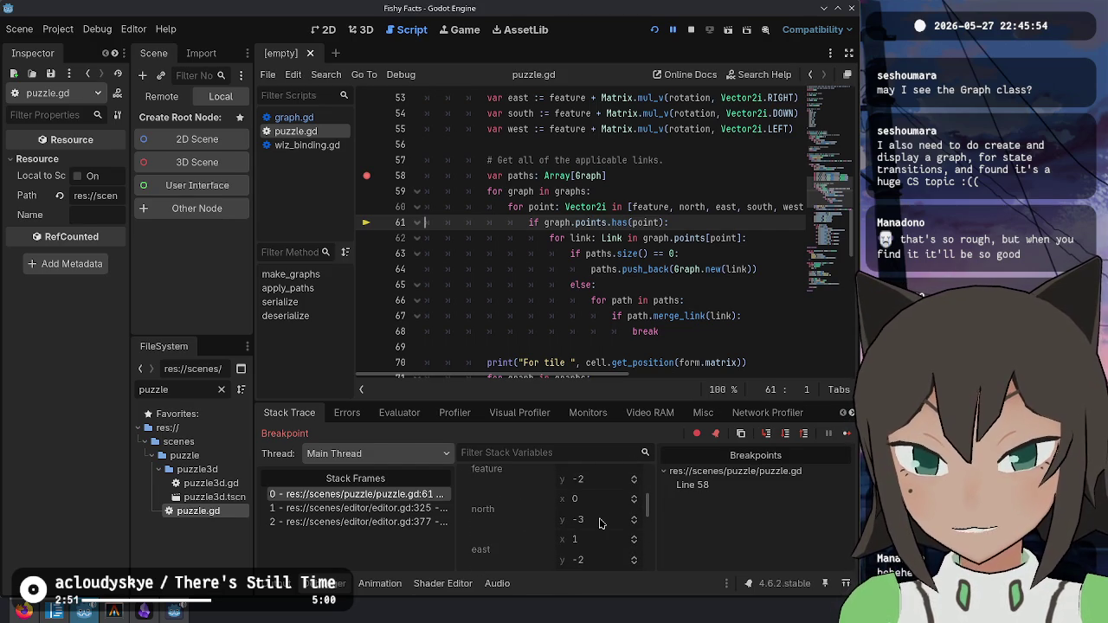
scroll(590, 518, up, 3)
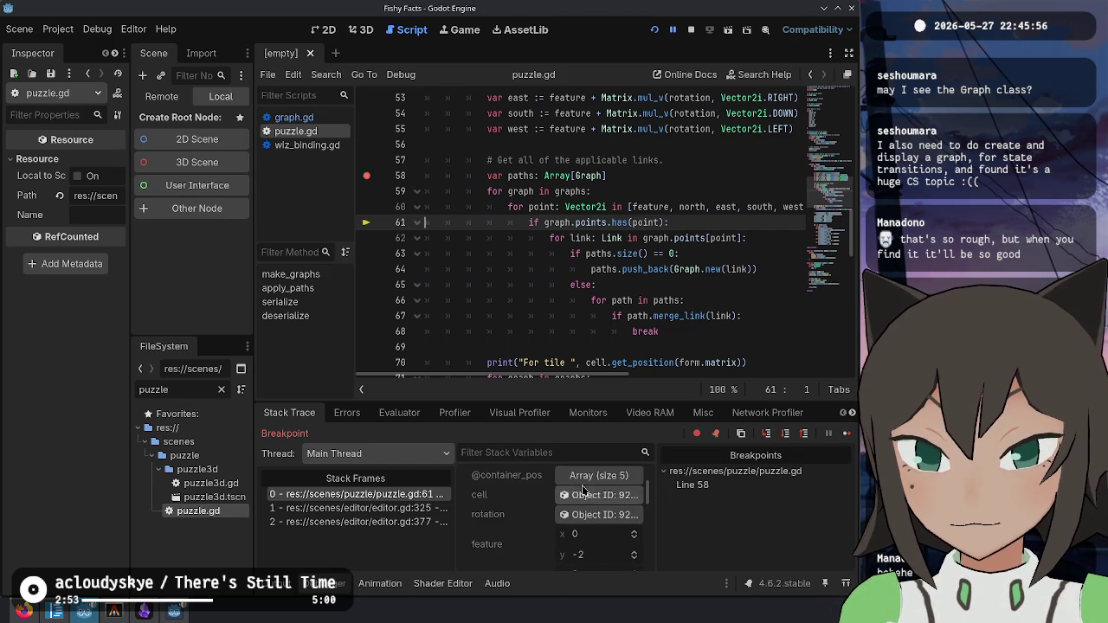
scroll(590, 516, up, 1)
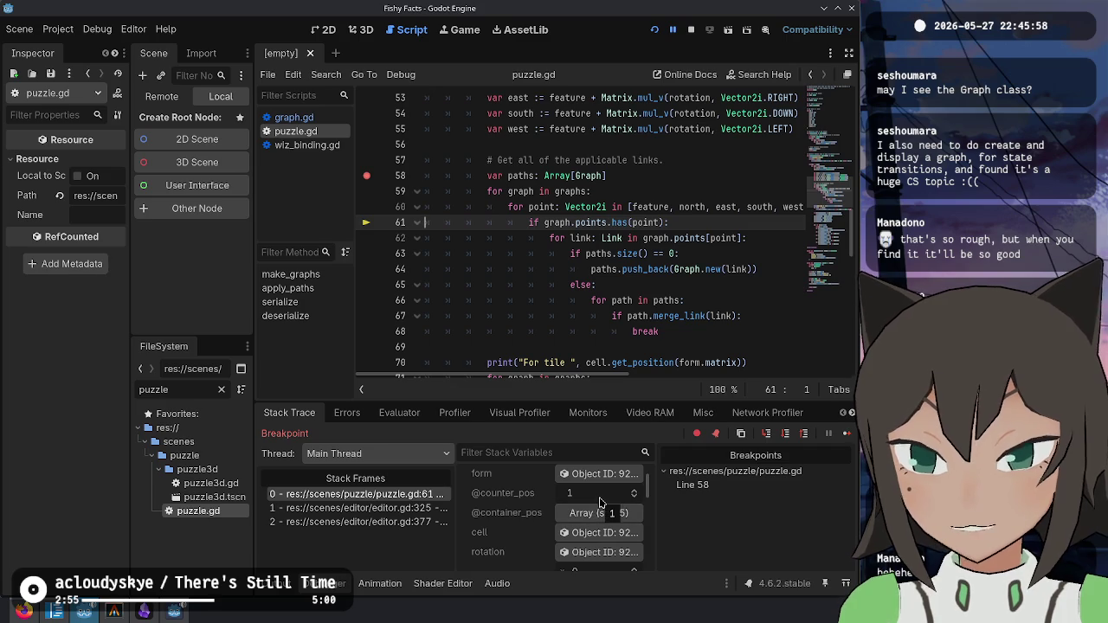
scroll(597, 509, up, 2)
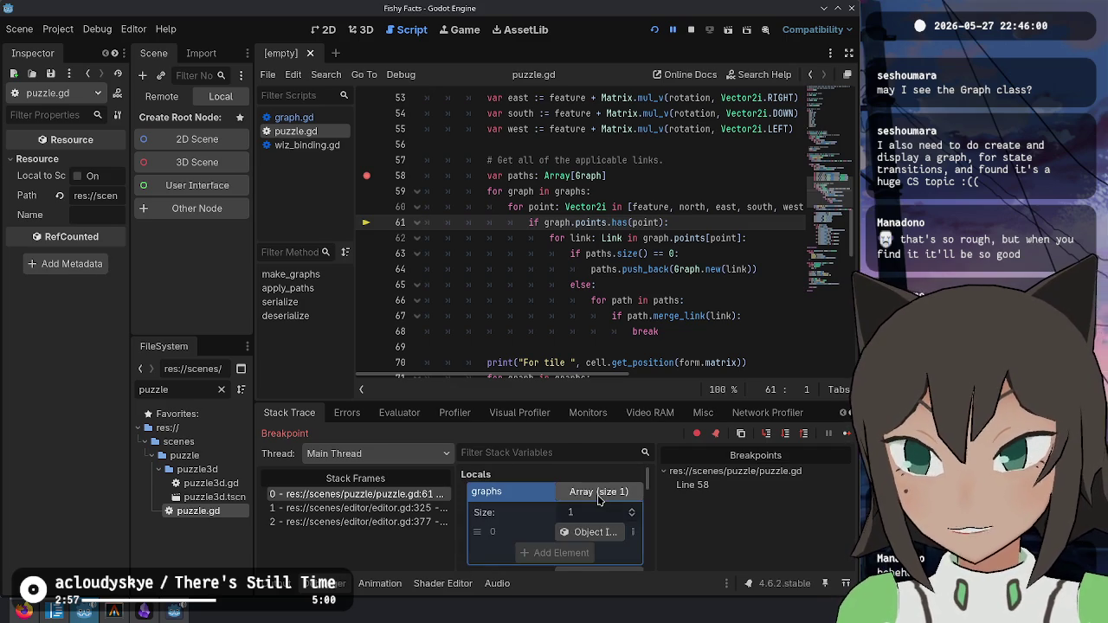
click(598, 500)
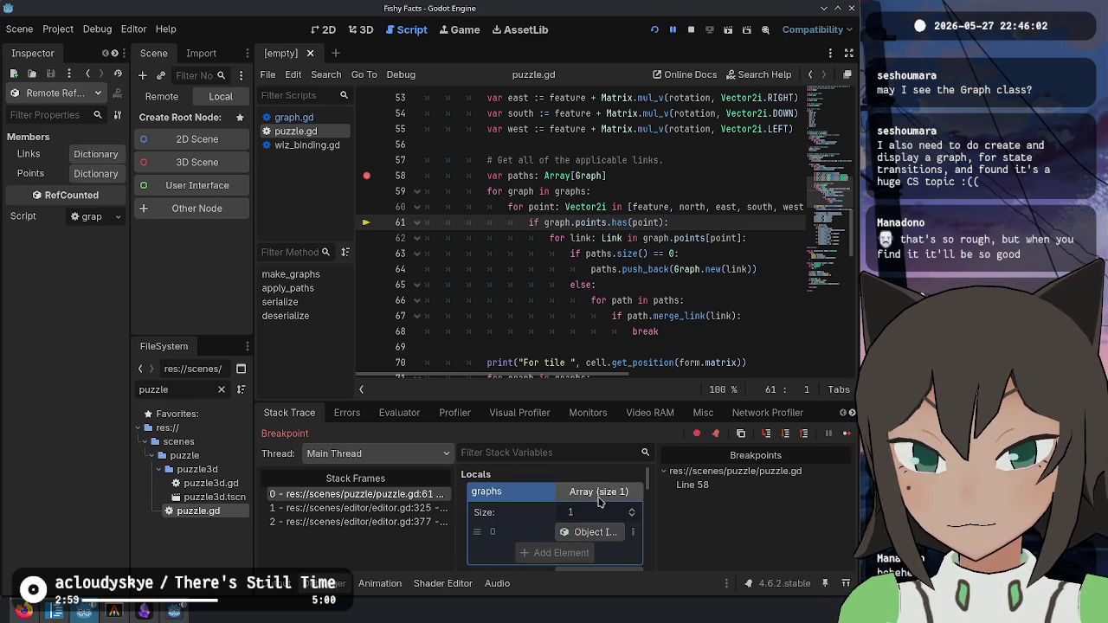
click(99, 175)
scroll(521, 500, down, 5)
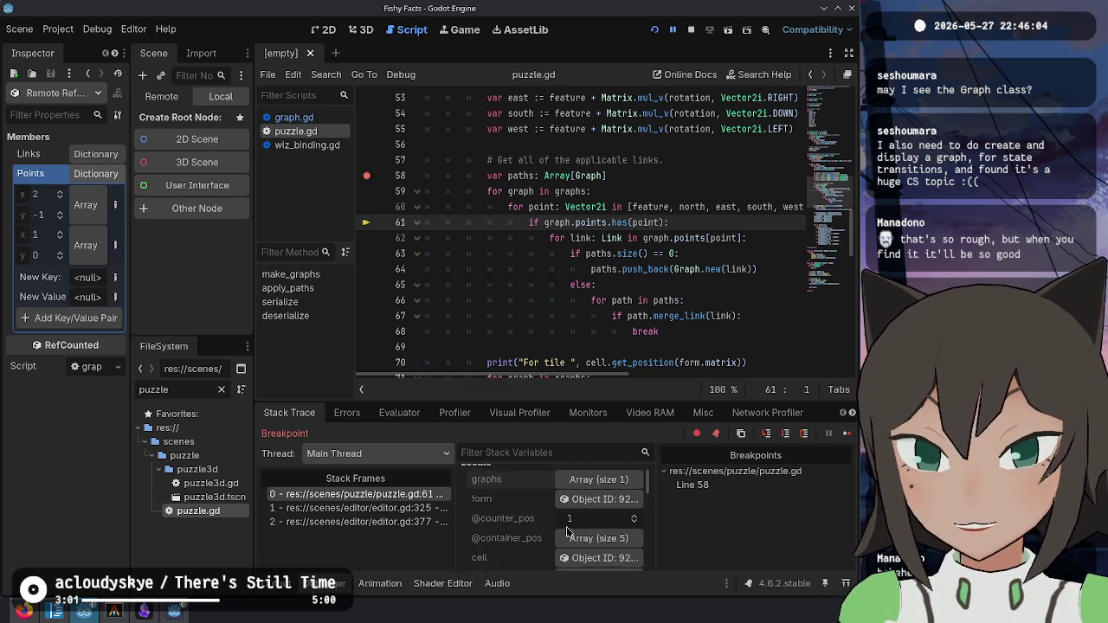
scroll(564, 519, down, 2)
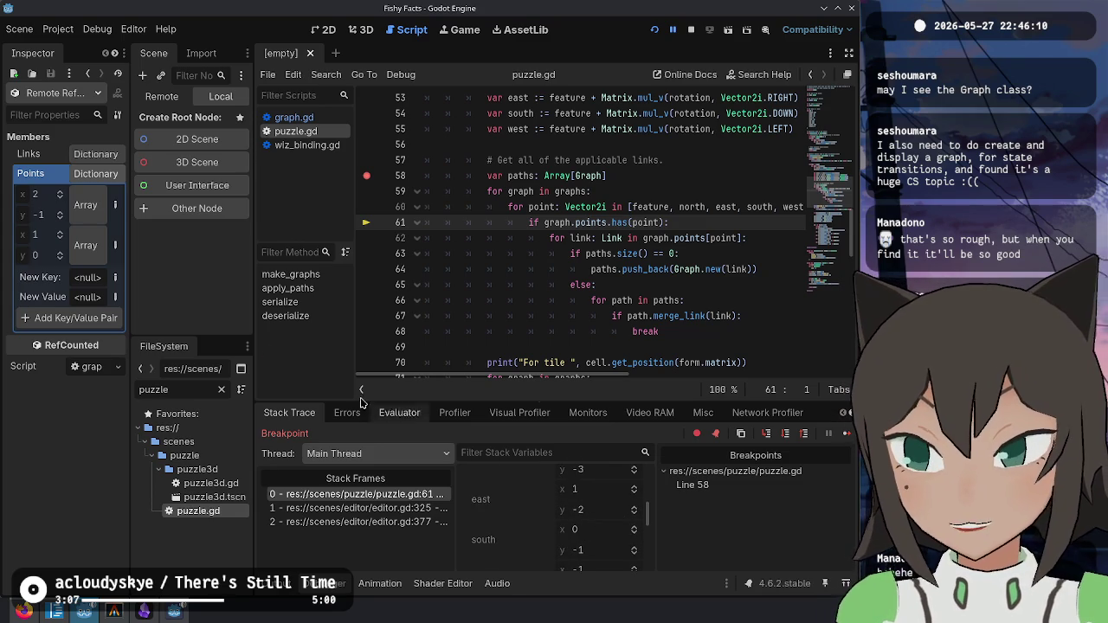
scroll(554, 528, down, 1)
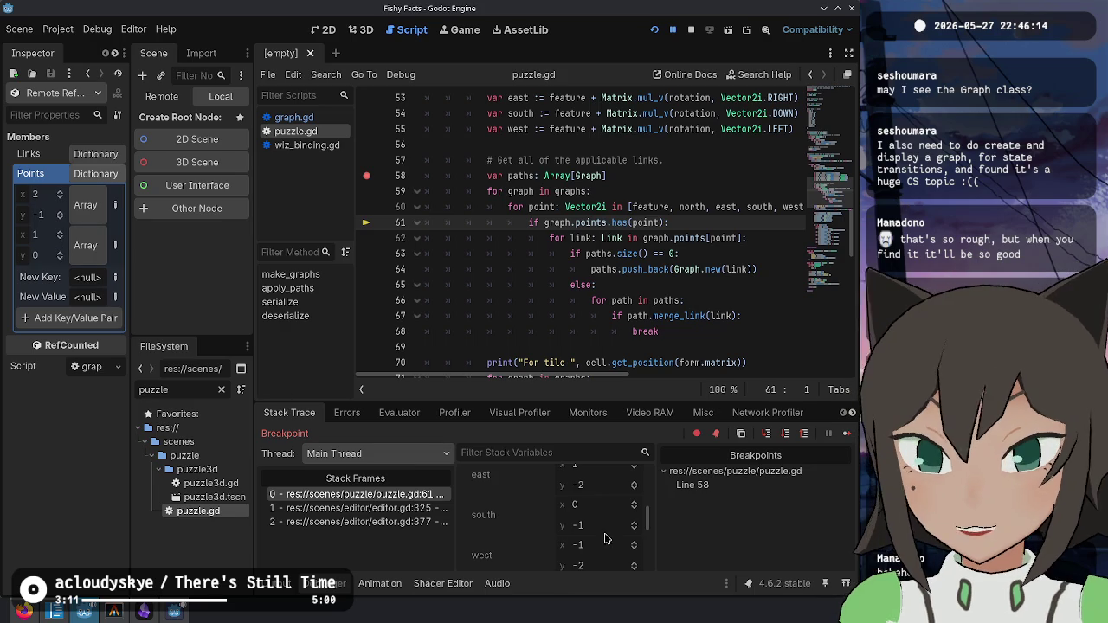
scroll(602, 530, down, 1)
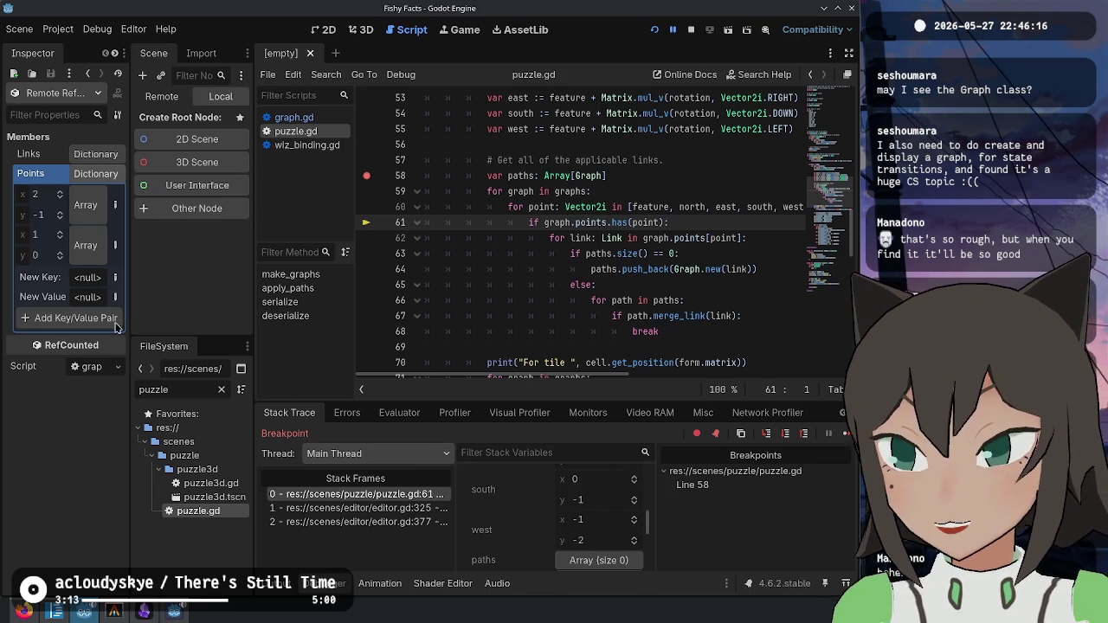
- Step through the points loop and cell-position code until execution returns to puzzle.gd line 71
click(766, 434)
click(767, 440)
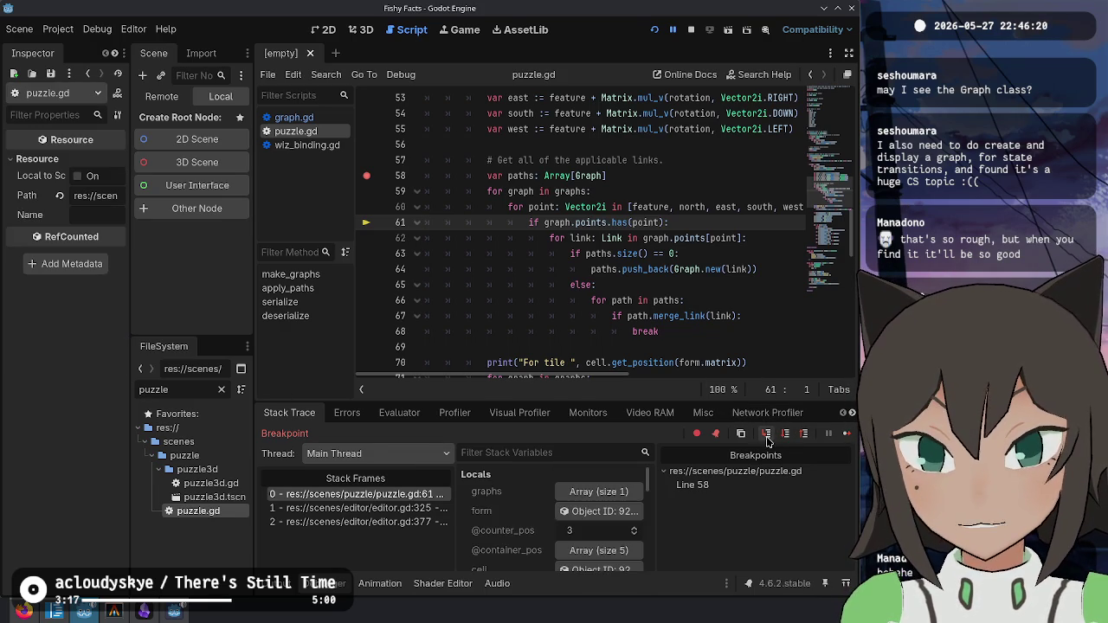
click(767, 439)
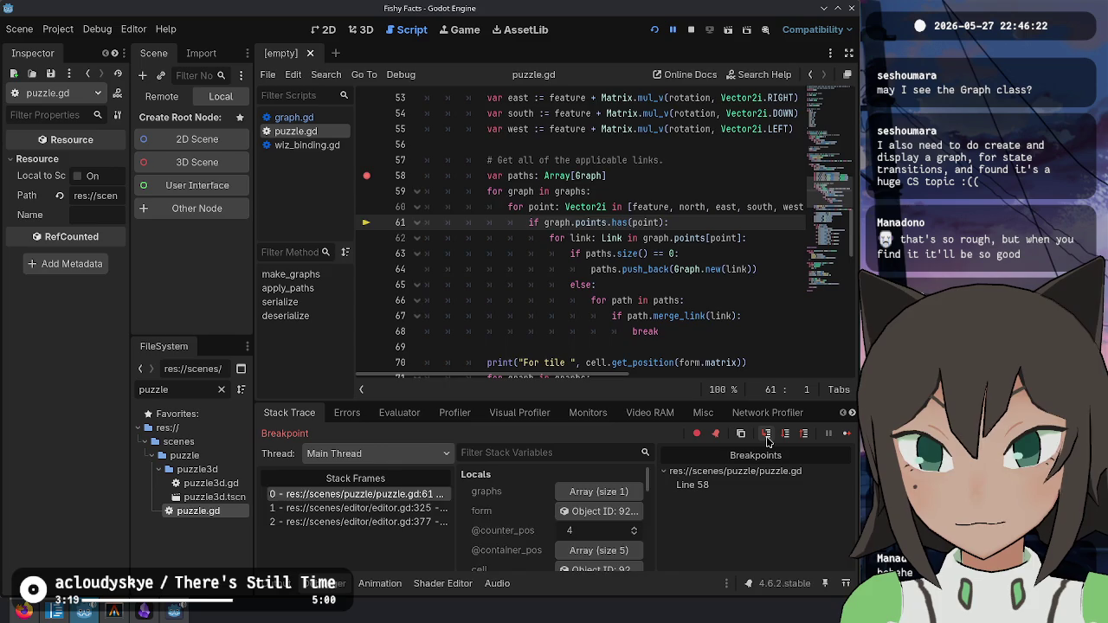
click(767, 440)
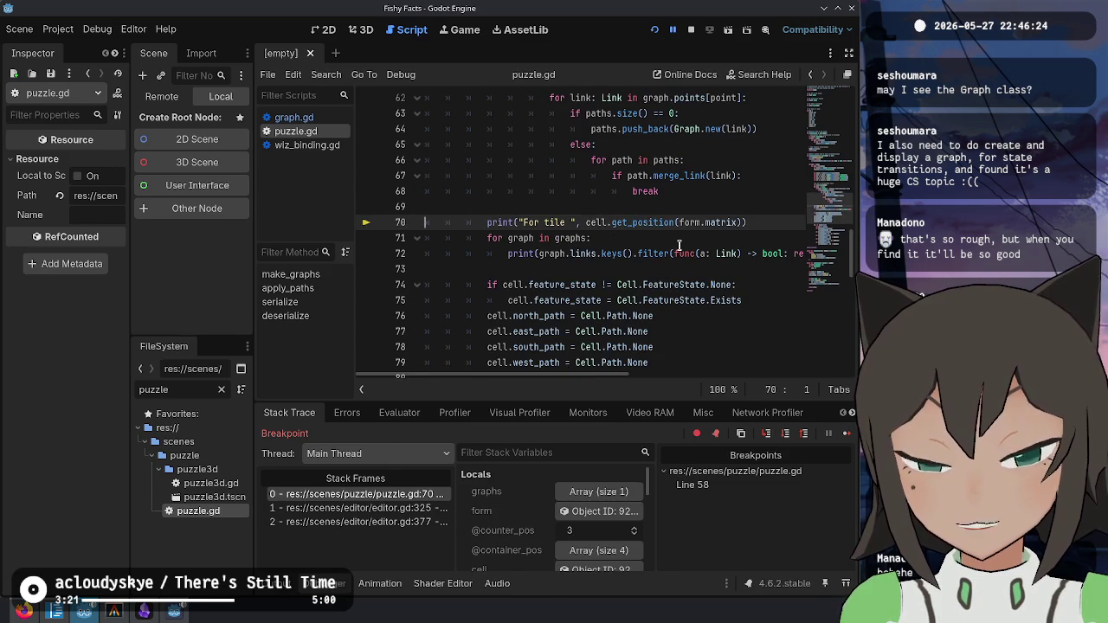
click(766, 433)
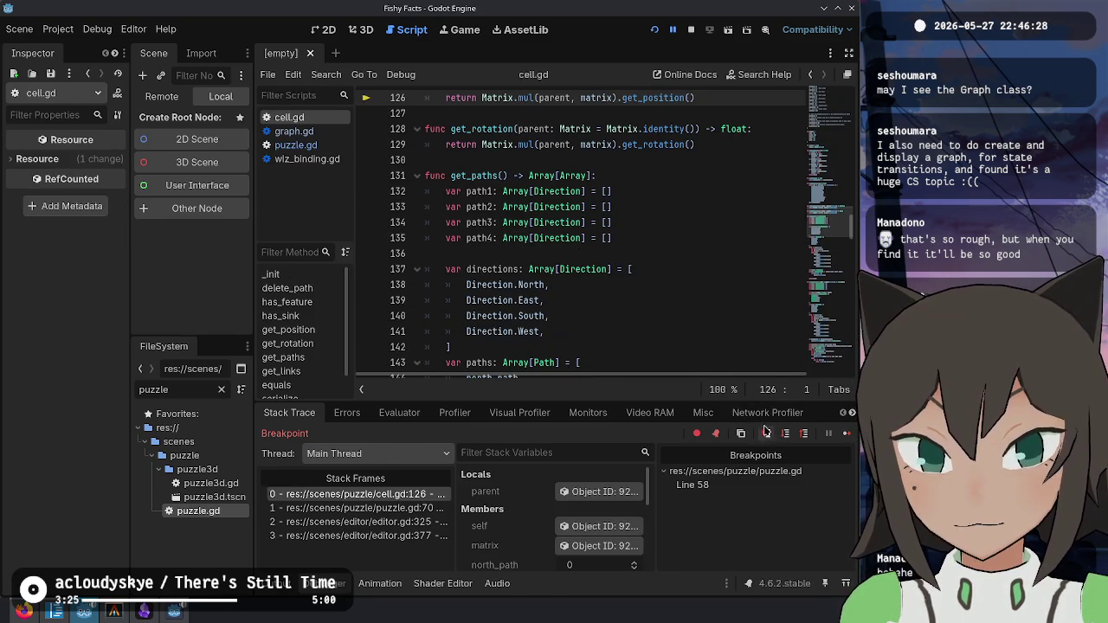
click(766, 433)
click(802, 437)
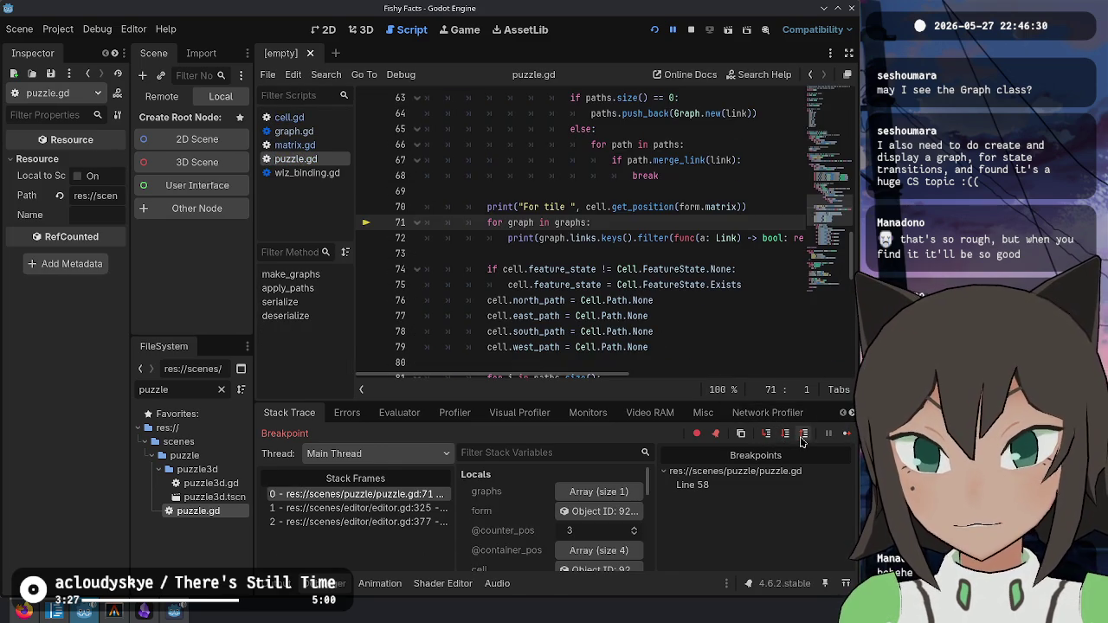
- Review the game's printed output log, then stop the paused debug session
click(283, 587)
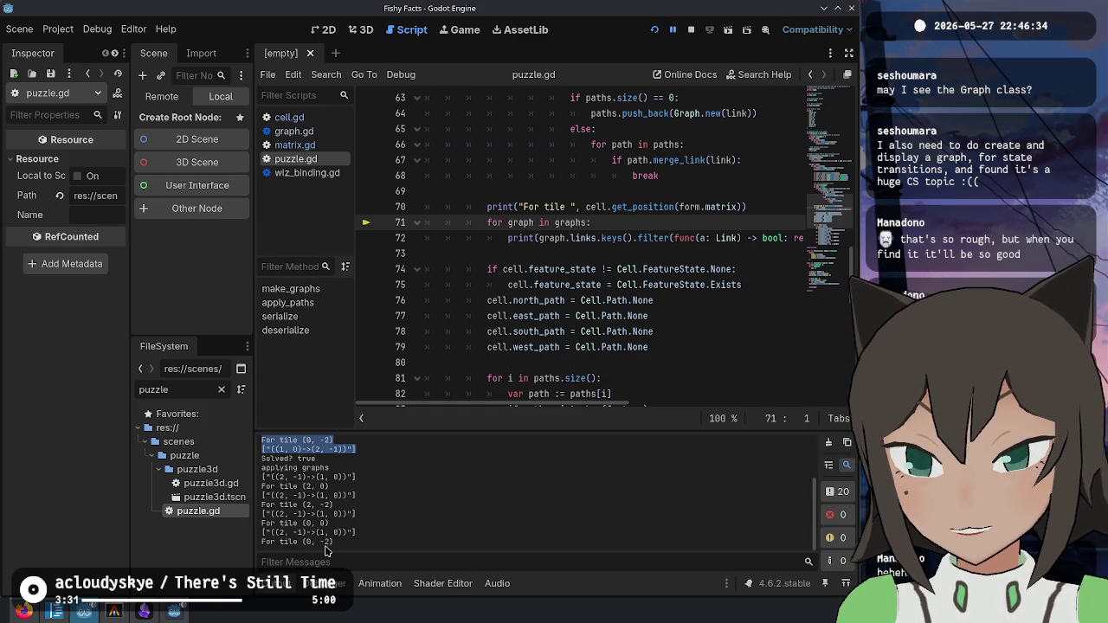
scroll(577, 233, up, 3)
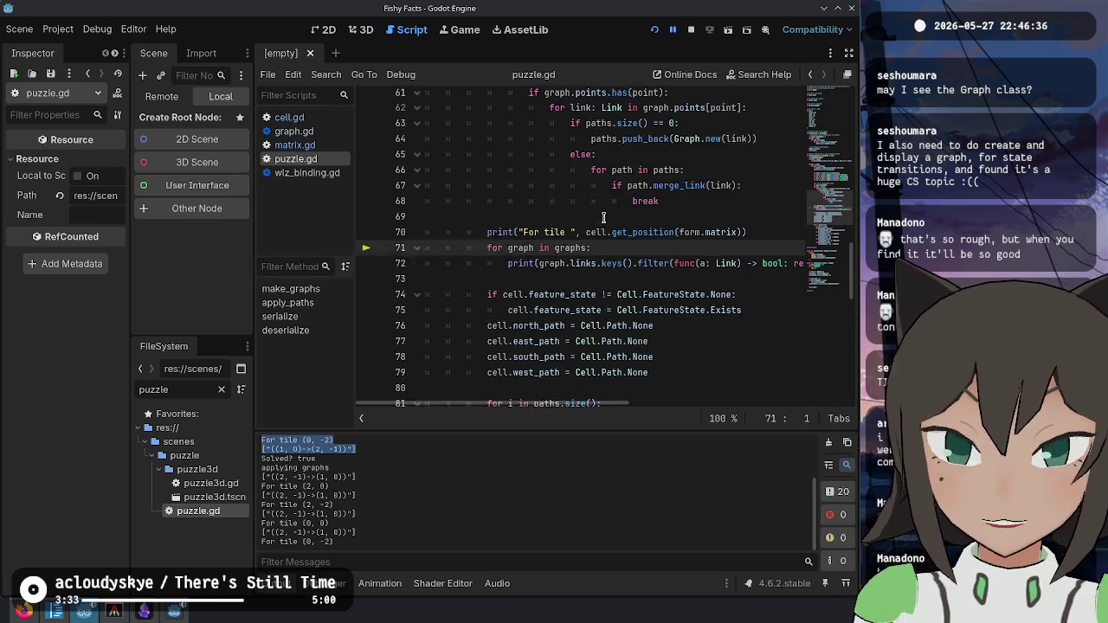
scroll(604, 216, up, 3)
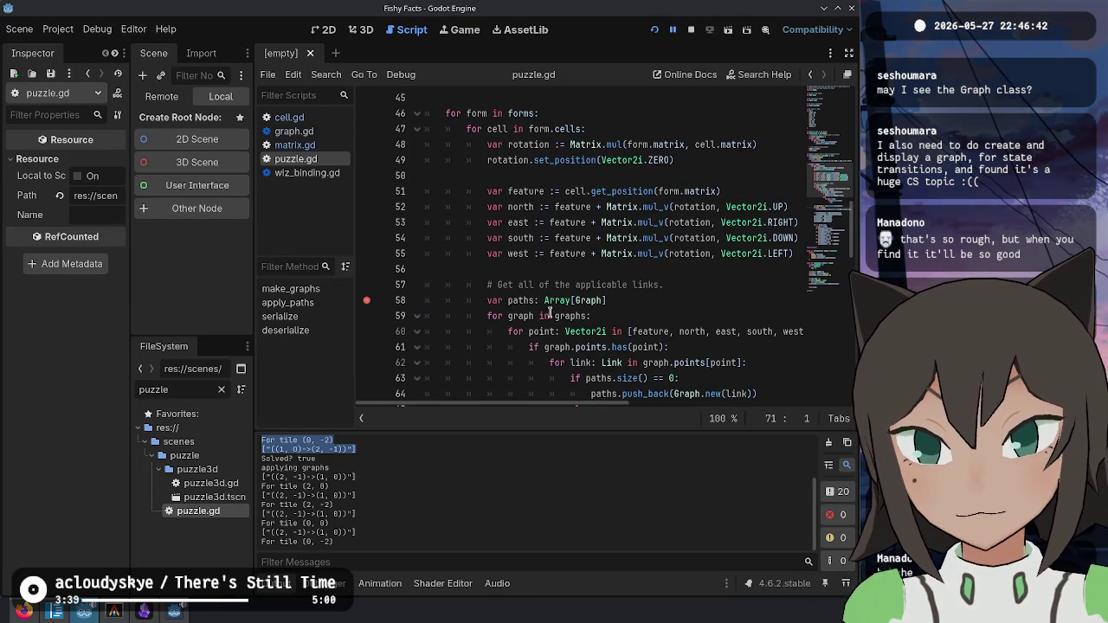
scroll(550, 312, up, 3)
scroll(503, 178, down, 8)
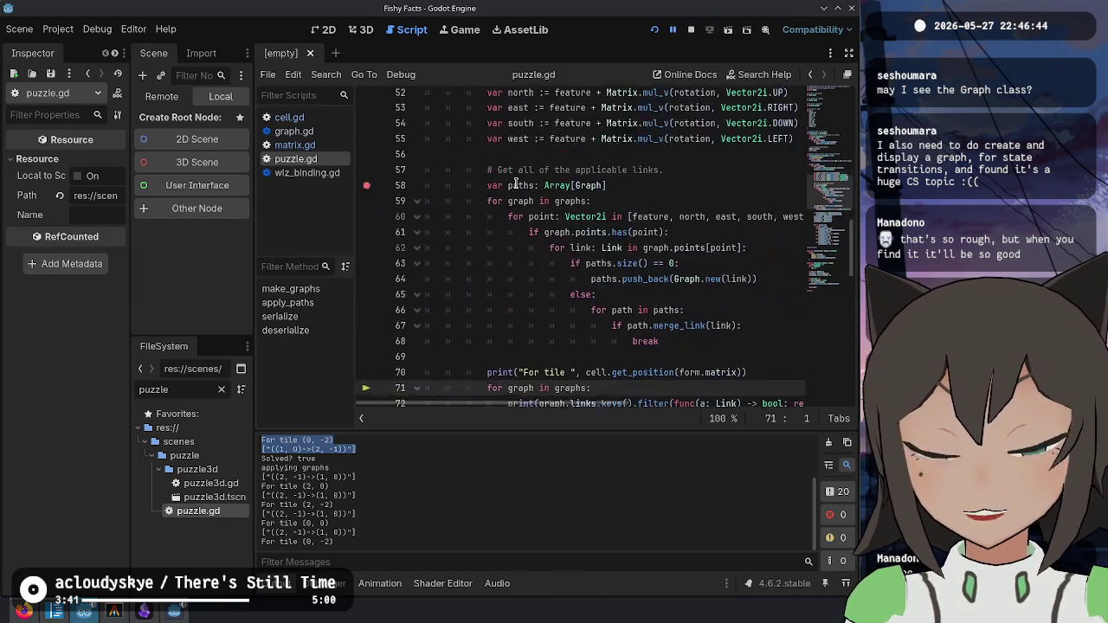
scroll(531, 273, up, 4)
scroll(531, 273, down, 4)
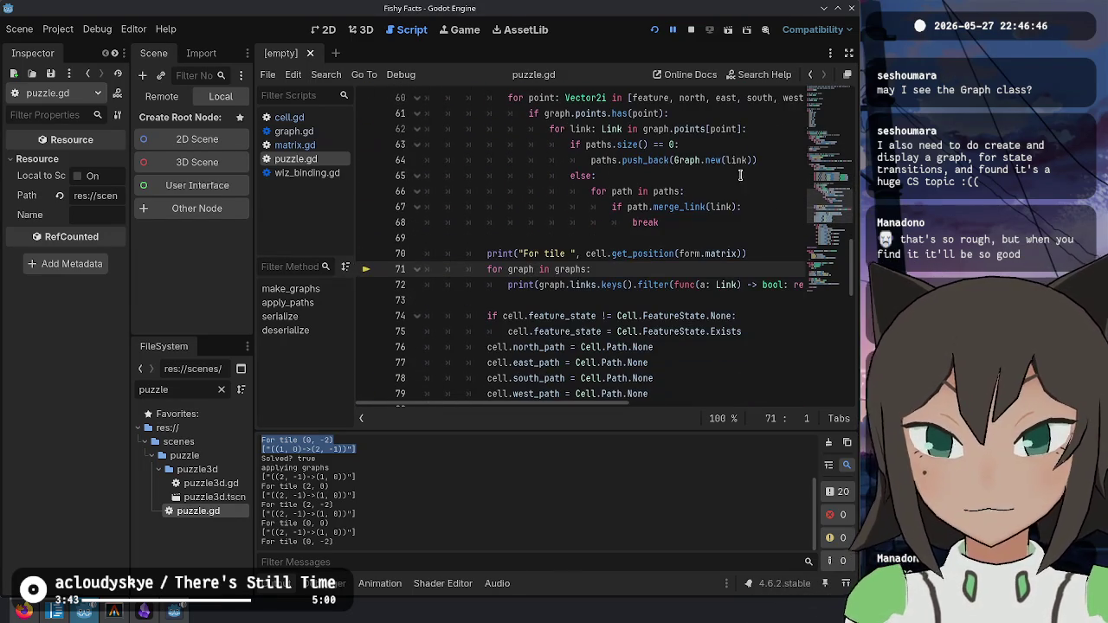
click(690, 29)
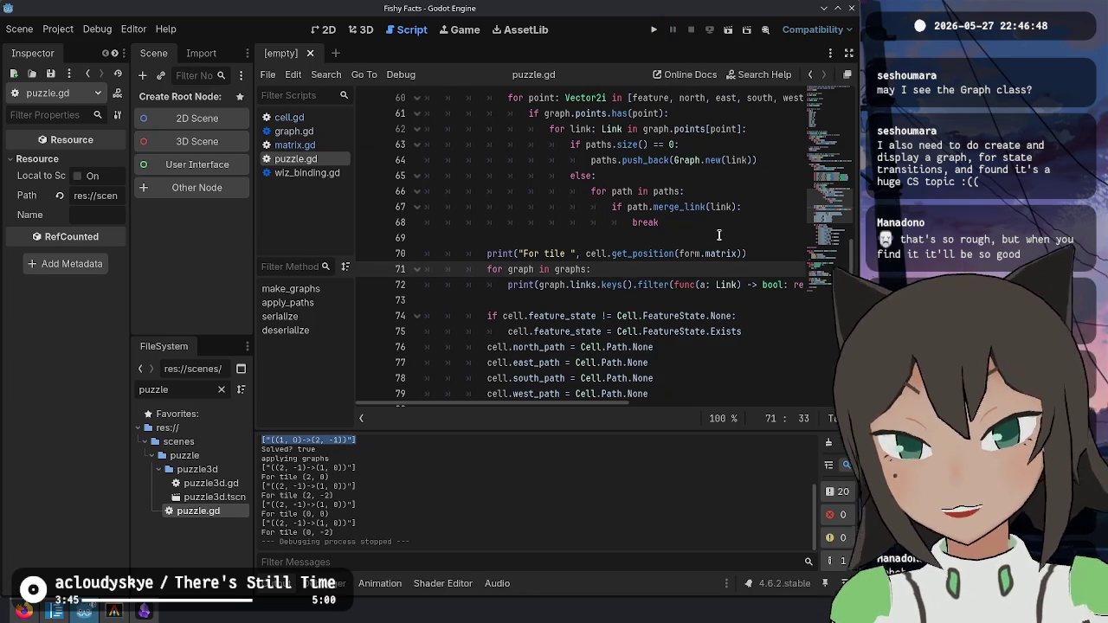
- Change line 71's loop to 'for path in paths:'
key(ctrl+Left)
key(ctrl+Left)
key(ctrl+Left)
key(ctrl+shift+Right)
text(p)
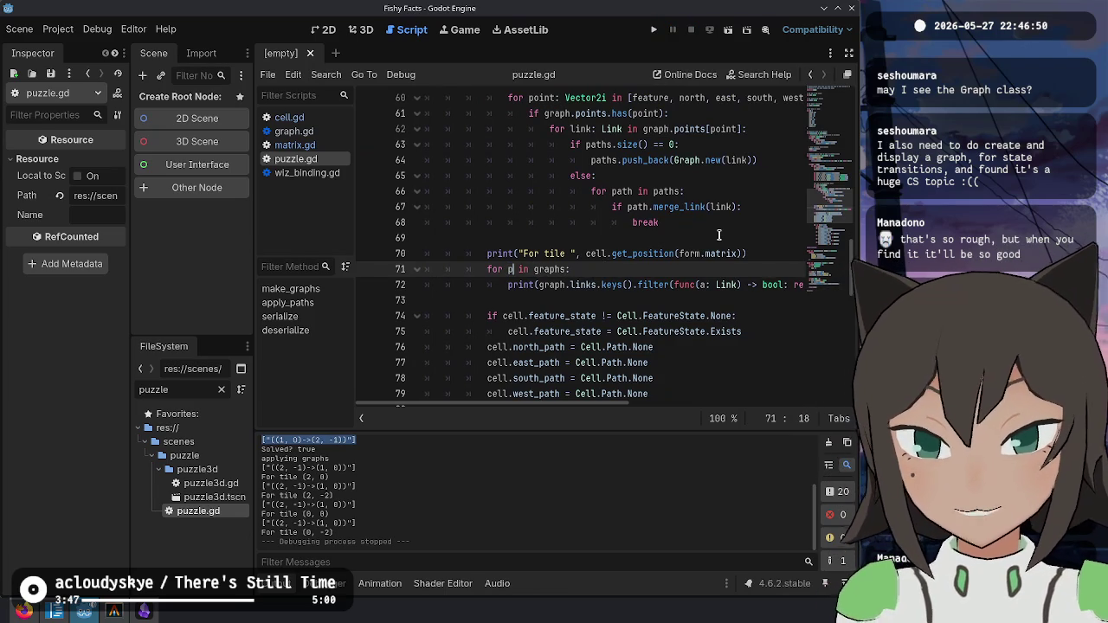
text(ath)
key(ctrl+Right)
key(shift+End)
text(paths:)
key(Down)
key(Down)
key(Down)
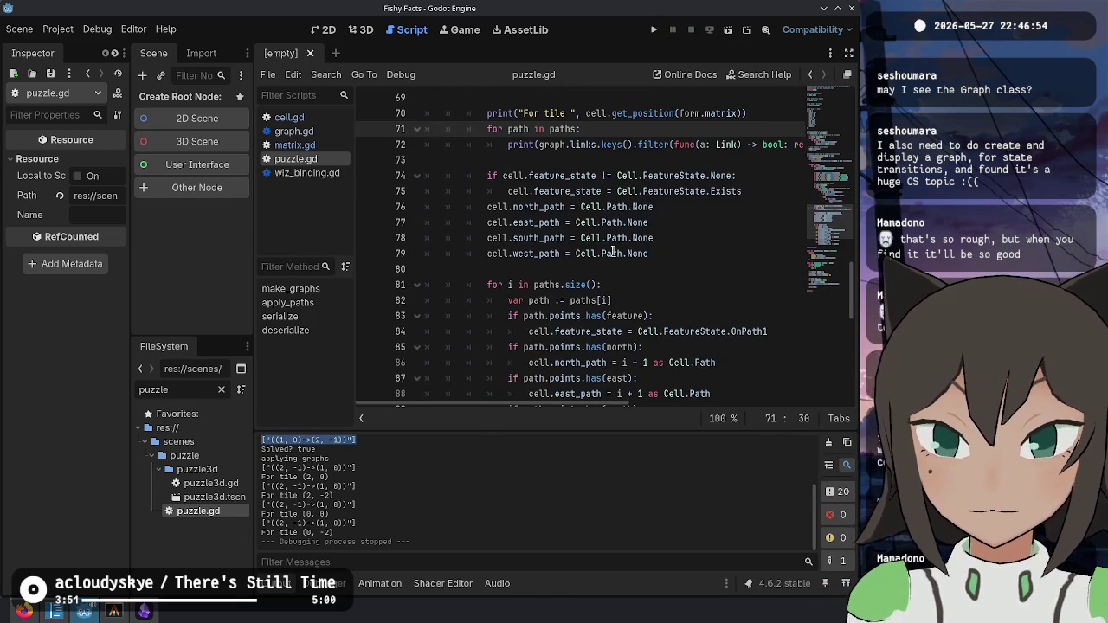
- Replace 'graph' with 'path' in line 72's print call and clear the output log
click(591, 124)
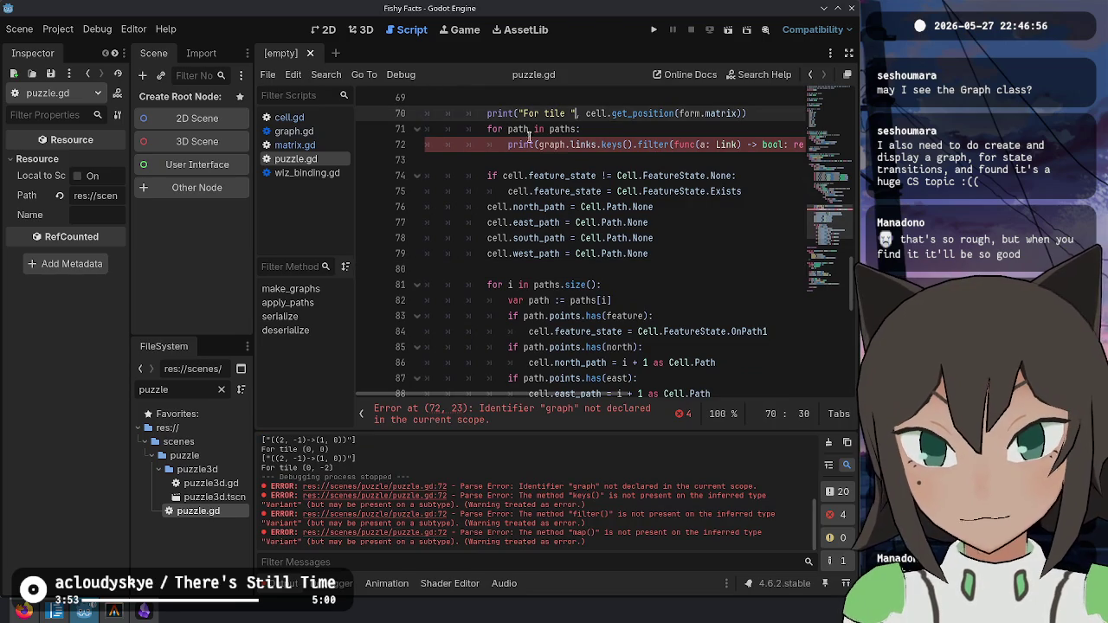
double_click(554, 145)
text(path)
click(667, 315)
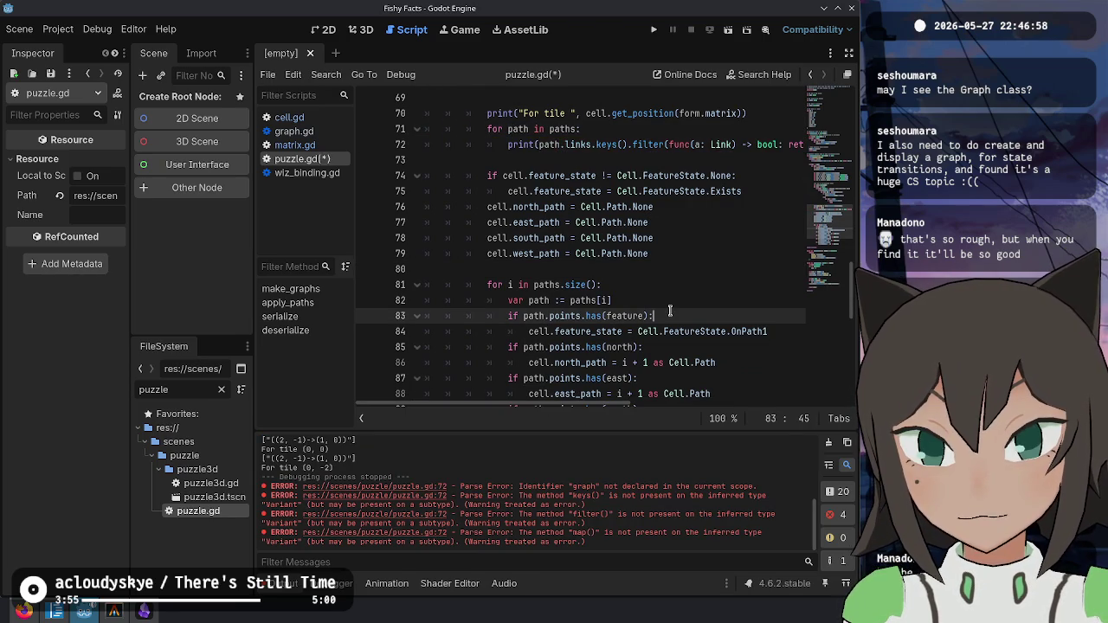
scroll(653, 265, down, 2)
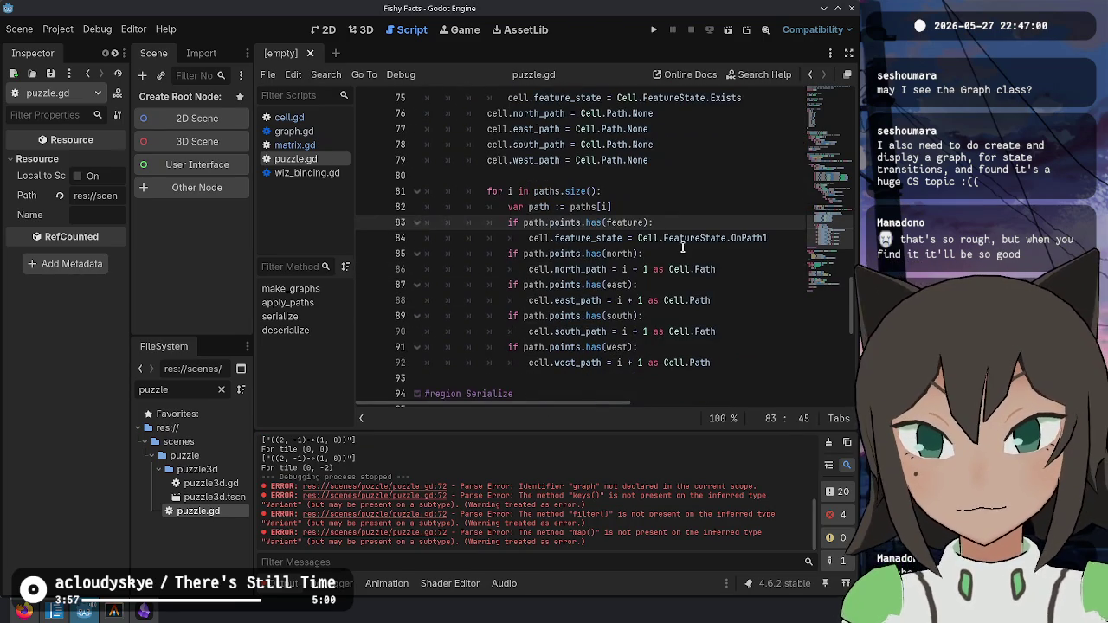
scroll(682, 247, up, 4)
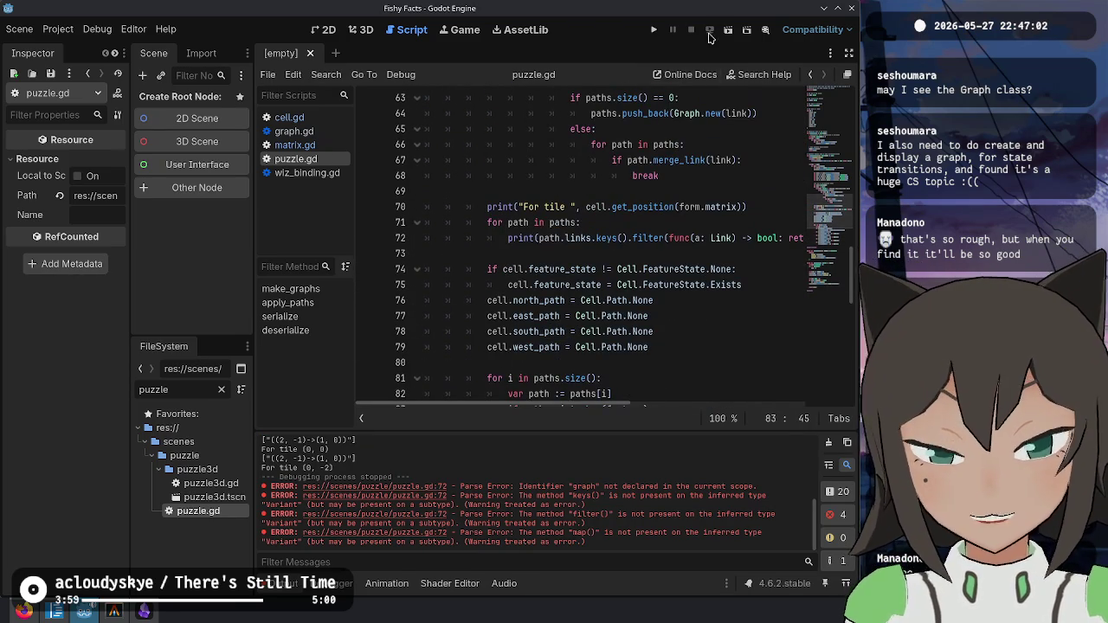
scroll(658, 260, up, 4)
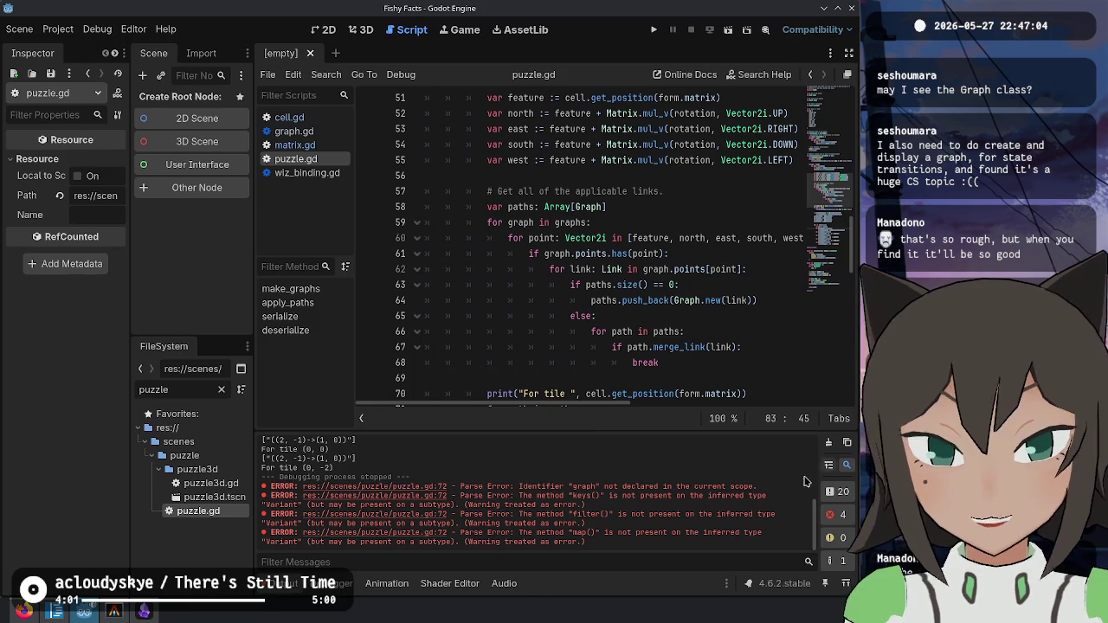
click(828, 442)
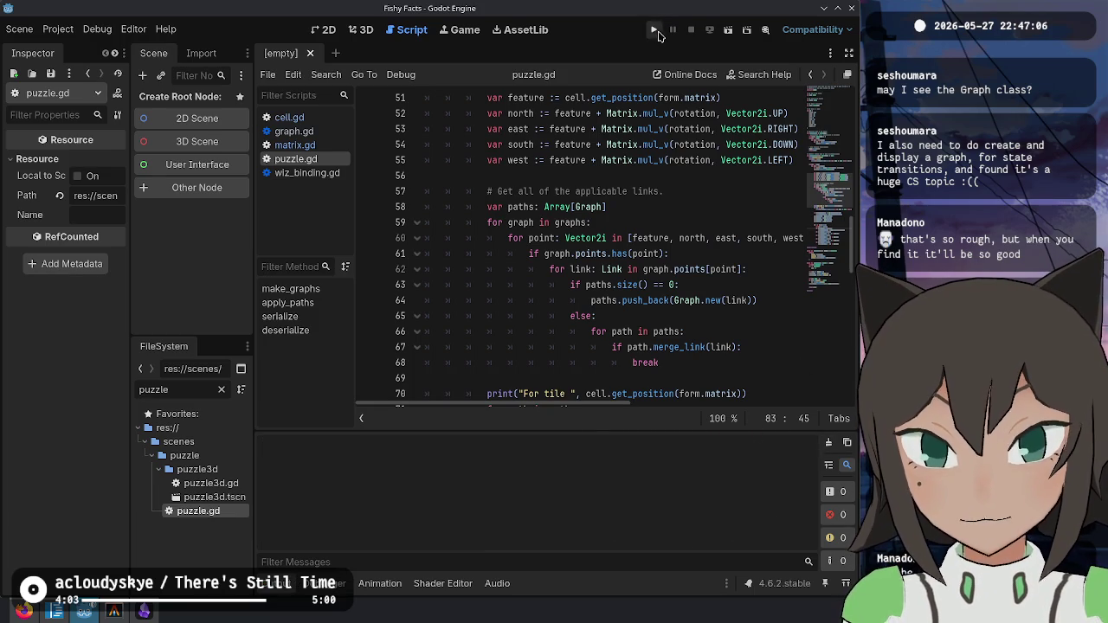
- Run the game, open its puzzle editor and fill four cells into a 2x2 shape
click(656, 31)
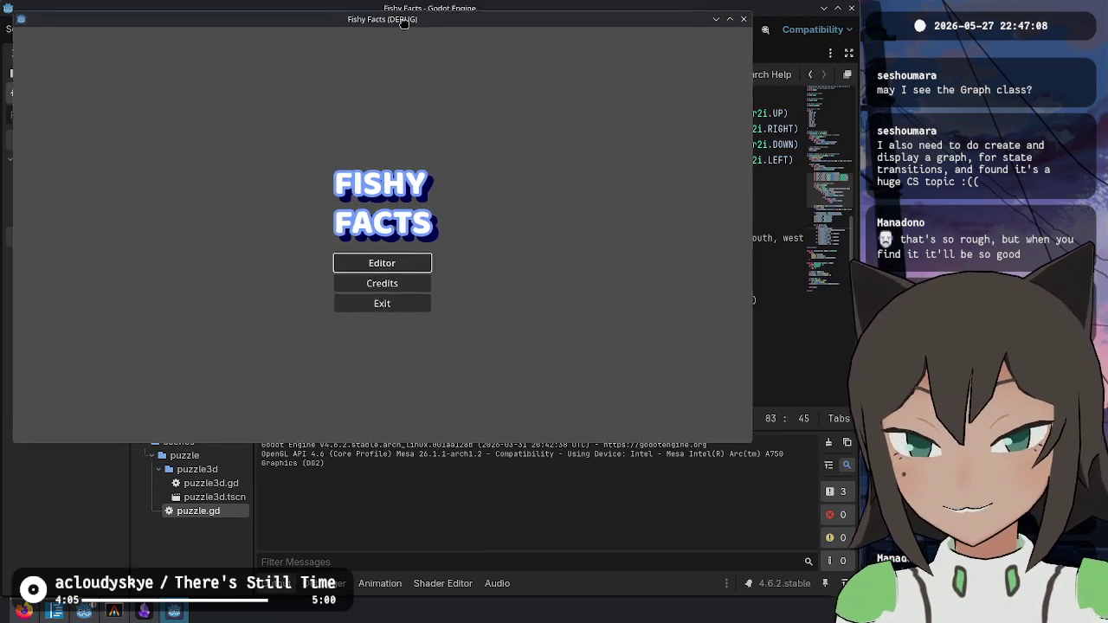
drag(403, 23, 395, 16)
click(369, 252)
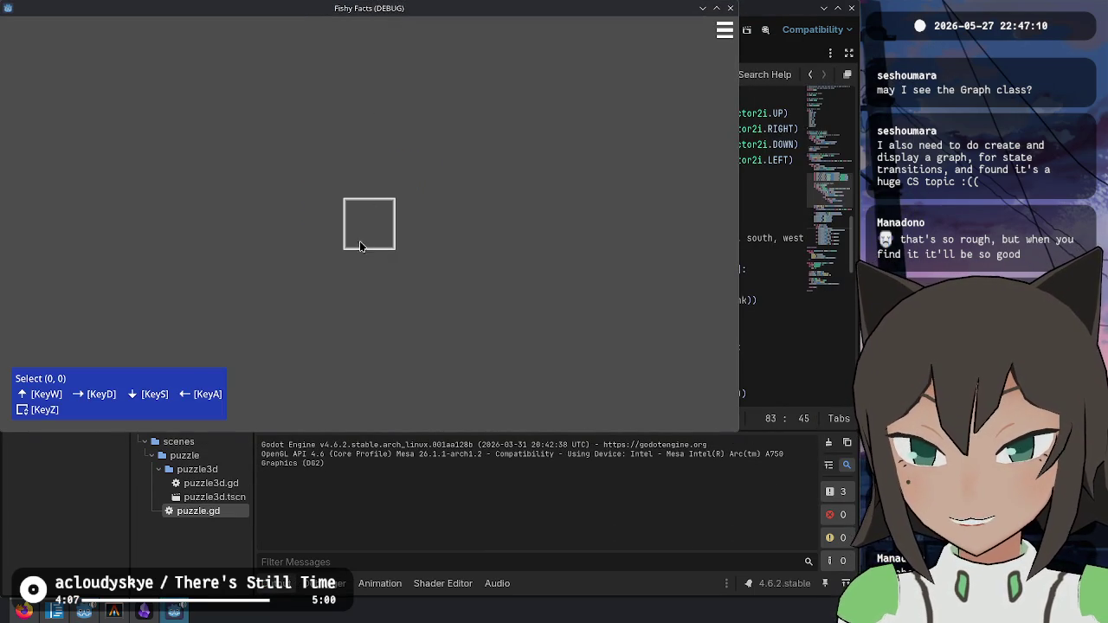
click(379, 227)
click(431, 214)
click(377, 217)
click(368, 171)
click(316, 224)
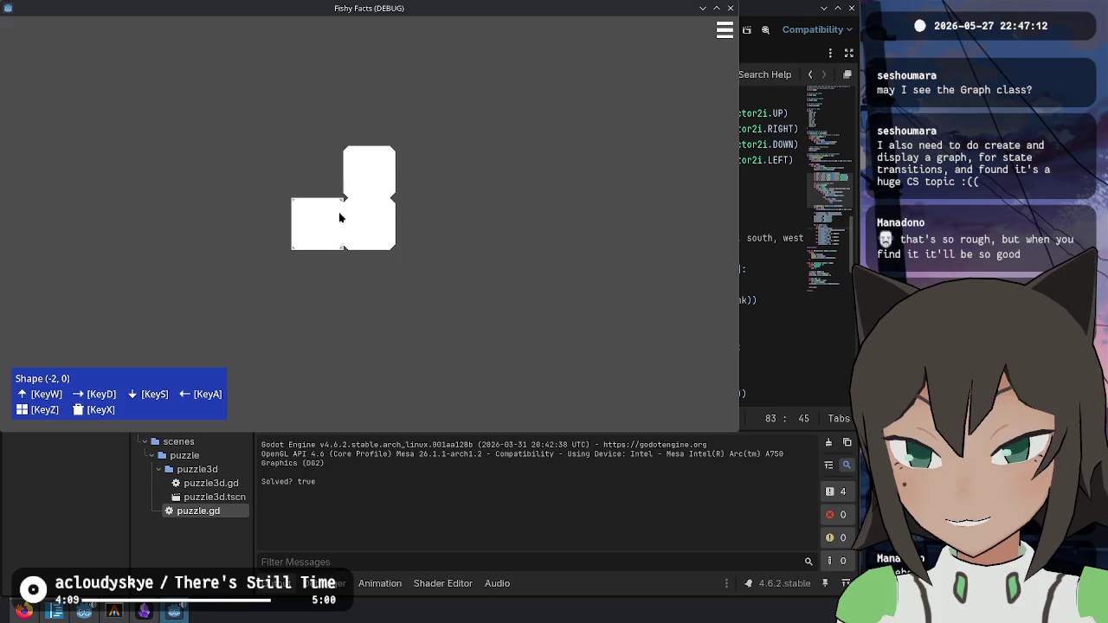
click(317, 172)
- Draw a curved path across the tile and select the logged tile coordinates
click(429, 227)
click(482, 253)
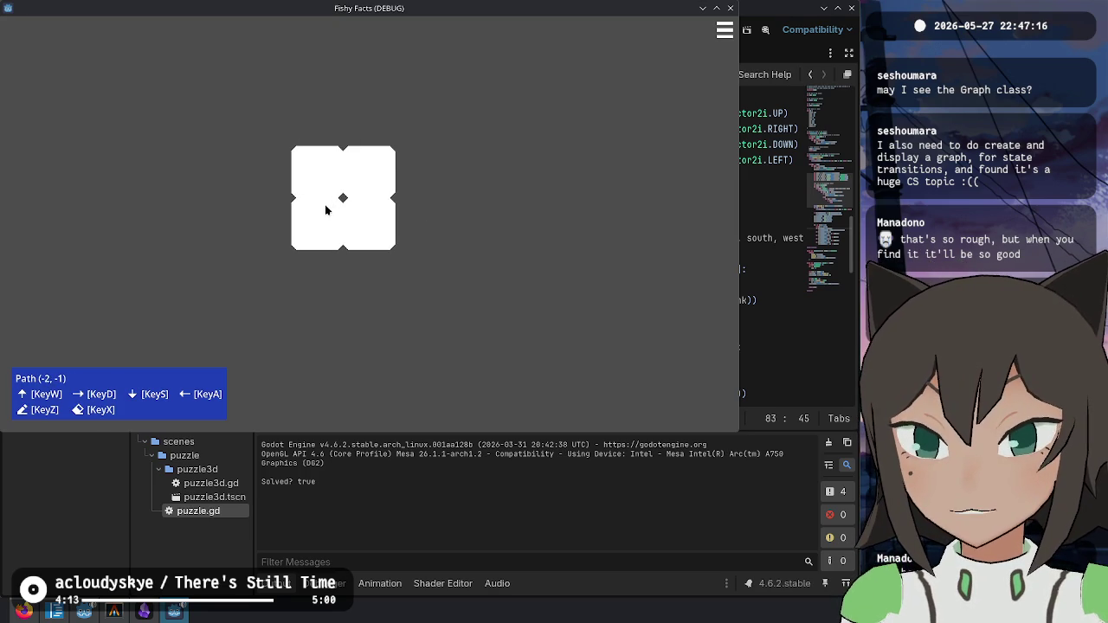
drag(354, 226, 343, 227)
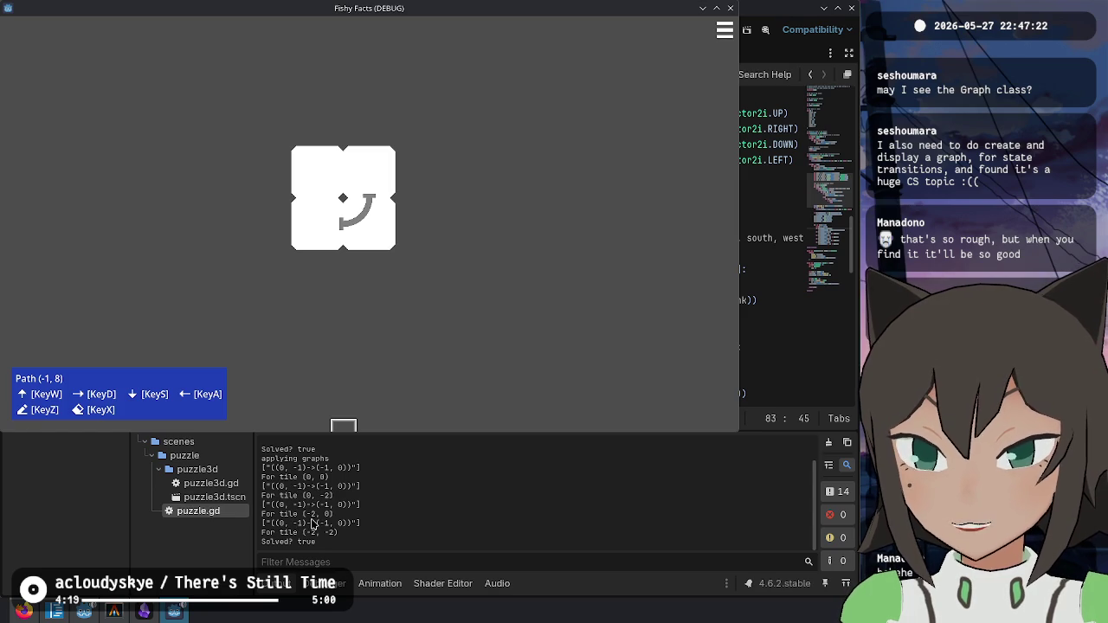
drag(310, 533, 343, 535)
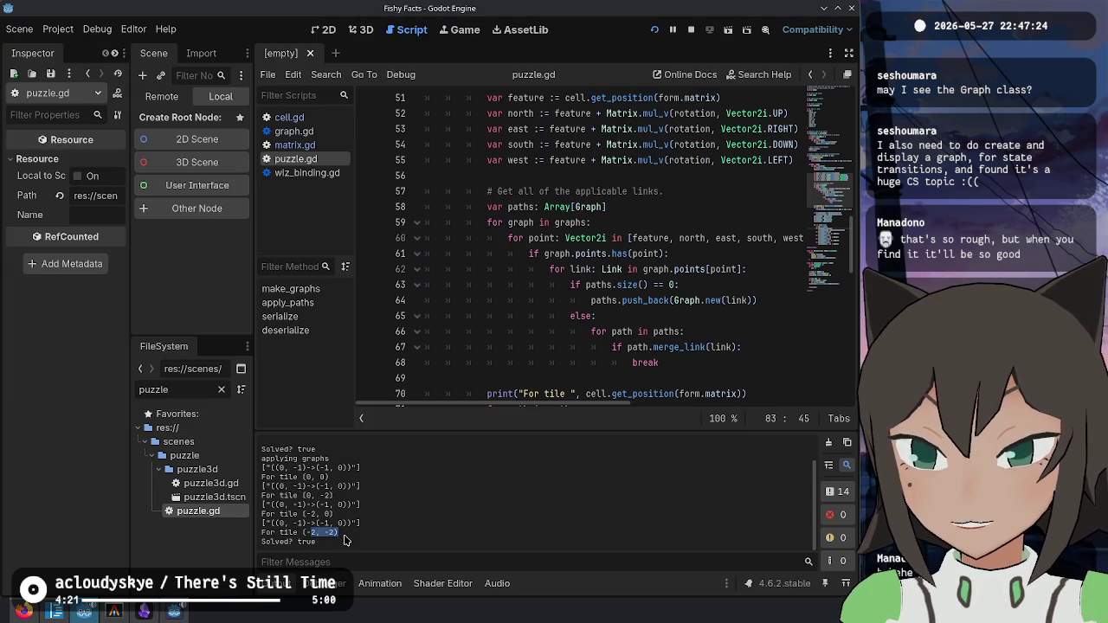
- Review the path merging loop, the tile print on line 70 and the check on line 74
click(715, 335)
scroll(658, 320, down, 2)
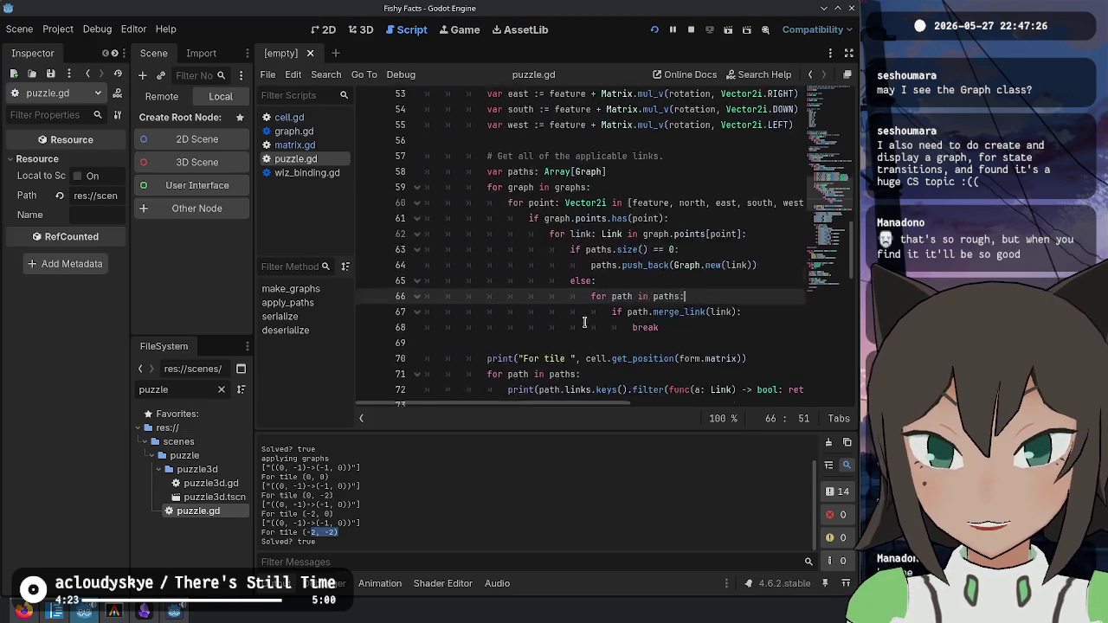
click(525, 301)
scroll(528, 303, up, 4)
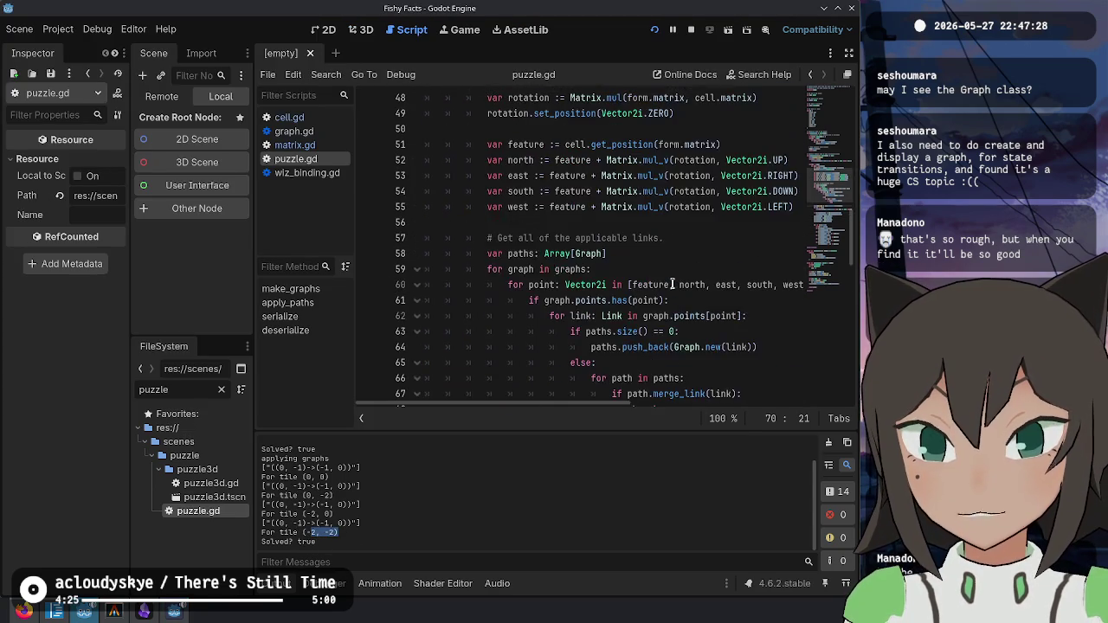
scroll(664, 269, down, 4)
click(662, 316)
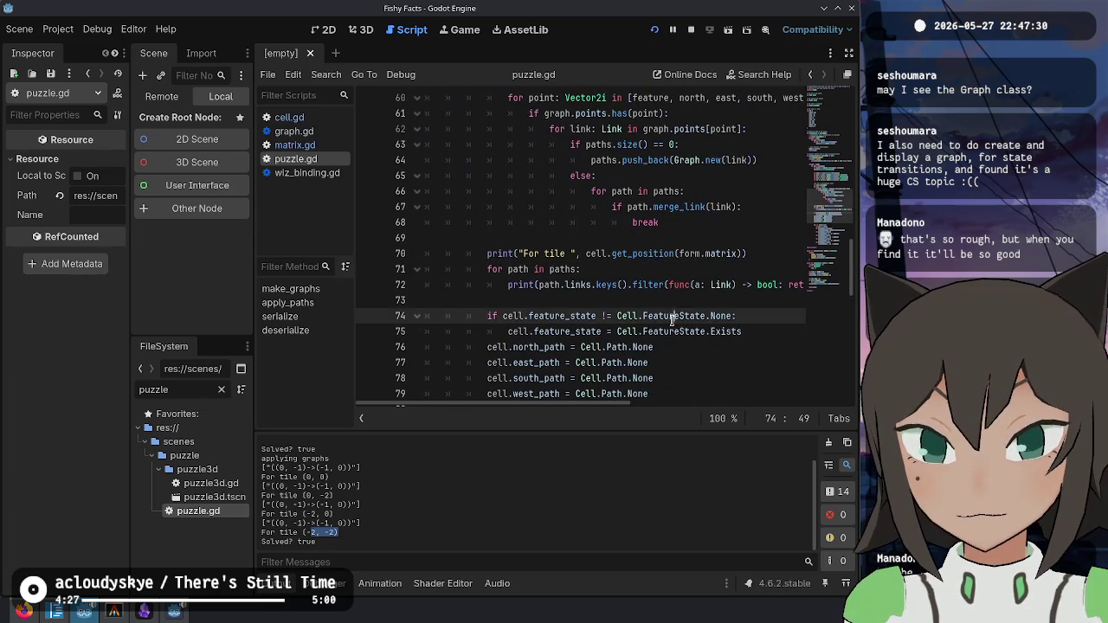
scroll(661, 294, down, 3)
scroll(661, 269, up, 2)
scroll(598, 260, up, 1)
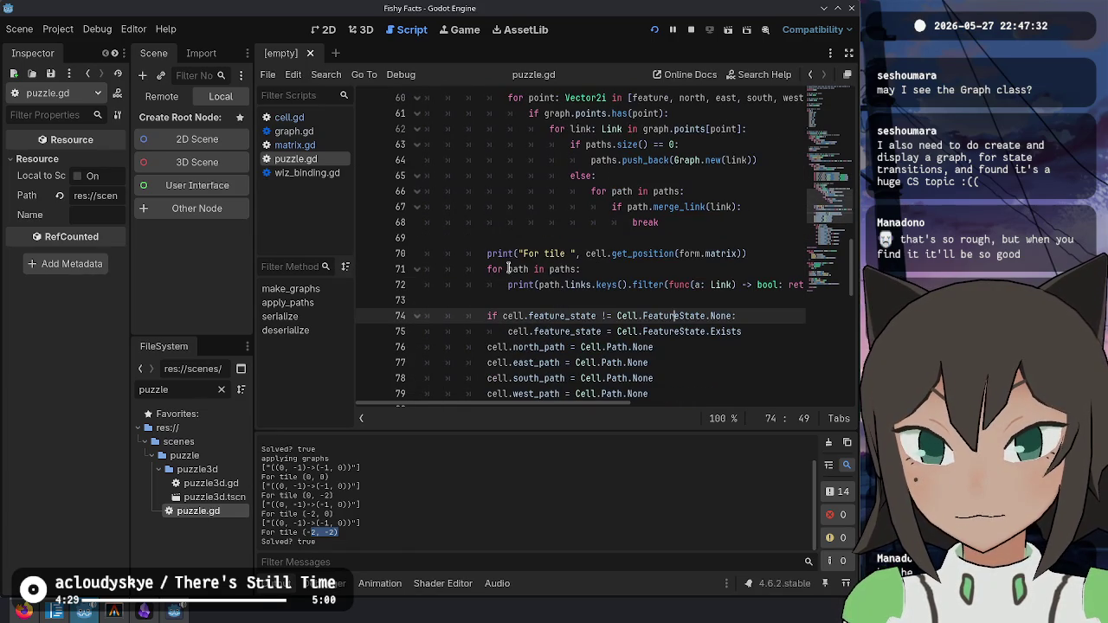
- Insert "\t", right after print( on line 72 and relaunch the game
click(535, 285)
drag(535, 284, 428, 284)
click(536, 285)
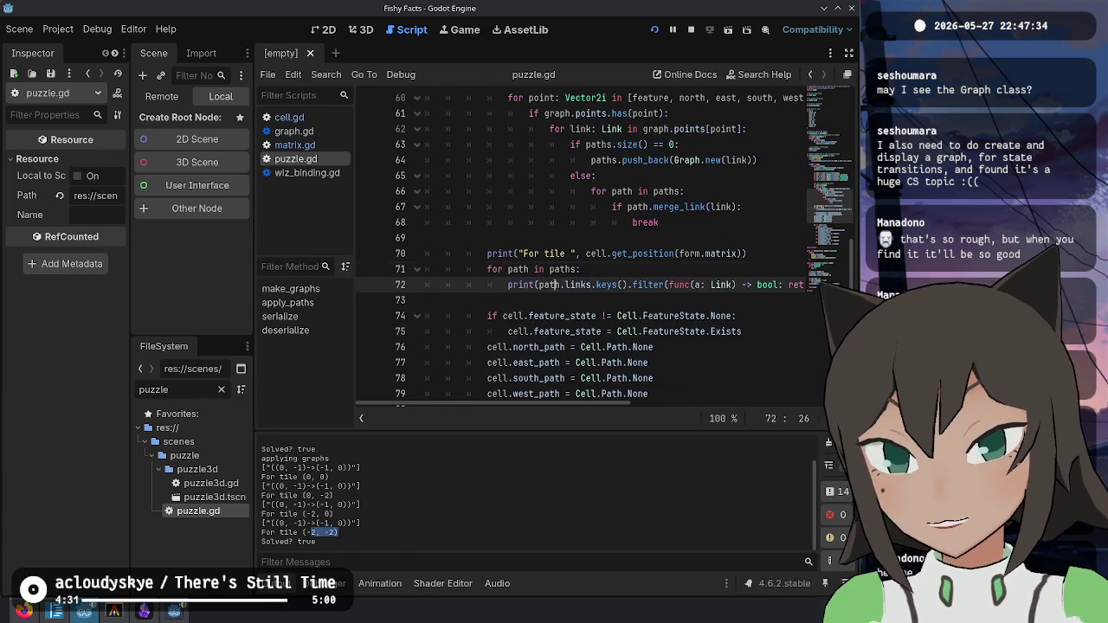
text("\t",)
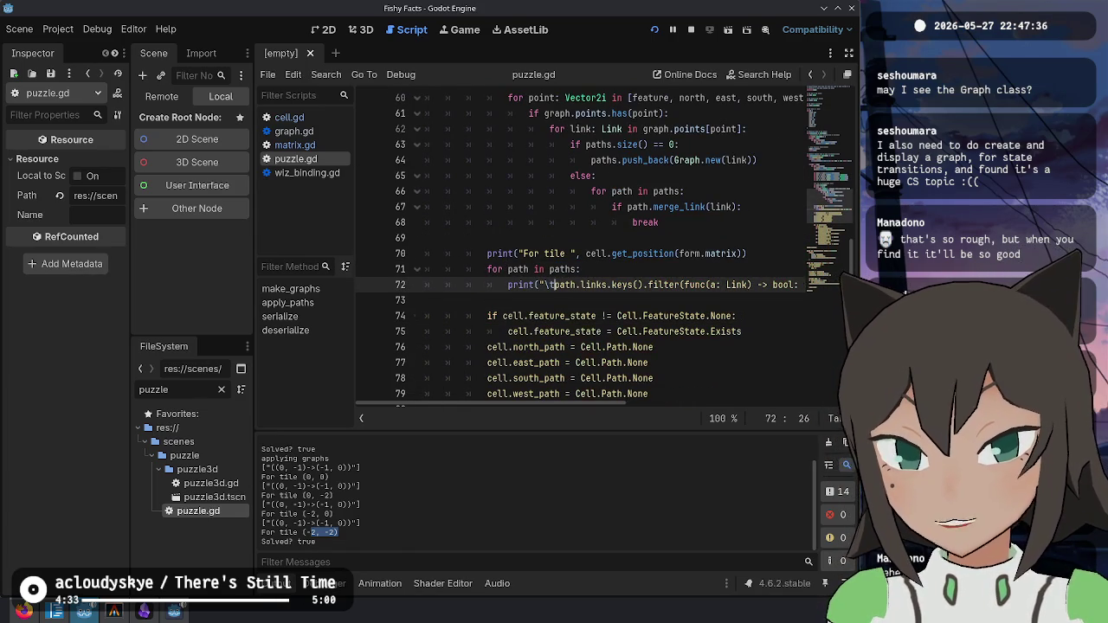
key(F5)
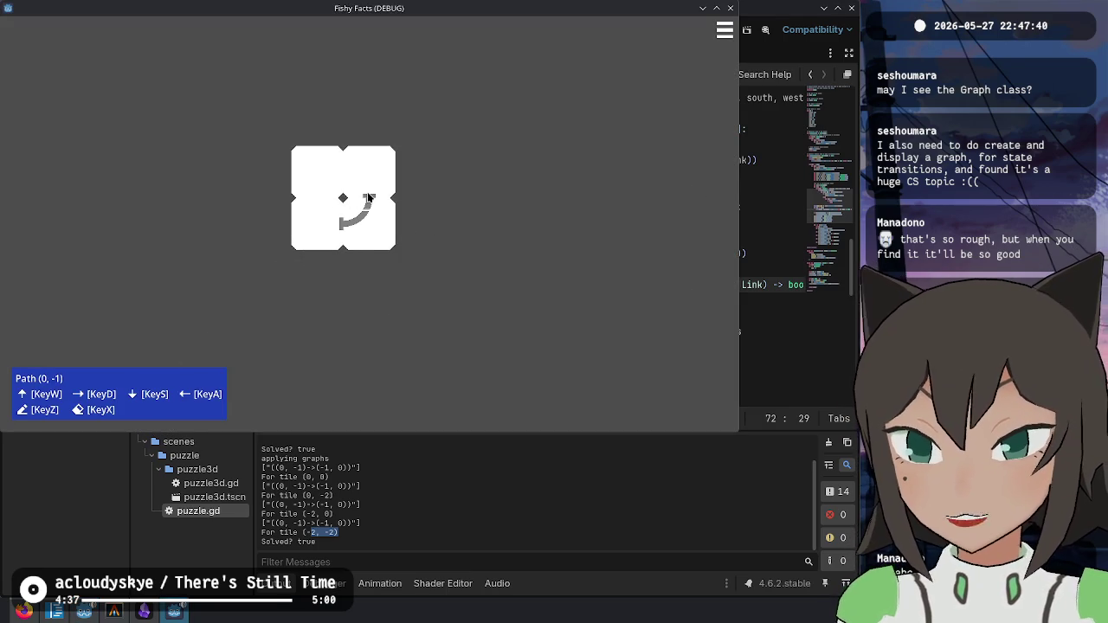
- Restart the game and extend the tile's path arc to its top and left edges
key(F5)
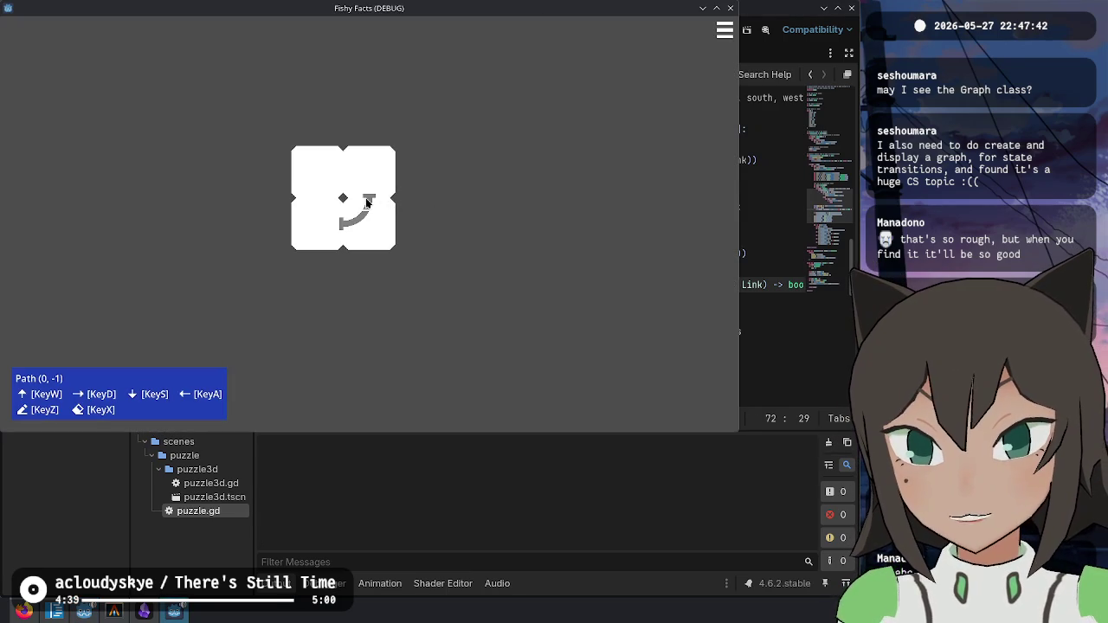
key(F5)
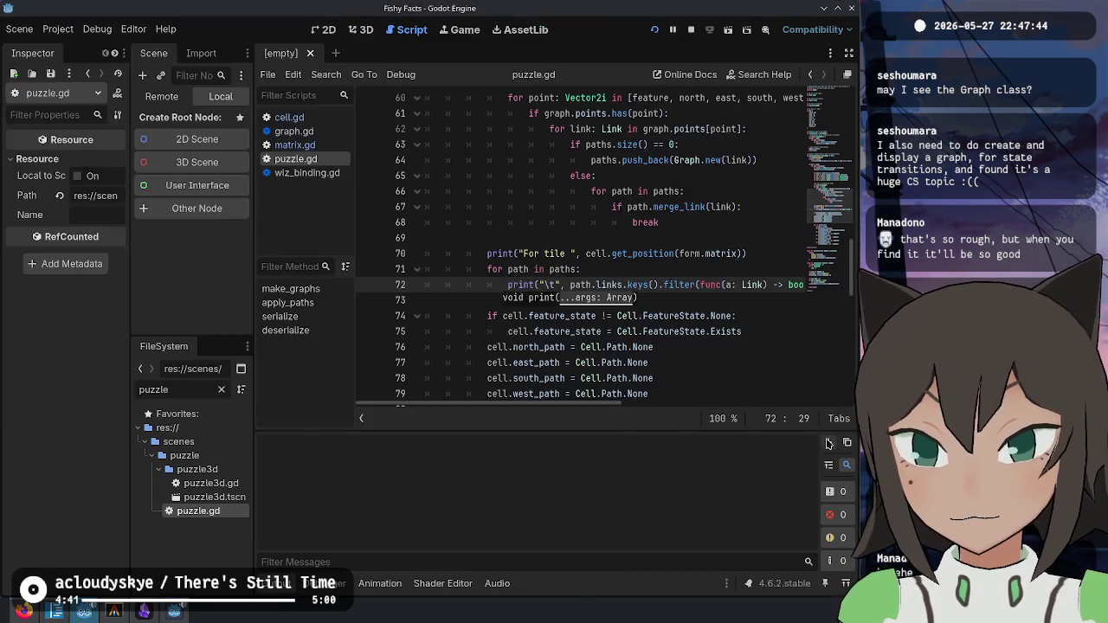
drag(333, 155, 344, 176)
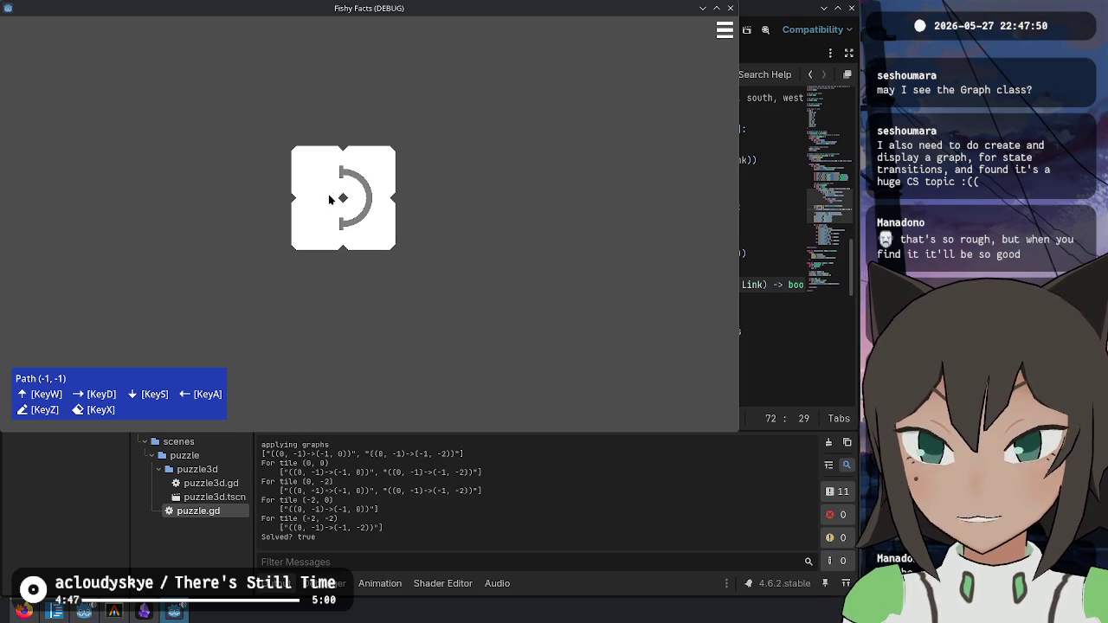
click(317, 202)
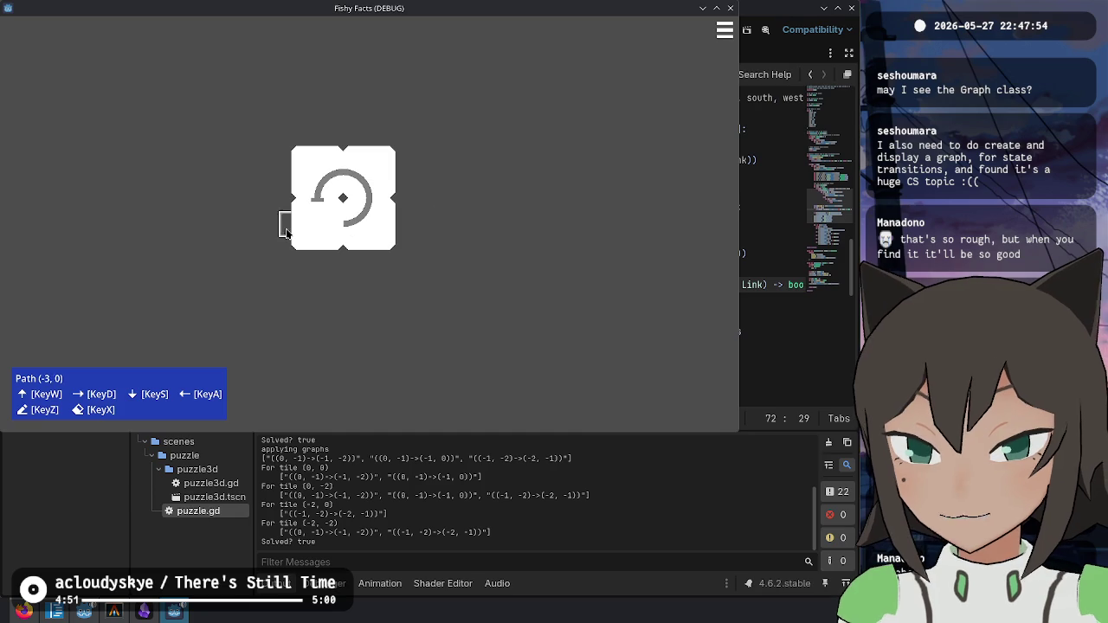
- Back in the editor, select one tile's tab-indented link list in the output log
click(780, 284)
click(365, 227)
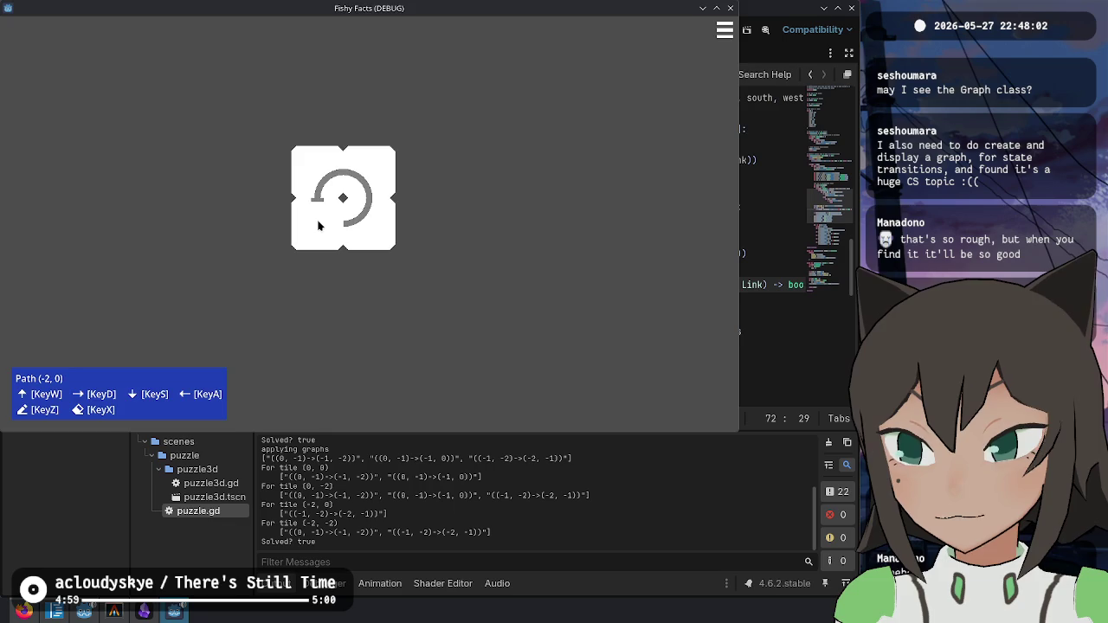
click(290, 537)
mouse_move(303, 504)
mouse_down()
mouse_move(343, 505)
mouse_move(275, 512)
mouse_up()
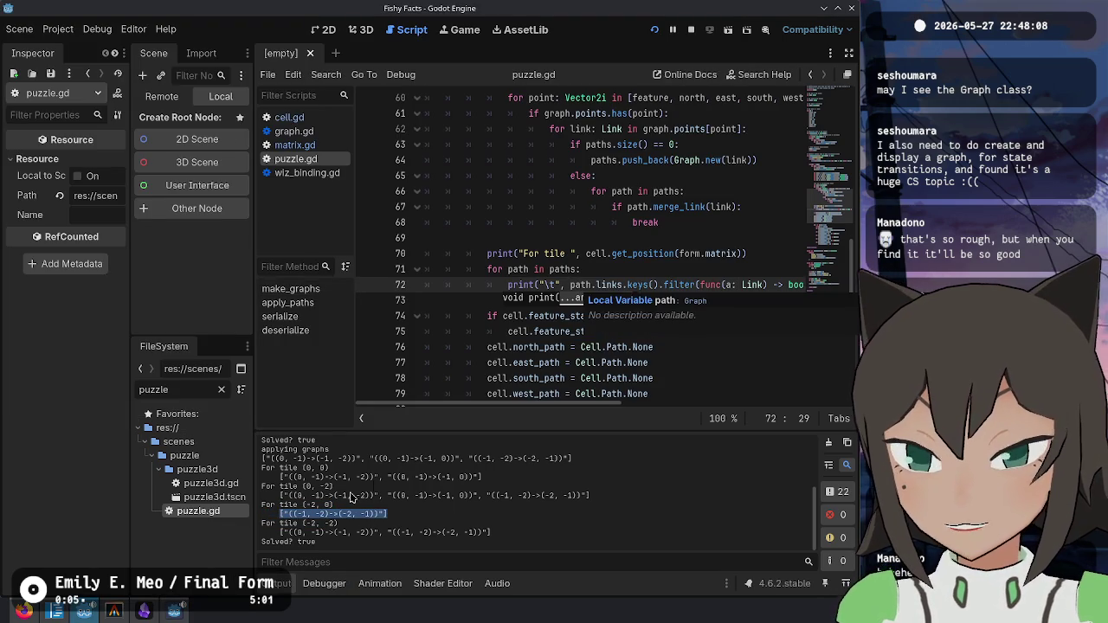
- Review apply_paths and the links print on line 72, then bring up the running game
click(651, 275)
click(631, 287)
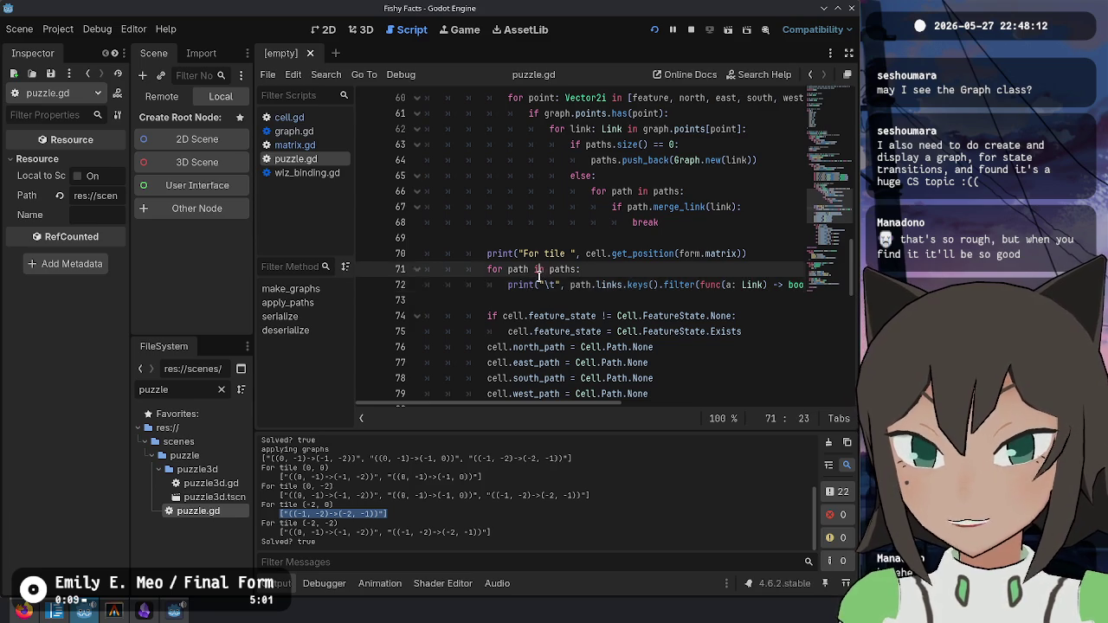
double_click(610, 284)
scroll(683, 258, up, 2)
scroll(683, 258, up, 4)
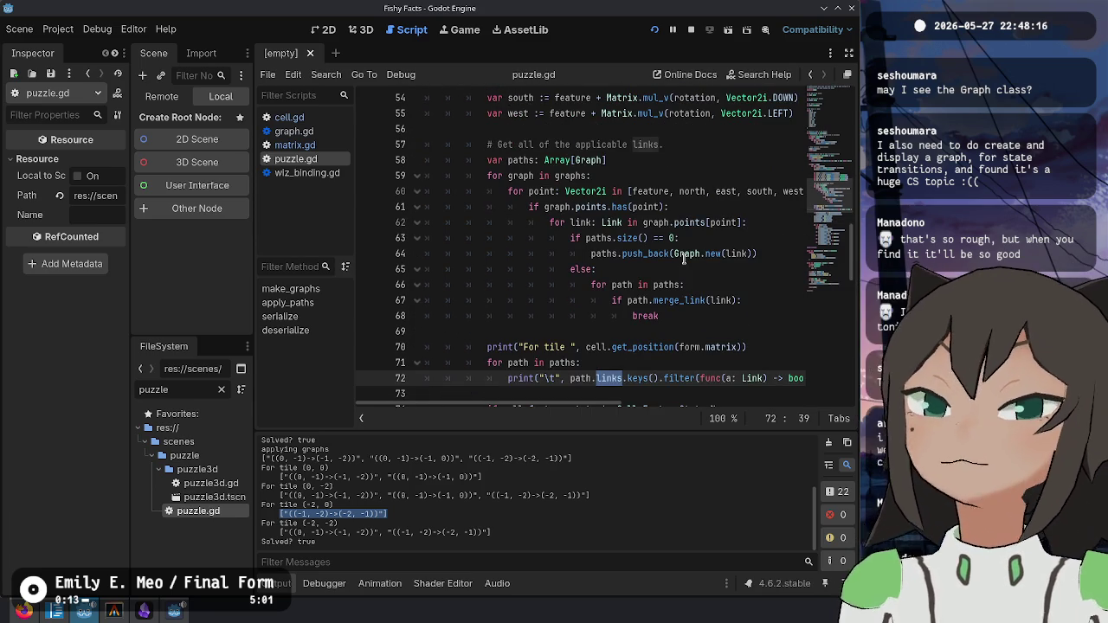
scroll(629, 315, up, 6)
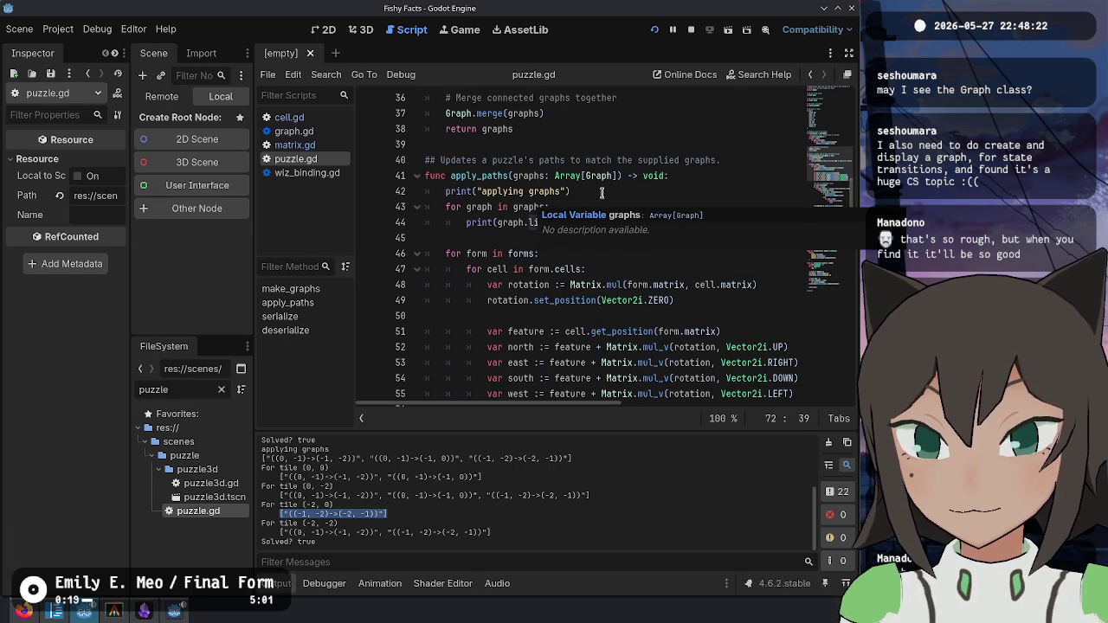
mouse_move(567, 175)
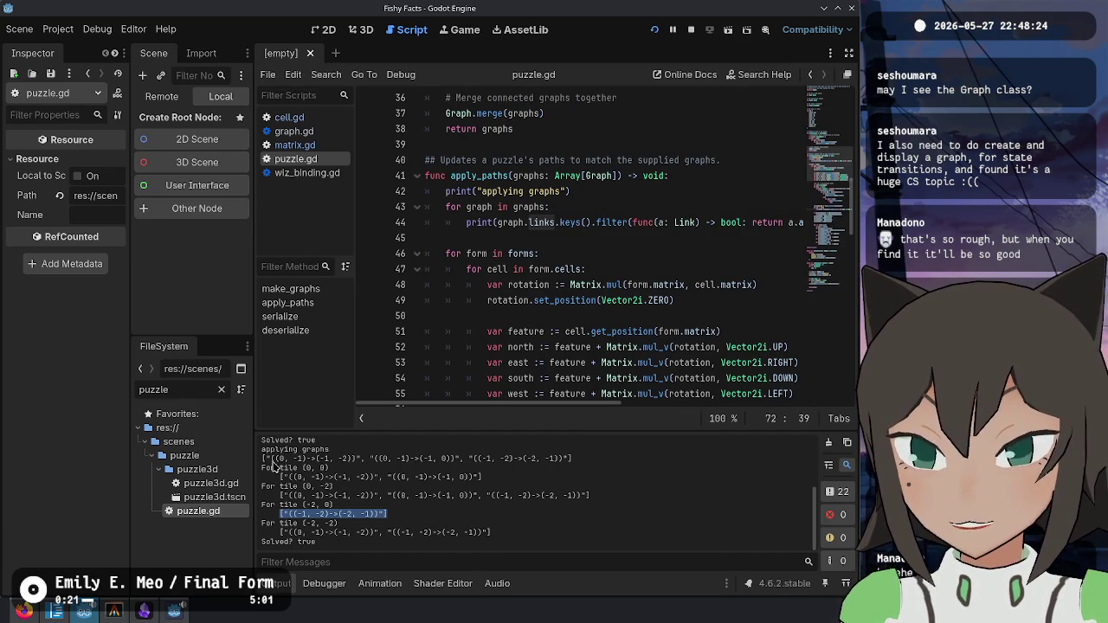
key(alt+Tab)
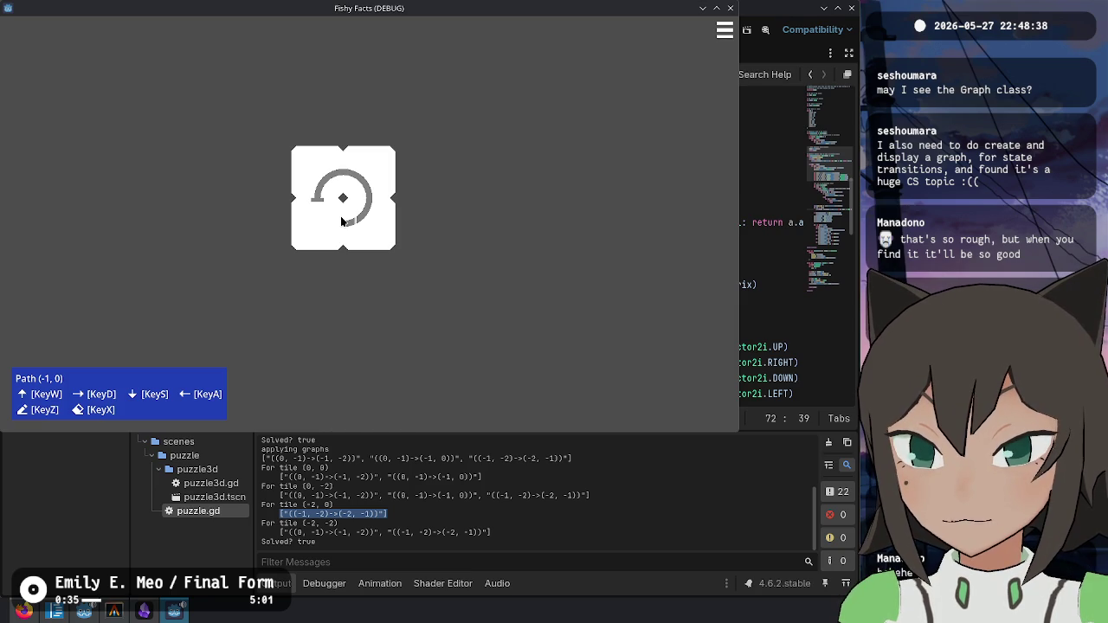
- Stop the game with F8 and place the caret in apply_paths' link loop and points check
key(F8)
scroll(606, 260, down, 5)
click(692, 222)
click(697, 254)
click(551, 191)
- Inspect the points check, merge_link and the paths variable in apply_paths
click(573, 206)
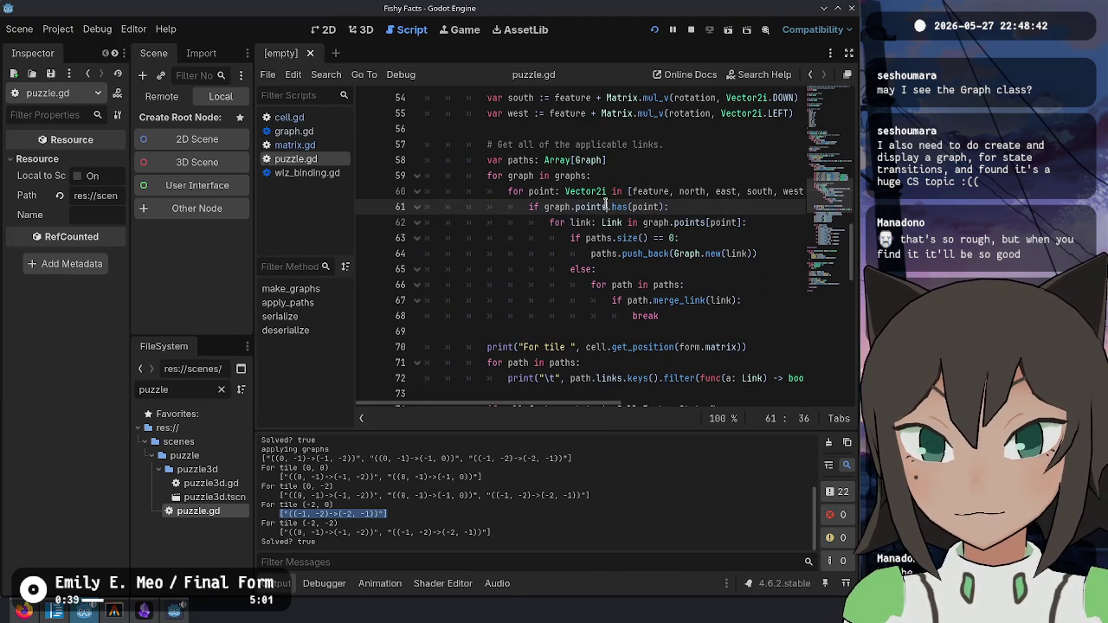
click(644, 207)
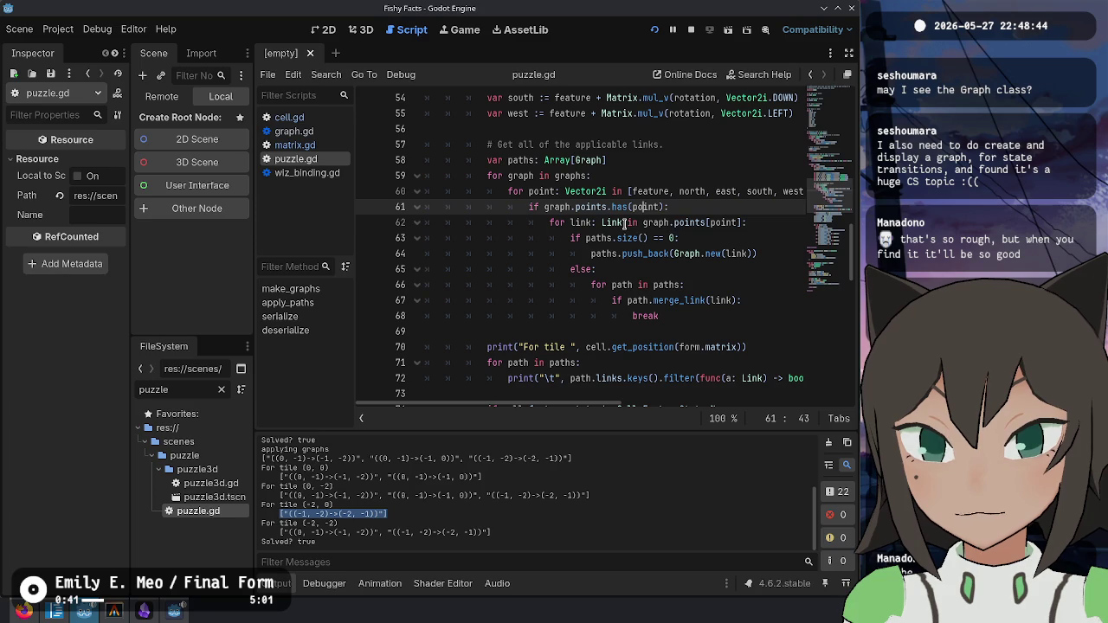
double_click(680, 301)
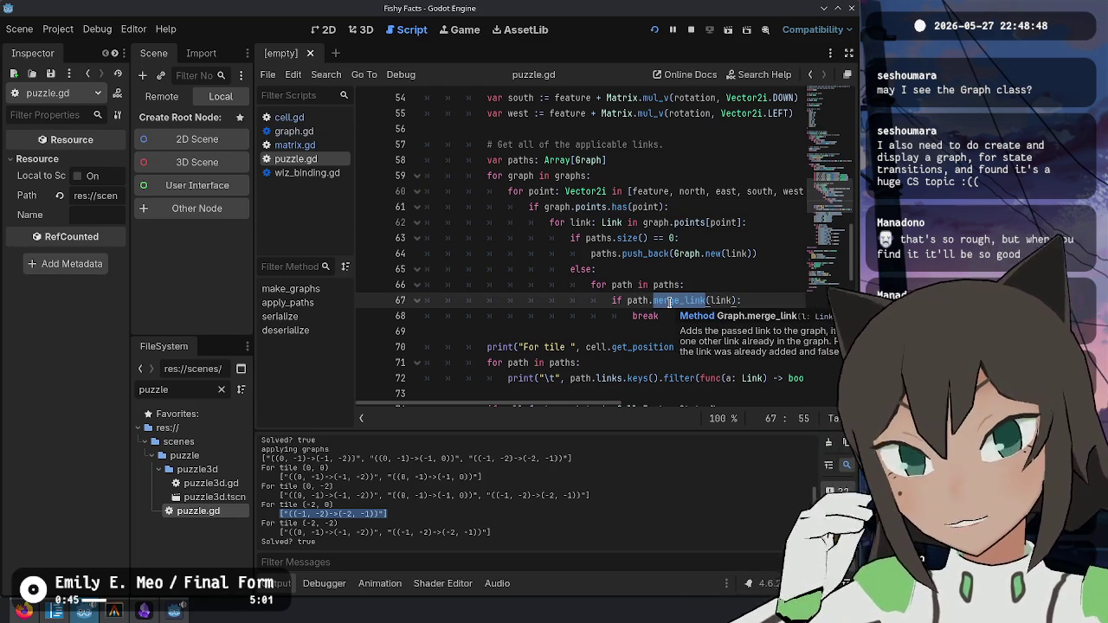
click(593, 238)
double_click(594, 238)
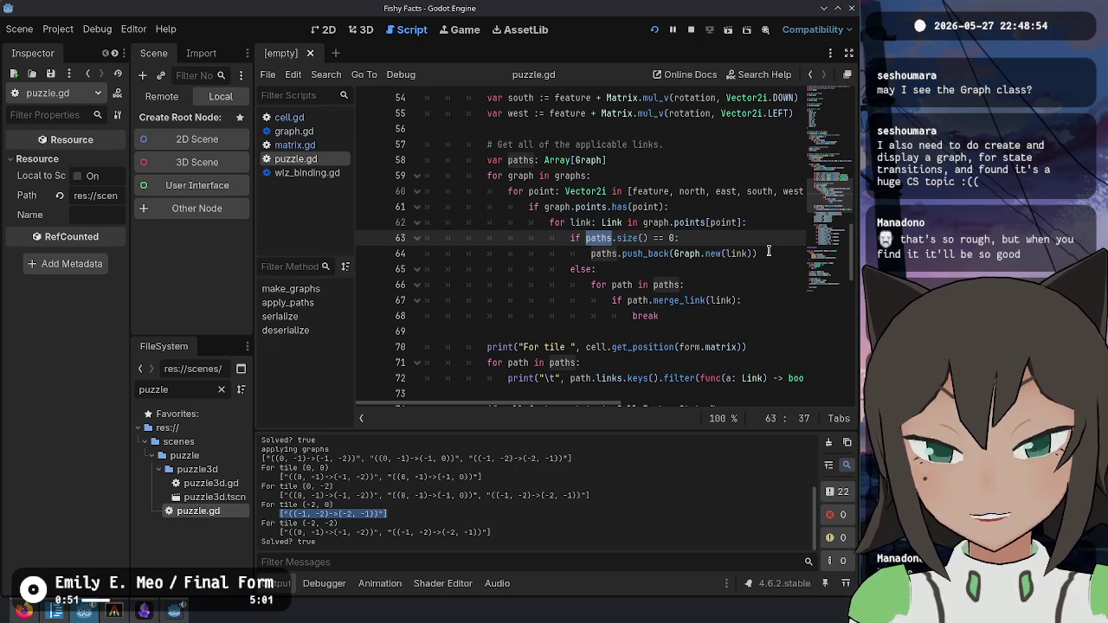
- Declare 'var merged := false' above the path loop and set 'merged = true' before break
click(769, 316)
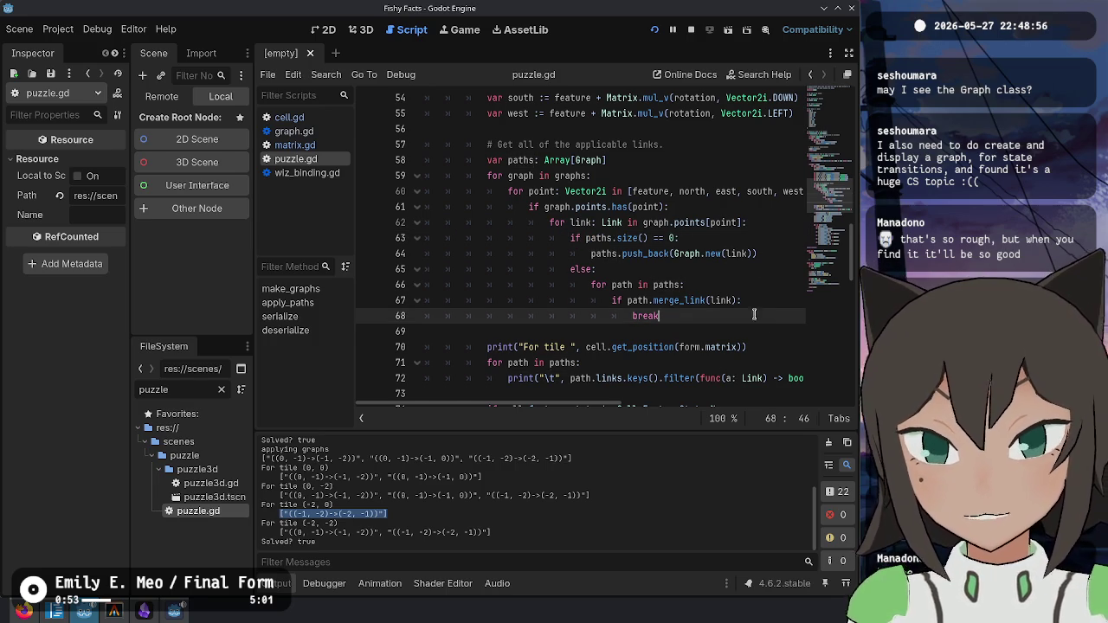
key(Return)
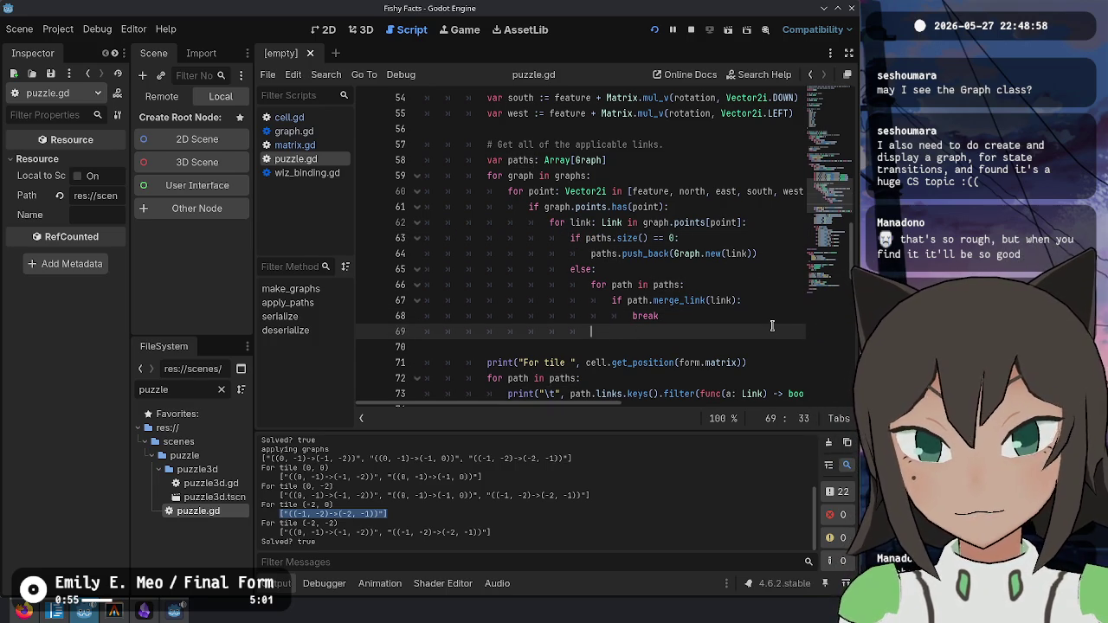
key(alt+Up)
key(alt+Up)
key(alt+Up)
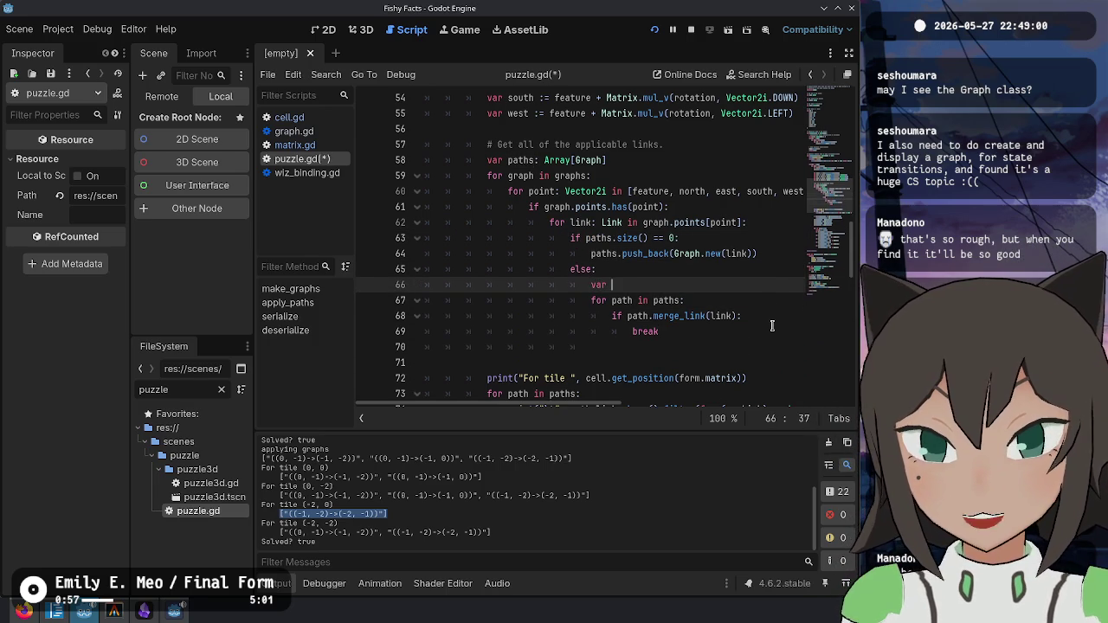
text(var merged :=)
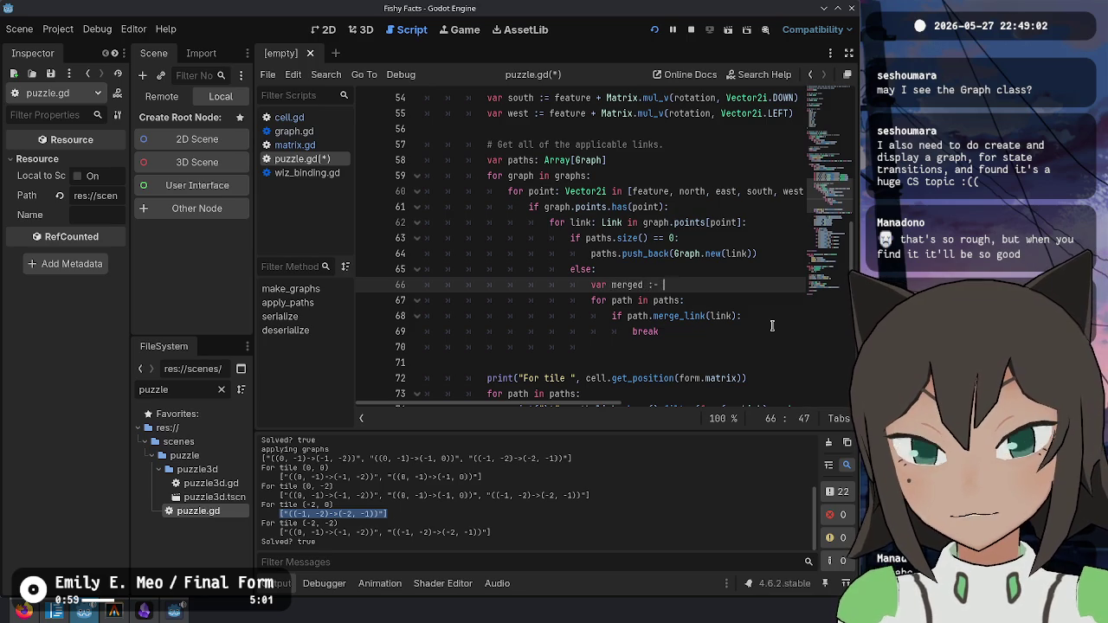
text(false)
key(Down)
key(Down)
key(End)
key(Return)
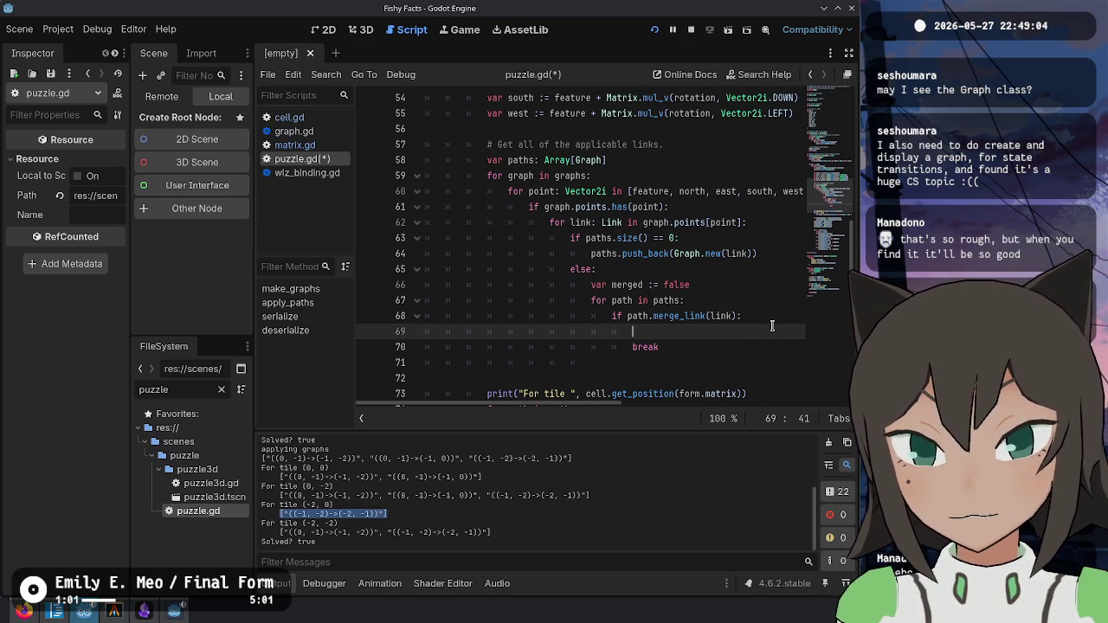
key(BackSpace)
key(BackSpace)
text(ged =)
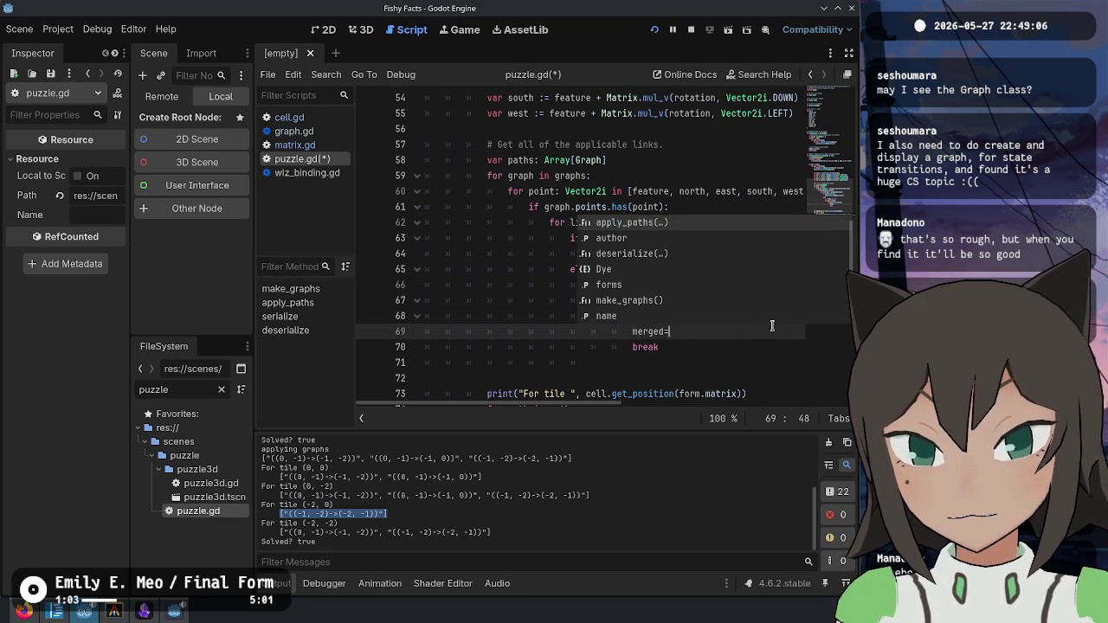
text( true)
- Add 'if not merged: paths.push_back(Graph.new(link))', save puzzle.gd and run the game
key(Down)
key(Down)
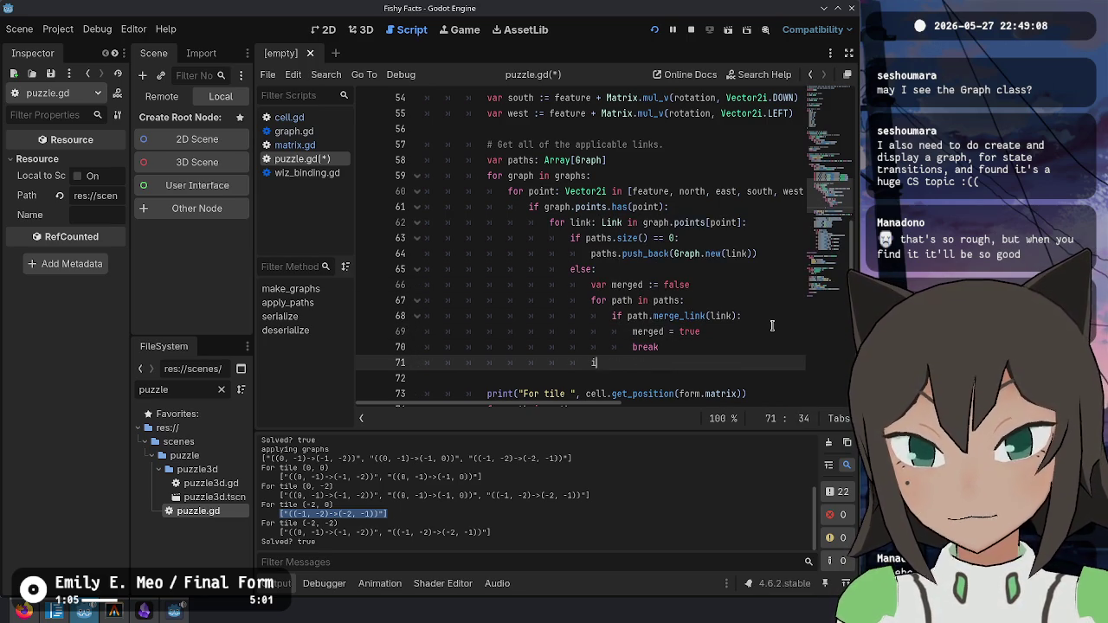
text(:)
key(Up)
key(Up)
key(Up)
key(Down)
key(Down)
key(Down)
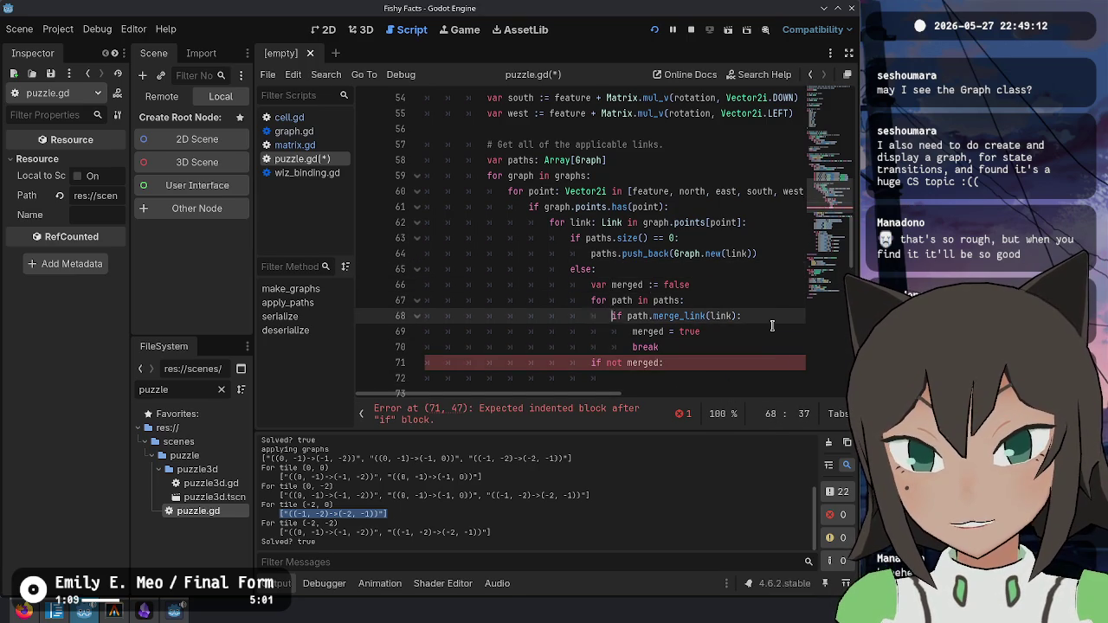
text(paths.push_back(Graph.new(link)))
key(Up)
key(Home)
key(Tab)
key(End)
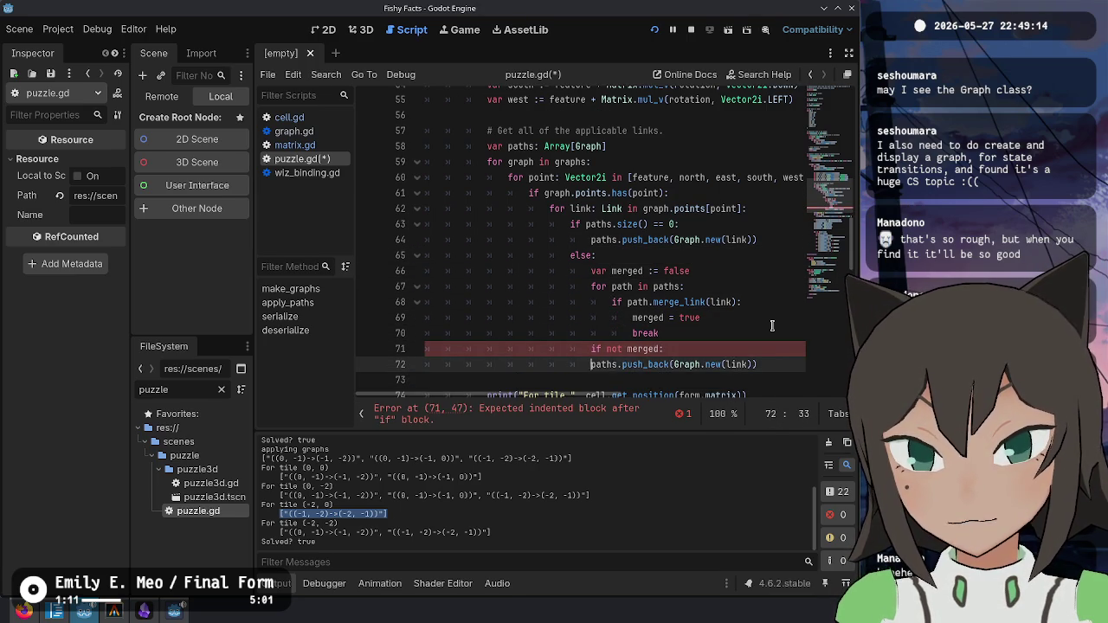
key(ctrl+s)
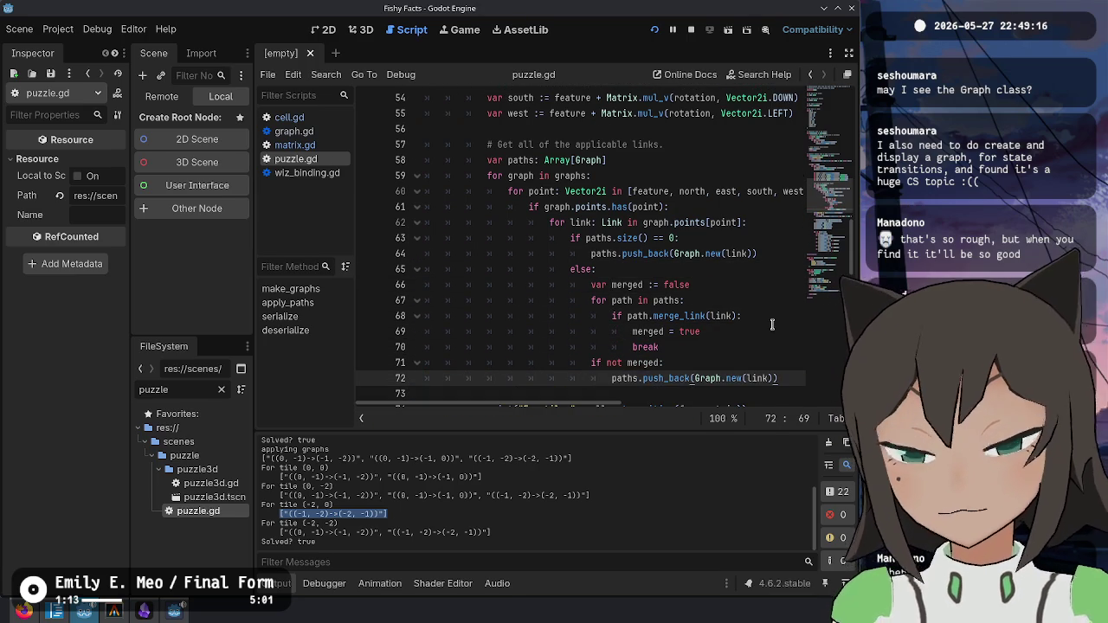
key(F5)
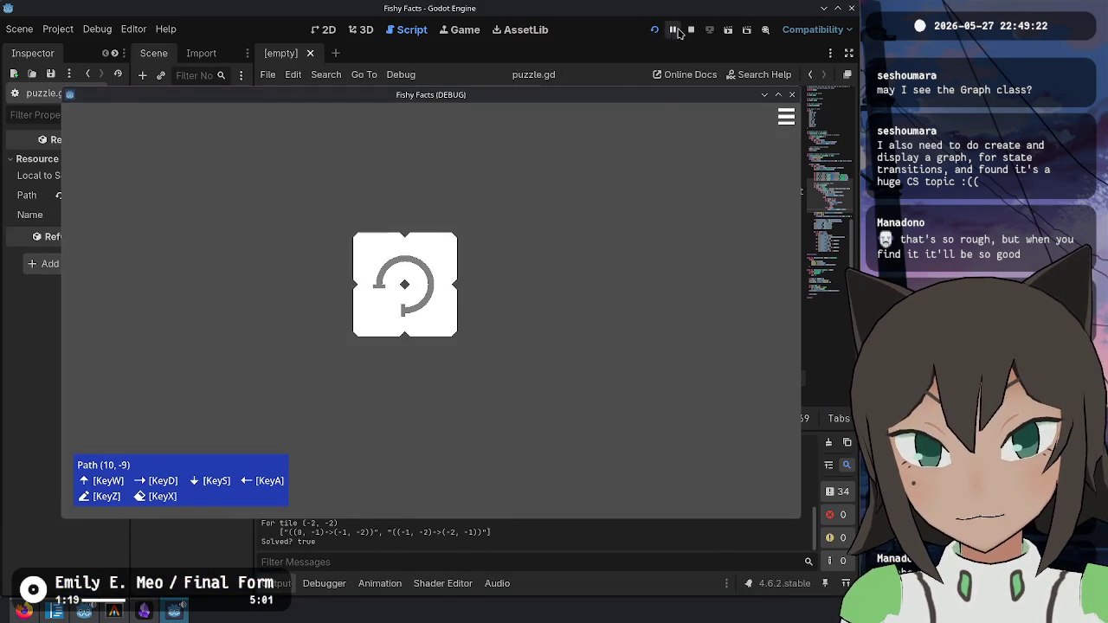
- Restart the game, choose Solve, and start extending the puzzle shape upward
click(655, 30)
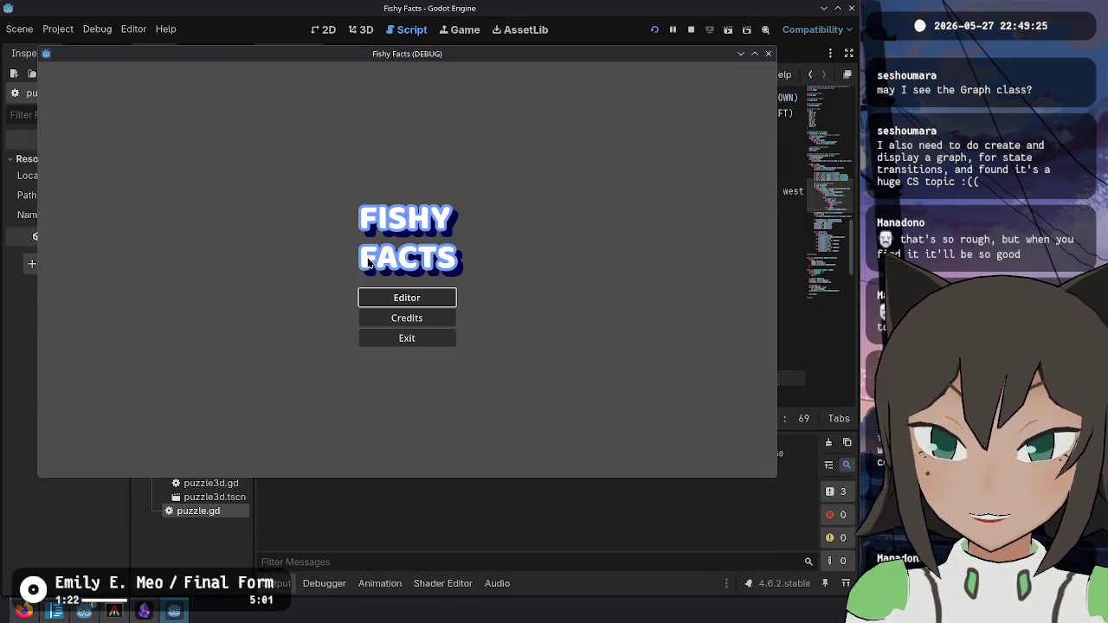
click(405, 296)
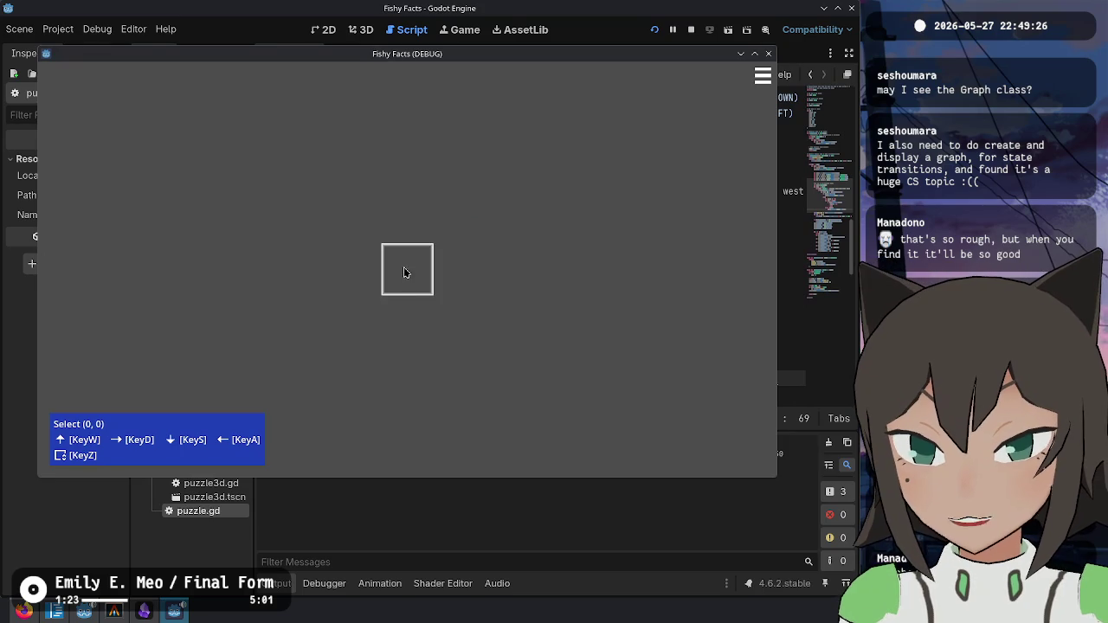
key(z)
key(z)
key(w)
key(a)
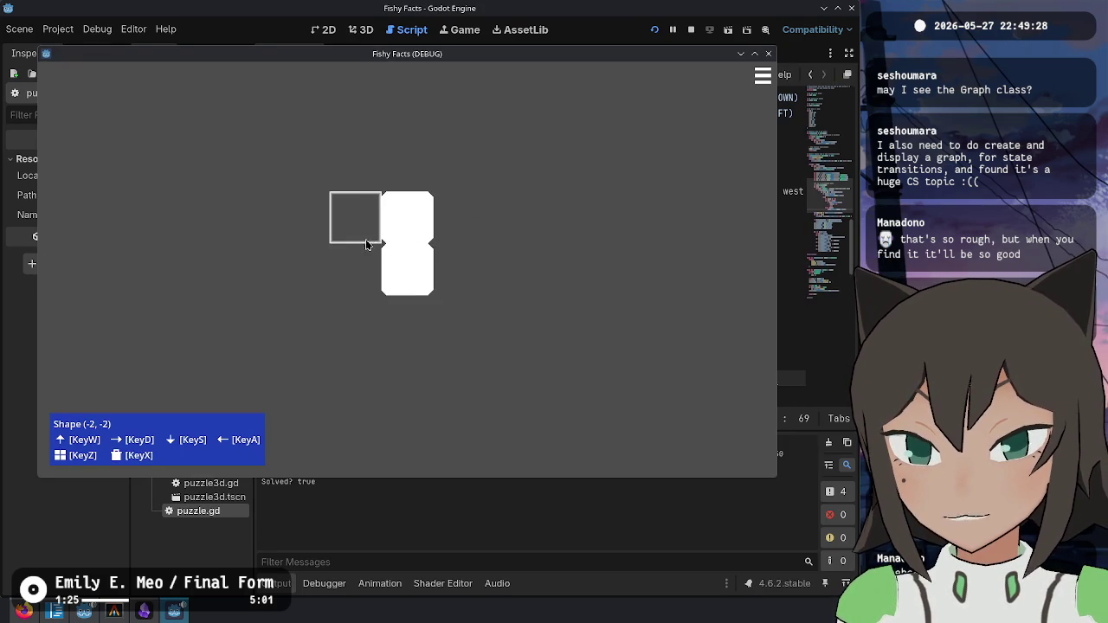
- Grow the puzzle shape by adding three cells down and to the left
key(z)
key(z)
click(513, 299)
key(a)
key(z)
key(z)
key(Down)
key(Return)
mouse_move(470, 235)
mouse_down()
mouse_move(461, 285)
mouse_move(401, 316)
mouse_up()
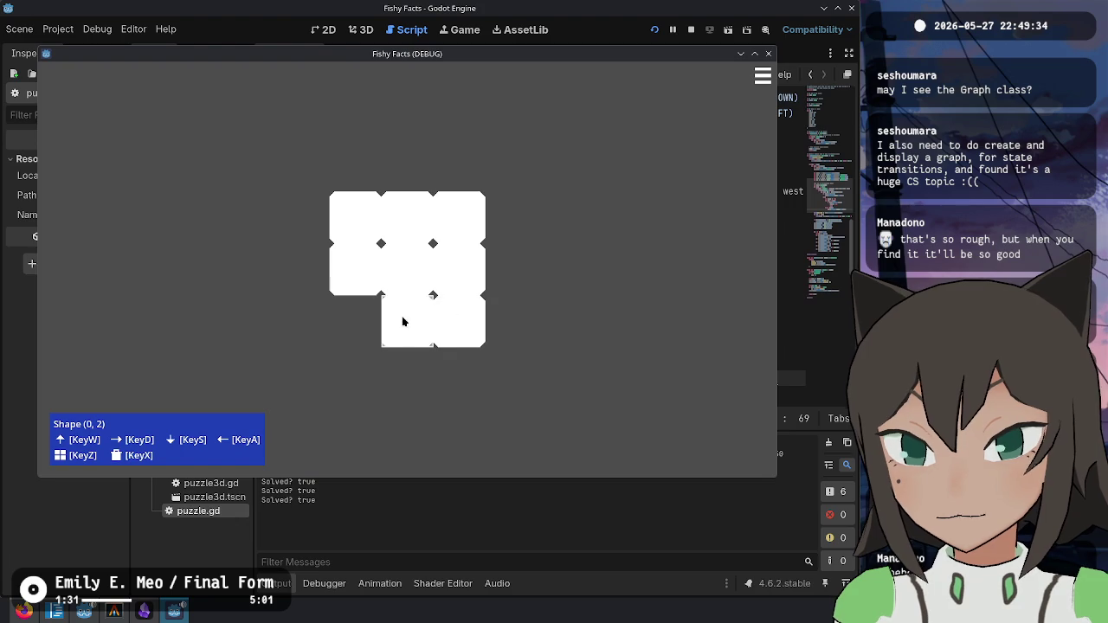
key(z)
key(z)
- In path mode, draw a looping path curling around the dots across the tiles
key(Down)
key(Down)
key(Return)
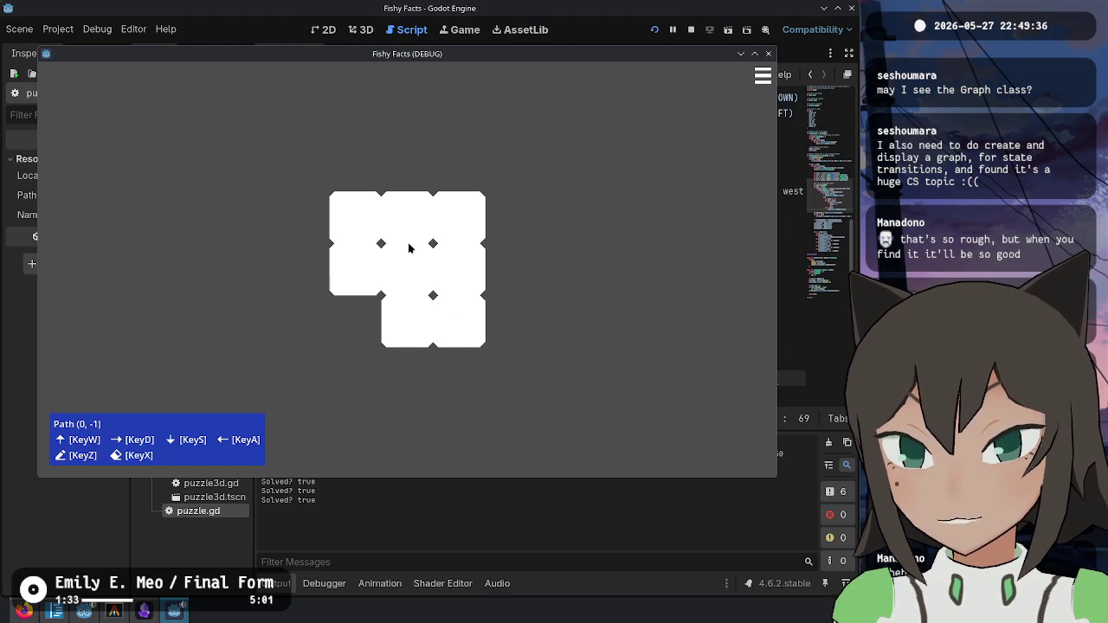
mouse_move(406, 251)
mouse_down()
mouse_move(384, 272)
mouse_move(358, 245)
mouse_move(394, 218)
mouse_move(432, 218)
mouse_move(462, 251)
mouse_up()
mouse_move(457, 299)
mouse_down()
mouse_move(448, 329)
mouse_move(407, 304)
mouse_move(436, 270)
mouse_up()
mouse_move(461, 223)
mouse_down()
mouse_move(536, 217)
mouse_move(459, 245)
mouse_move(458, 268)
mouse_move(472, 225)
mouse_move(414, 229)
mouse_move(411, 240)
mouse_move(537, 242)
mouse_move(414, 218)
mouse_move(484, 240)
mouse_move(409, 274)
mouse_move(424, 269)
mouse_move(610, 342)
mouse_up()
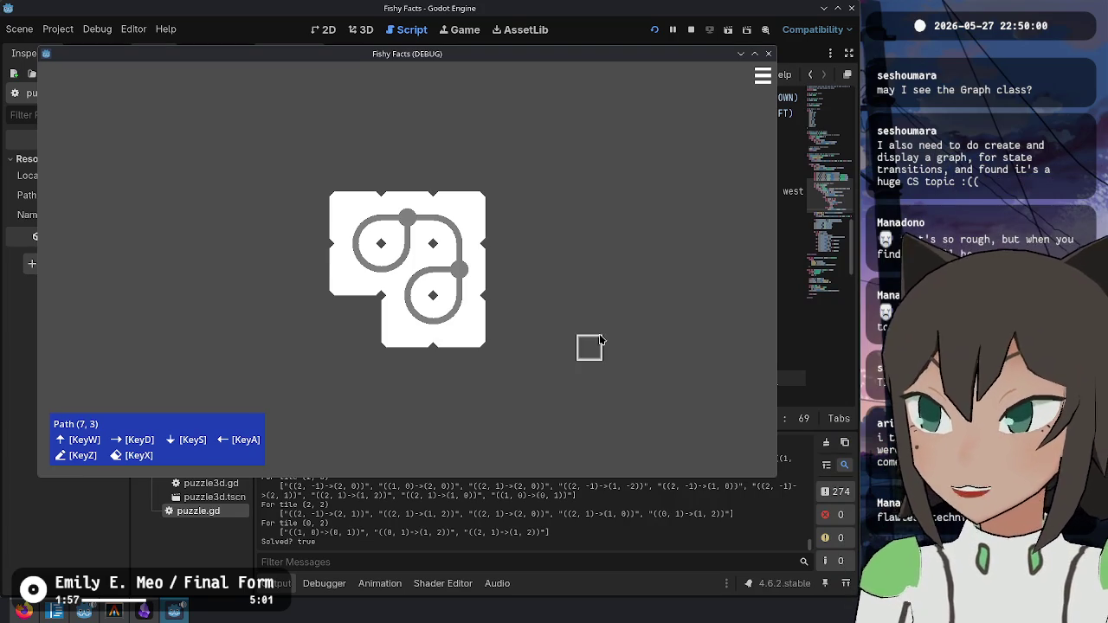
- Turn on the in-game Debug view of path links and return to the script editor
click(769, 79)
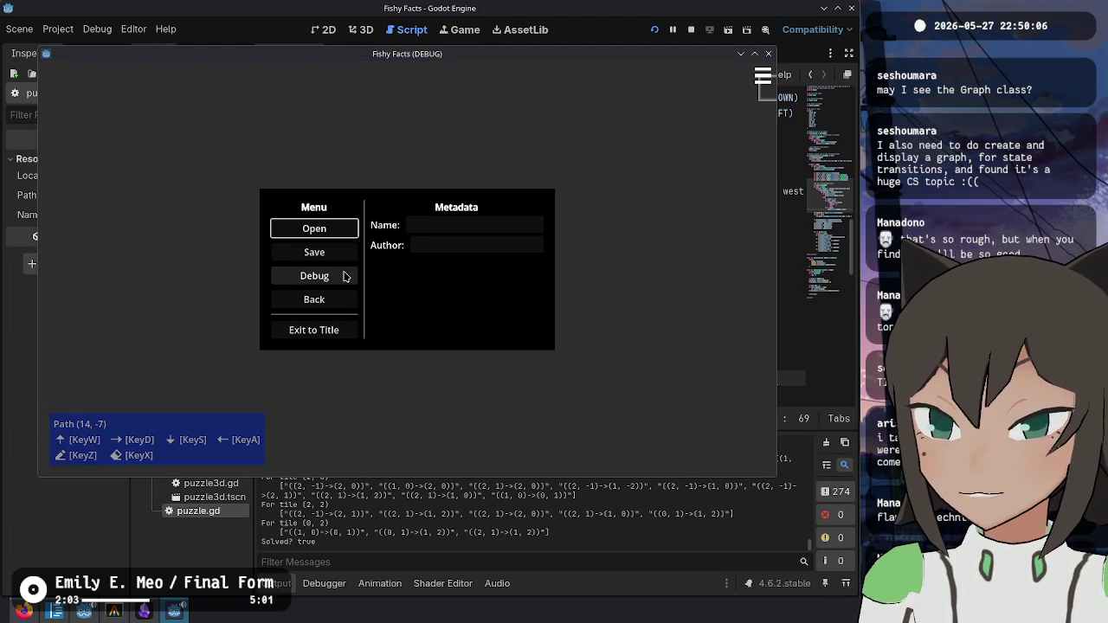
click(342, 299)
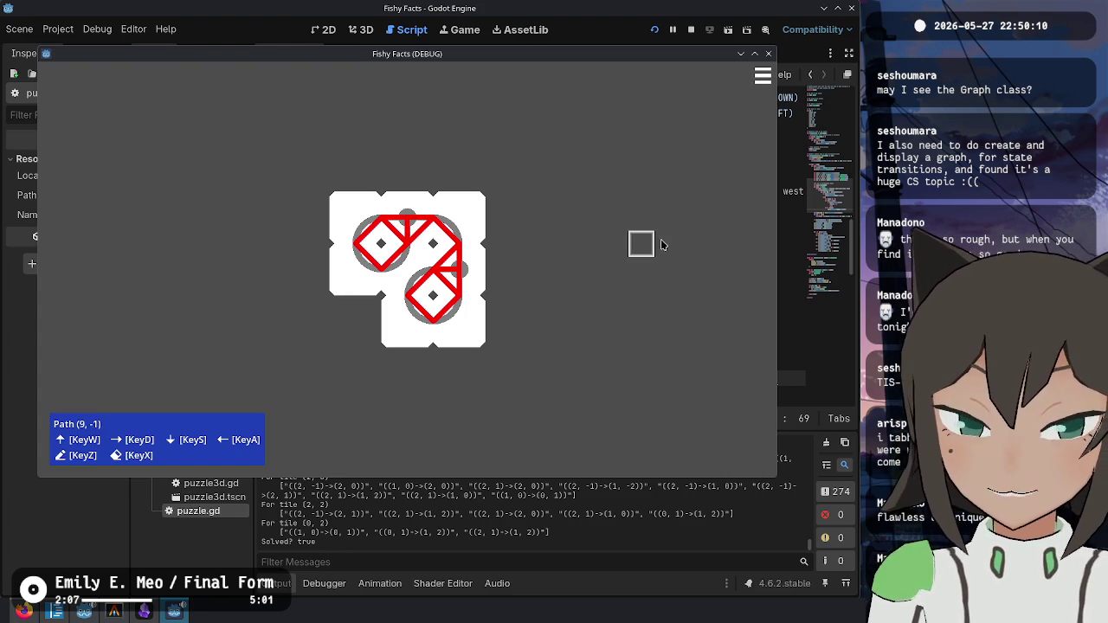
key(alt+Tab)
- Open the Graph class in graph.gd and select the Dictionary type of links on line 10
ctrl+click(588, 254)
scroll(563, 207, up, 15)
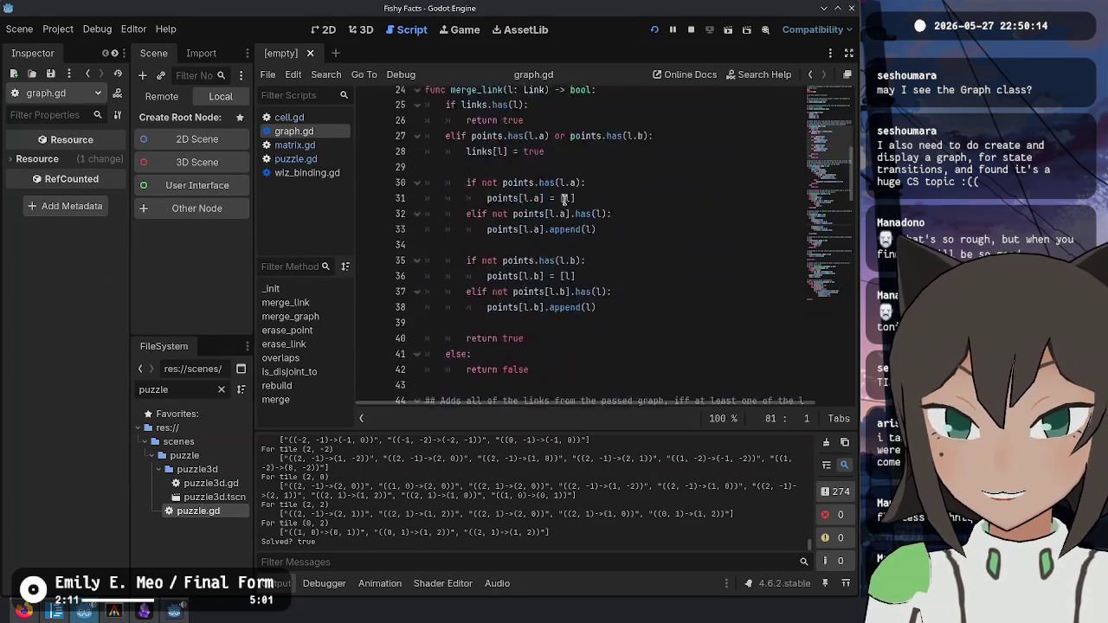
scroll(564, 199, up, 8)
double_click(550, 237)
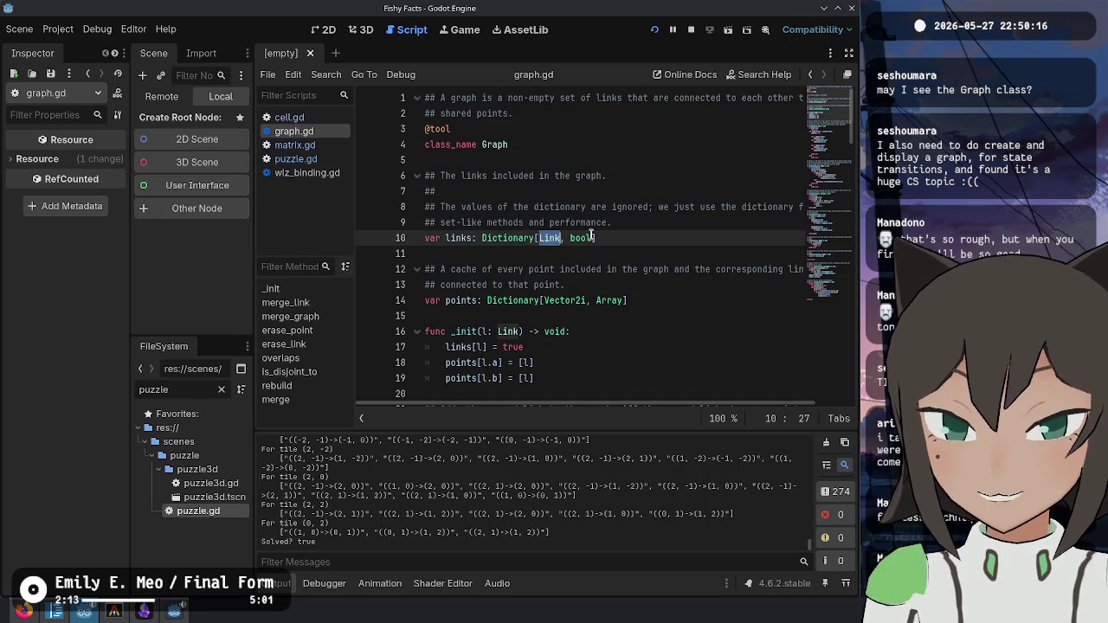
drag(605, 221, 433, 178)
mouse_move(638, 287)
mouse_down()
mouse_move(637, 274)
mouse_move(487, 299)
mouse_up()
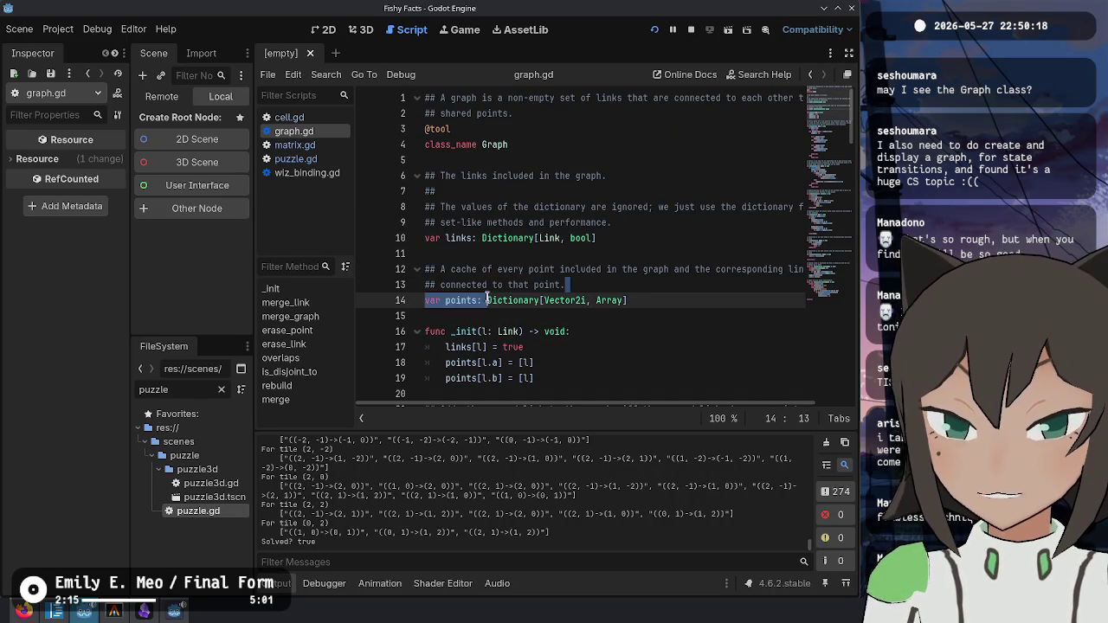
triple_click(698, 306)
drag(698, 306, 693, 275)
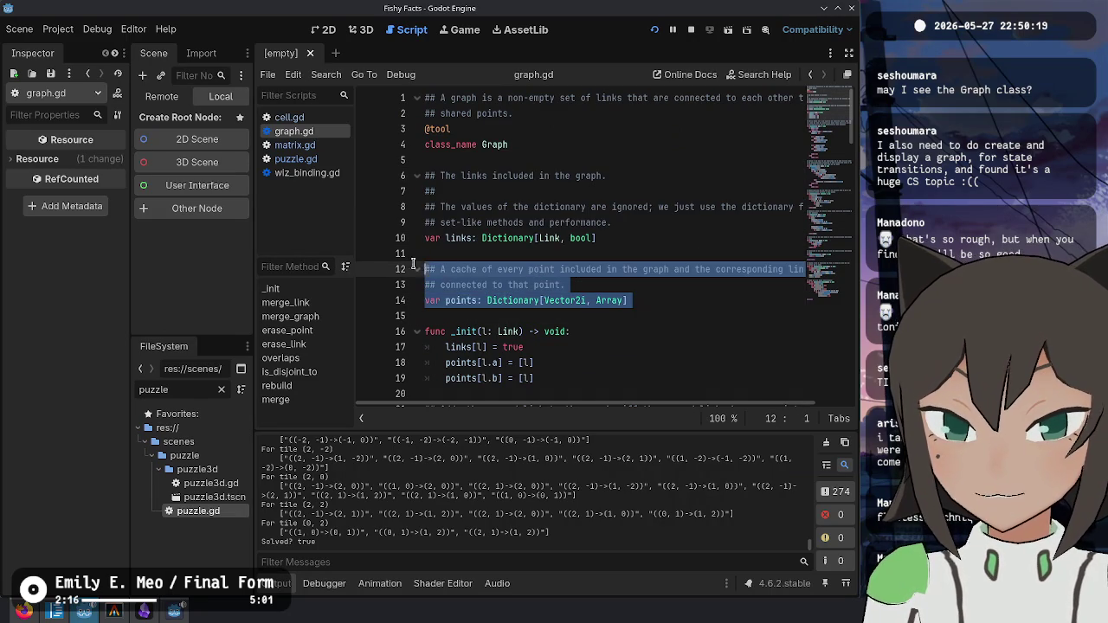
click(603, 251)
click(525, 237)
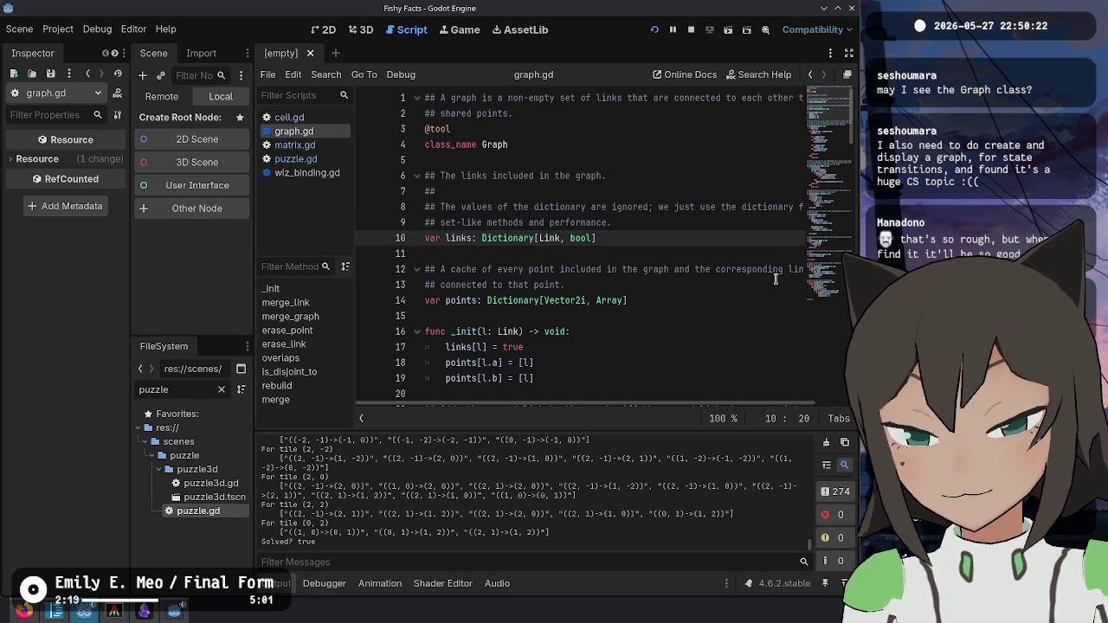
key(ctrl+Left)
key(ctrl+shift+Right)
- Change the links type to Set[Link], deleting the bool value type
text($)
text(et)
key(Escape)
key(End)
key(Left)
key(ctrl+shift+Left)
key(ctrl+shift+Left)
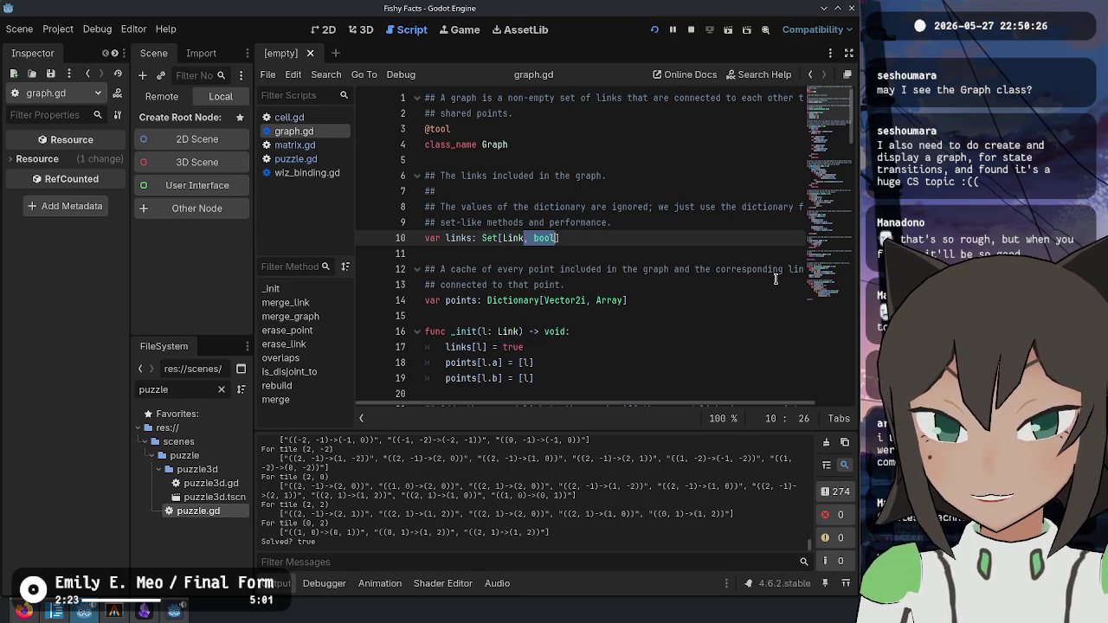
key(BackSpace)
drag(529, 238, 477, 237)
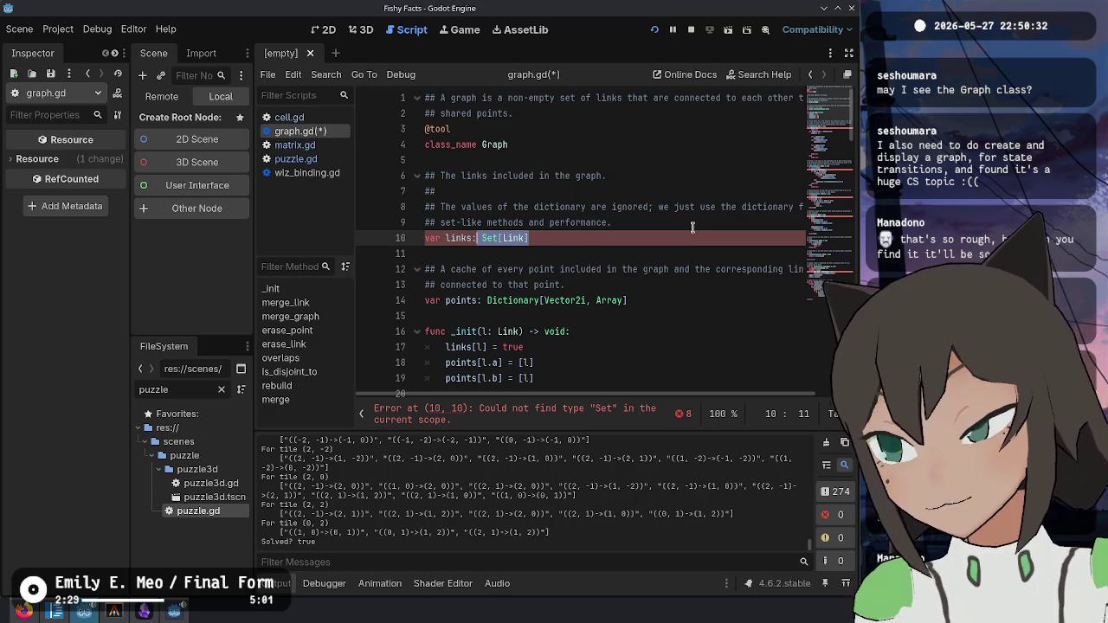
- Undo back to Dictionary[Link, bool], review the merge function, and go to puzzle.gd
key(ctrl+z)
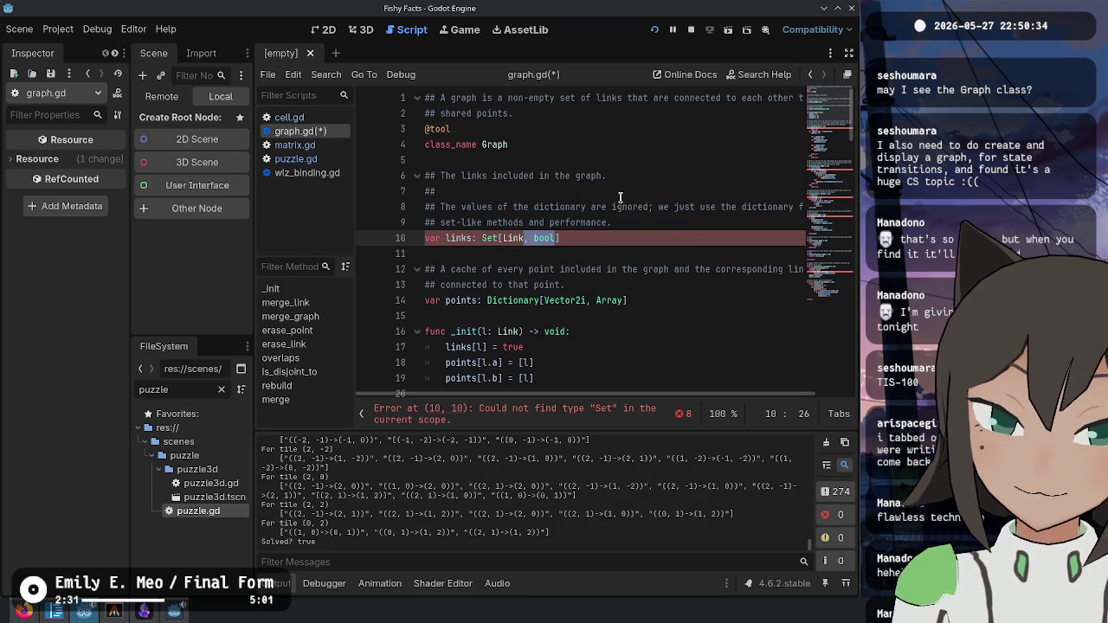
key(ctrl+z)
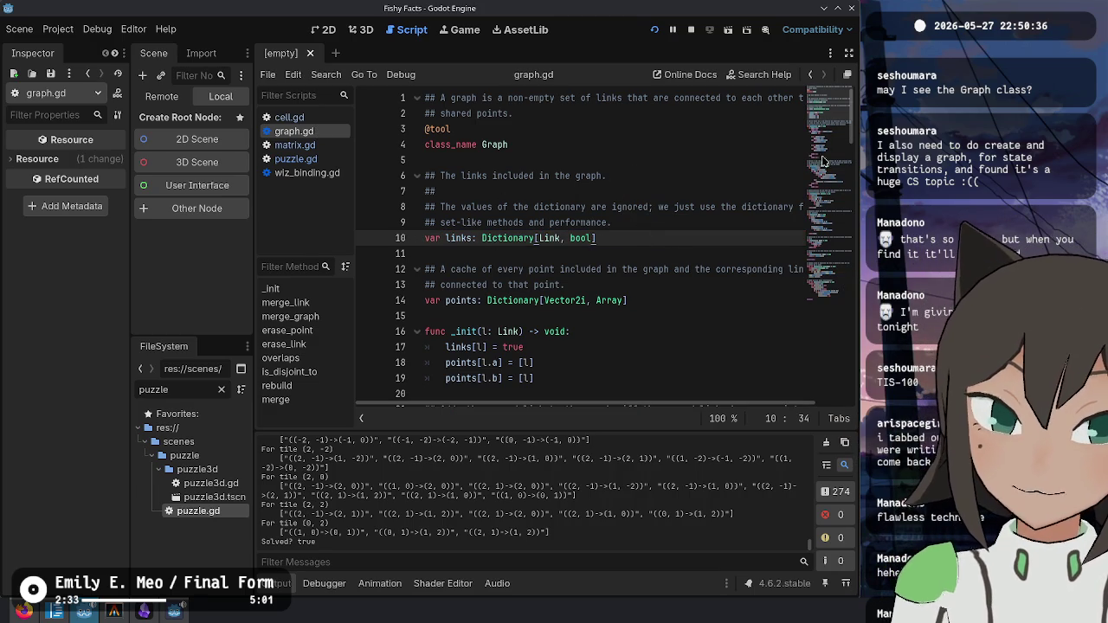
drag(547, 286, 568, 286)
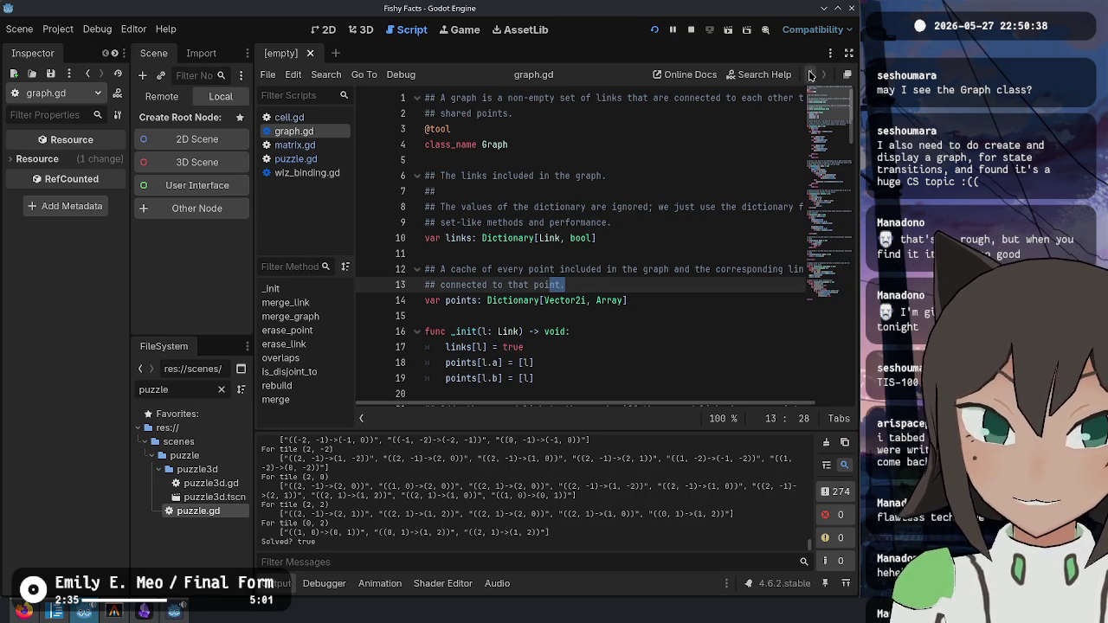
scroll(663, 259, down, 10)
click(663, 285)
scroll(663, 259, down, 8)
scroll(667, 260, up, 5)
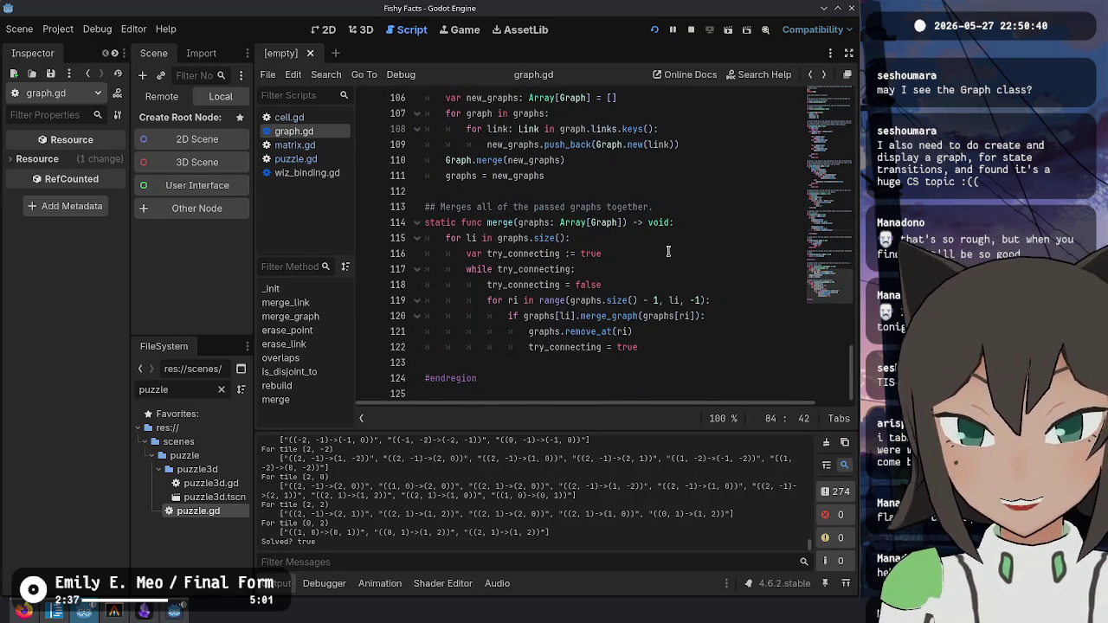
click(295, 159)
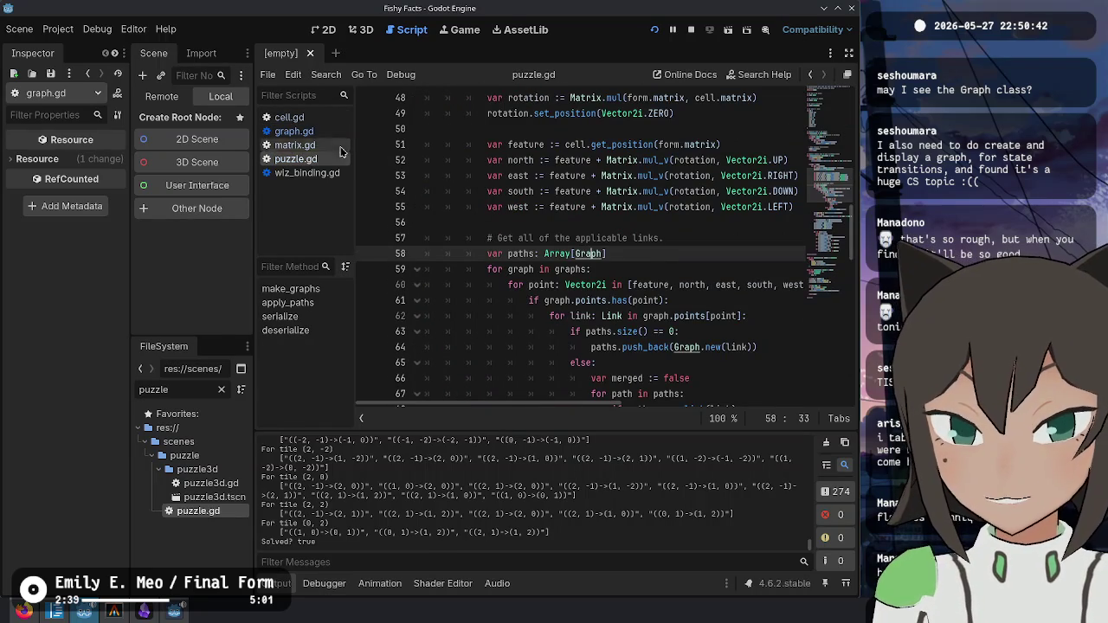
- Delete the debug print loop at lines 74–77 of puzzle.gd
scroll(684, 277, down, 4)
click(708, 284)
click(653, 346)
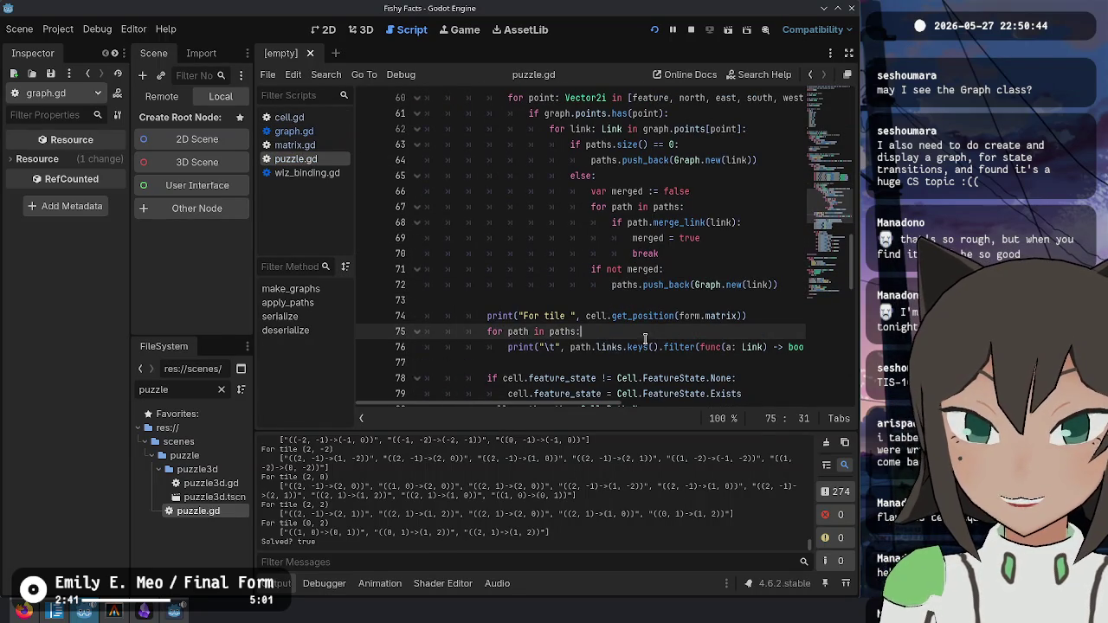
drag(424, 362, 523, 293)
key(BackSpace)
- Delete the debug print lines 42–45 at the top of apply_paths and save puzzle.gd
scroll(530, 290, up, 8)
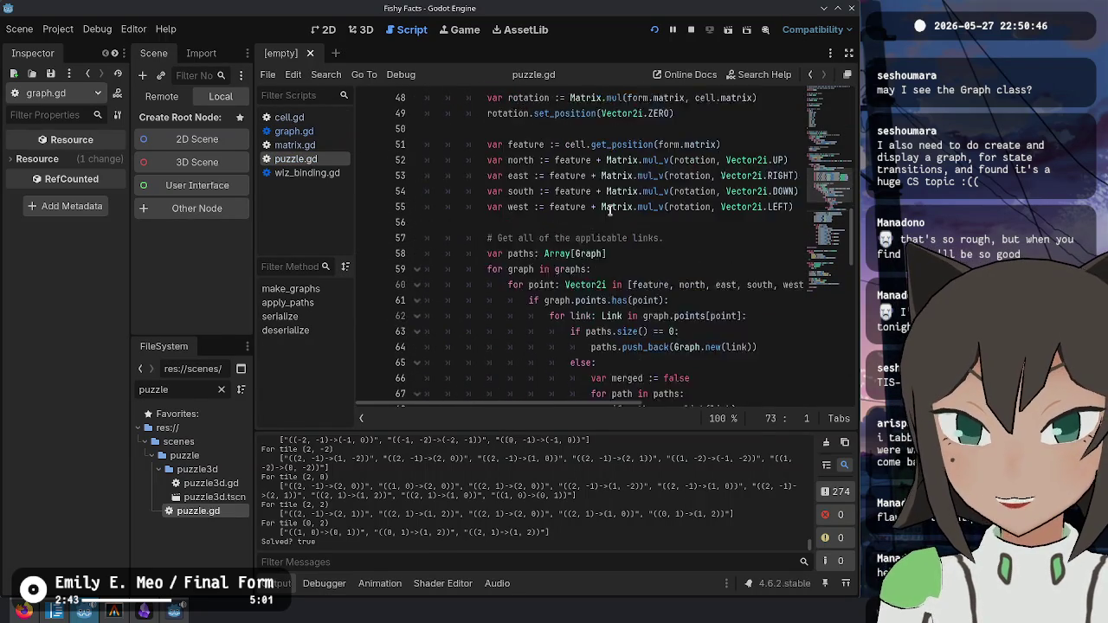
drag(632, 190, 805, 223)
key(ctrl+x)
key(ctrl+z)
click(427, 176)
drag(461, 191, 427, 254)
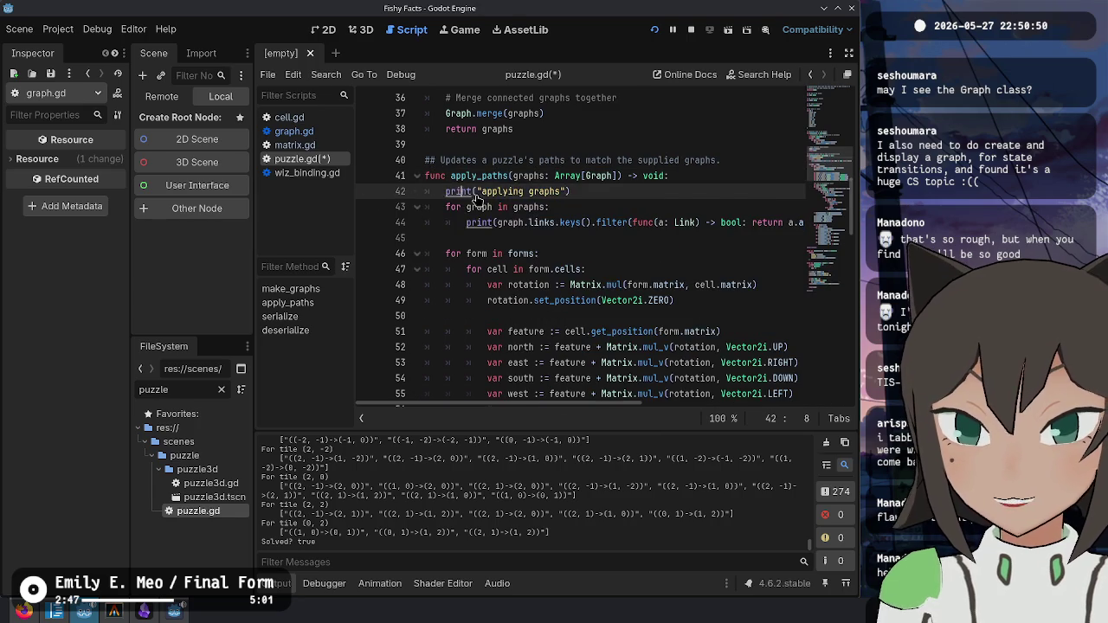
key(BackSpace)
key(ctrl+s)
scroll(596, 230, down, 6)
scroll(596, 230, up, 1)
drag(497, 129, 706, 131)
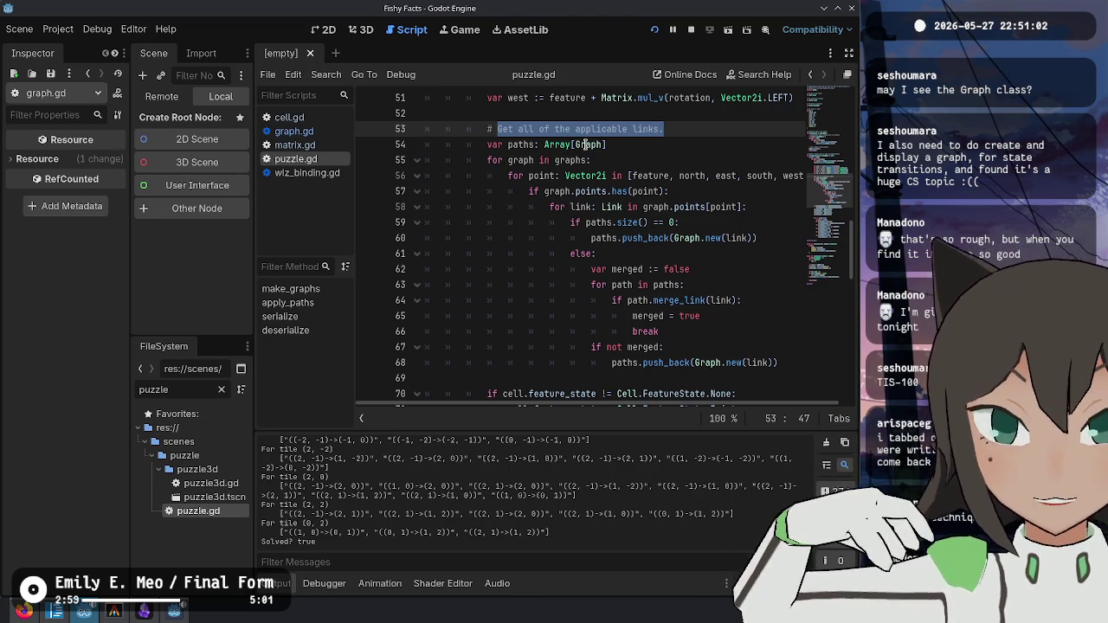
- Highlight the uses of the paths, graph and graphs variables in apply_paths' loop
click(654, 144)
double_click(521, 145)
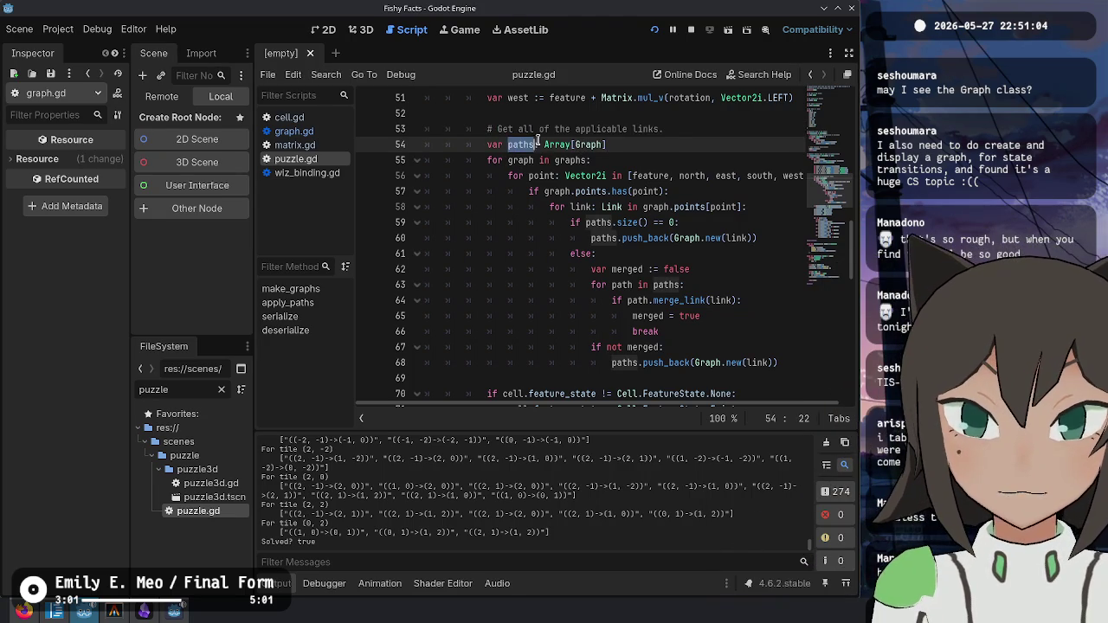
scroll(670, 146, down, 6)
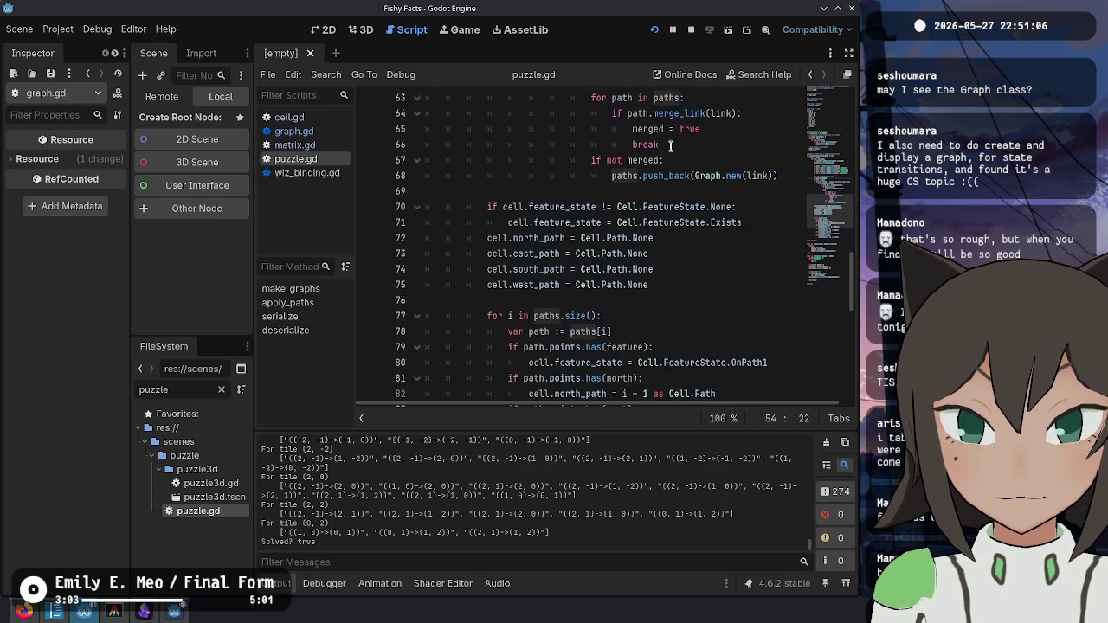
scroll(669, 149, up, 7)
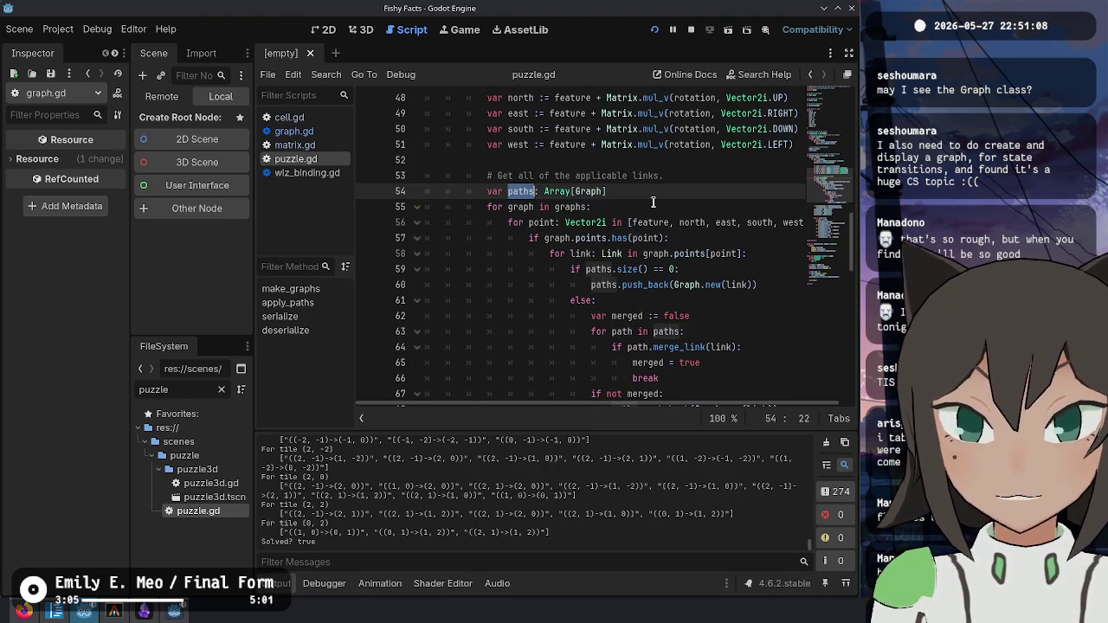
double_click(523, 207)
double_click(570, 206)
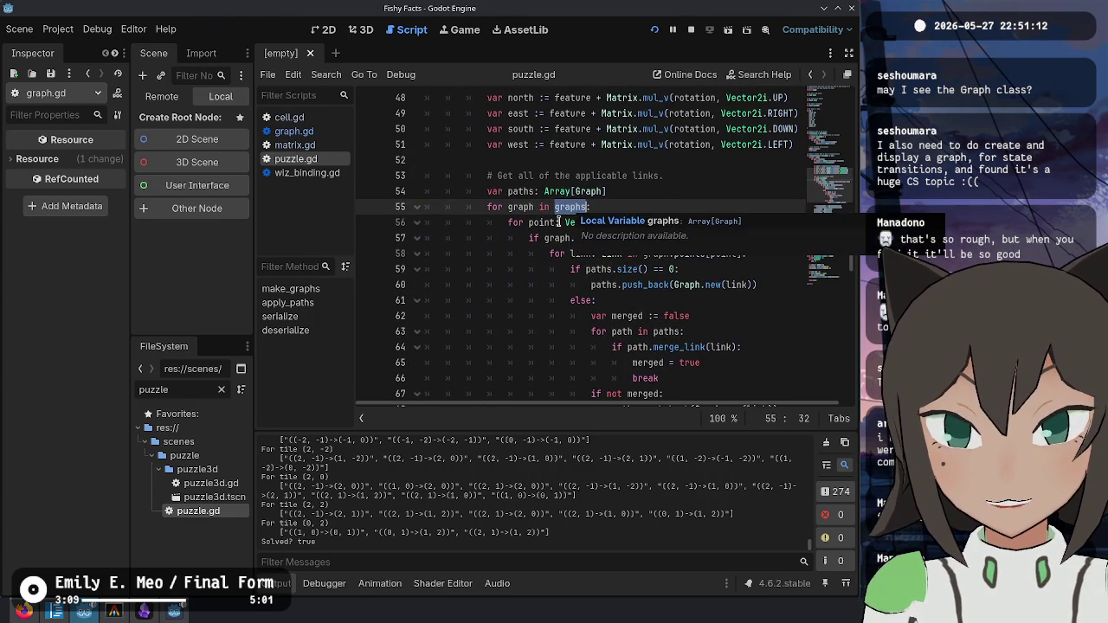
drag(543, 223, 809, 223)
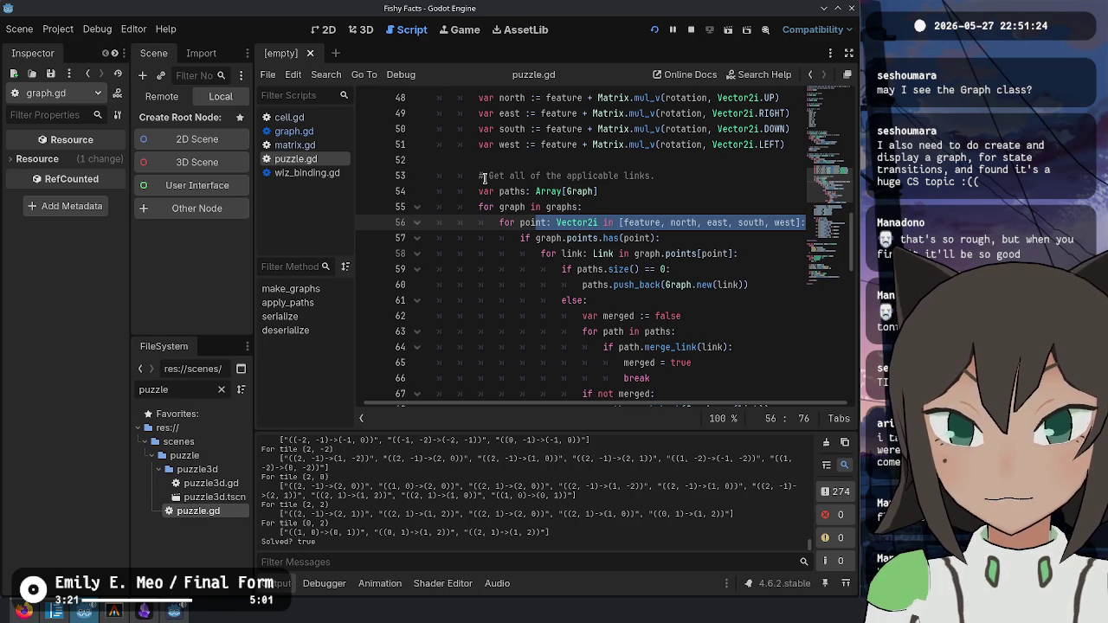
- Inspect what Graph.points holds, then hide the script list with Ctrl+\
scroll(624, 274, down, 1)
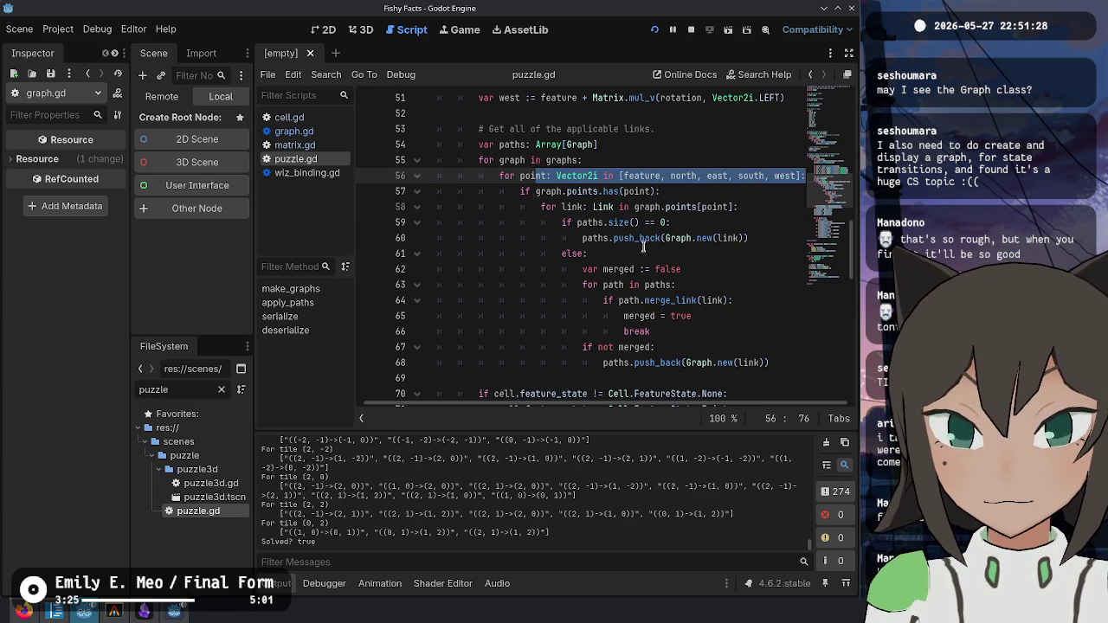
click(638, 206)
click(587, 176)
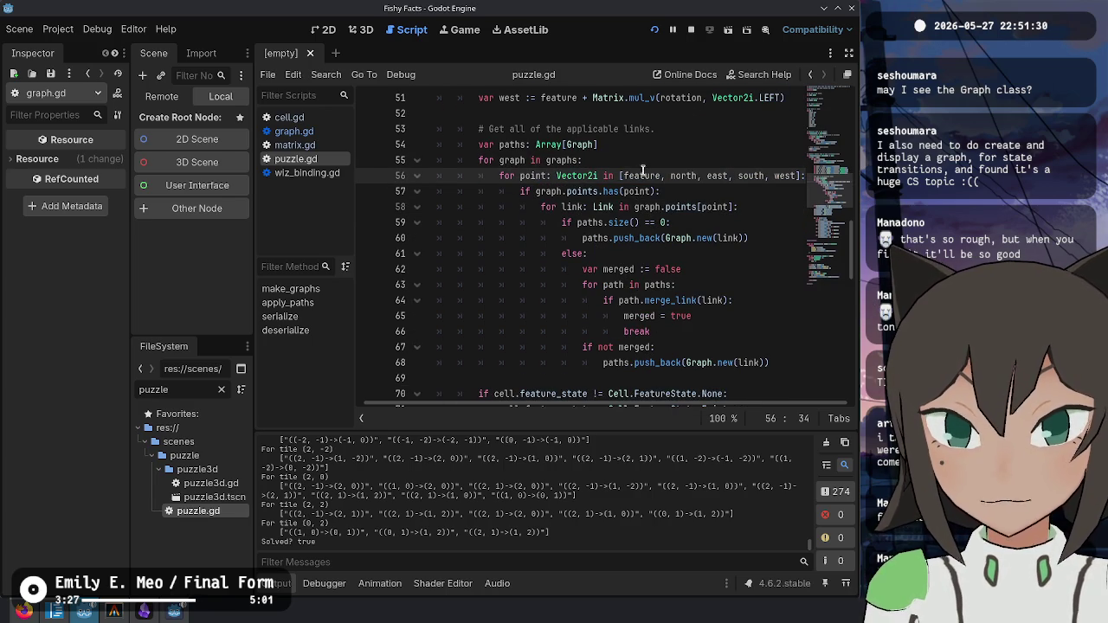
click(543, 191)
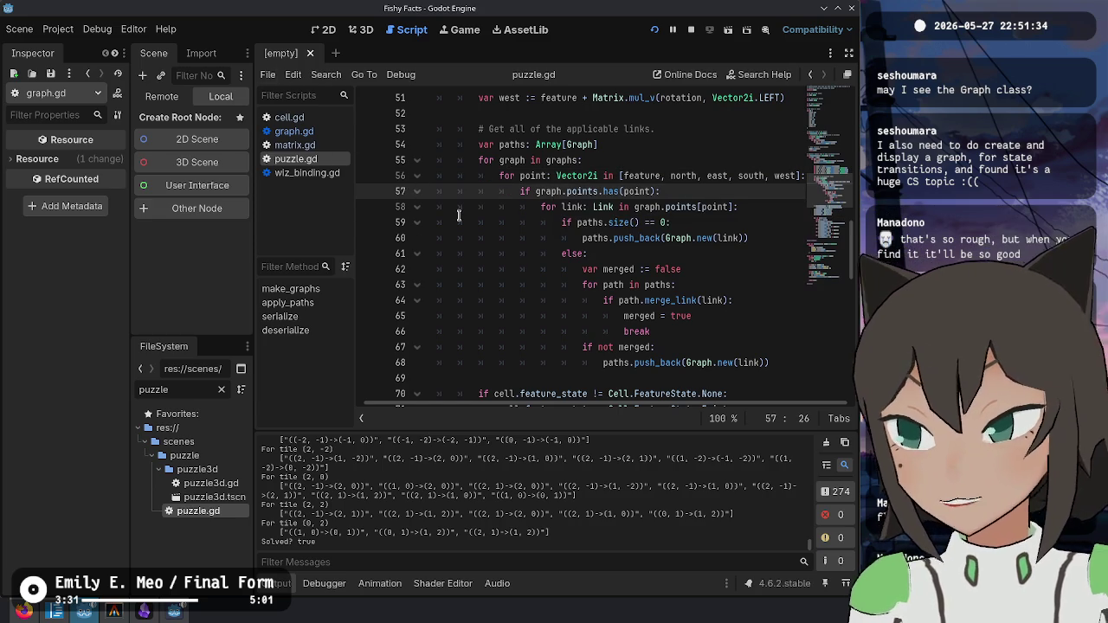
key(ctrl+backslash)
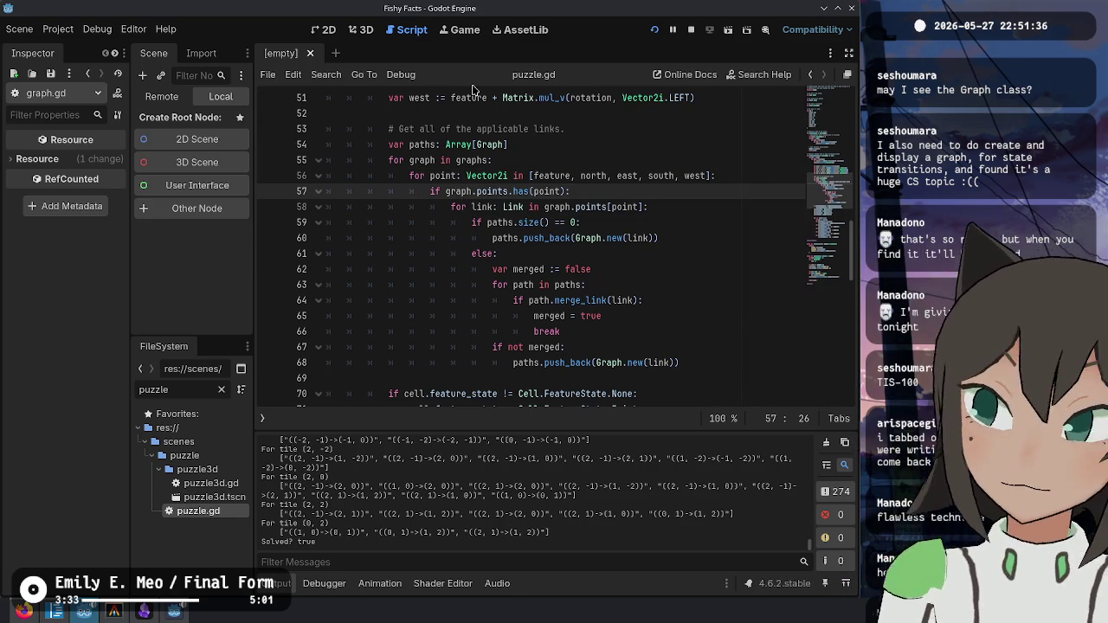
double_click(489, 145)
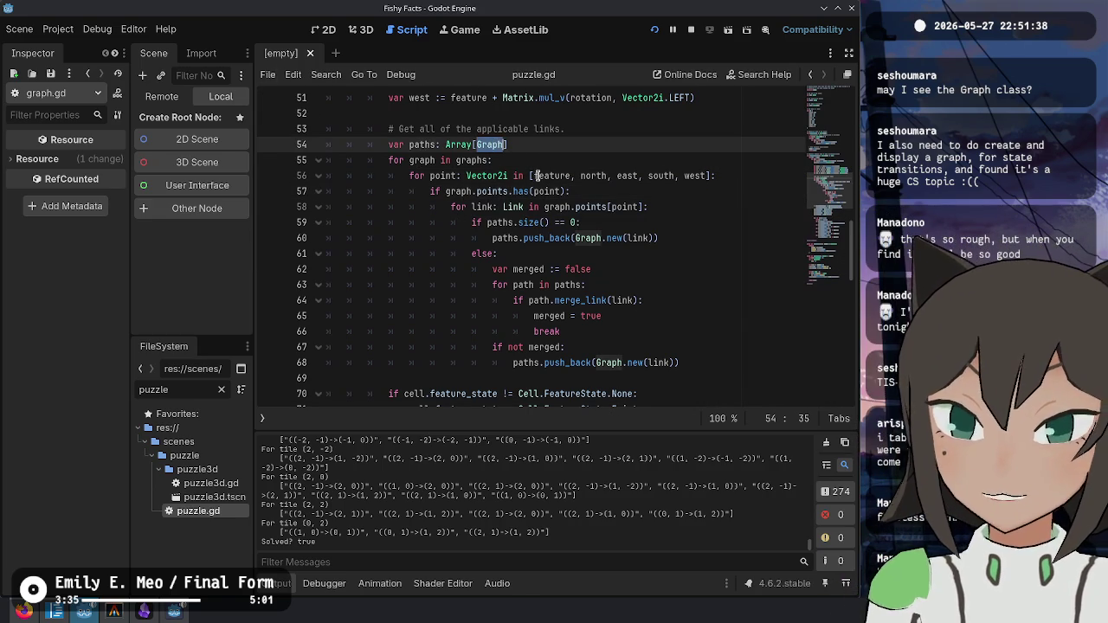
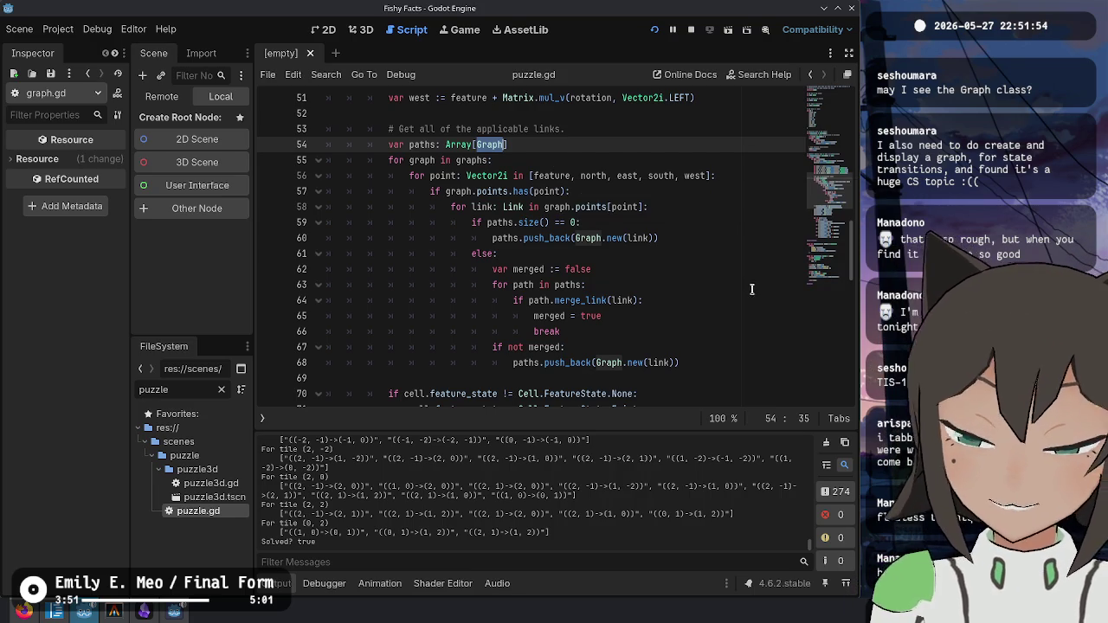
- Review the nested loops in apply_paths and check what the graphs variable refers to
click(679, 217)
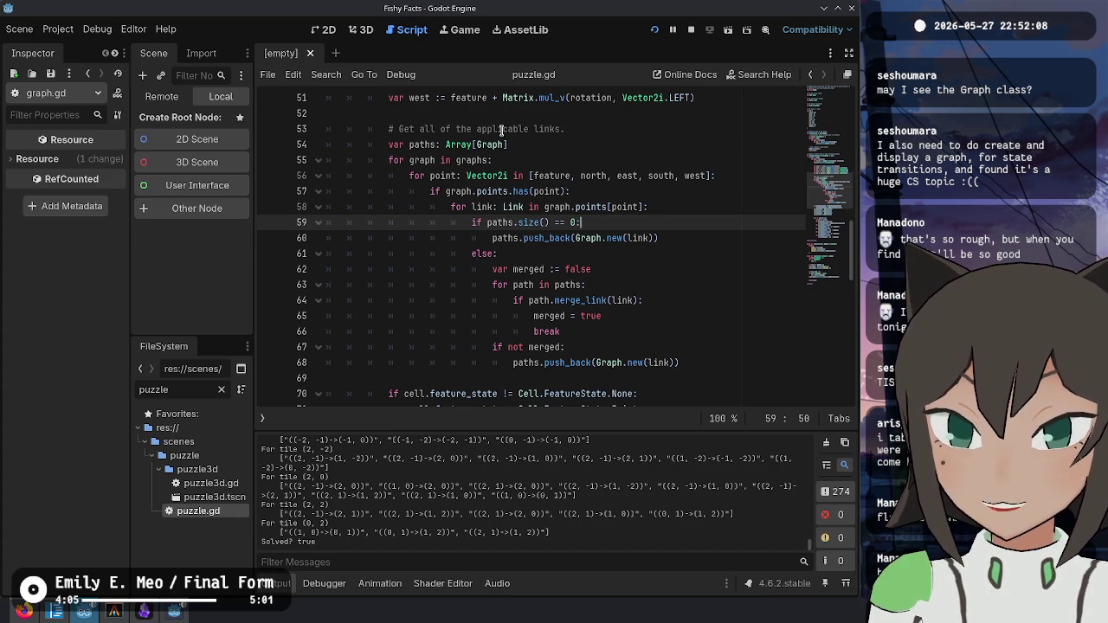
click(702, 208)
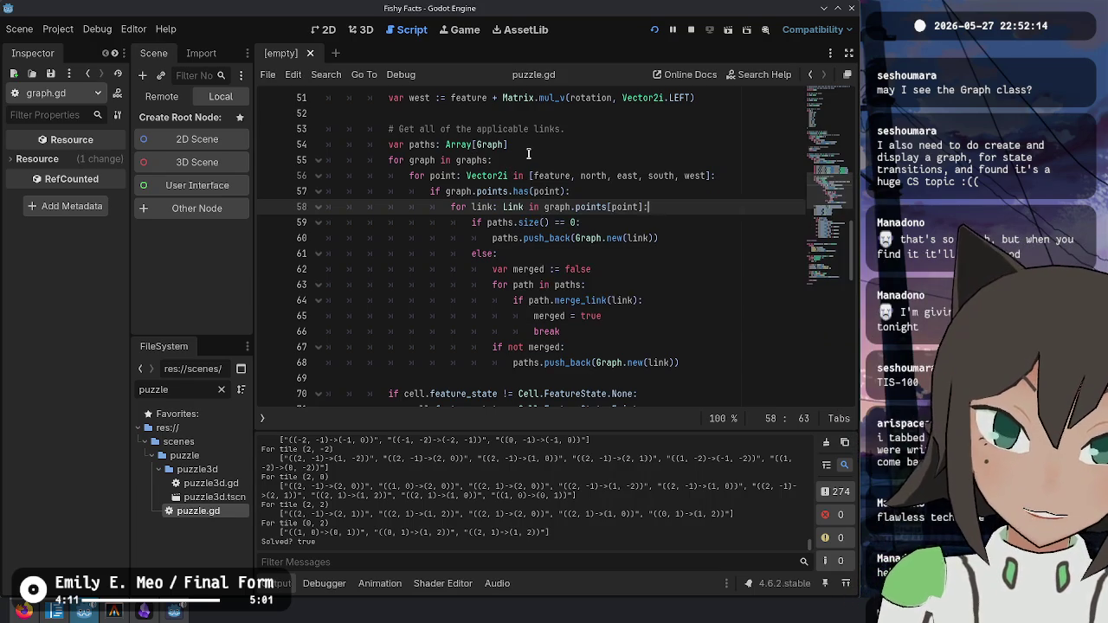
click(528, 156)
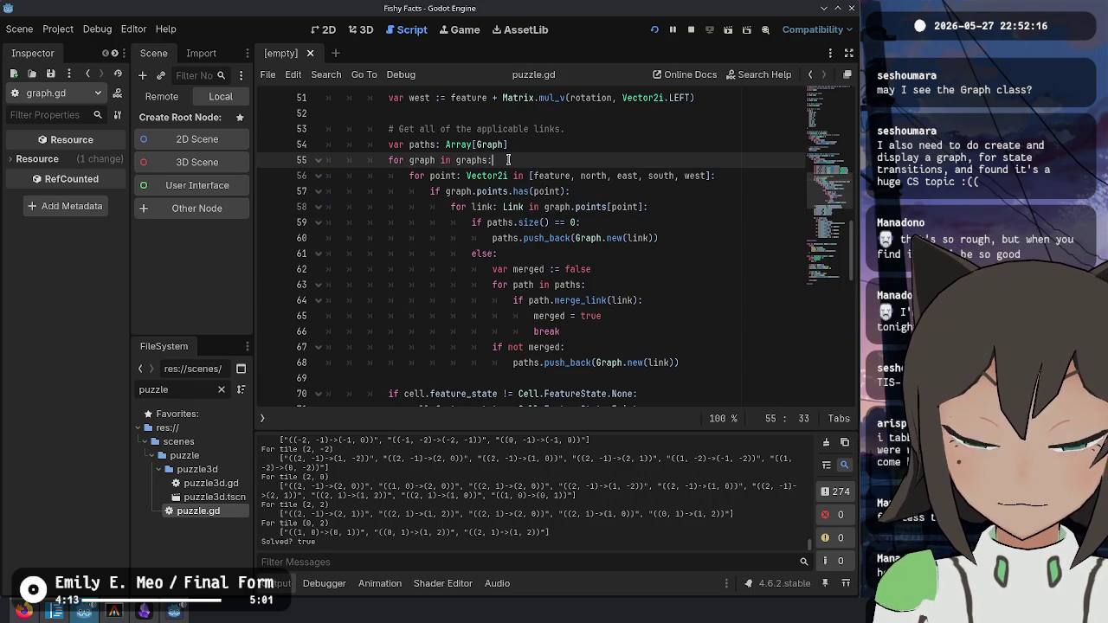
click(508, 175)
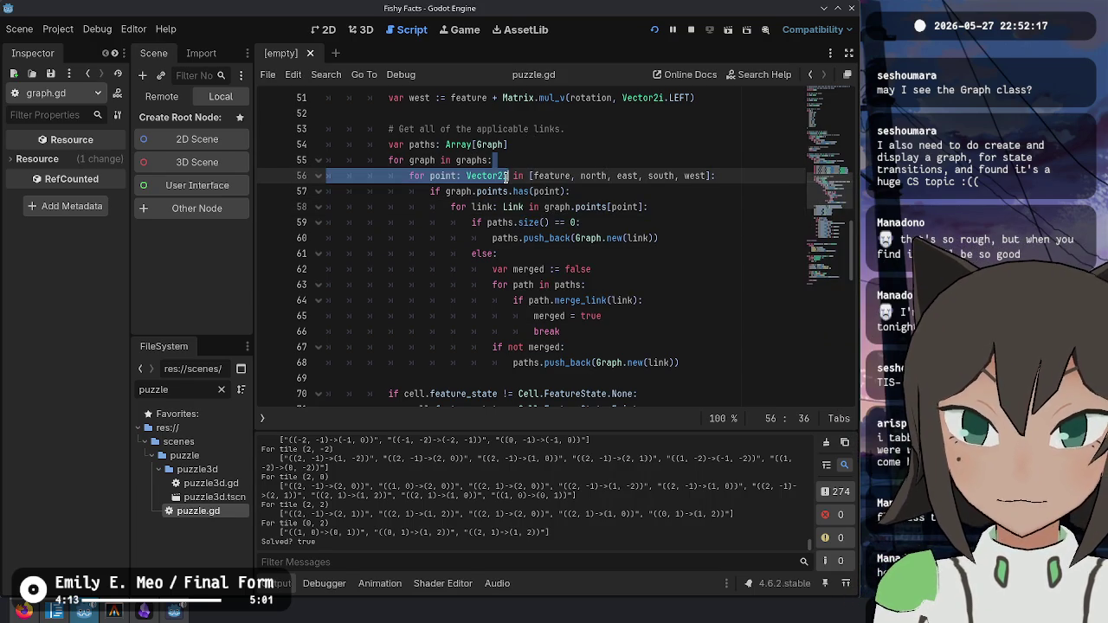
click(451, 156)
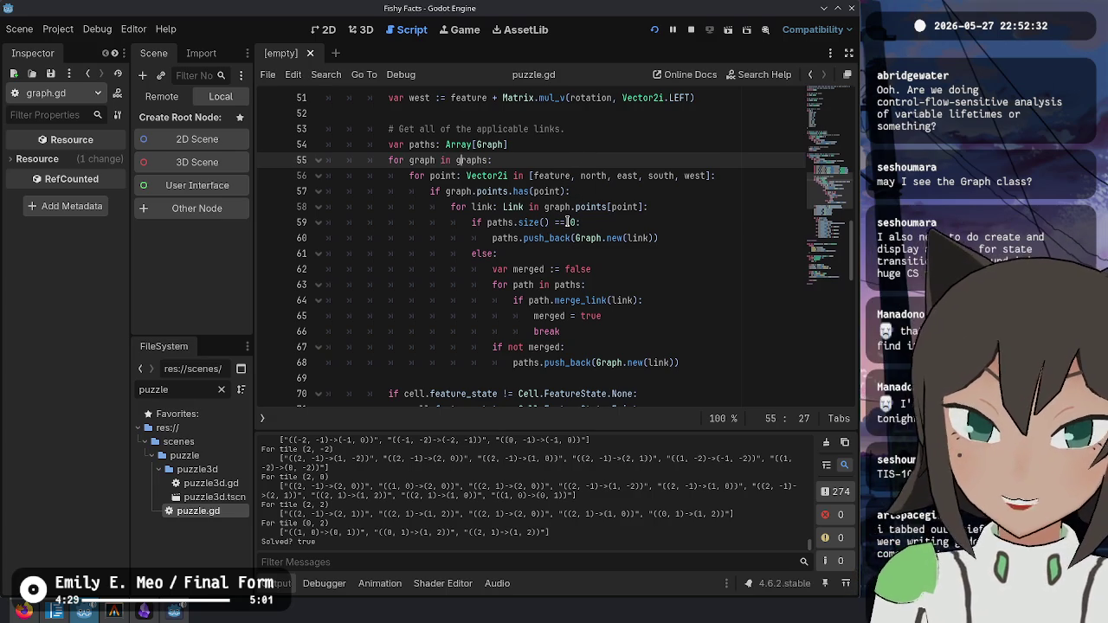
mouse_move(445, 141)
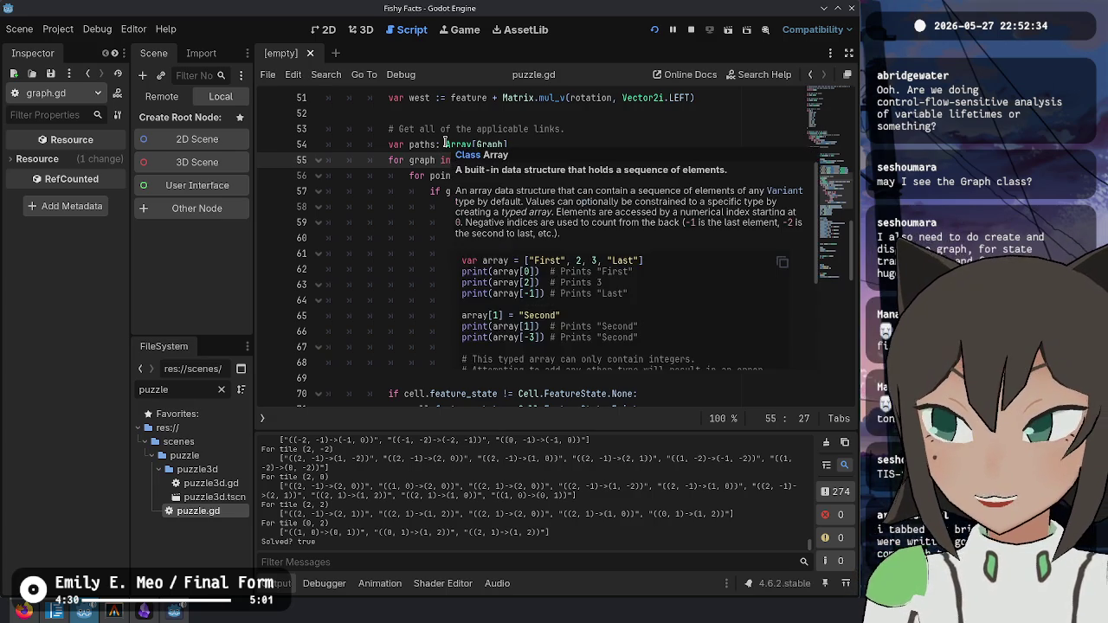
click(575, 145)
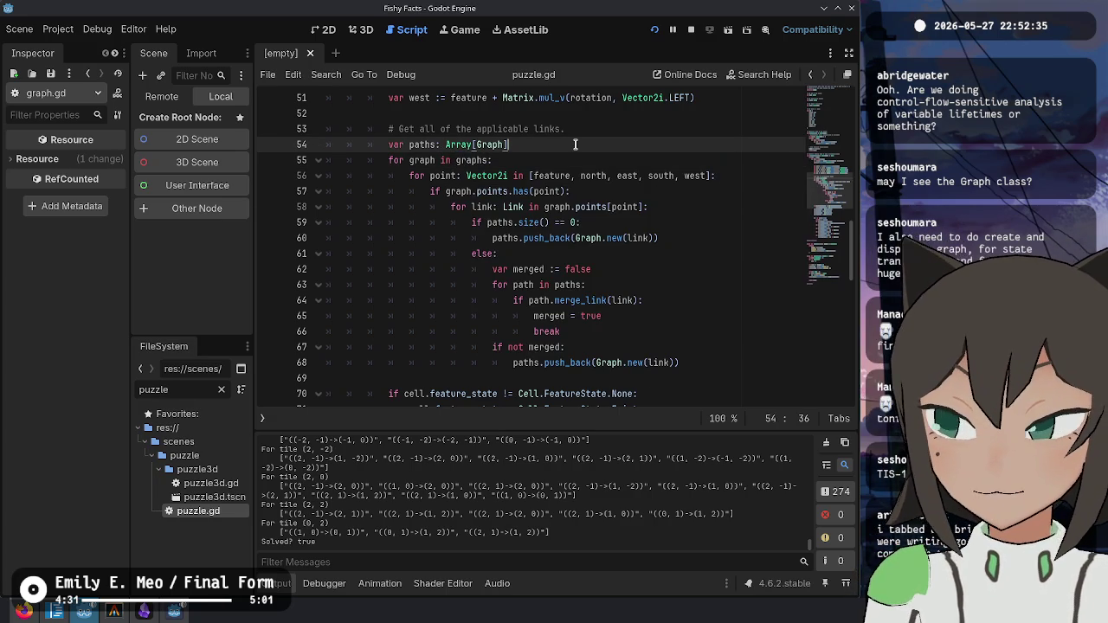
click(619, 126)
scroll(612, 173, up, 2)
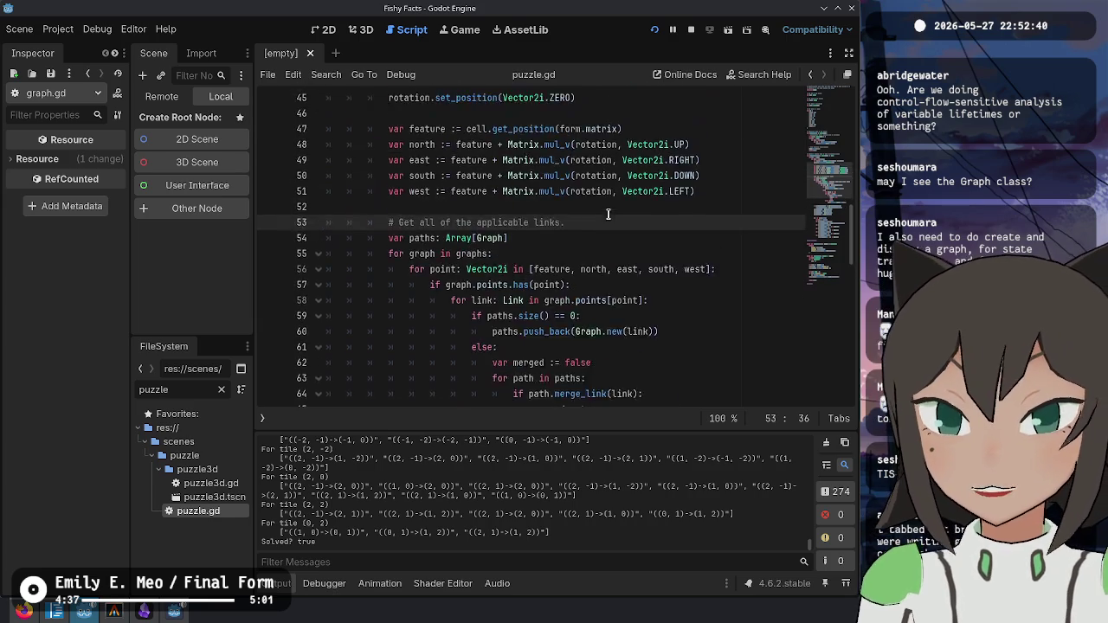
scroll(608, 214, up, 4)
scroll(605, 204, down, 1)
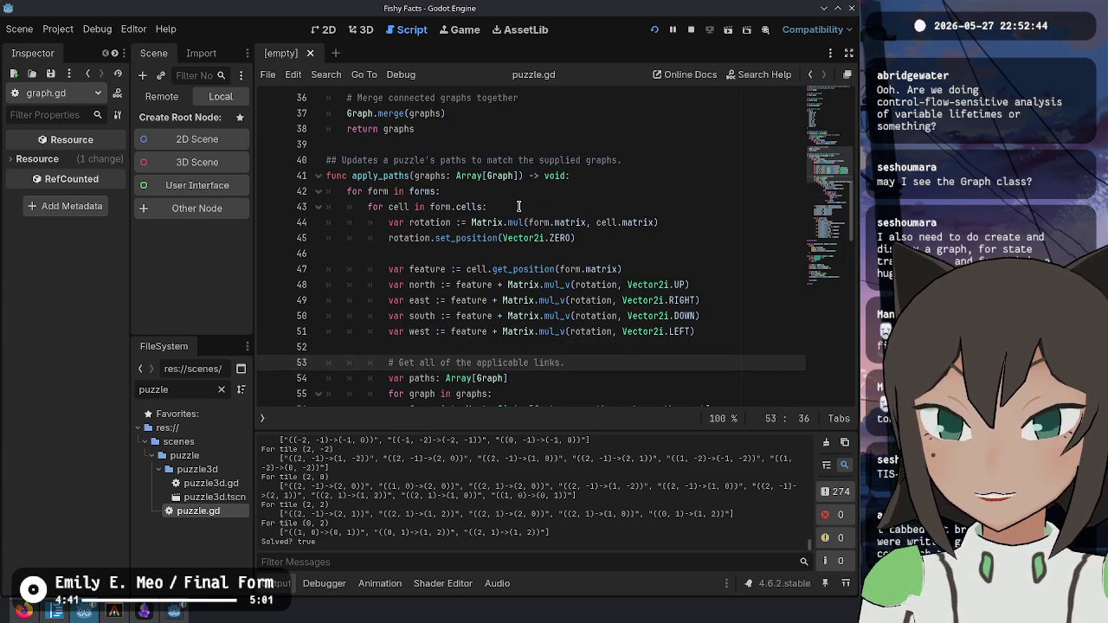
- Add a comment after 'for cell in form.cells:' about all points this cell is interested in
click(519, 206)
key(Return)
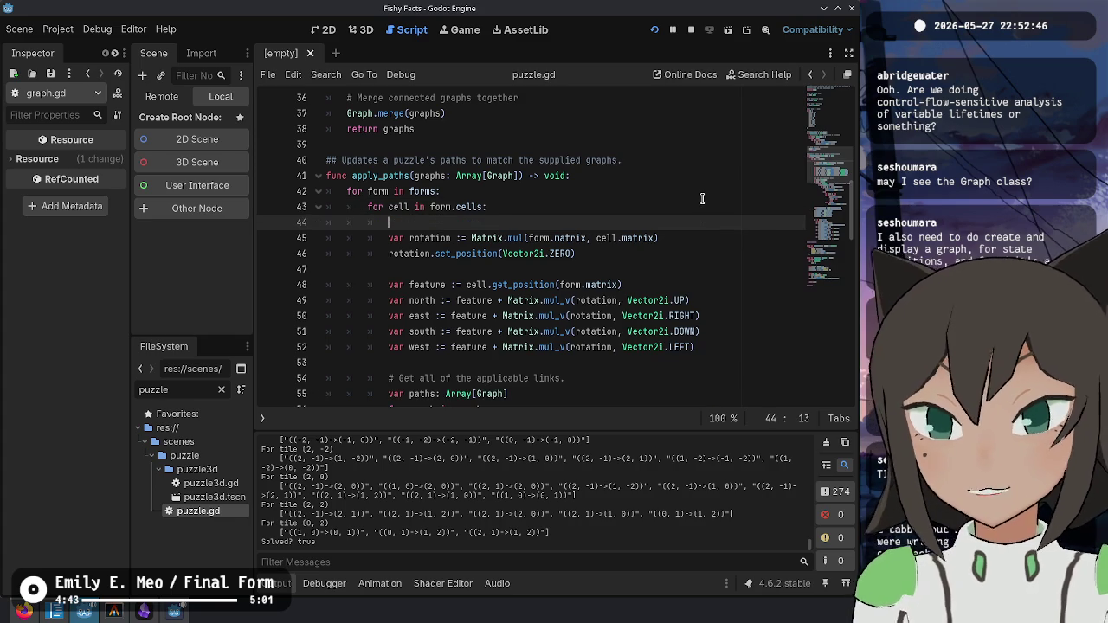
text(# Geta list)
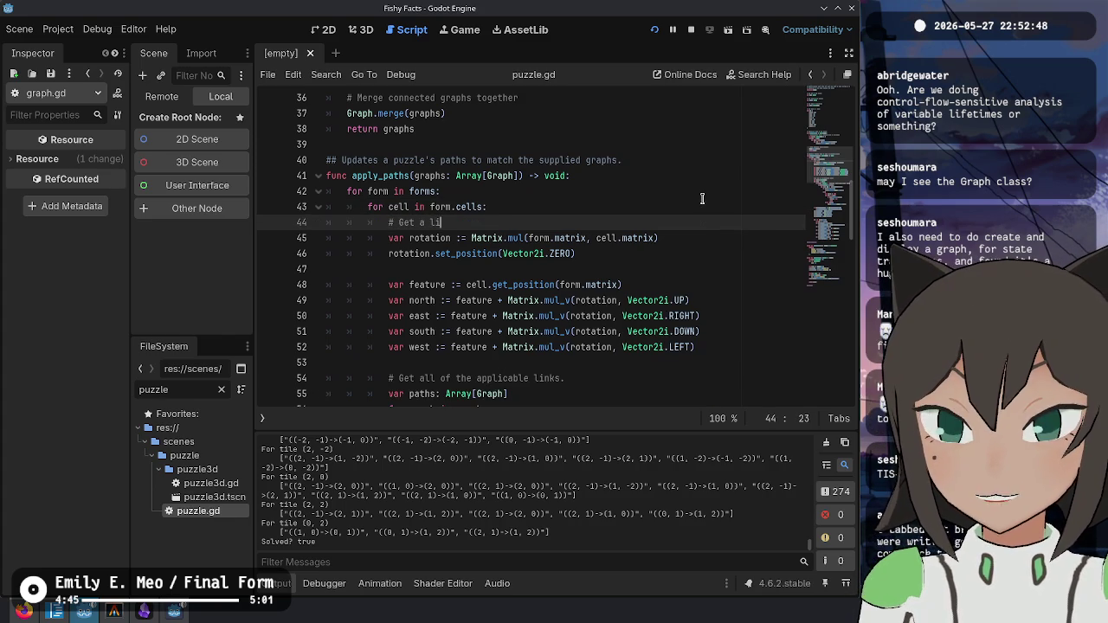
text( of all points t)
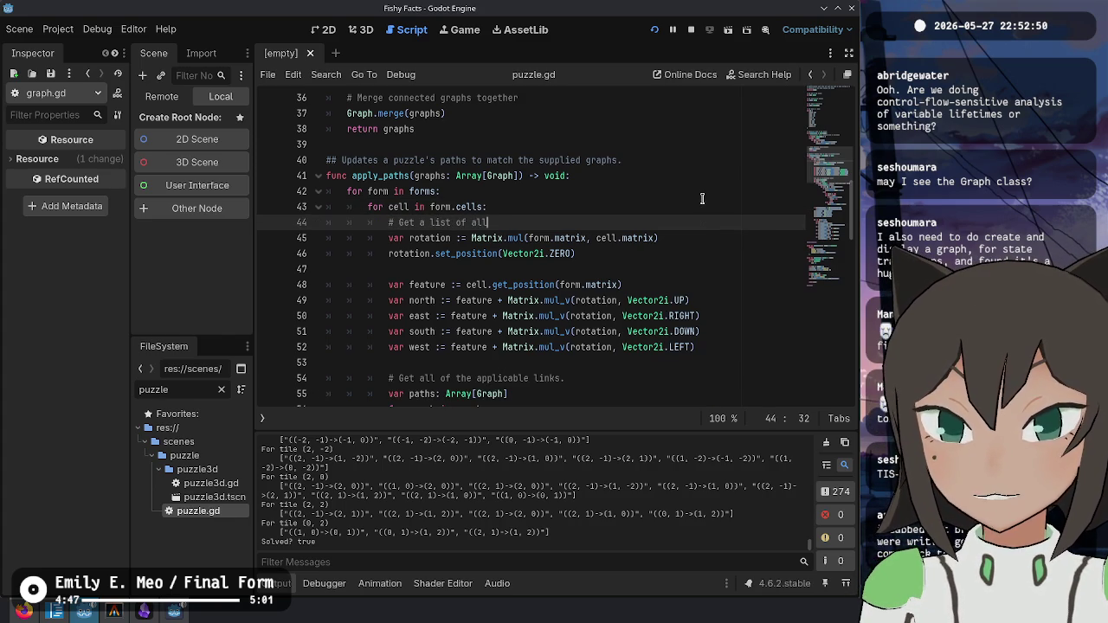
text(his cel)
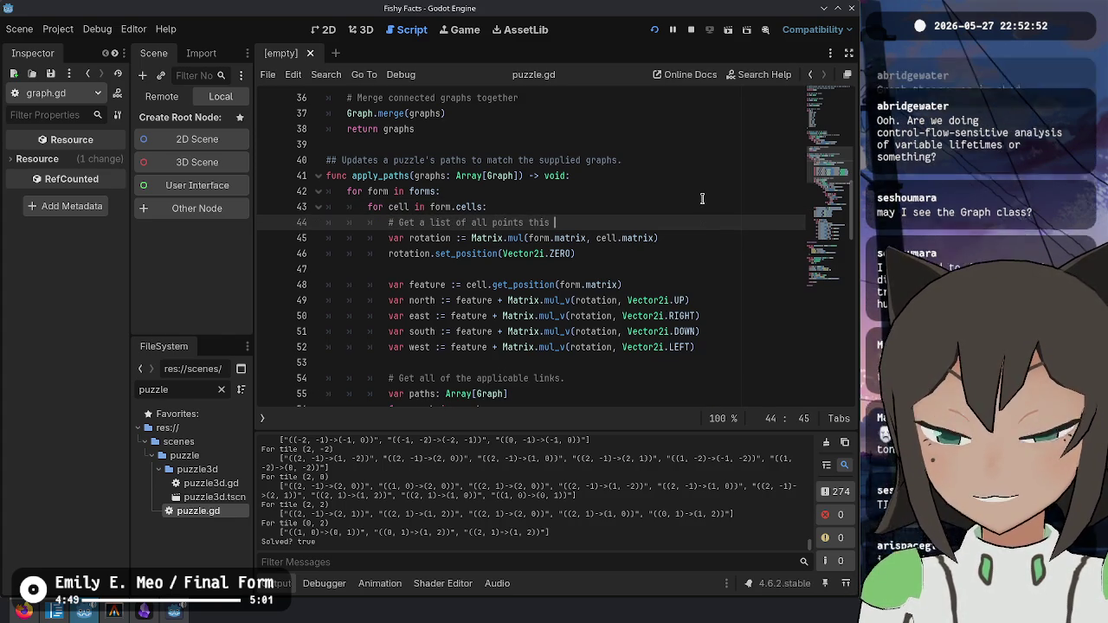
text(l i)
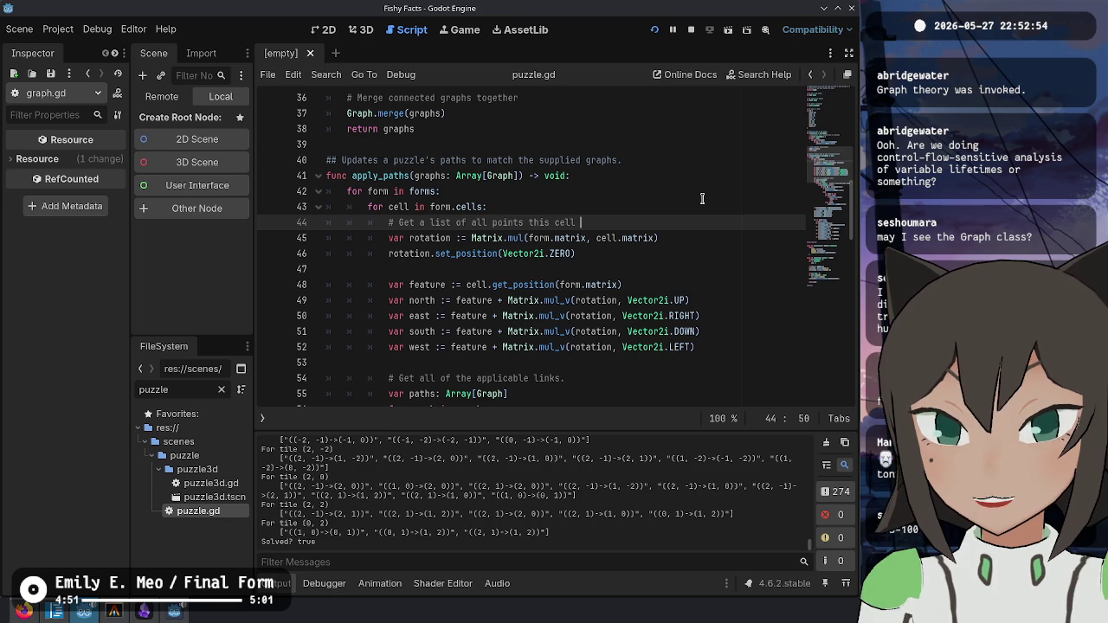
text(s interested in)
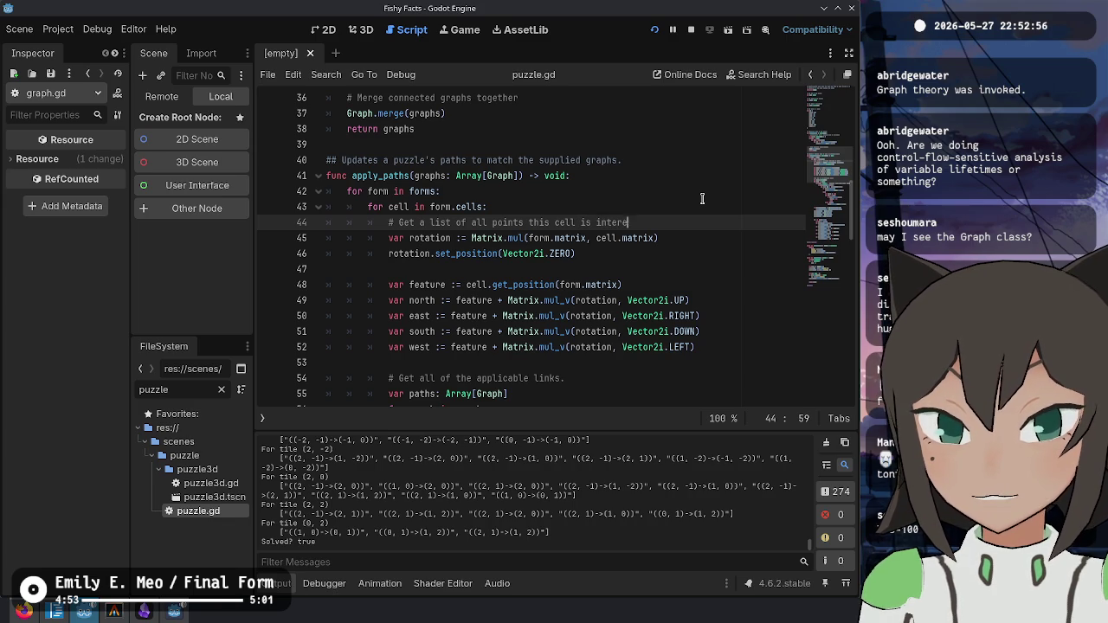
text(.)
- Reword line 54's comment to '# Find all the links that this cell is interested in'
key(Down)
key(Down)
key(Down)
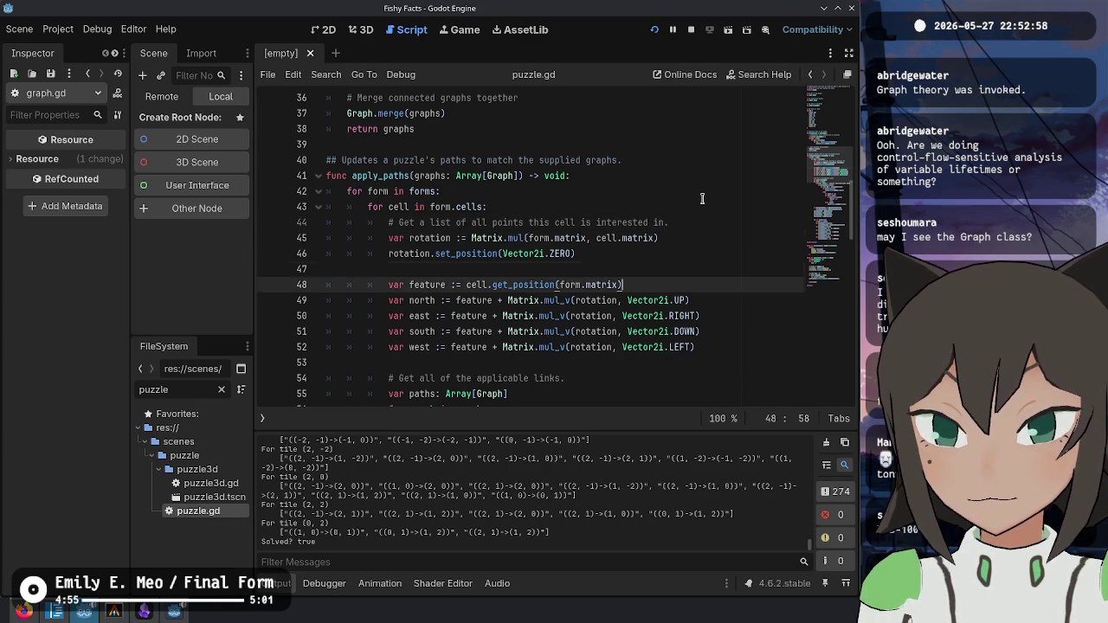
key(shift+Home)
text(# Find all the)
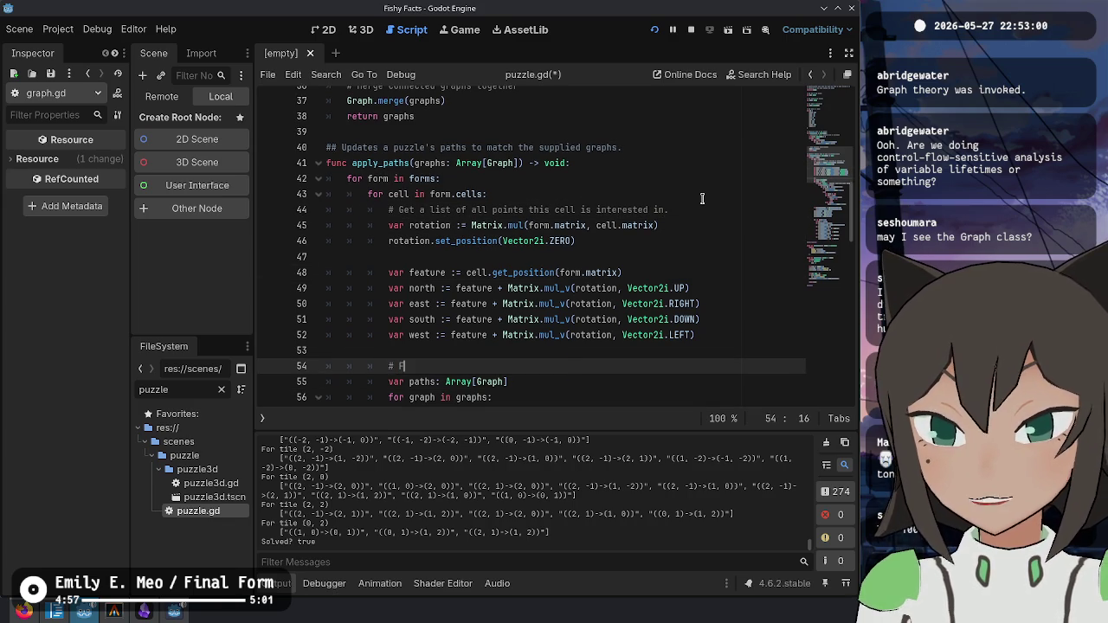
text( links )
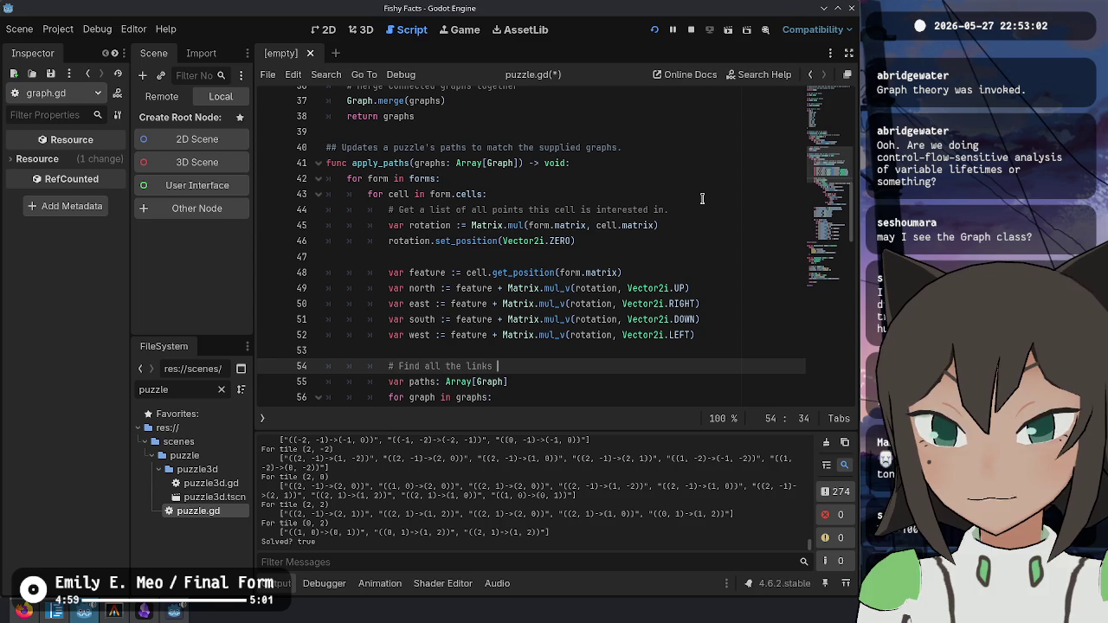
text(that this cell is int)
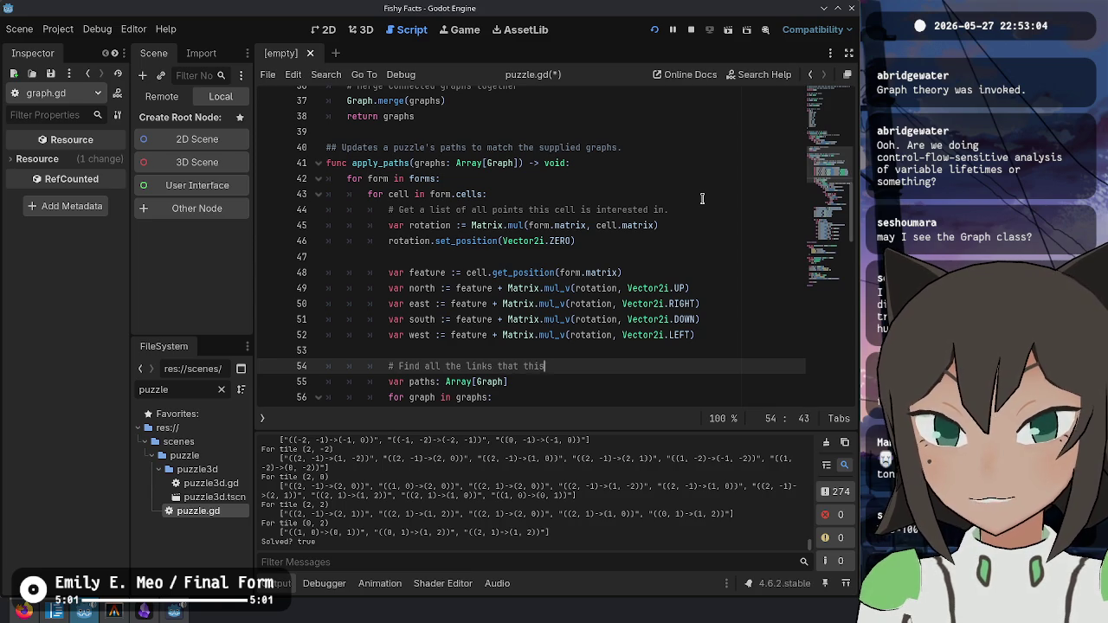
text(erested in)
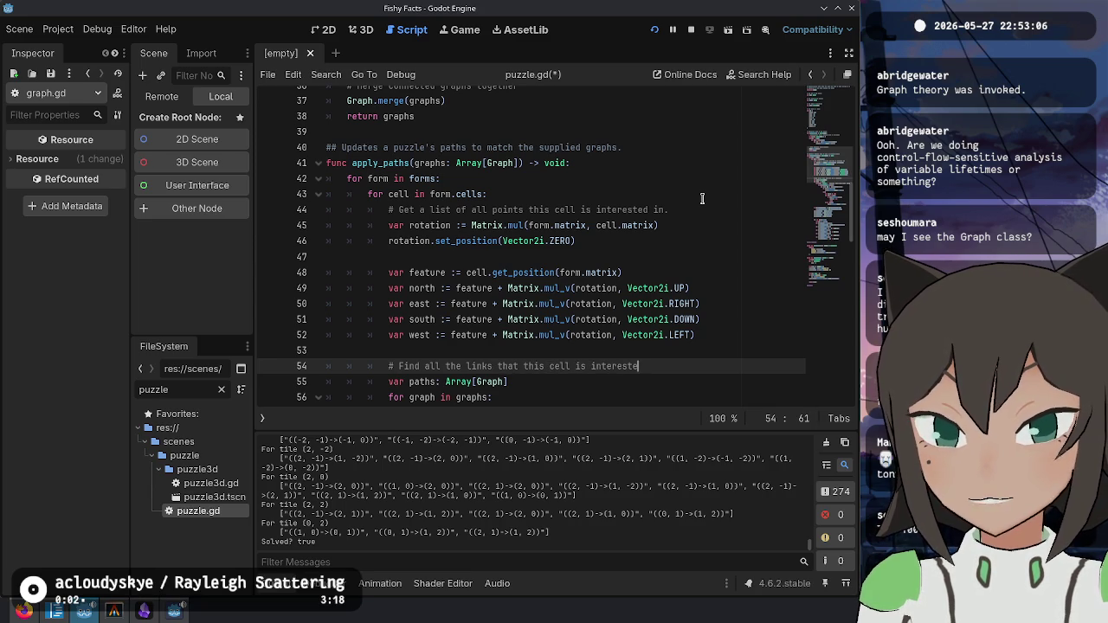
- Select the loop over the cell's points and cut it out of the graph loop
scroll(702, 198, down, 7)
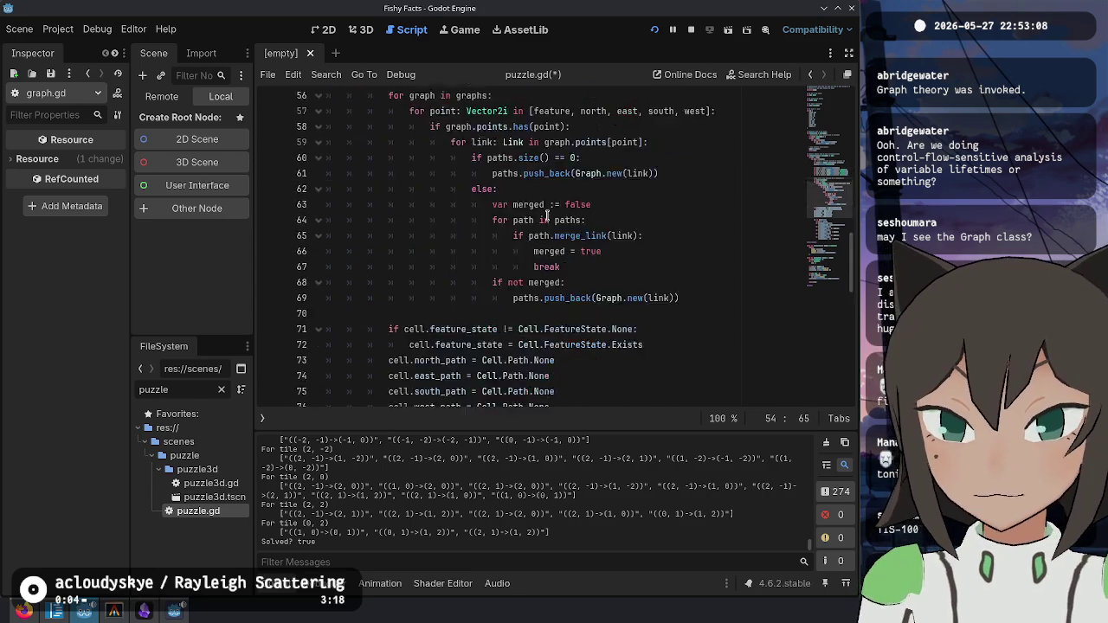
scroll(547, 212, up, 5)
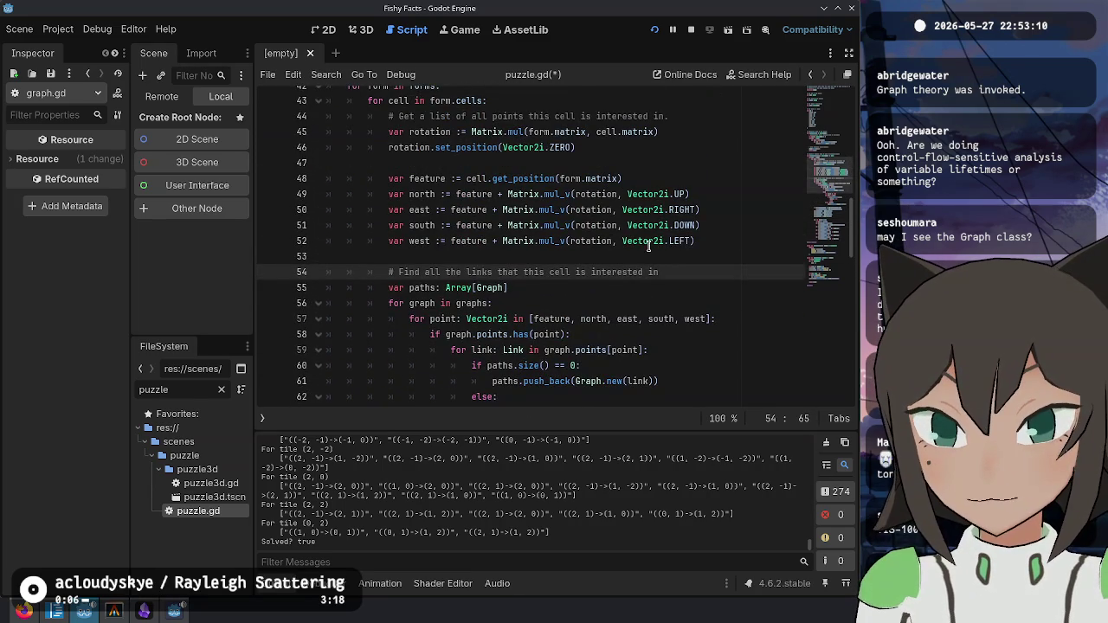
click(505, 303)
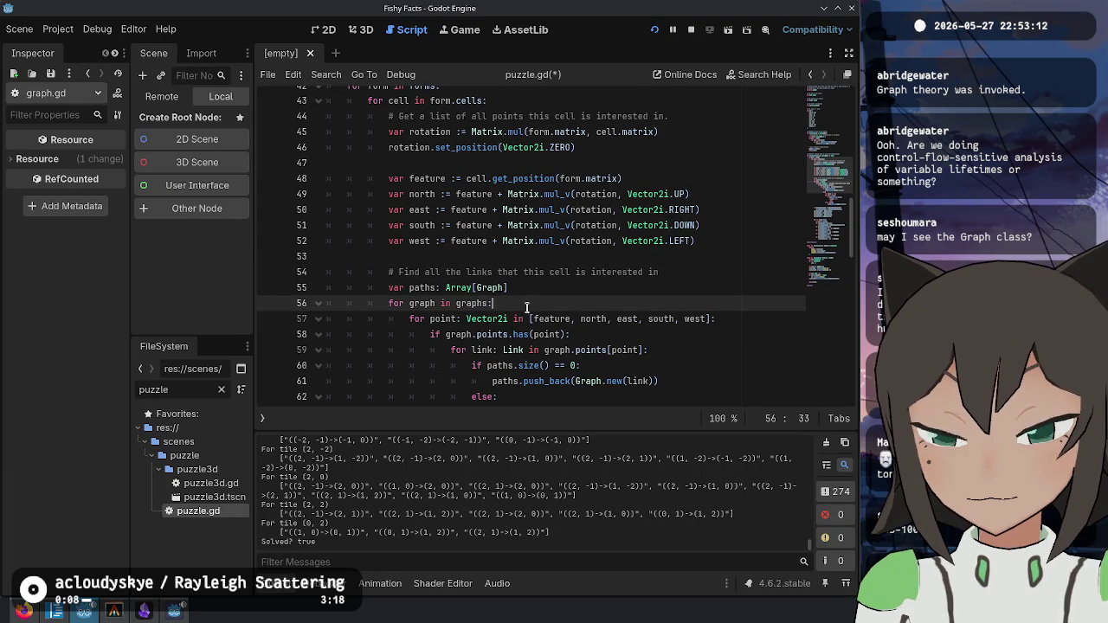
mouse_move(407, 319)
mouse_down()
mouse_move(779, 319)
mouse_move(739, 318)
mouse_up()
click(739, 317)
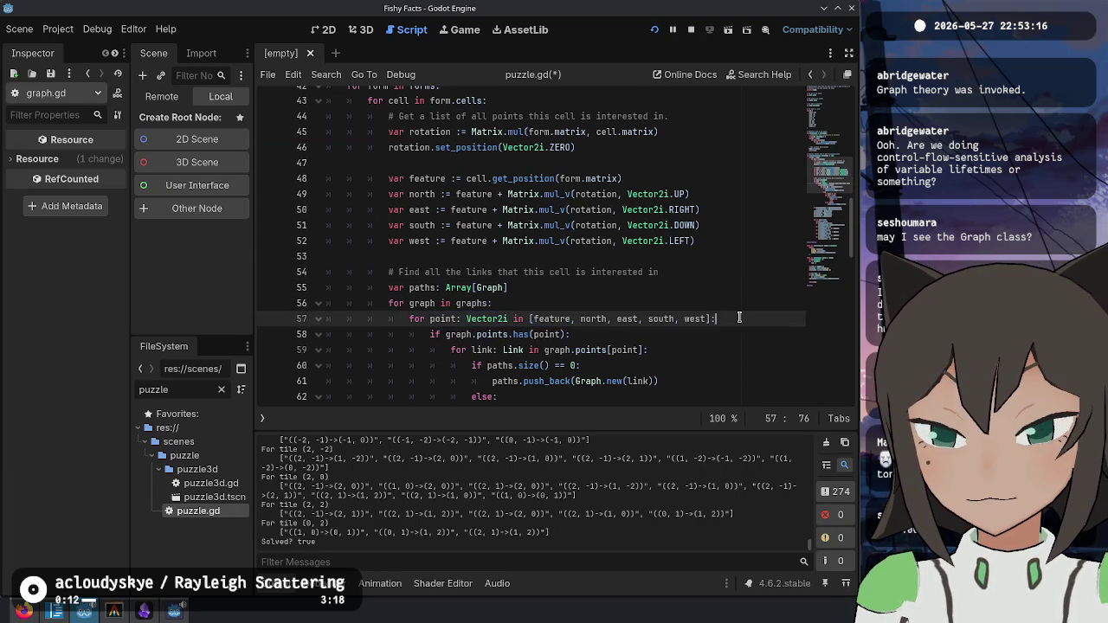
drag(731, 315, 409, 304)
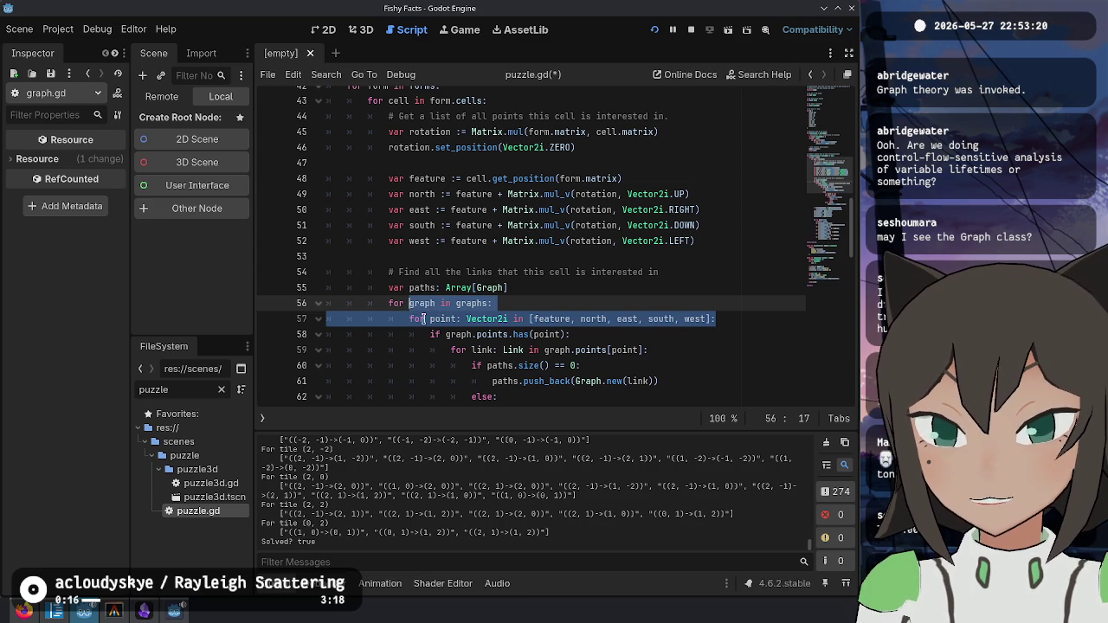
click(511, 319)
key(ctrl+shift+k)
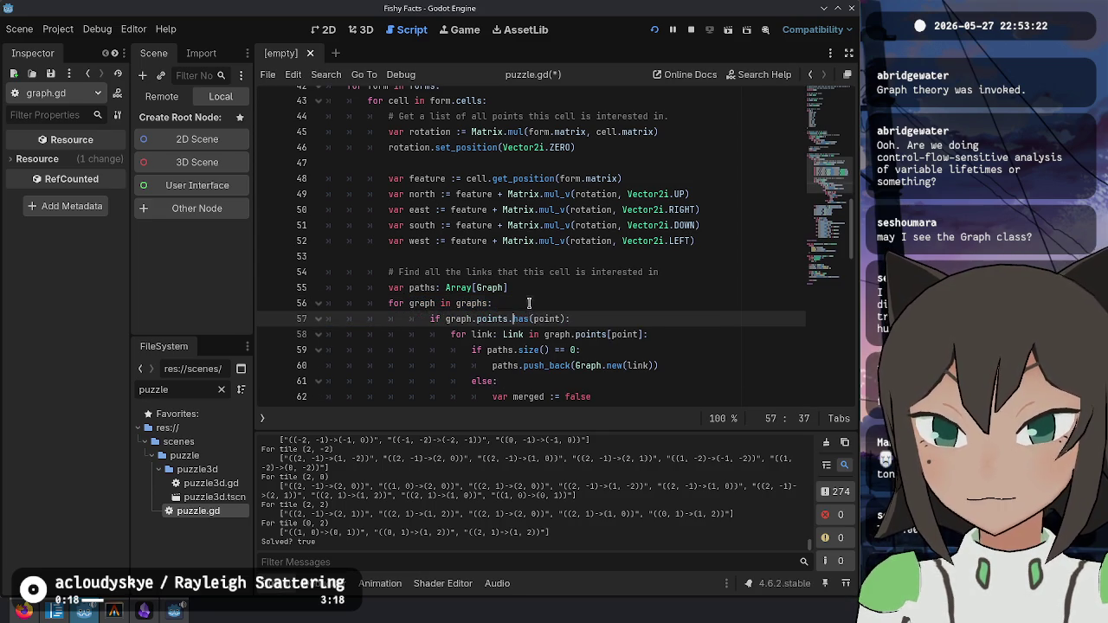
- Place the points loop above 'for graph in graphs:', nesting the graph loop inside, and save puzzle.gd
click(550, 309)
click(404, 298)
key(BackSpace)
key(ctrl+s)
click(591, 315)
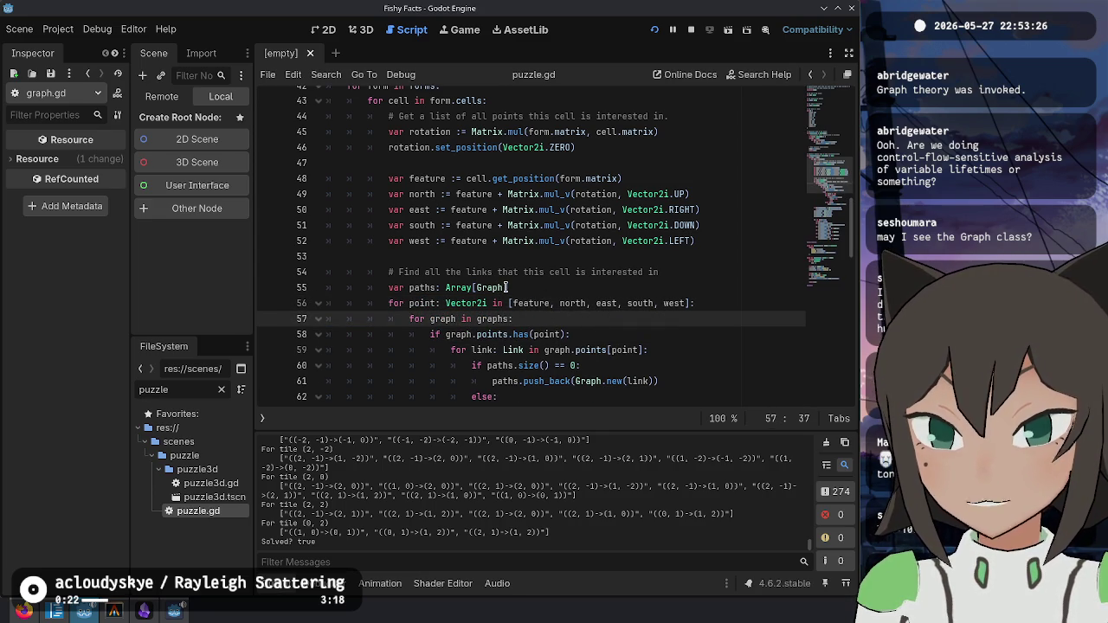
- Highlight the paths variable's uses and return to the end of the links comment
double_click(423, 288)
scroll(642, 284, down, 2)
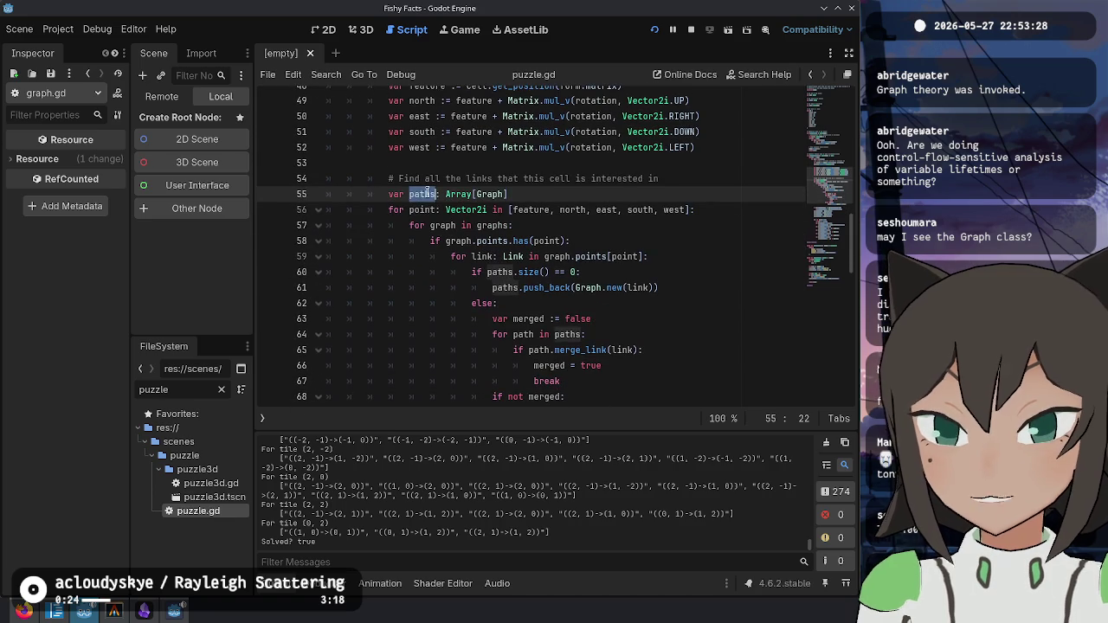
click(683, 182)
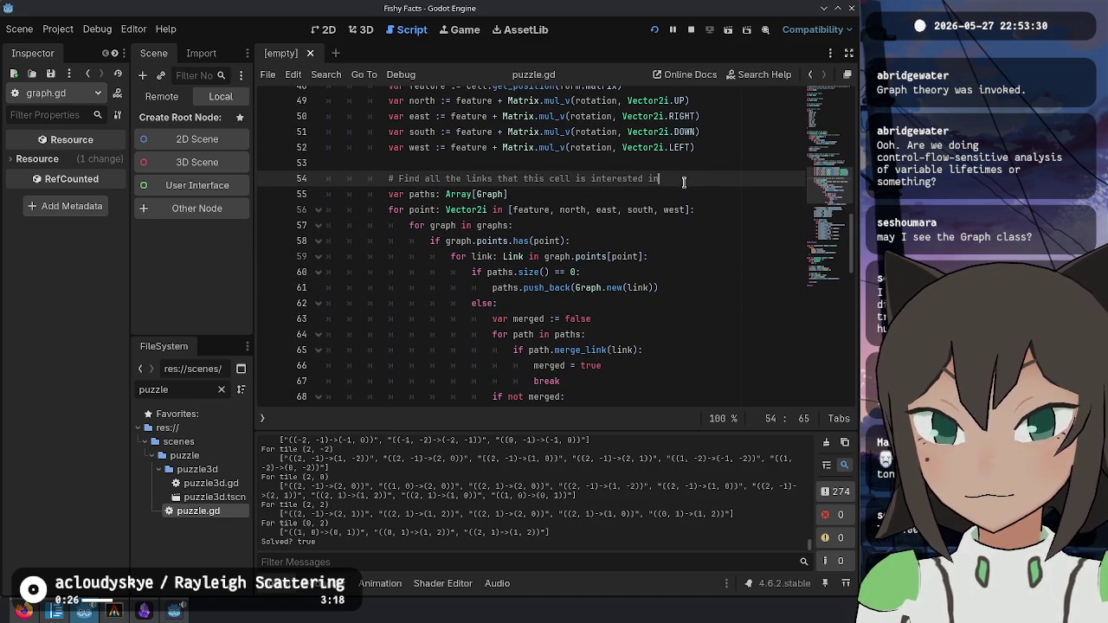
- Extend the links comment: 'and build all the graphs representing the different paths on this specific tile.'
text(.)
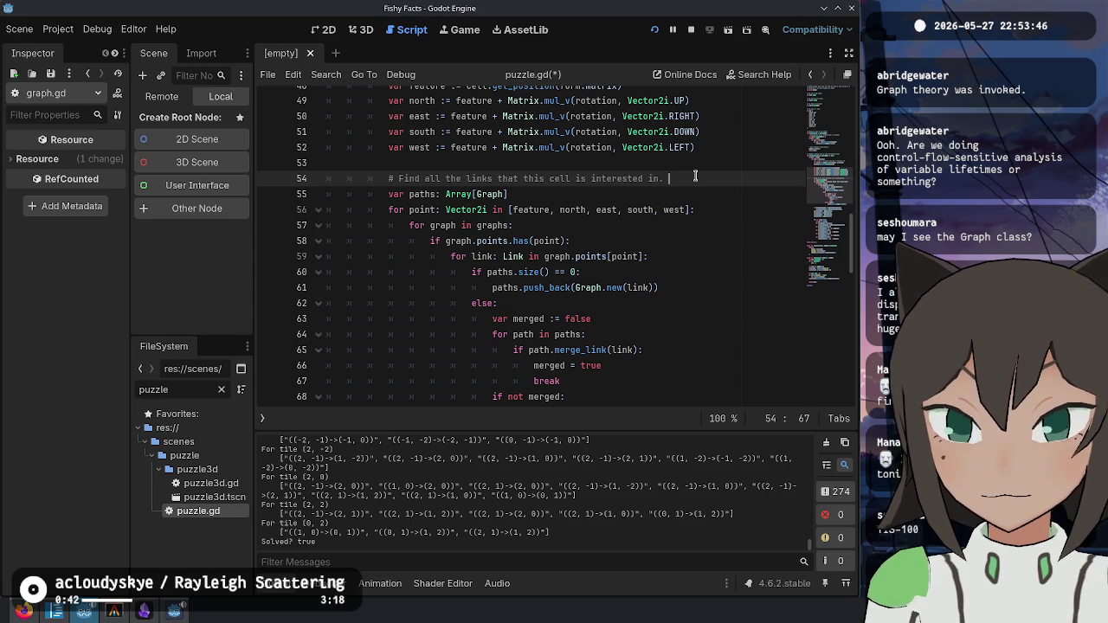
text(nd build all)
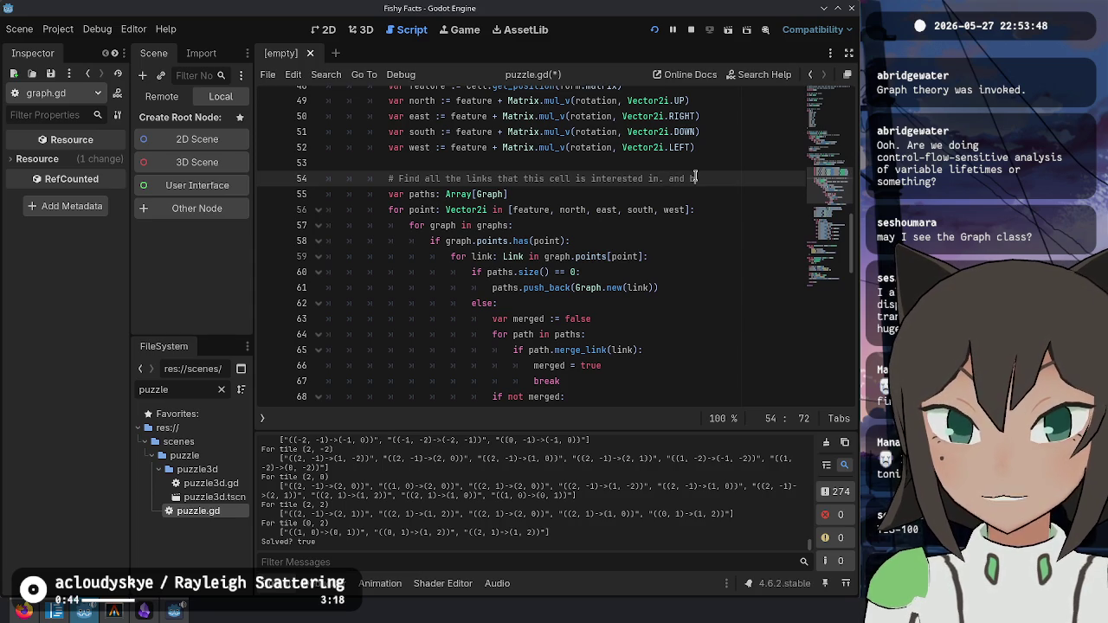
key(BackSpace)
key(End)
key(Return)
text(# t)
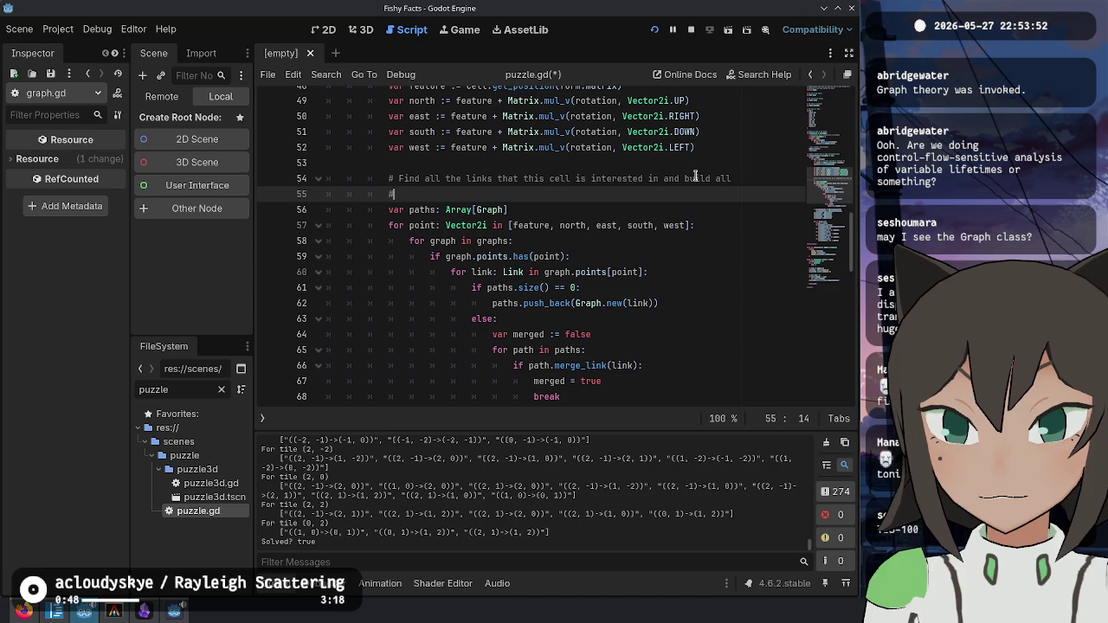
text(he graphs representing the differ)
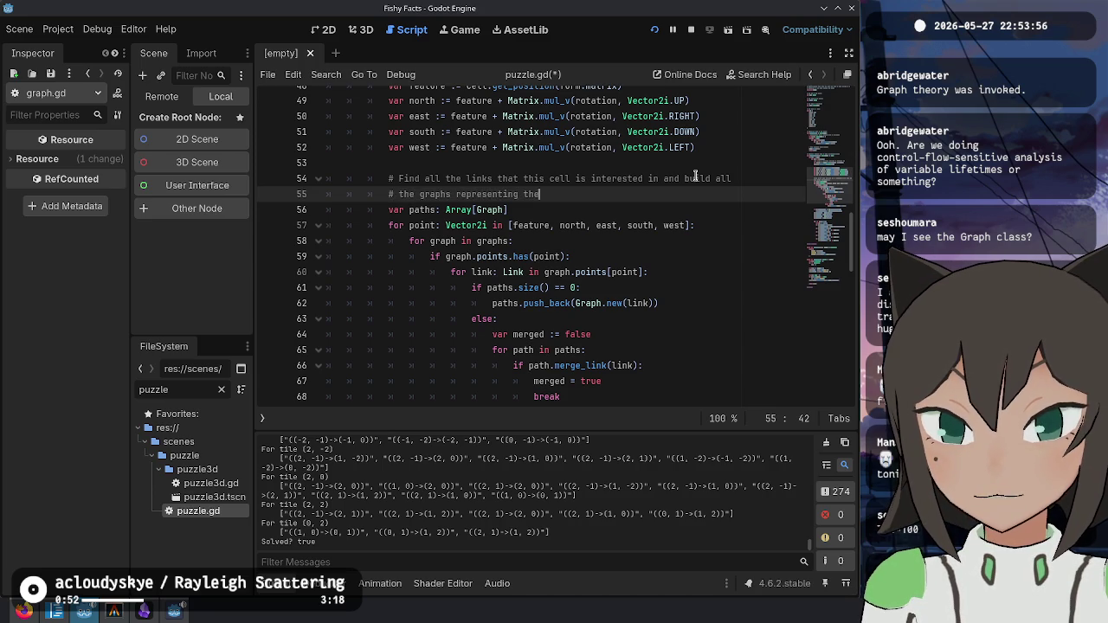
text(ent paths )
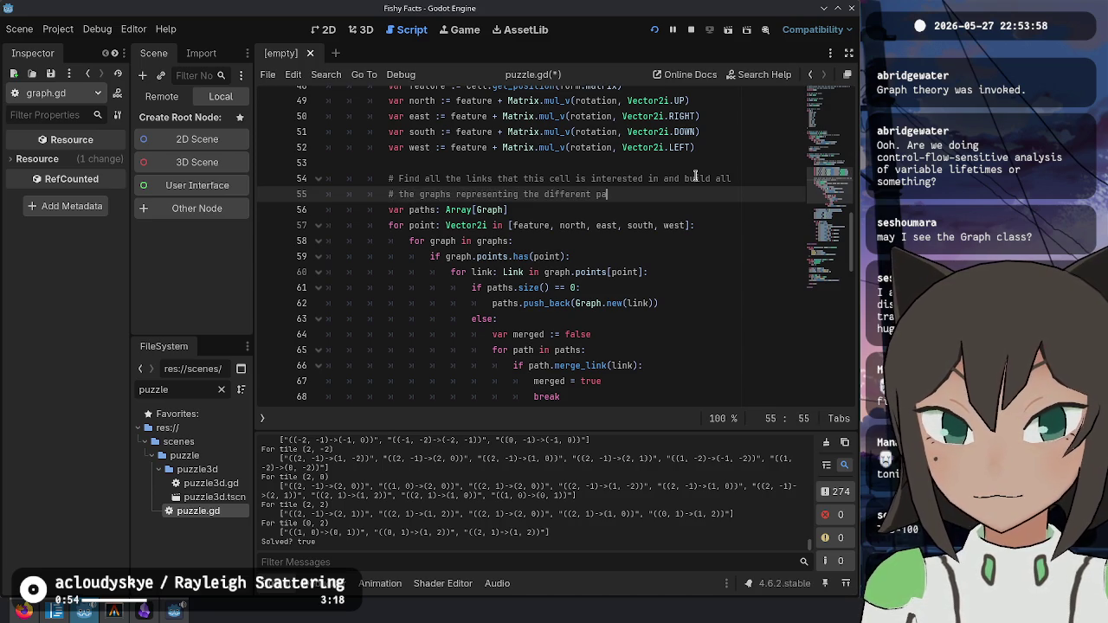
text(on this specific tile)
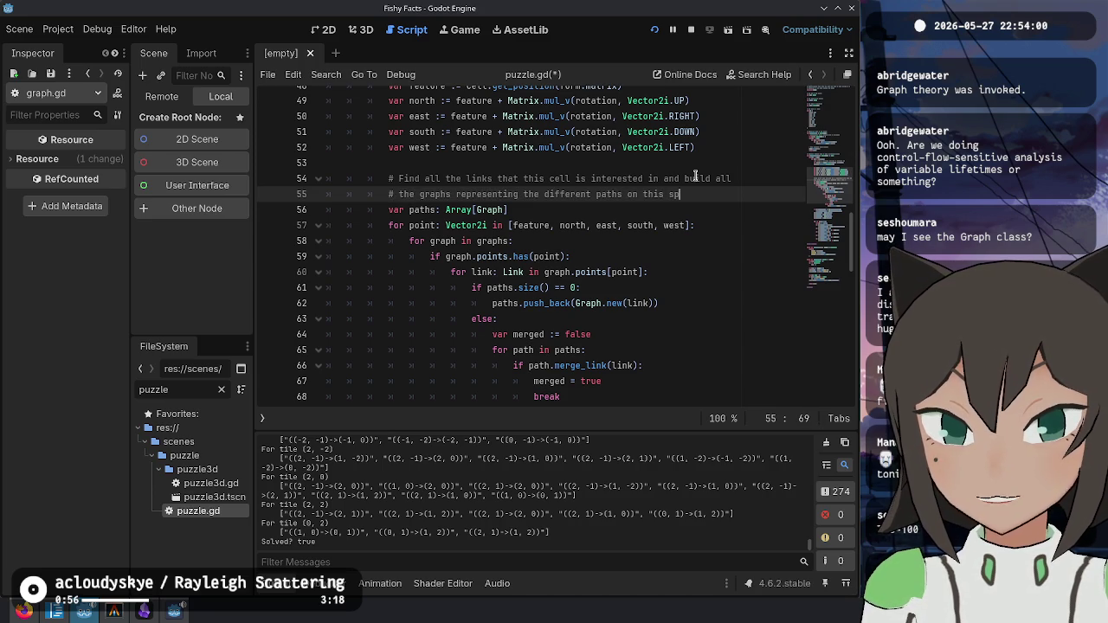
text(.)
key(Up)
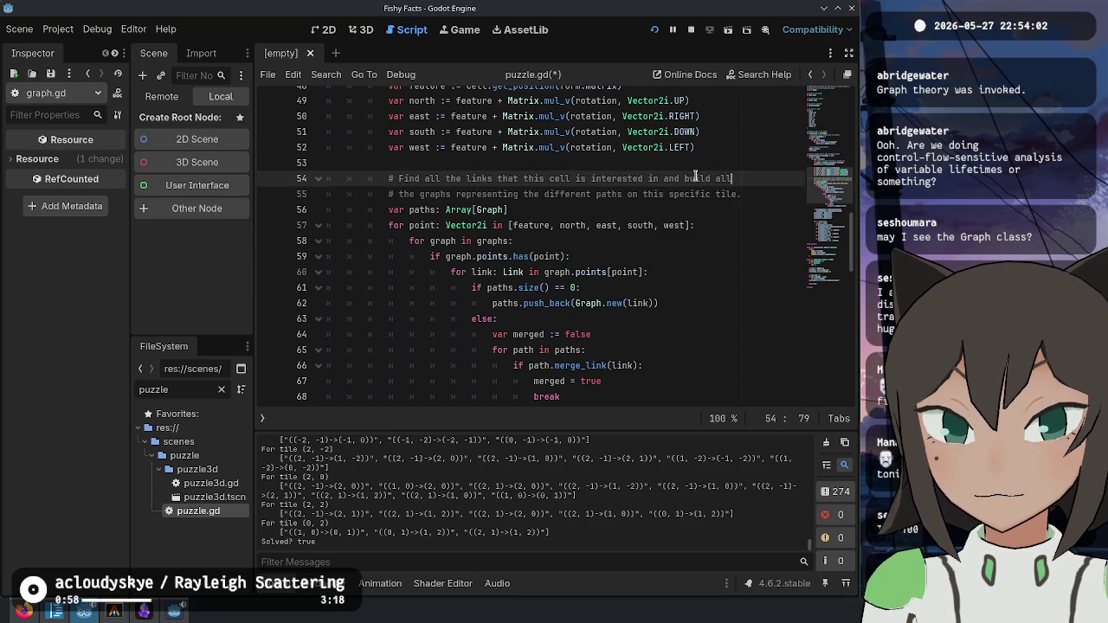
key(BackSpace)
key(BackSpace)
key(BackSpace)
text(all)
key(Down)
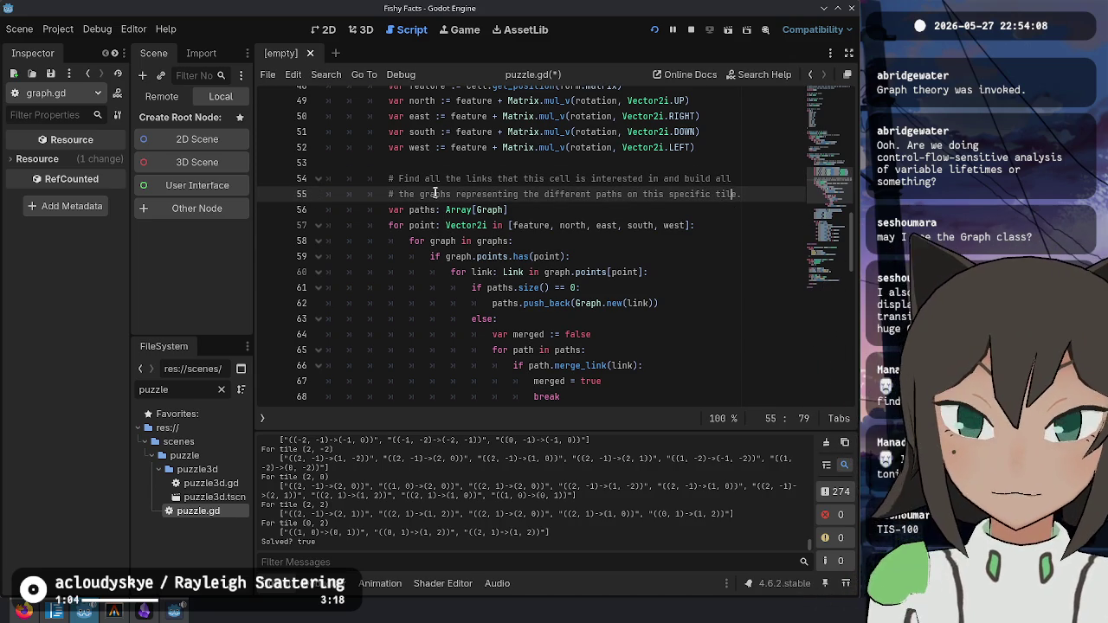
- Start a comment explaining graphs are built to maintain disconnections, beginning 'For example, on'
key(Return)
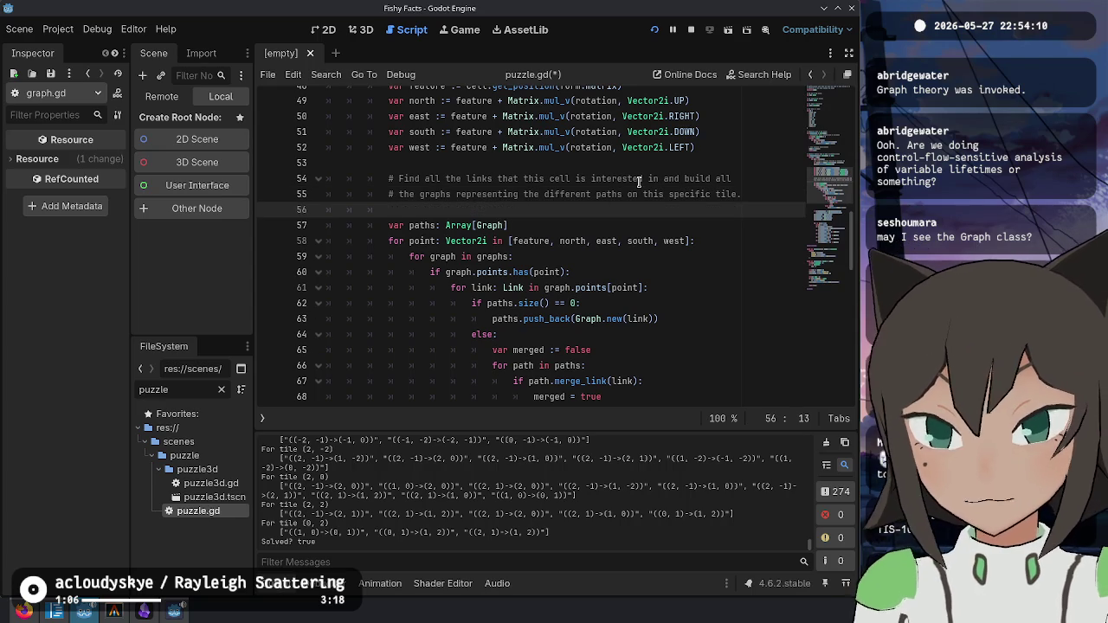
text(# The reason we need to build graphs is so we can maint)
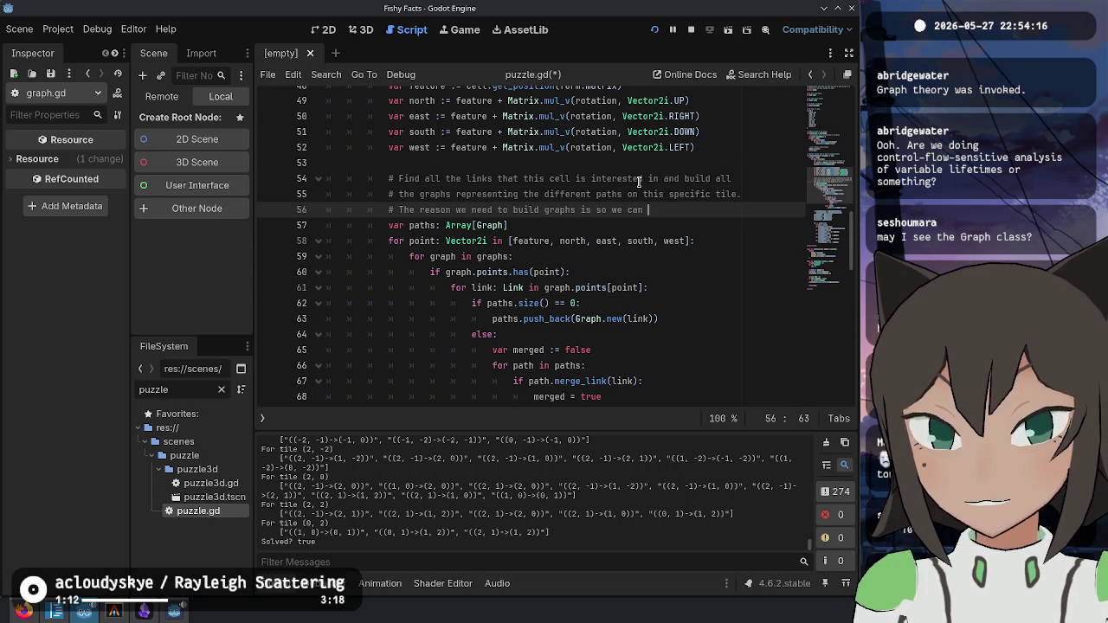
text(ain dis)
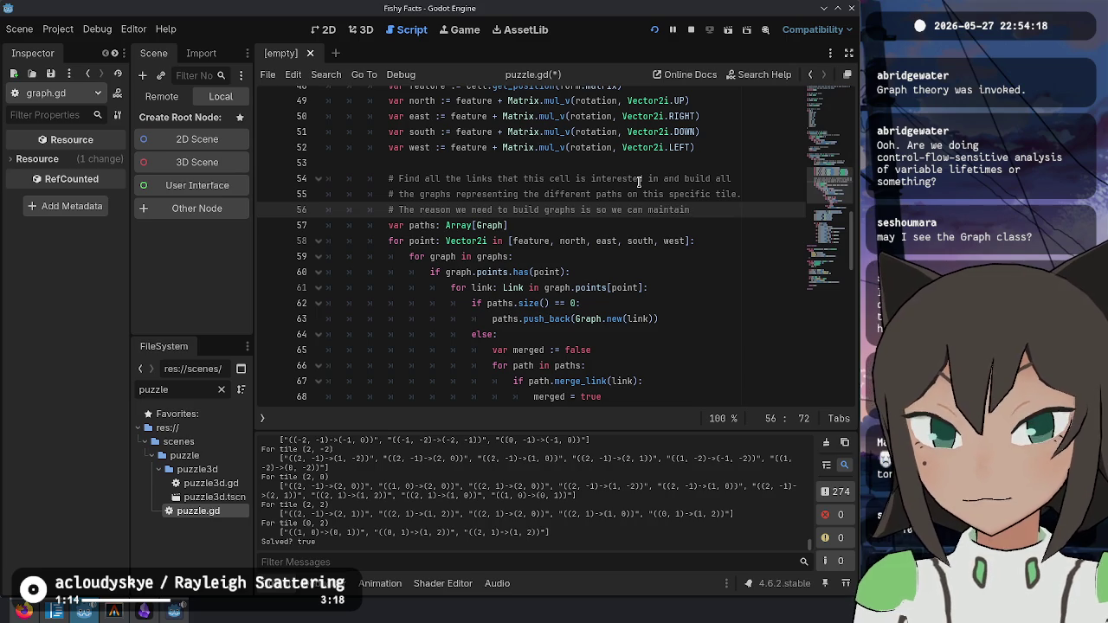
text(connection)
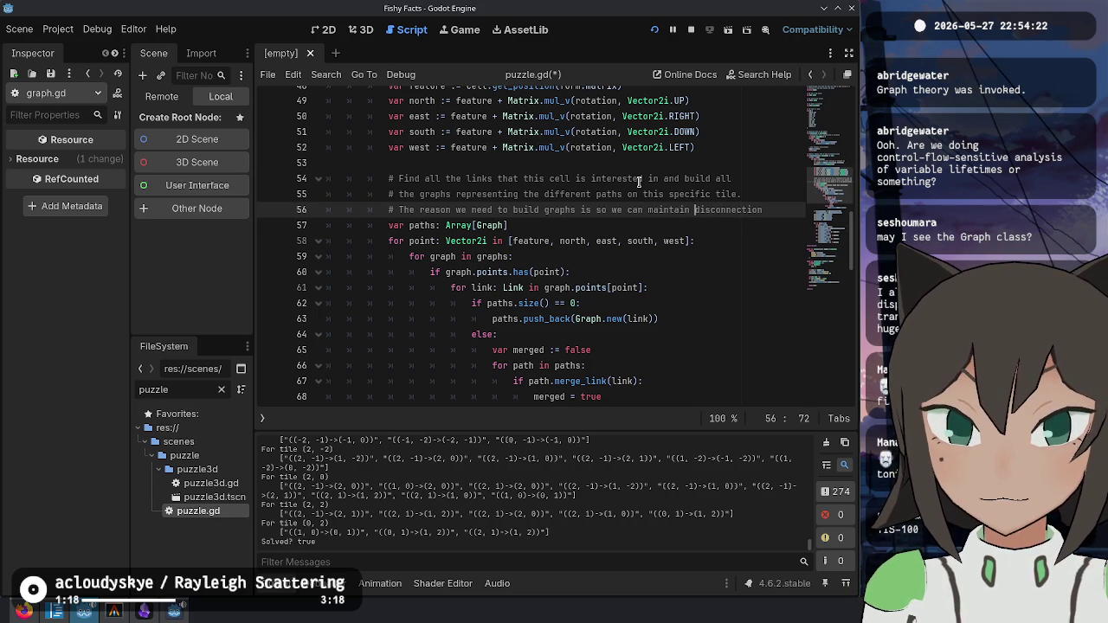
key(Return)
text(#)
key(End)
text(s. For example, o)
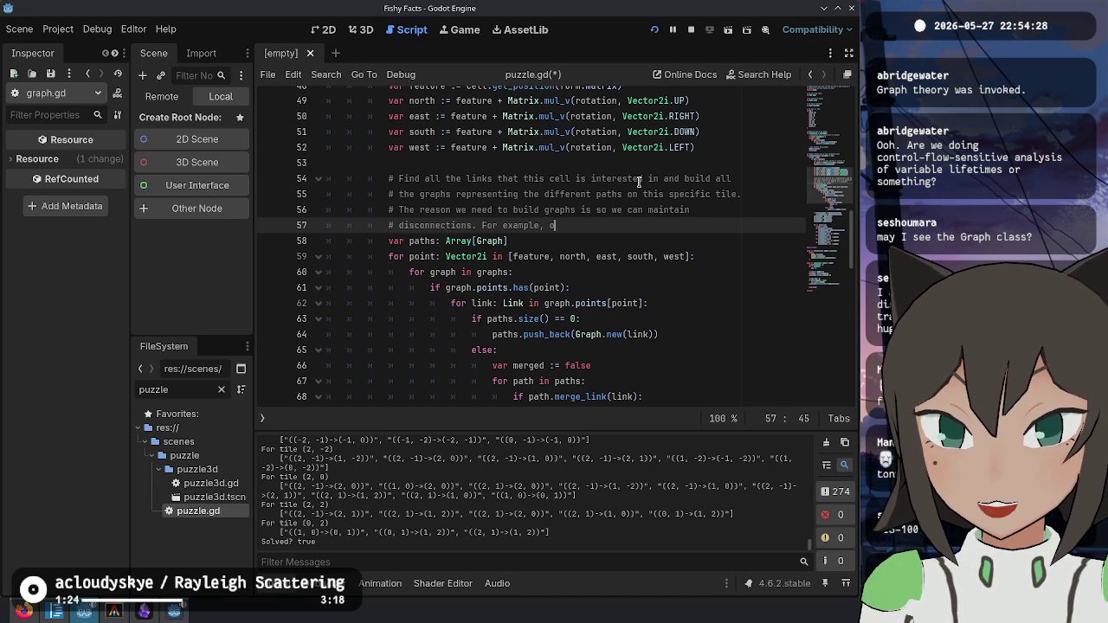
text(n)
- Insert 'our own local' before graphs and continue the example with 'tile with two paths on it'
key(Up)
key(Up)
key(Down)
key(Left)
key(Left)
key(Left)
text(or)
key(BackSpace)
text(ur own local)
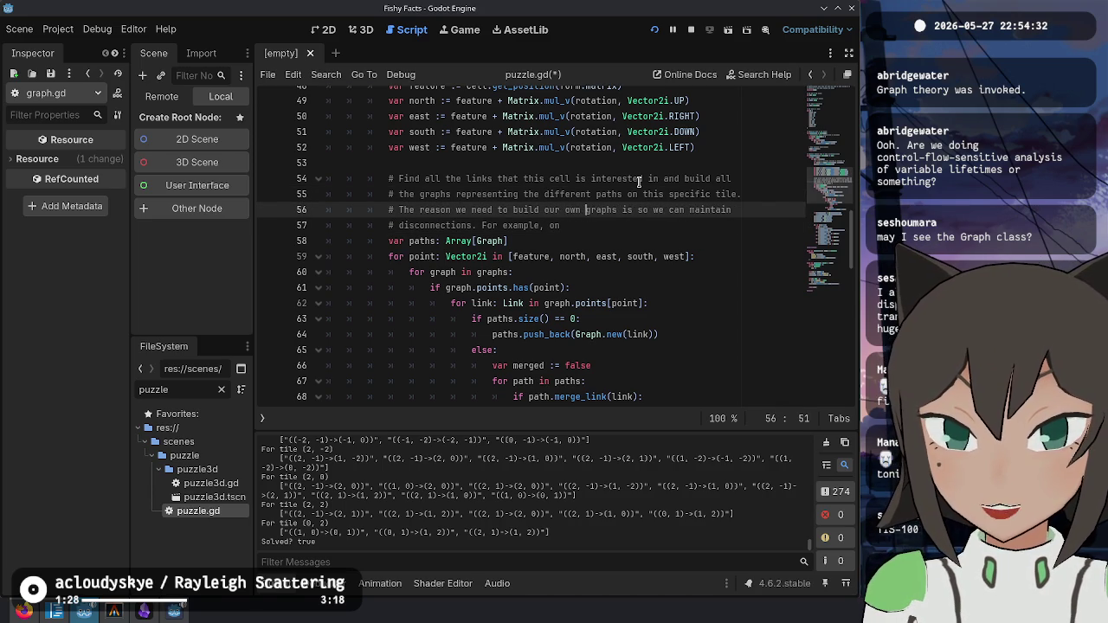
key(ctrl+Right)
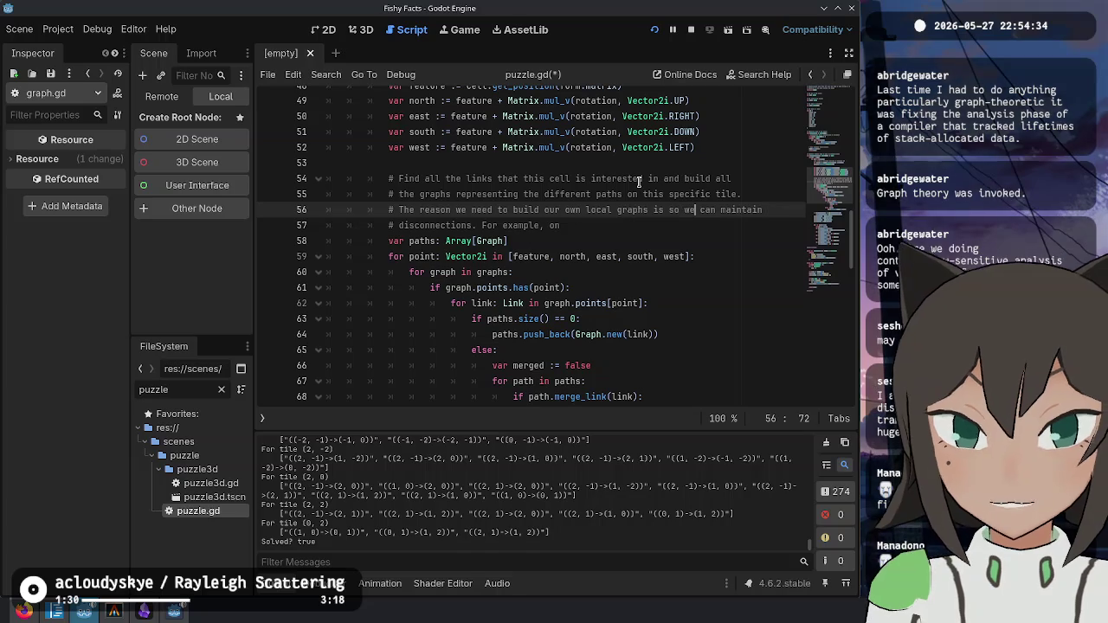
key(ctrl+Right)
key(ctrl+Right)
key(ctrl+Right)
key(Return)
text(#)
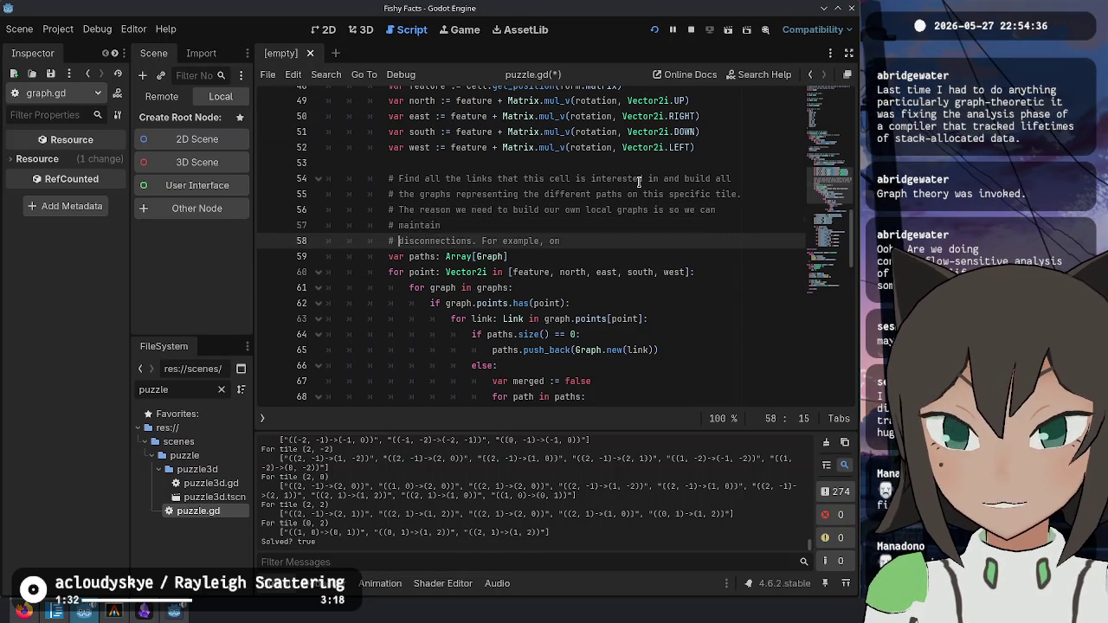
key(End)
key(Delete)
key(Delete)
key(Delete)
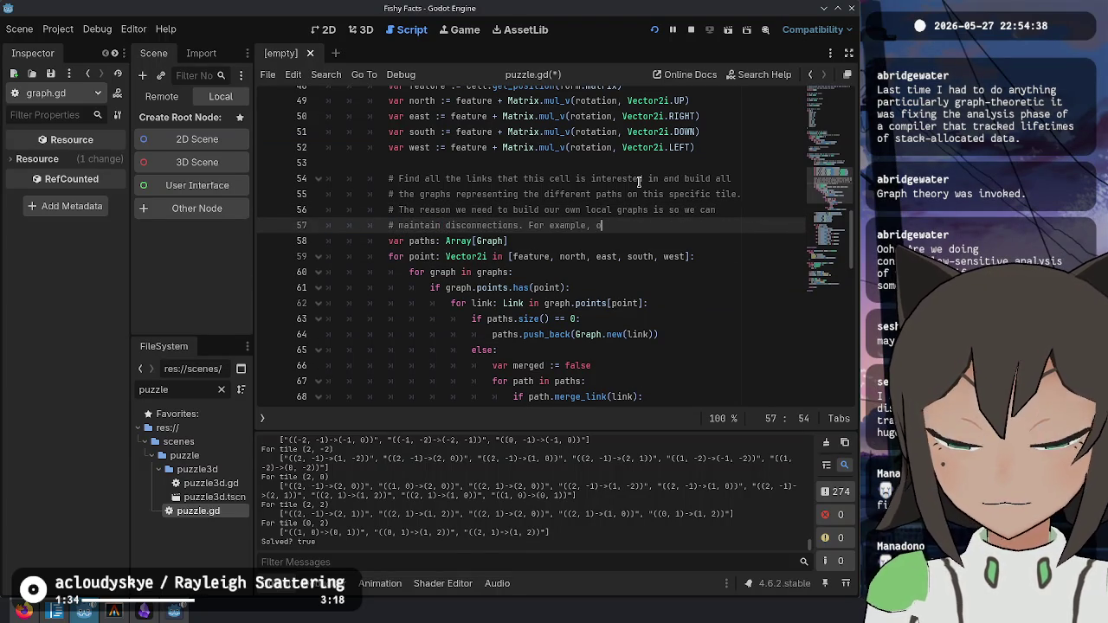
text(tile with two paths on it)
- Finish the comment: disconnected paths can share a graph, but locally should be part of different graphs
key(ctrl+Left)
text(disconnected)
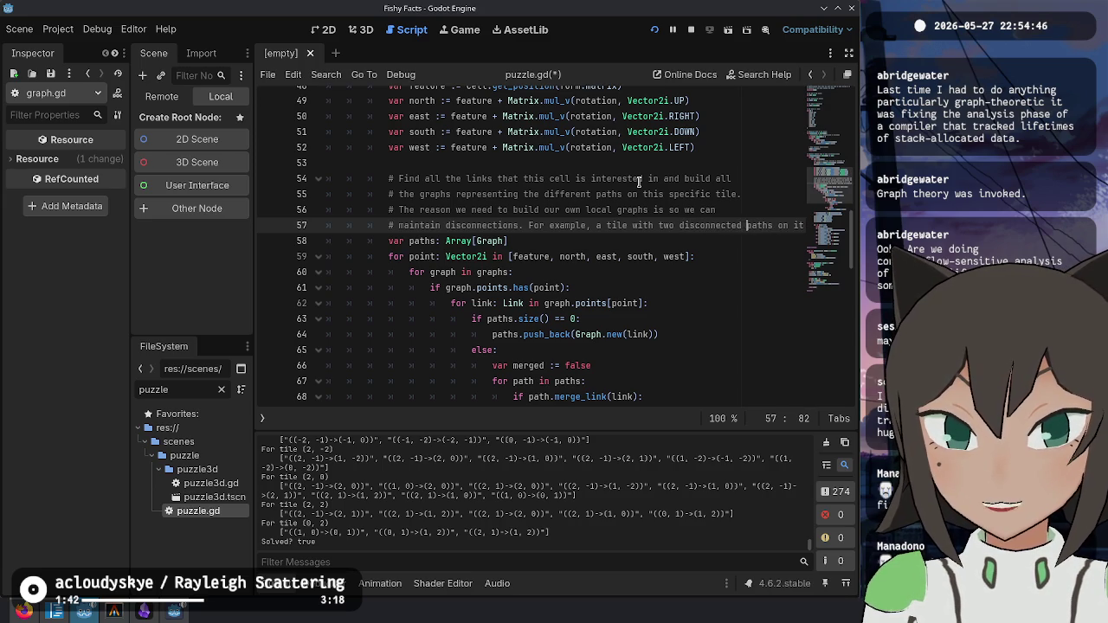
key(Return)
text(# paths on it can)
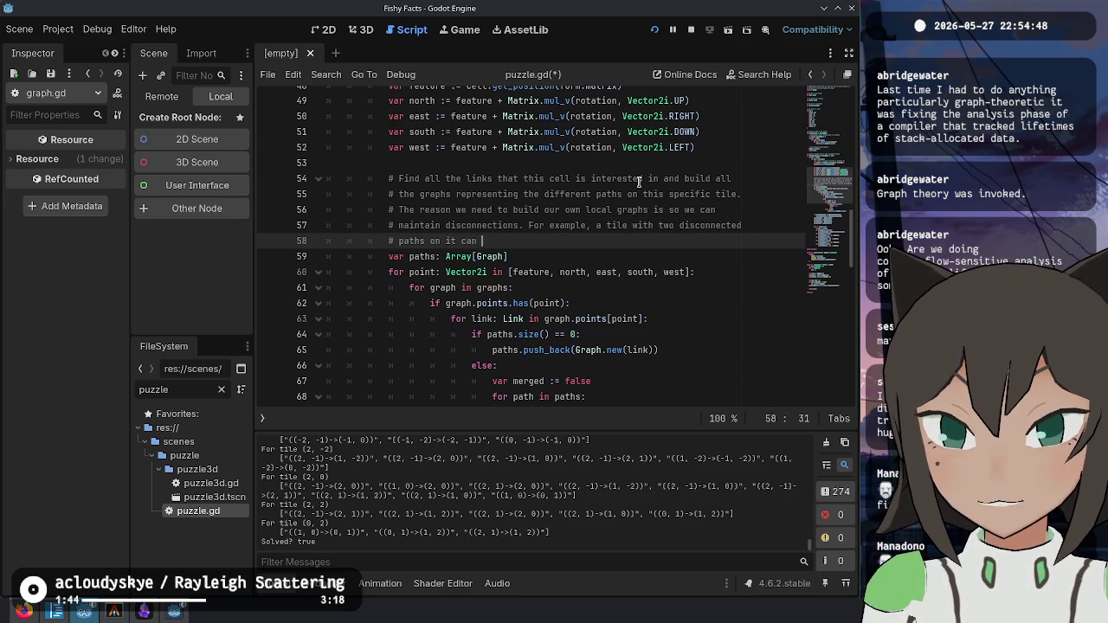
text( be connected to the same graph, but locally they)
key(Return)
text(should be part of different graphs, as to maintaain thedisconnection.)
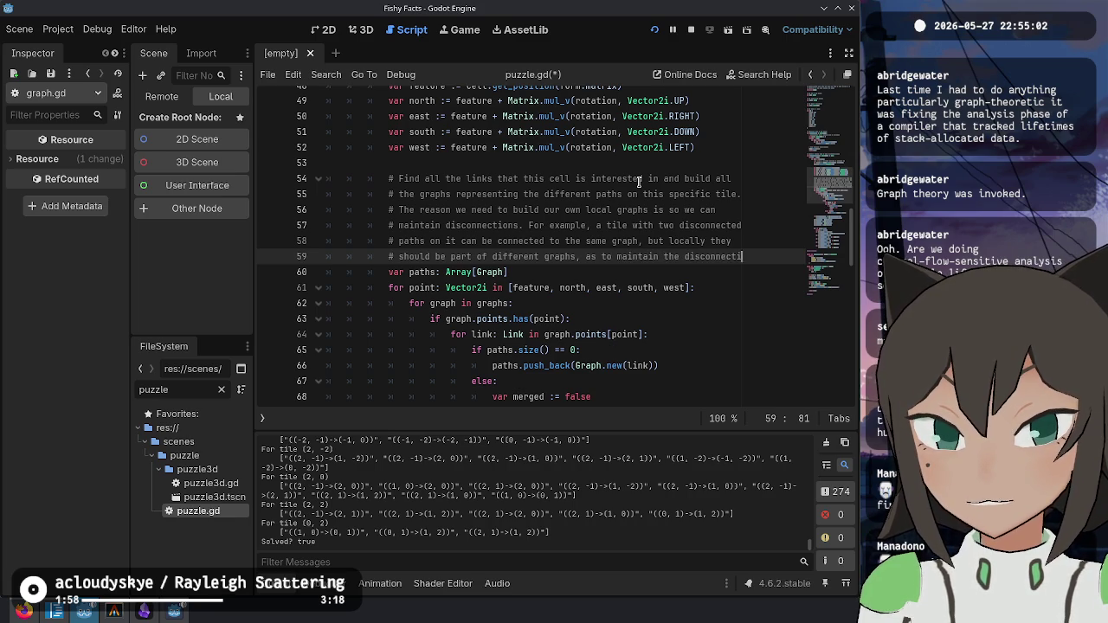
key(ctrl+Left)
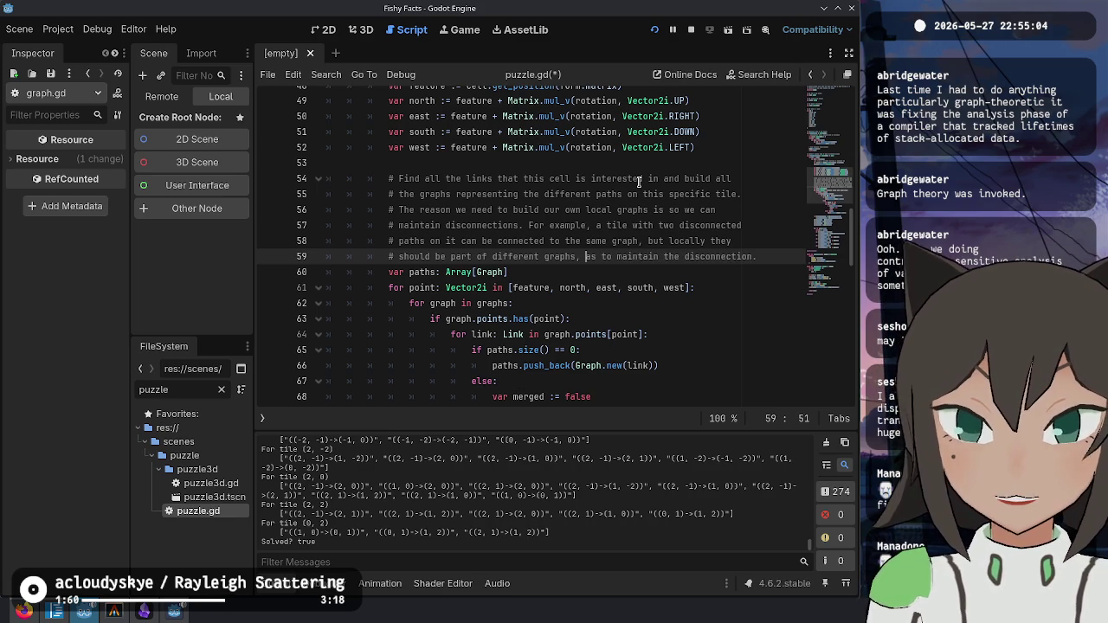
key(shift+End)
key(Delete)
key(BackSpace)
key(BackSpace)
text(.)
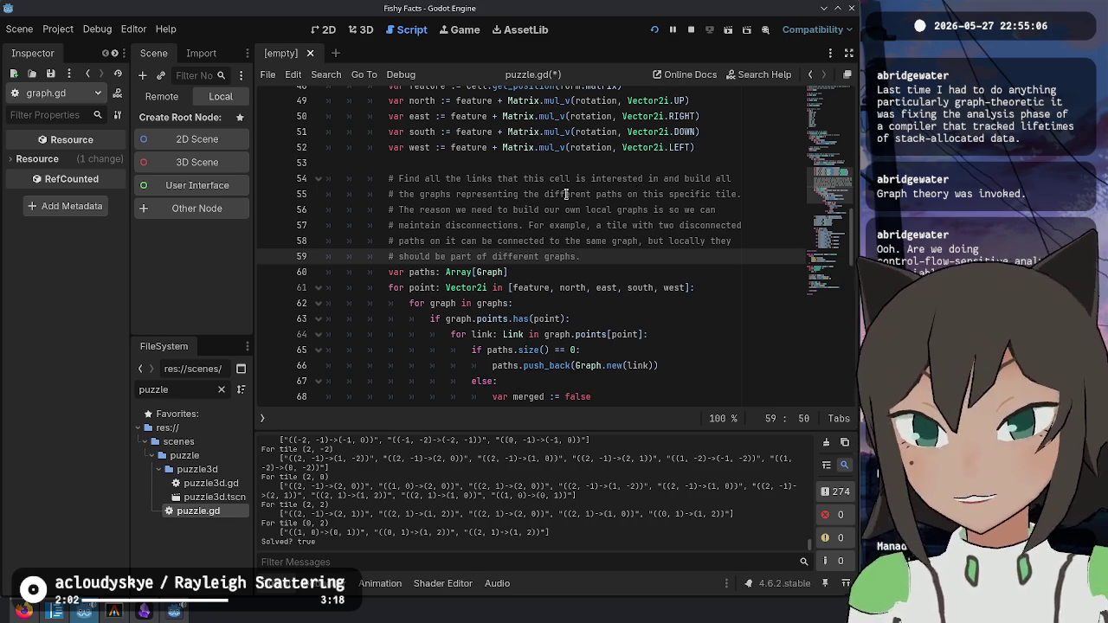
scroll(566, 194, down, 3)
- Trace the nested point, graph and link loops and the path-merging block, then save the script
drag(407, 131, 586, 136)
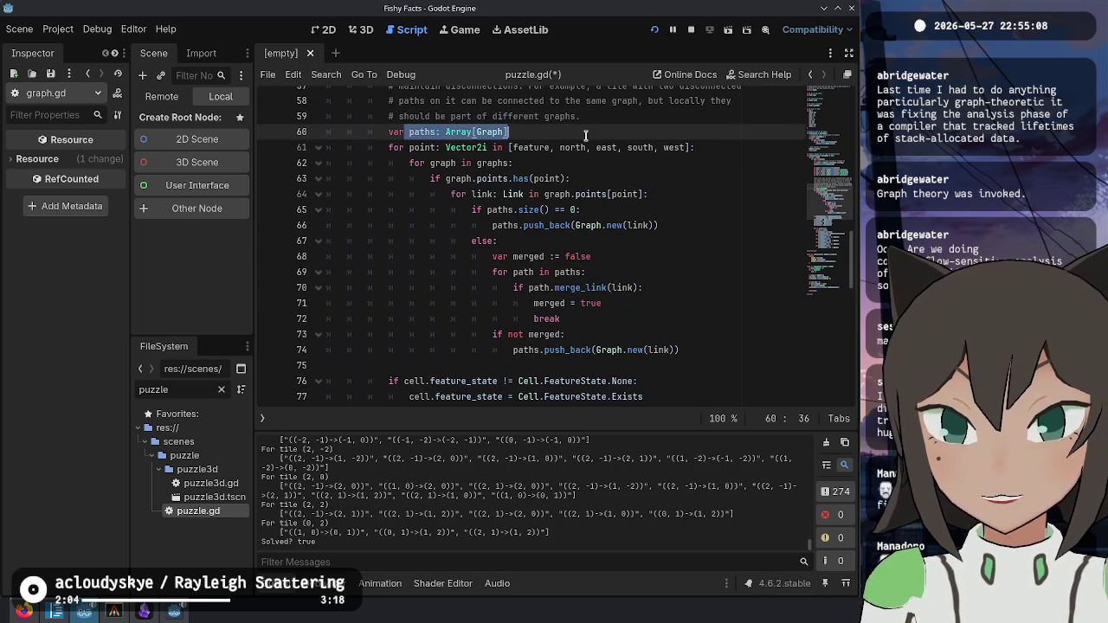
click(588, 147)
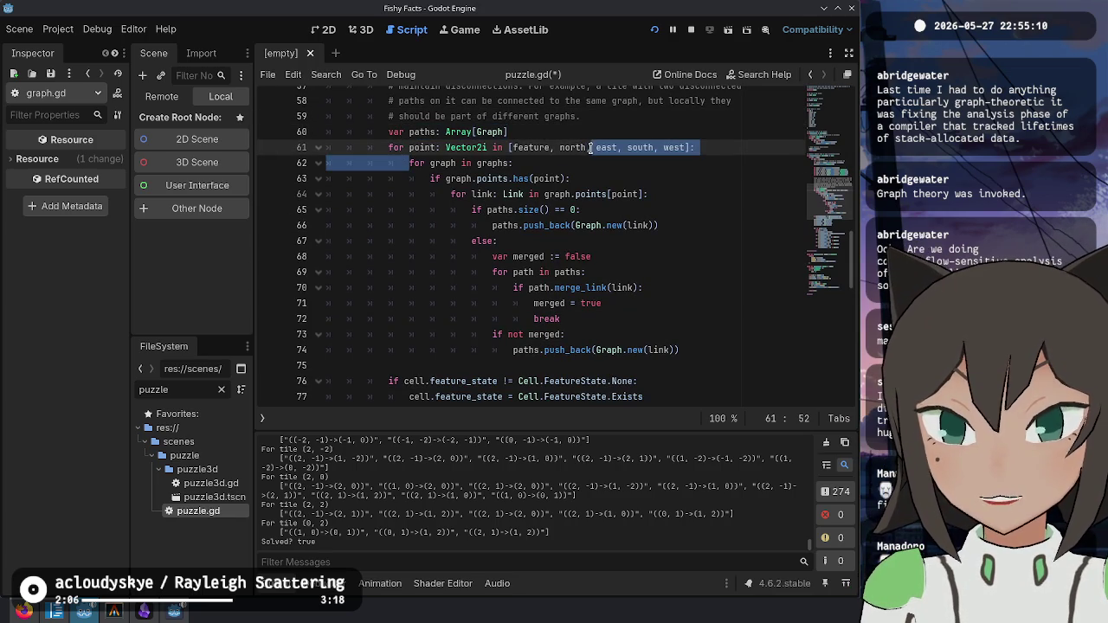
drag(431, 163, 683, 178)
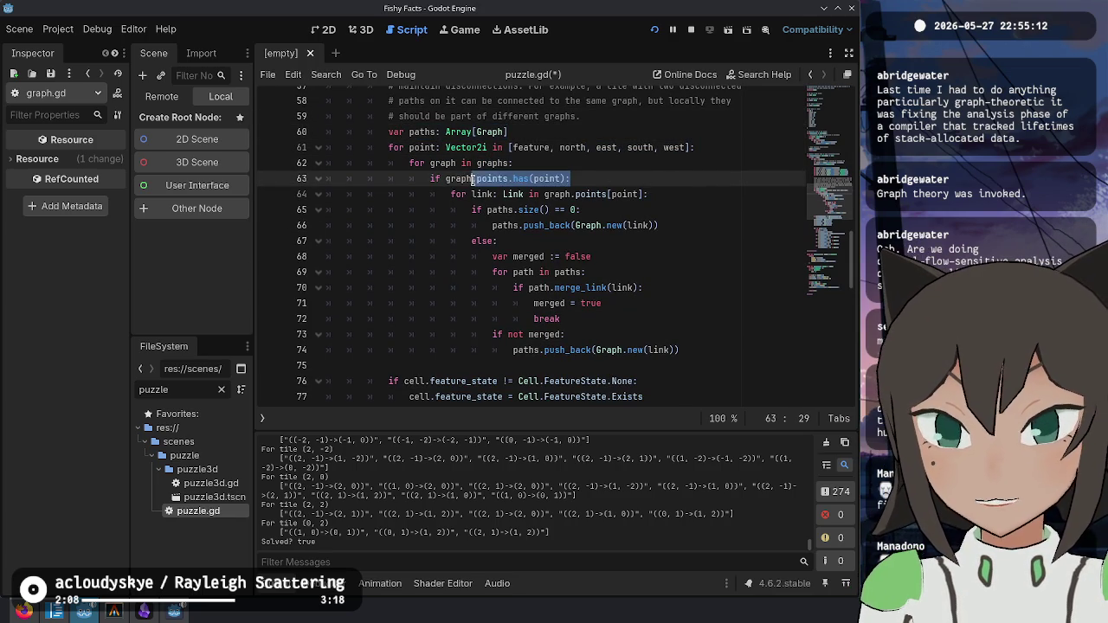
click(531, 194)
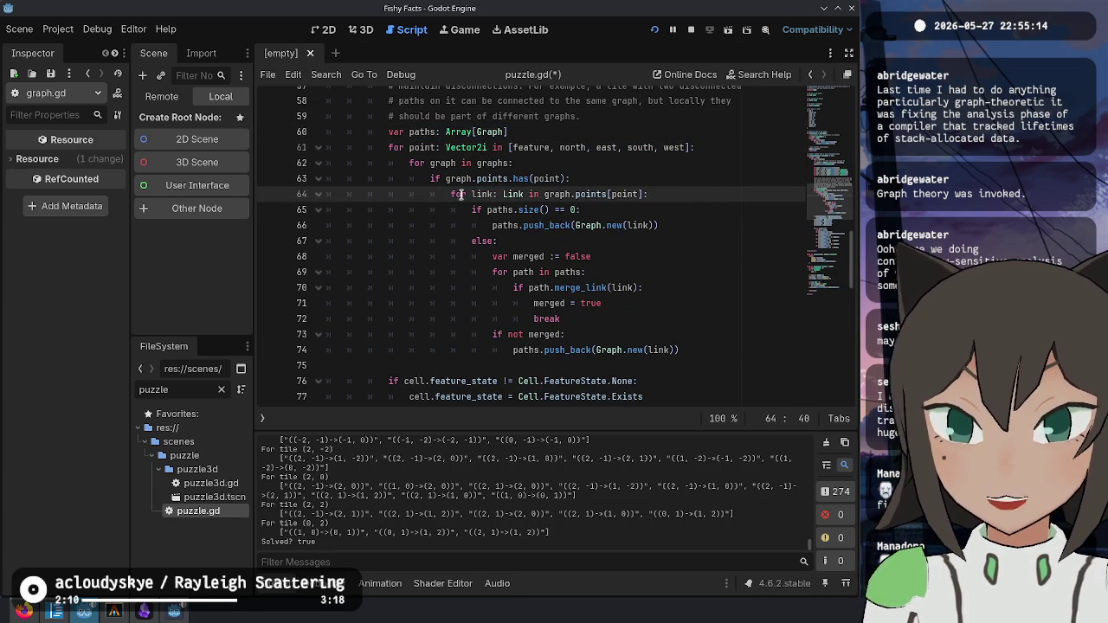
drag(461, 194, 725, 197)
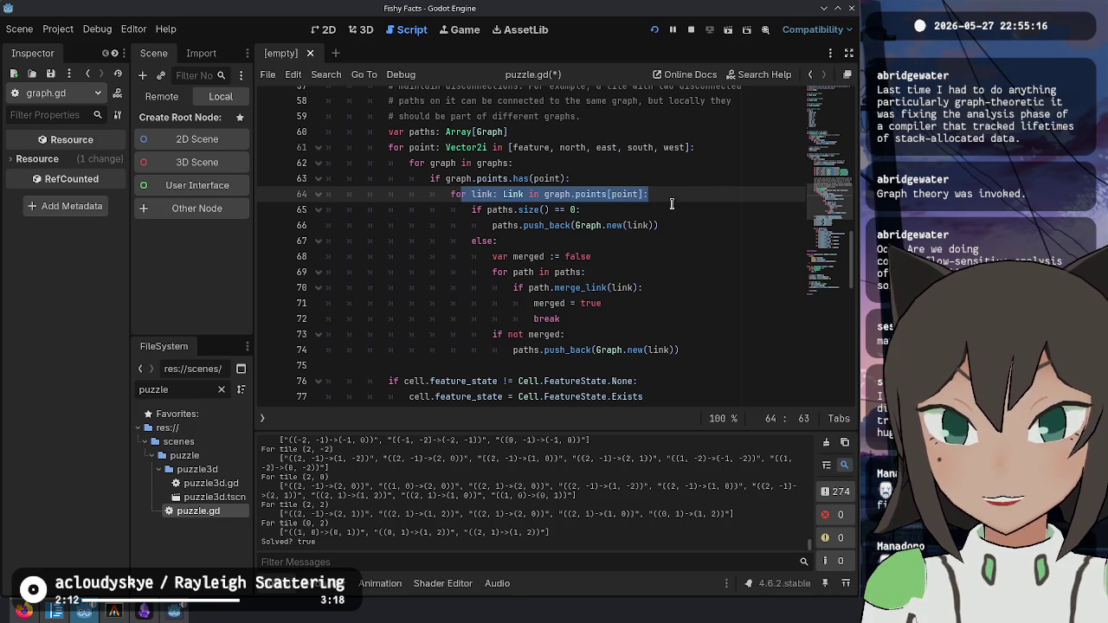
click(464, 213)
mouse_move(464, 213)
mouse_down()
mouse_move(684, 370)
mouse_move(692, 342)
mouse_move(701, 346)
mouse_up()
click(701, 346)
key(ctrl+s)
scroll(464, 325, down, 3)
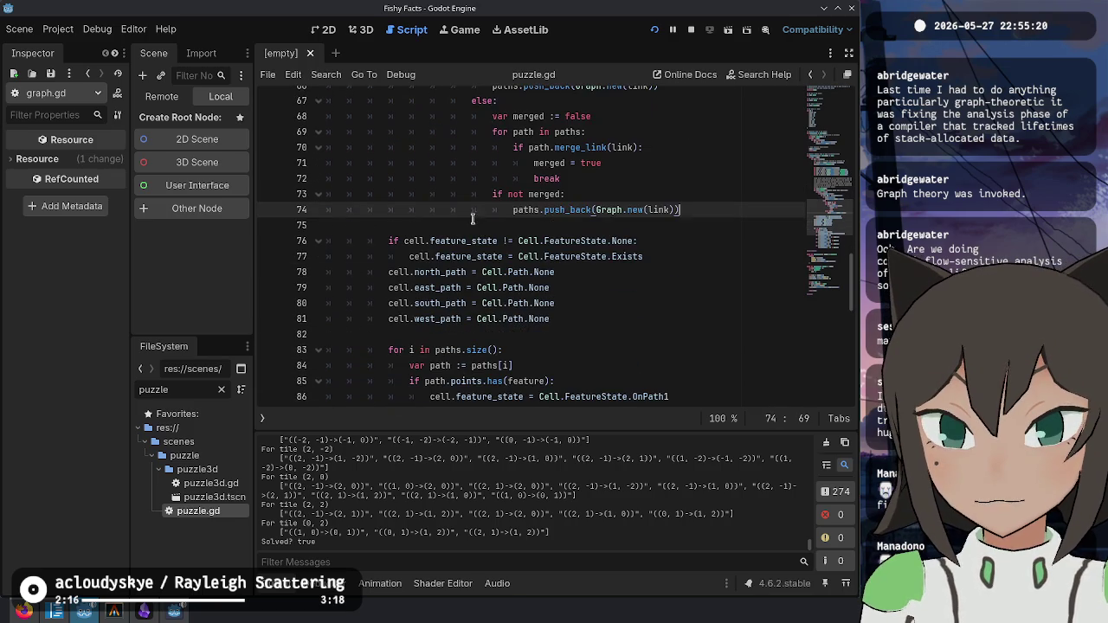
- Add the comment '# Set the cell's path state.' above the path-setting loop
click(451, 225)
mouse_move(487, 239)
mouse_down()
mouse_move(390, 272)
mouse_move(420, 299)
mouse_move(506, 317)
mouse_move(518, 270)
mouse_up()
click(505, 241)
key(ctrl+shift+Return)
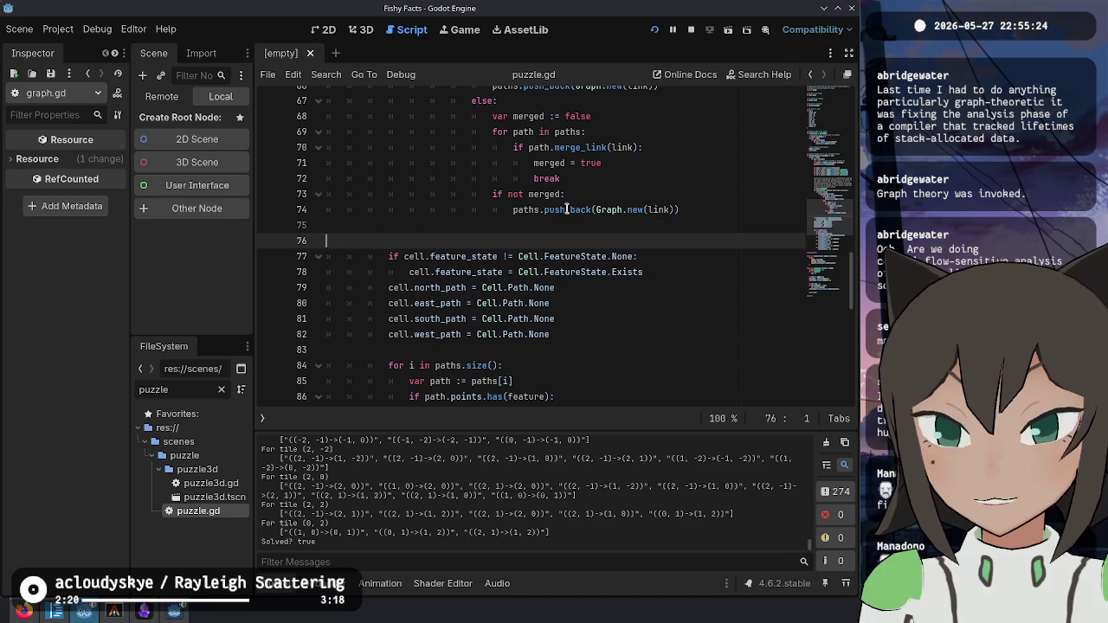
text(# S)
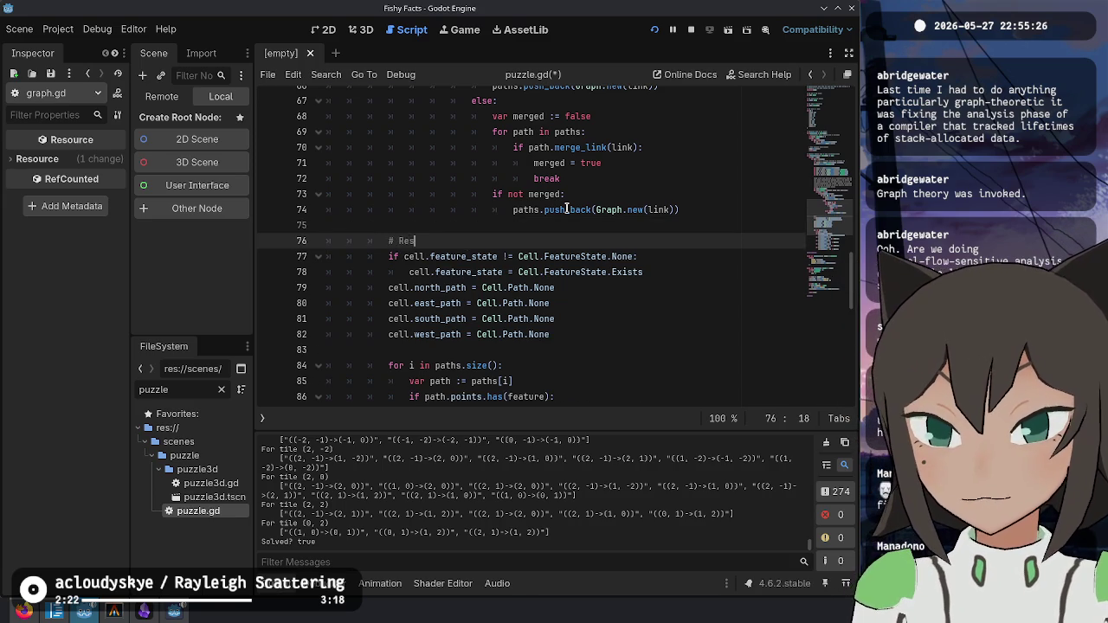
text(et the)
text(l's path state)
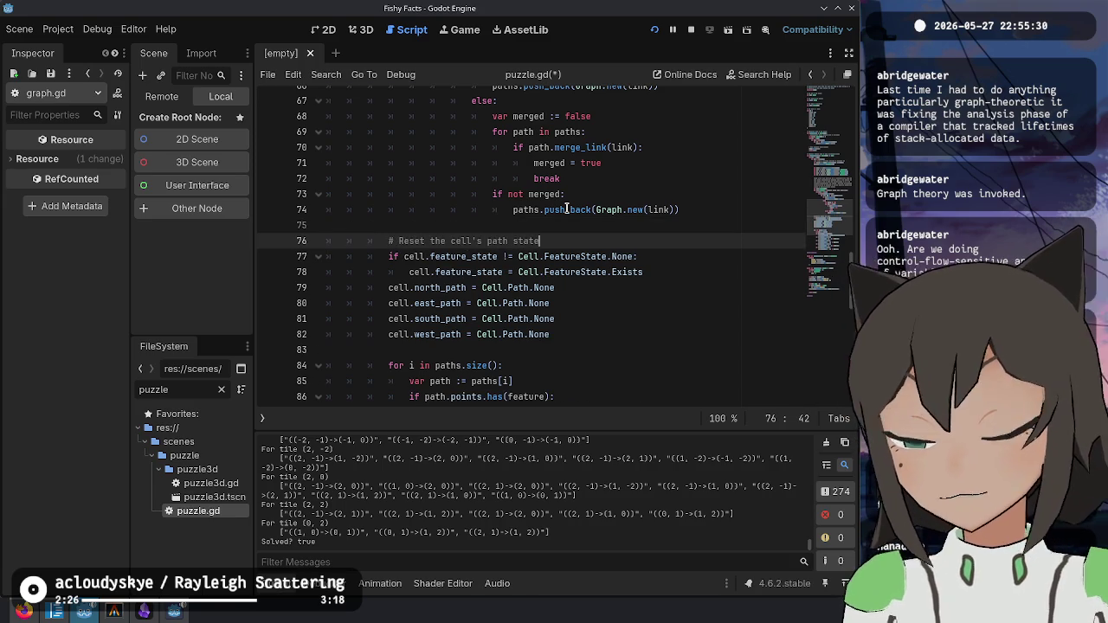
scroll(553, 211, down, 3)
click(522, 209)
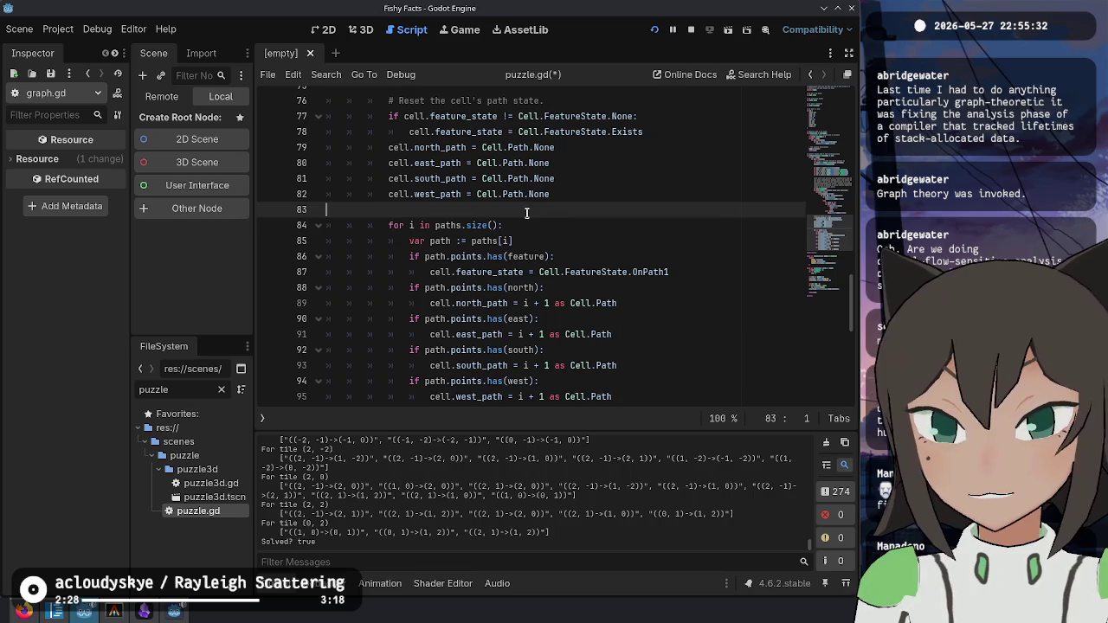
key(Return)
text(# Set the cells)
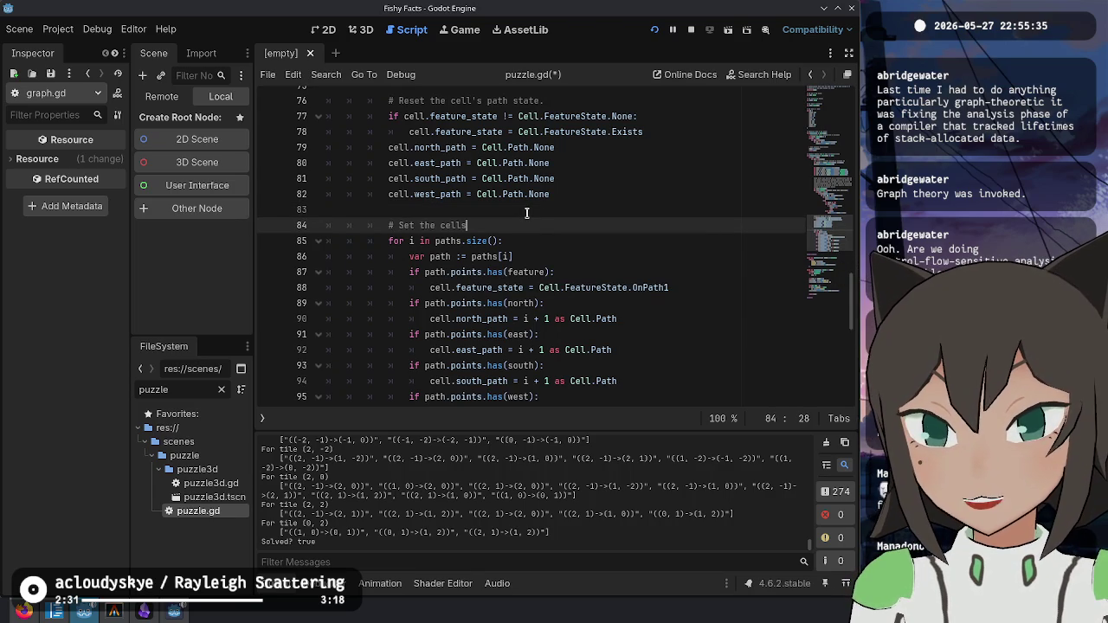
key(BackSpace)
text('s path state)
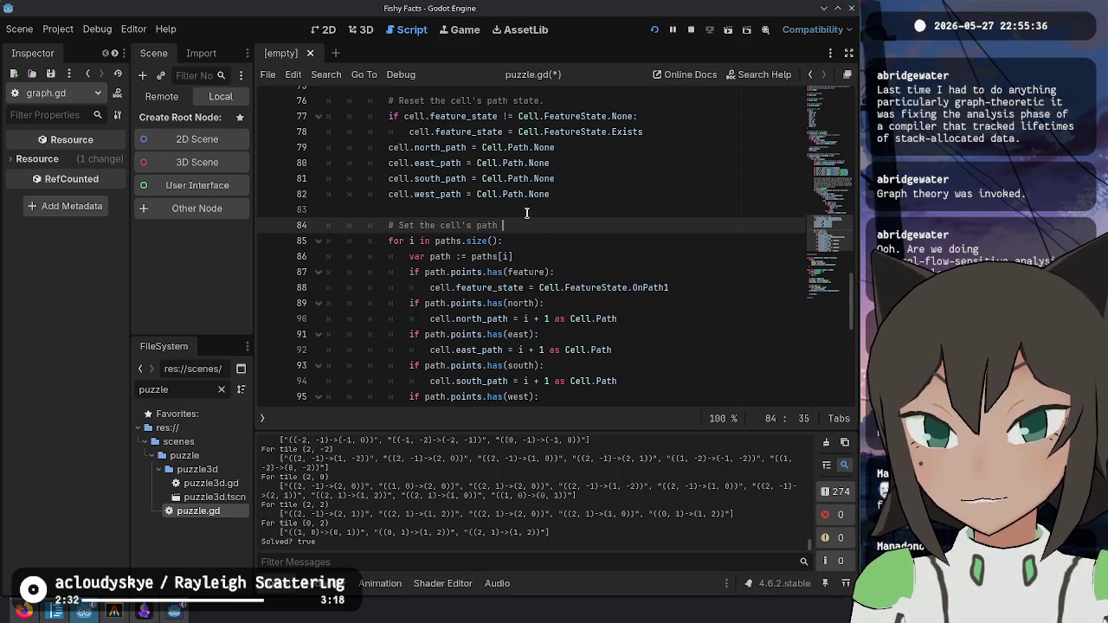
text(.)
- Check the ends of lines 96, 86, 46 and 62, then bring up the terminal window
scroll(571, 208, down, 3)
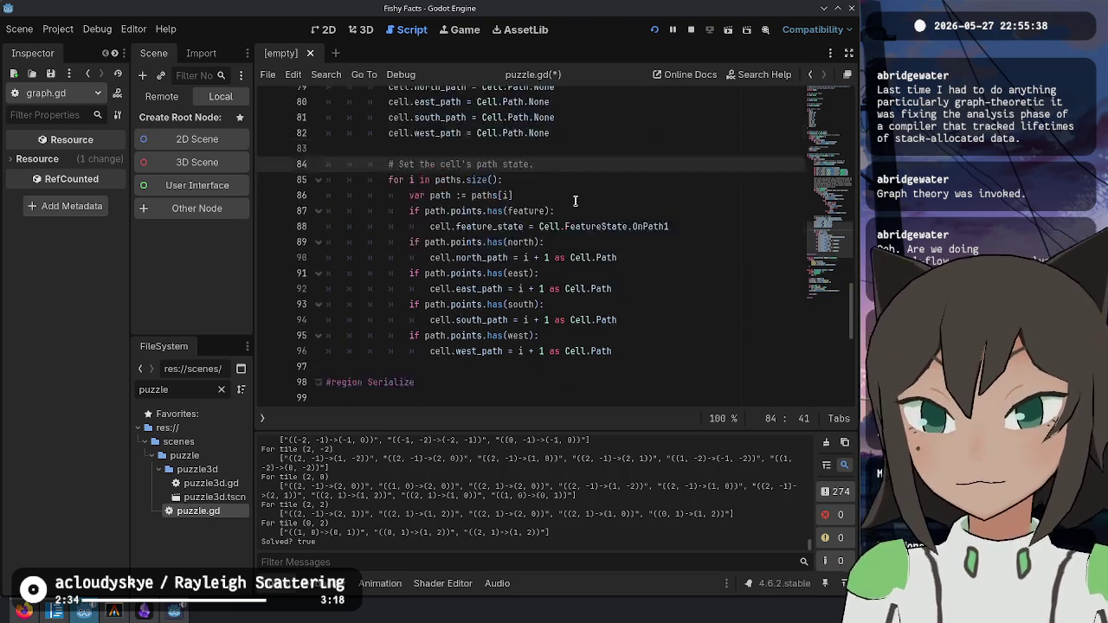
click(671, 227)
scroll(669, 226, up, 3)
click(691, 208)
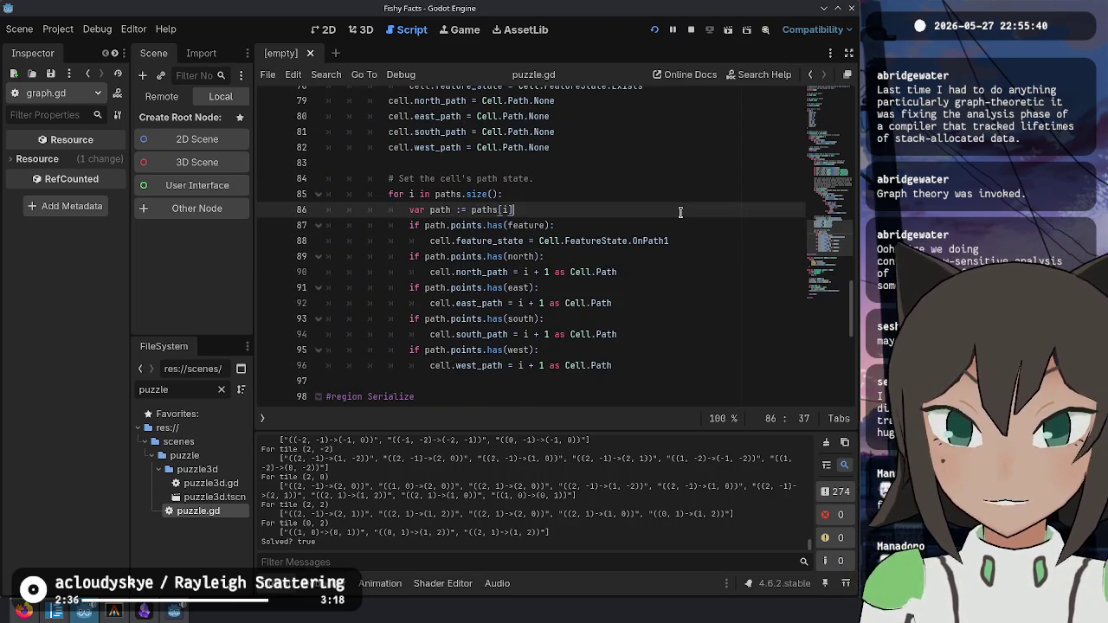
scroll(692, 203, up, 10)
scroll(693, 203, up, 5)
click(693, 210)
scroll(692, 212, down, 2)
click(695, 195)
scroll(695, 219, down, 4)
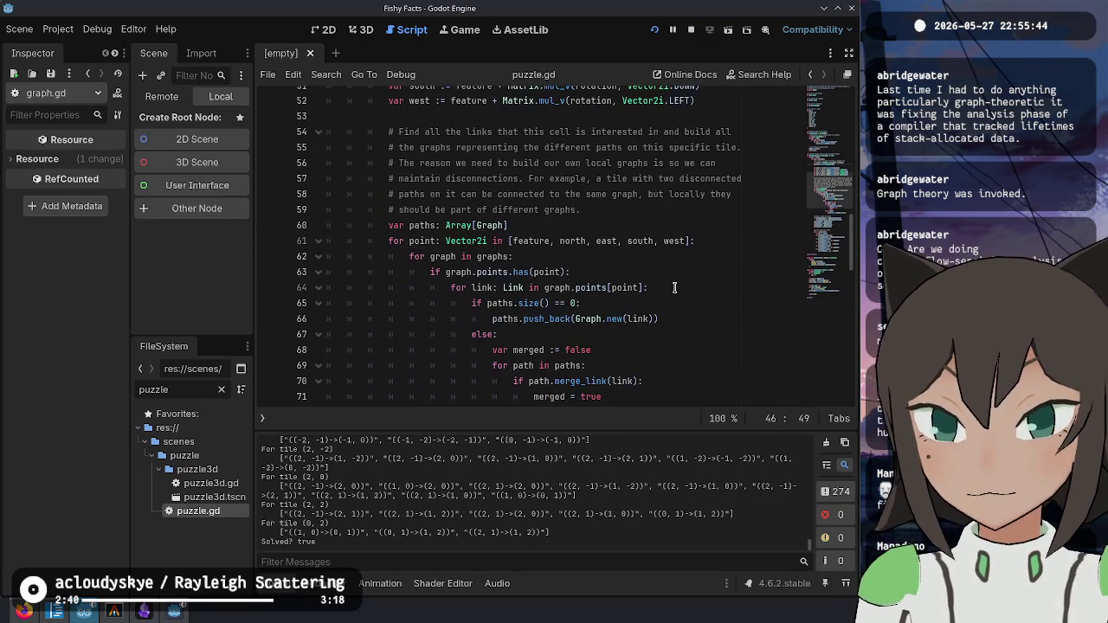
click(684, 257)
click(113, 611)
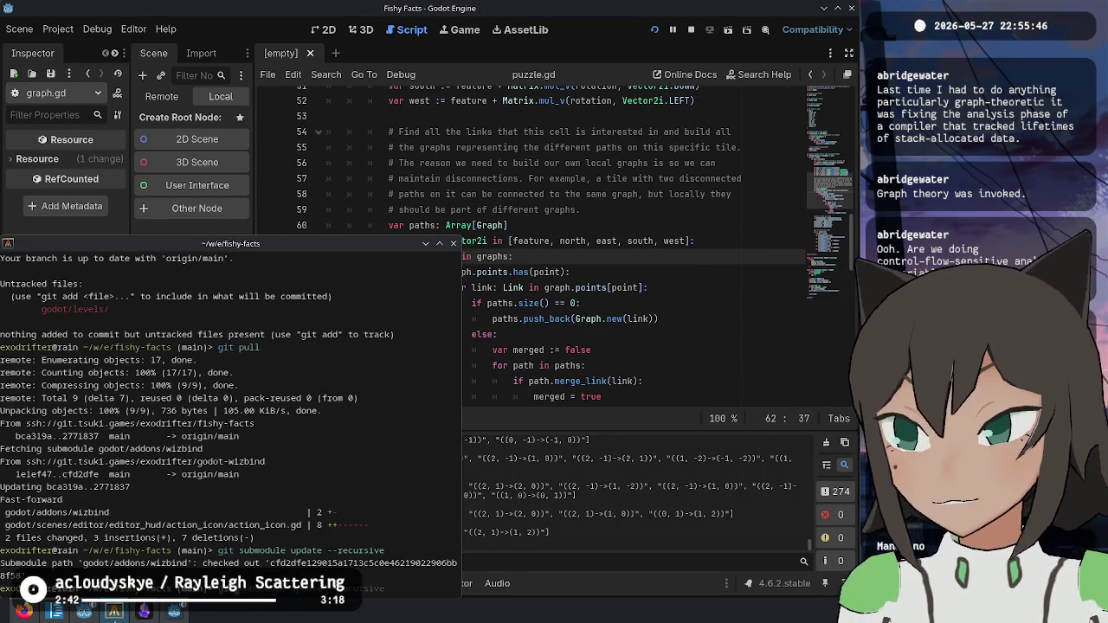
- Stage every puzzle.gd and graph.gd hunk with git add -p and commit the changes
text(git add -p)
key(Return)
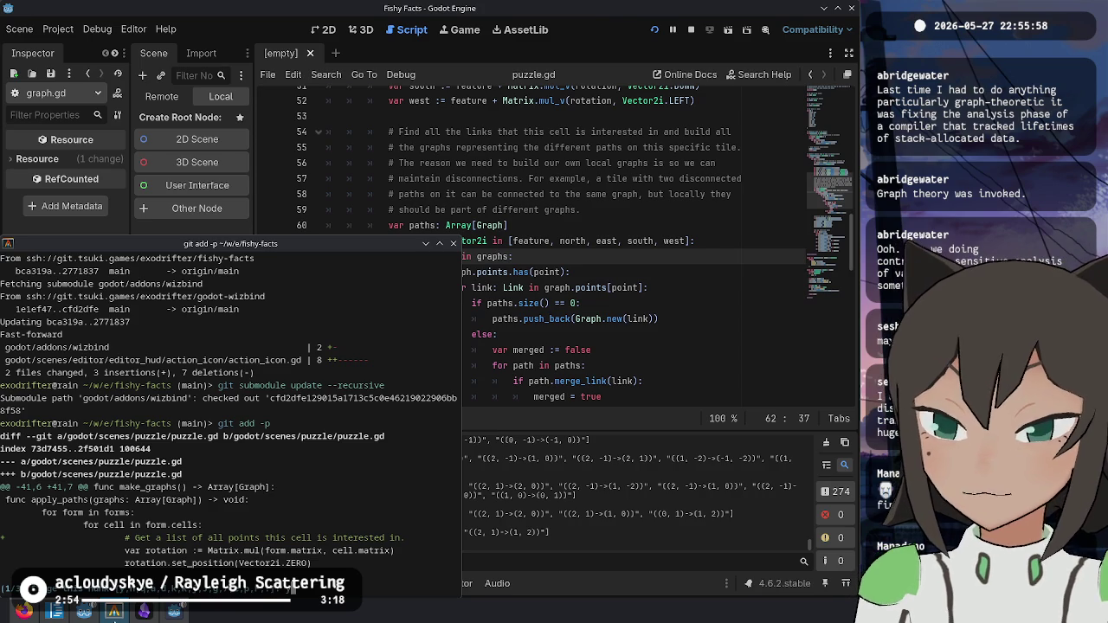
key(y)
key(y)
key(y)
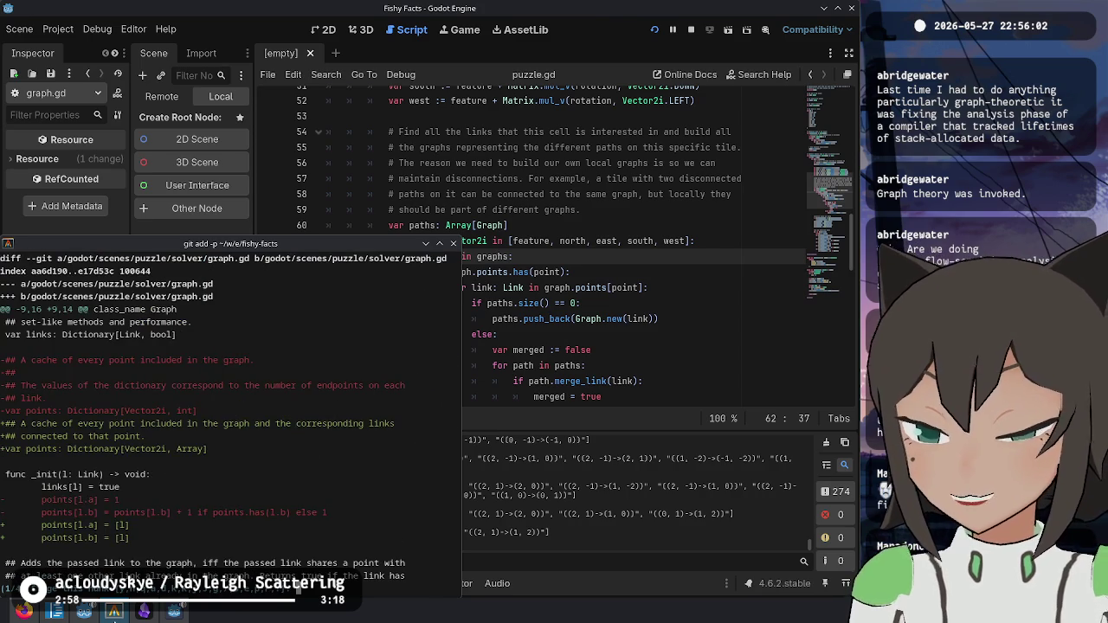
key(y)
key(y)
key(y)
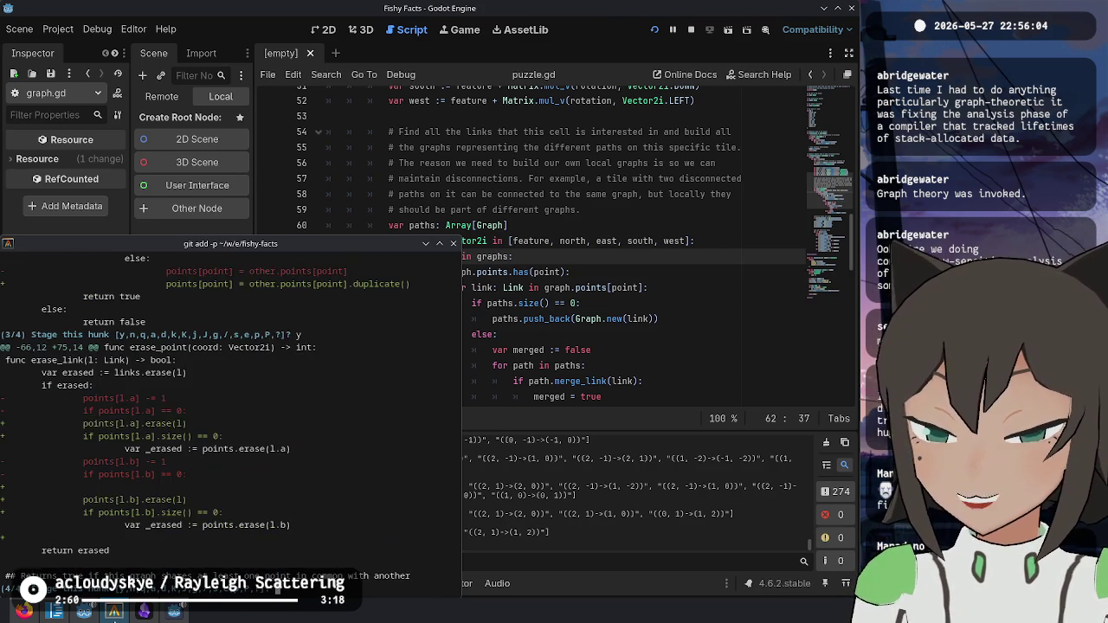
key(y)
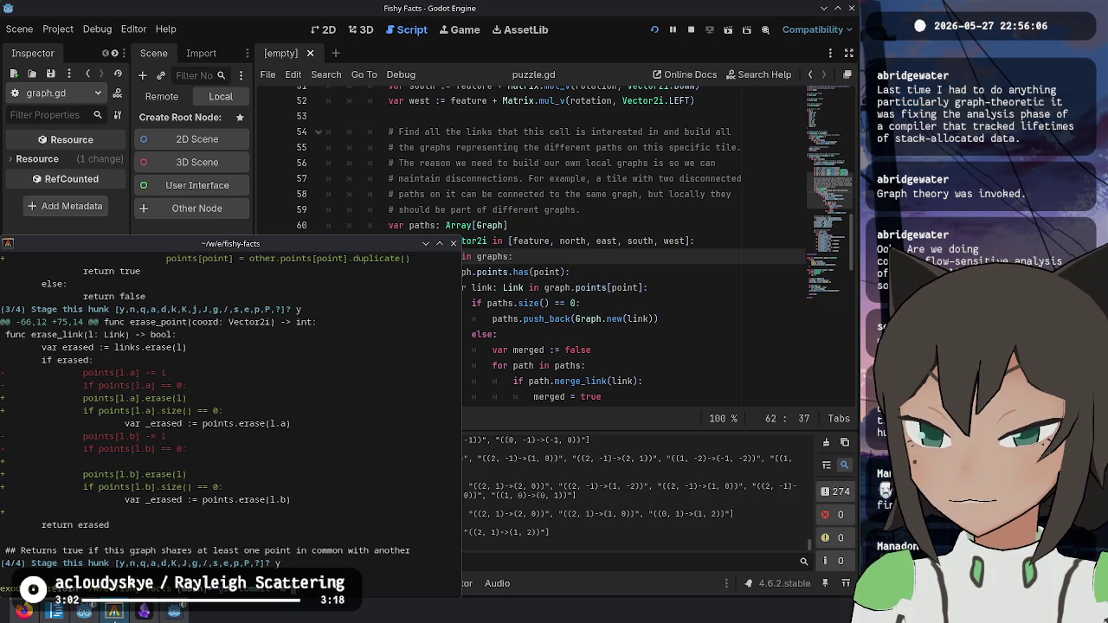
text(disconnection betw)
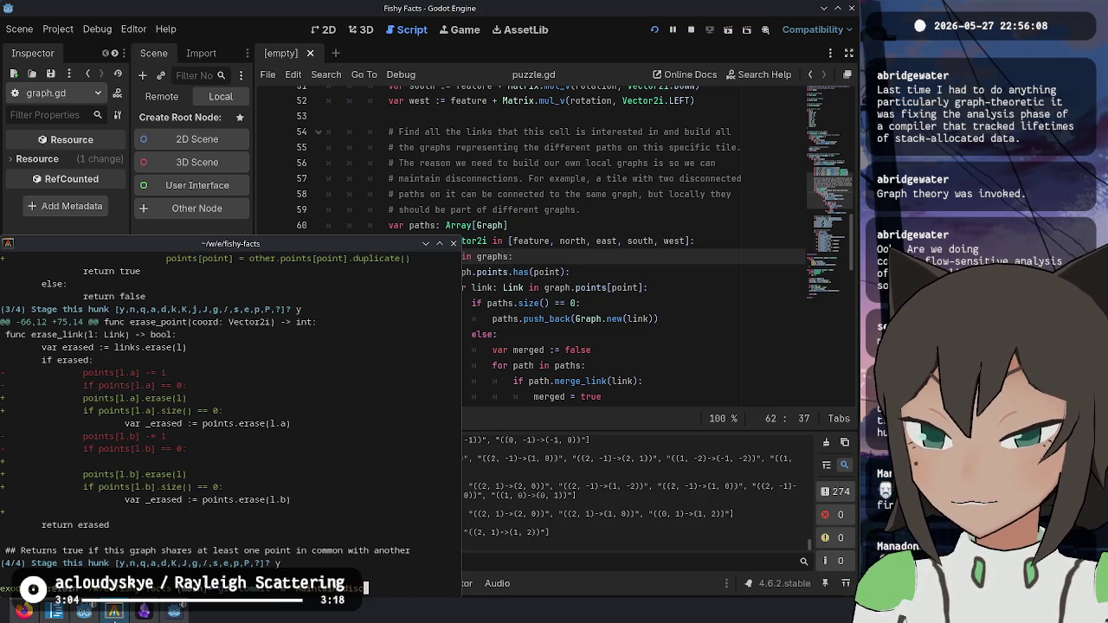
text(een tiles")
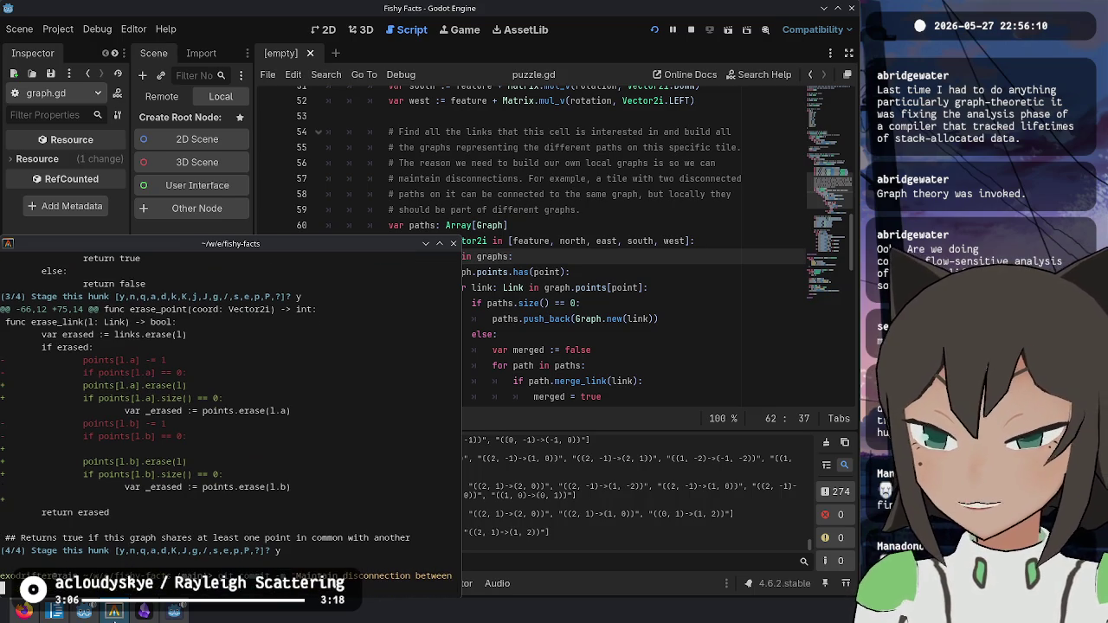
key(Return)
- Amend the commit message in Vim to 'Maintain separate local paths on a tile'
text(git commit -m "Maintain disconnection between tiles)
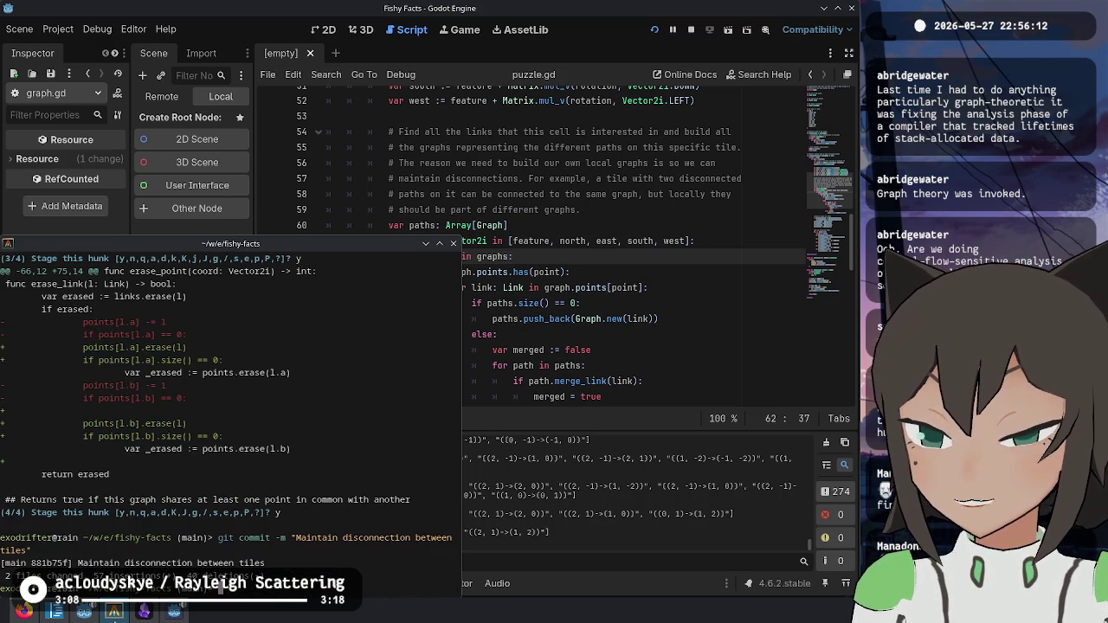
text(t --amend)
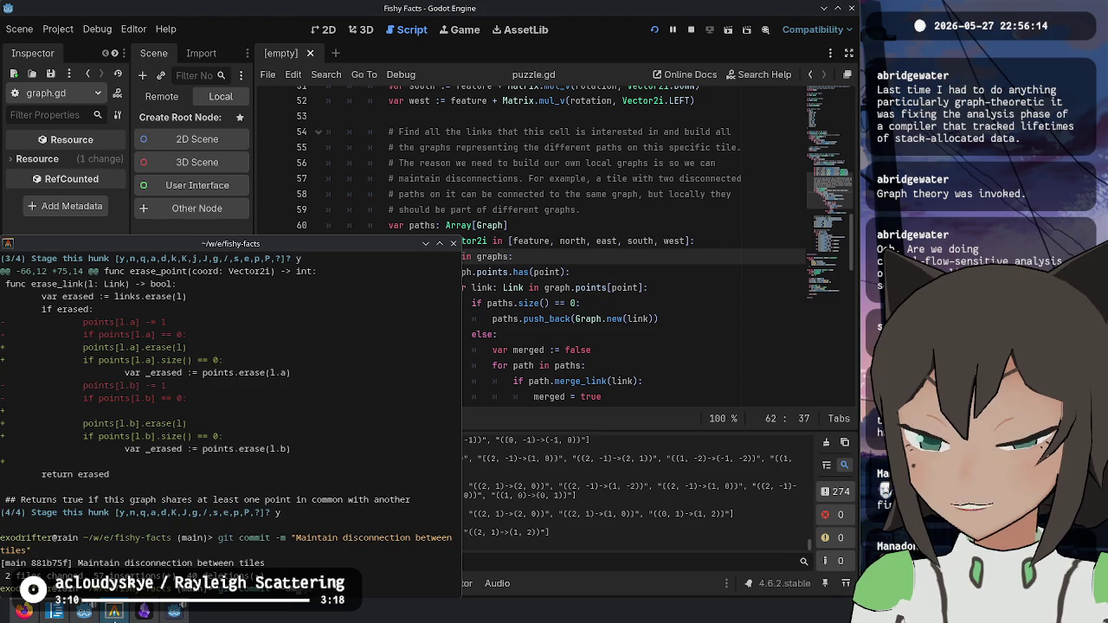
key(Return)
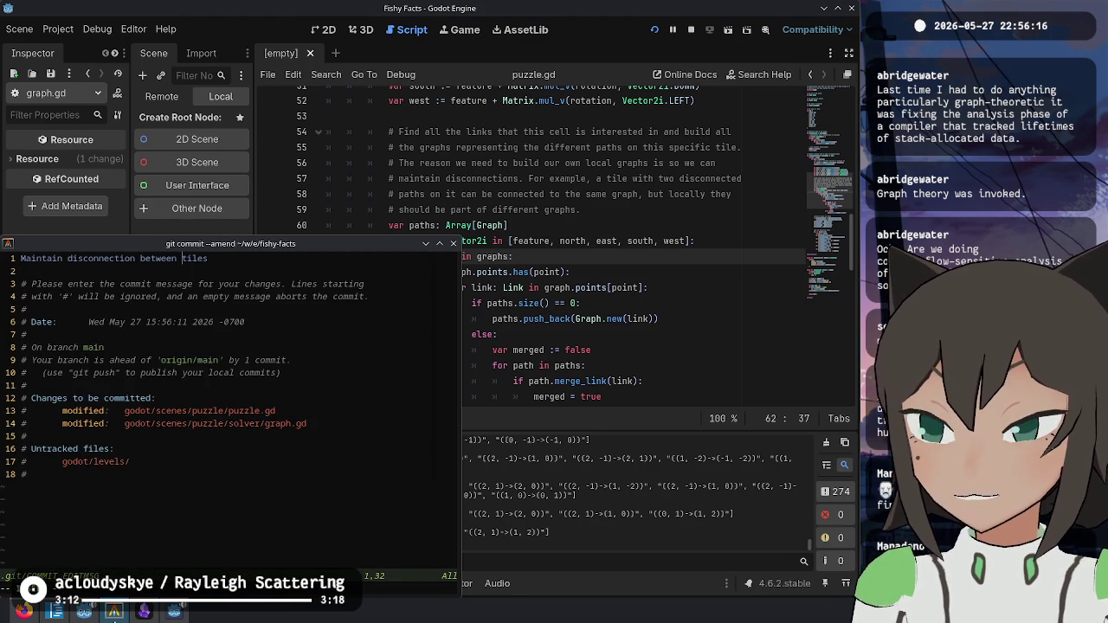
key(d)
key(w)
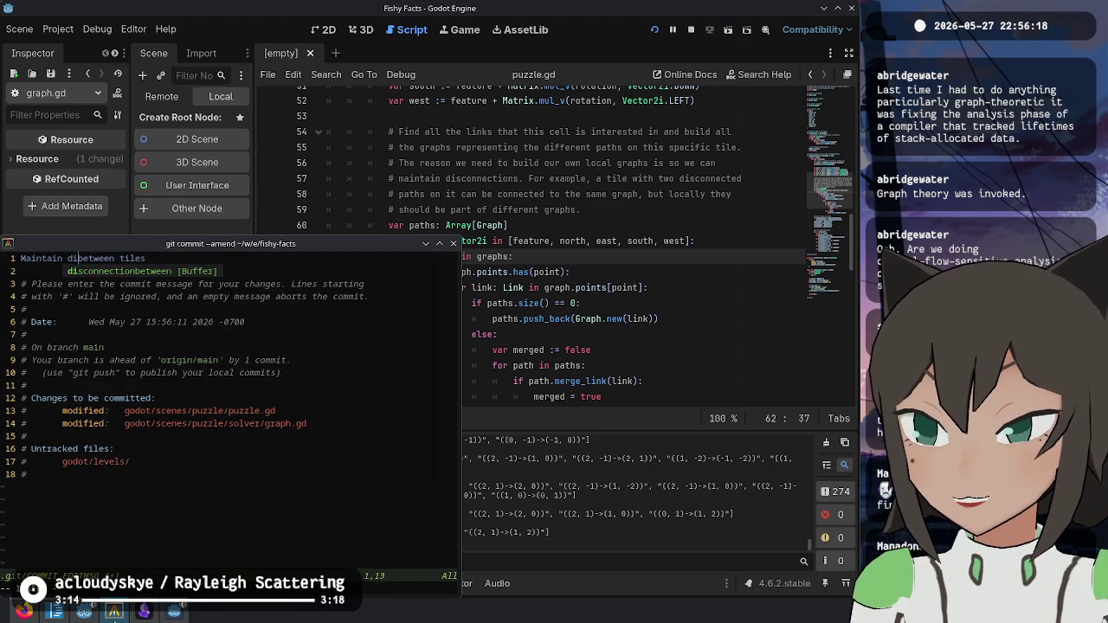
text(in separate p)
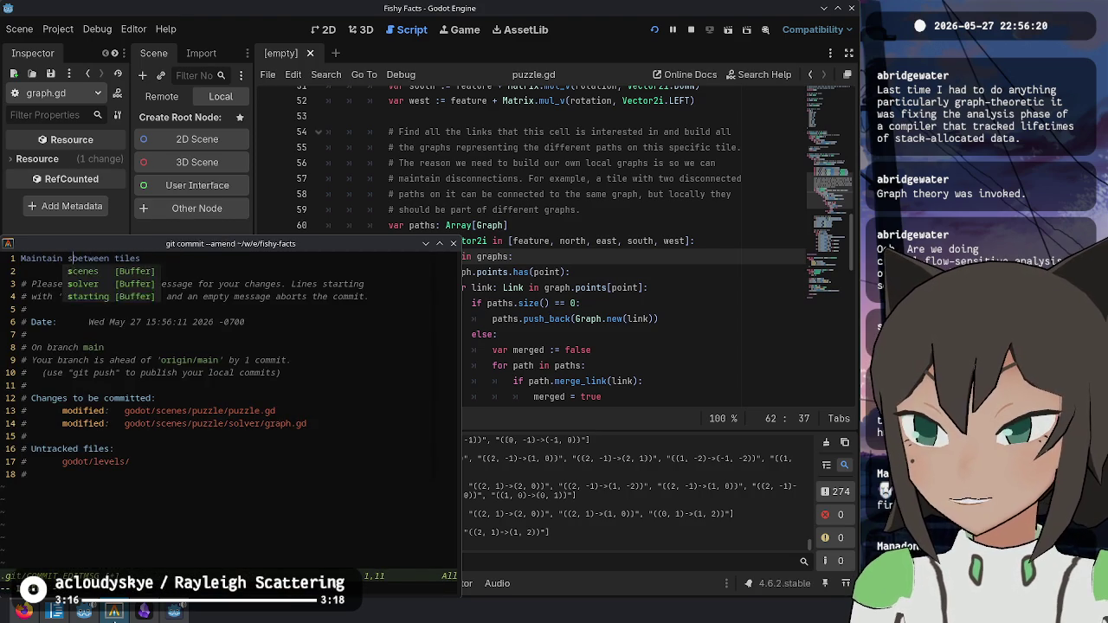
text(aths in)
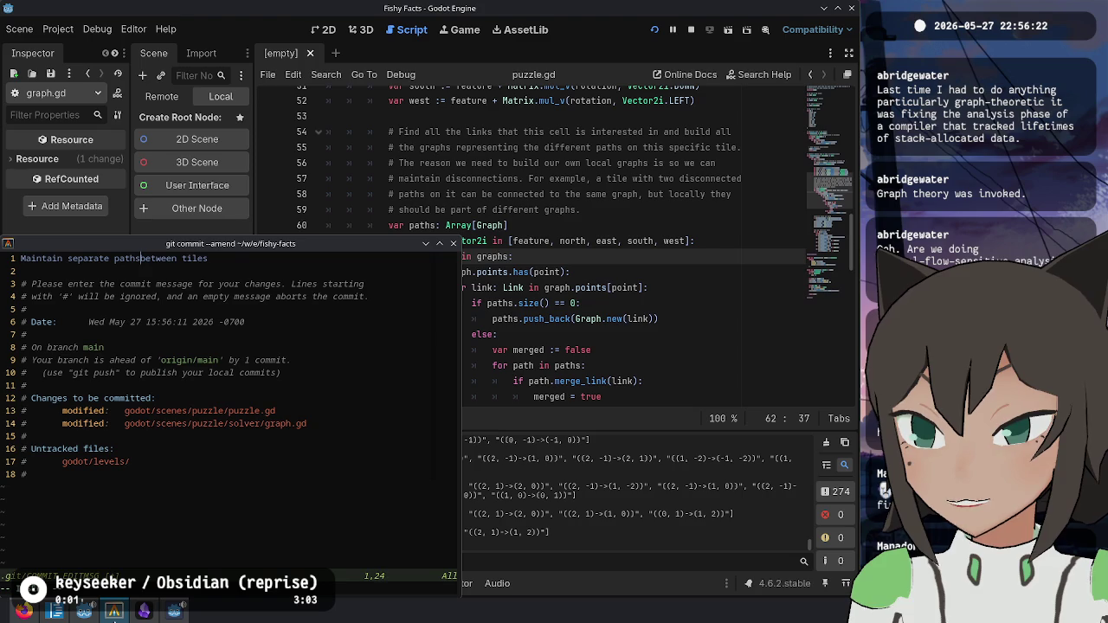
key(Delete)
key(Delete)
key(Delete)
key(Delete)
key(Delete)
key(BackSpace)
key(BackSpace)
key(BackSpace)
text(local paths on a)
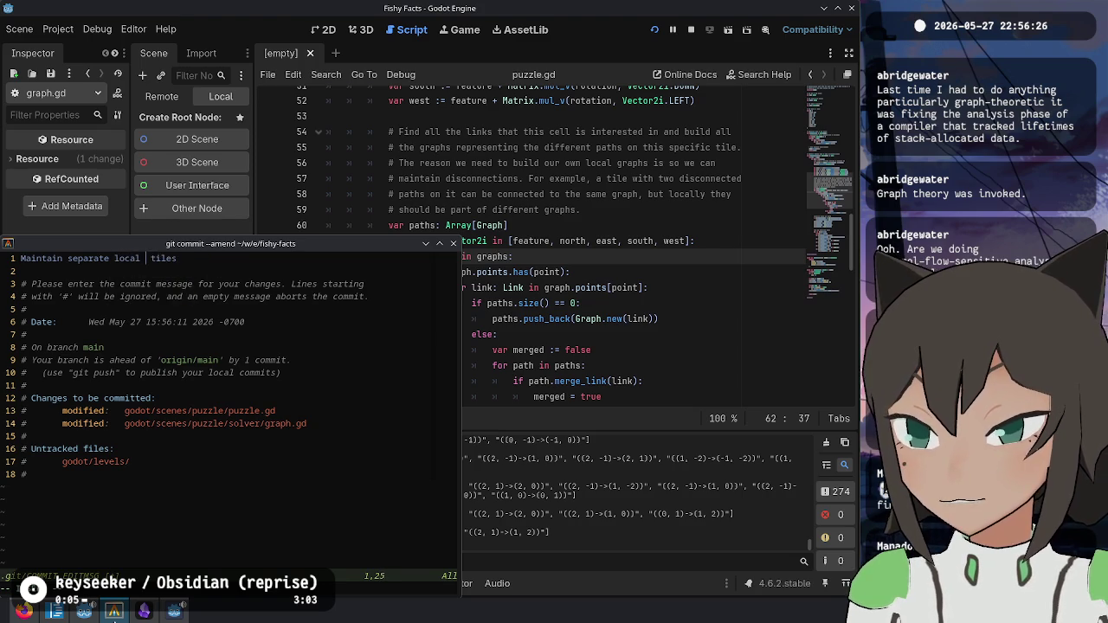
key(Right)
key(Right)
key(Right)
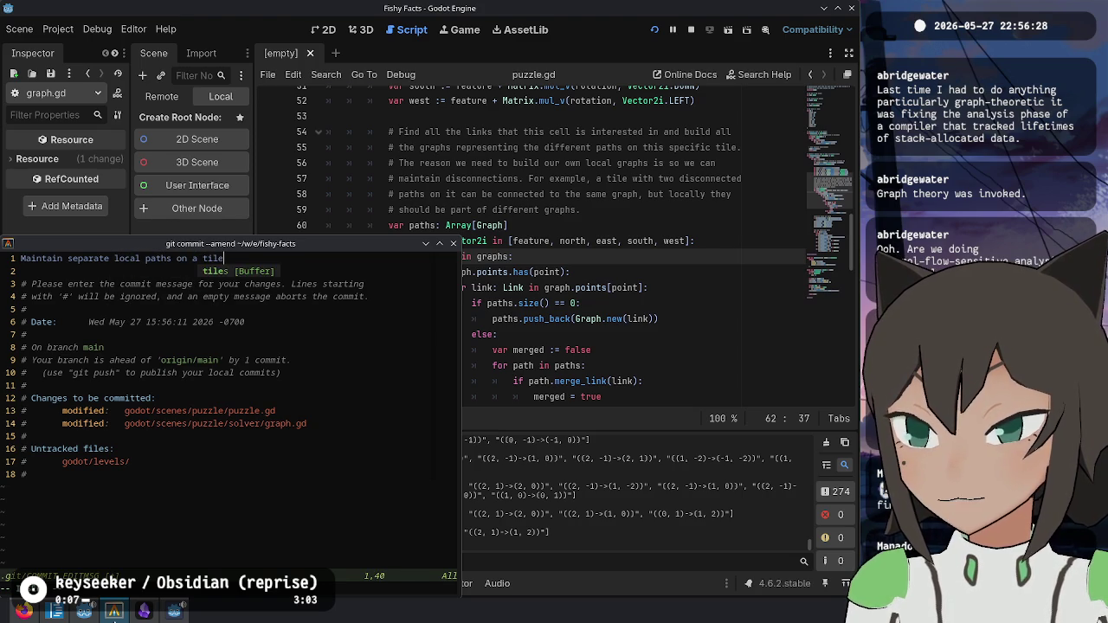
text(:wq)
key(Return)
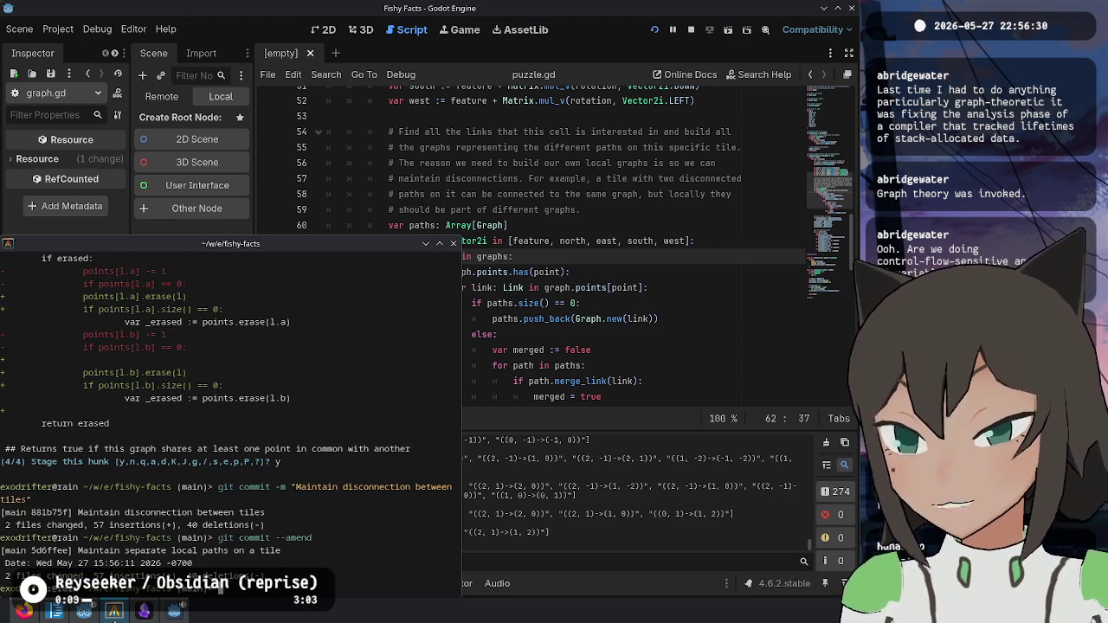
click(144, 613)
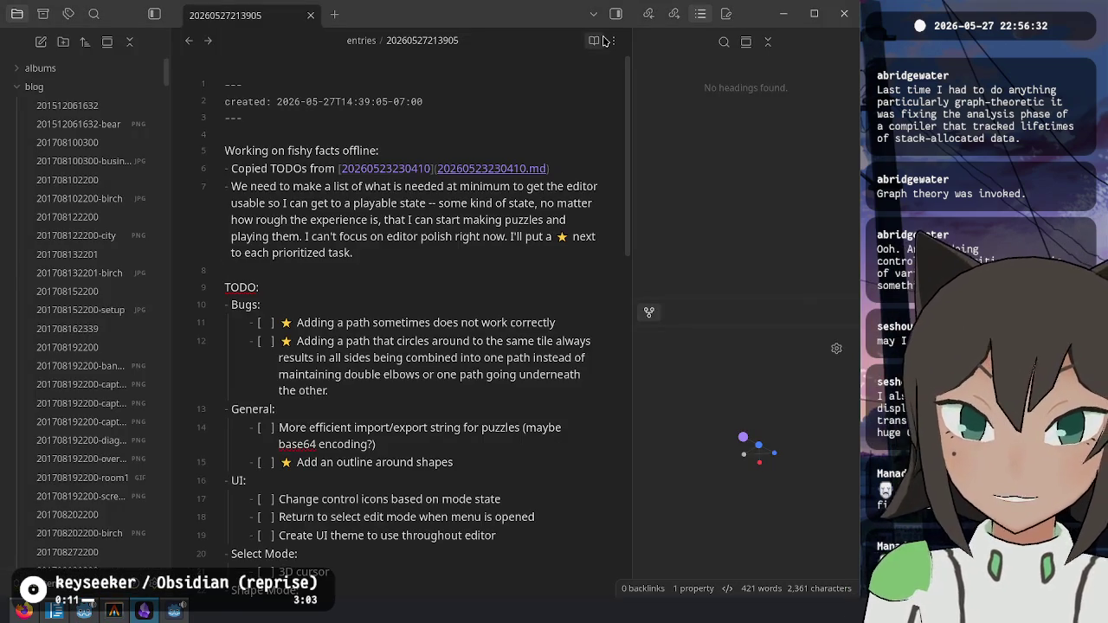
- Show the TODO note in reading view and tick the circling-path bug as done
click(594, 41)
click(225, 395)
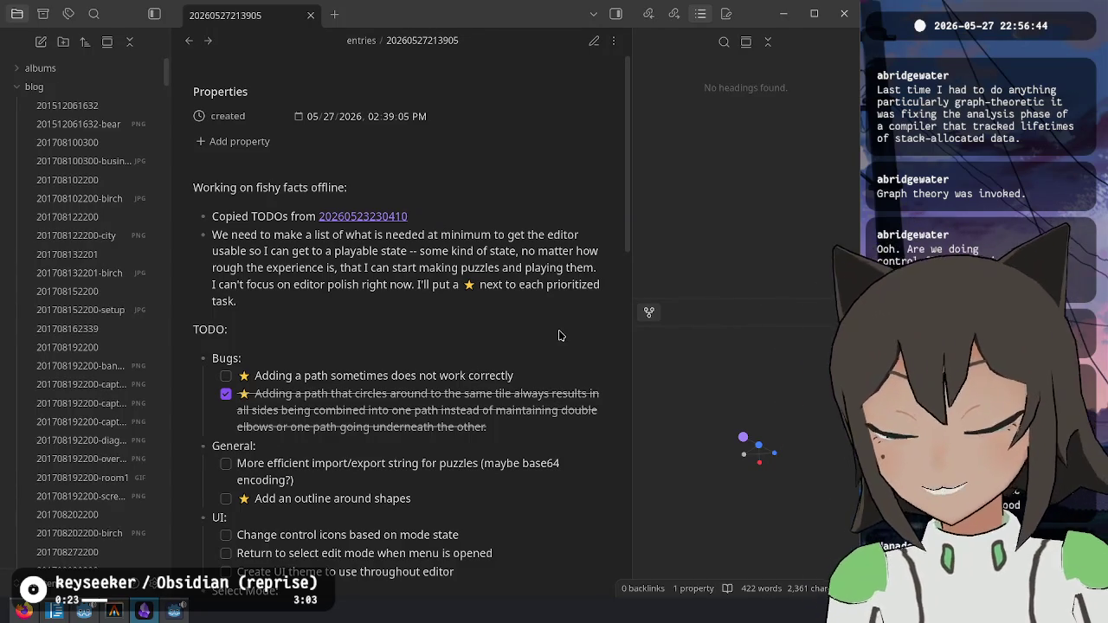
scroll(511, 346, down, 3)
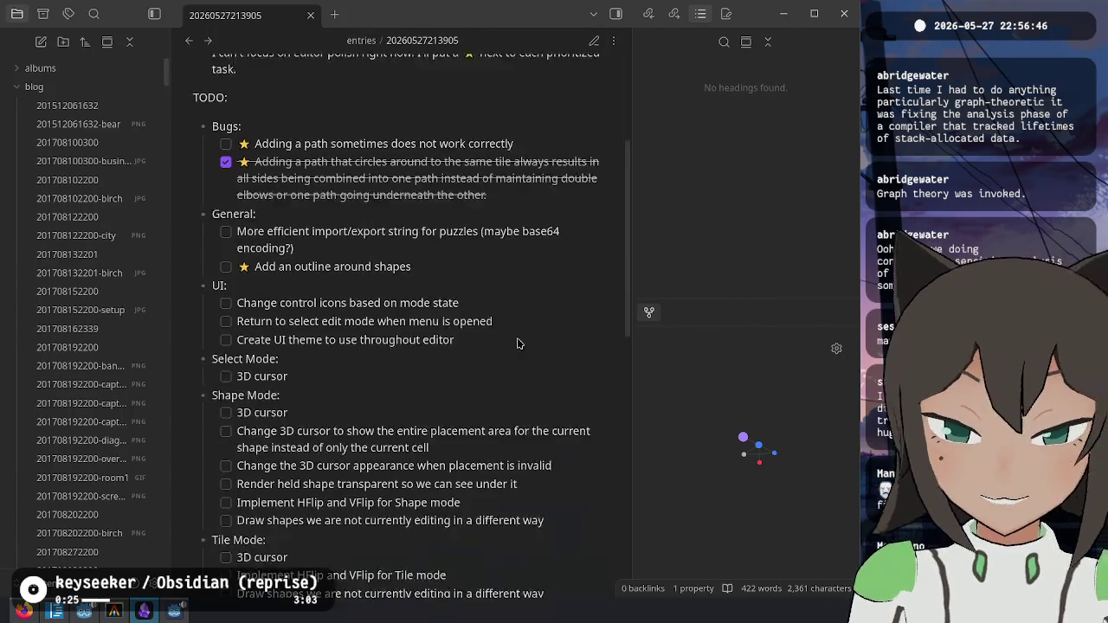
scroll(520, 324, down, 5)
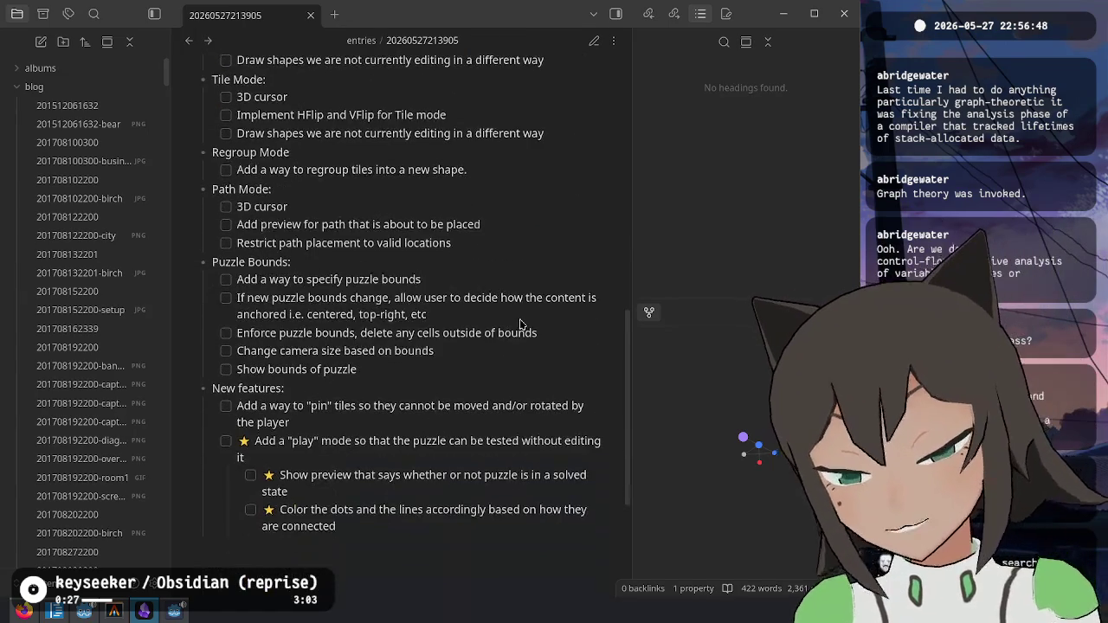
scroll(517, 312, up, 6)
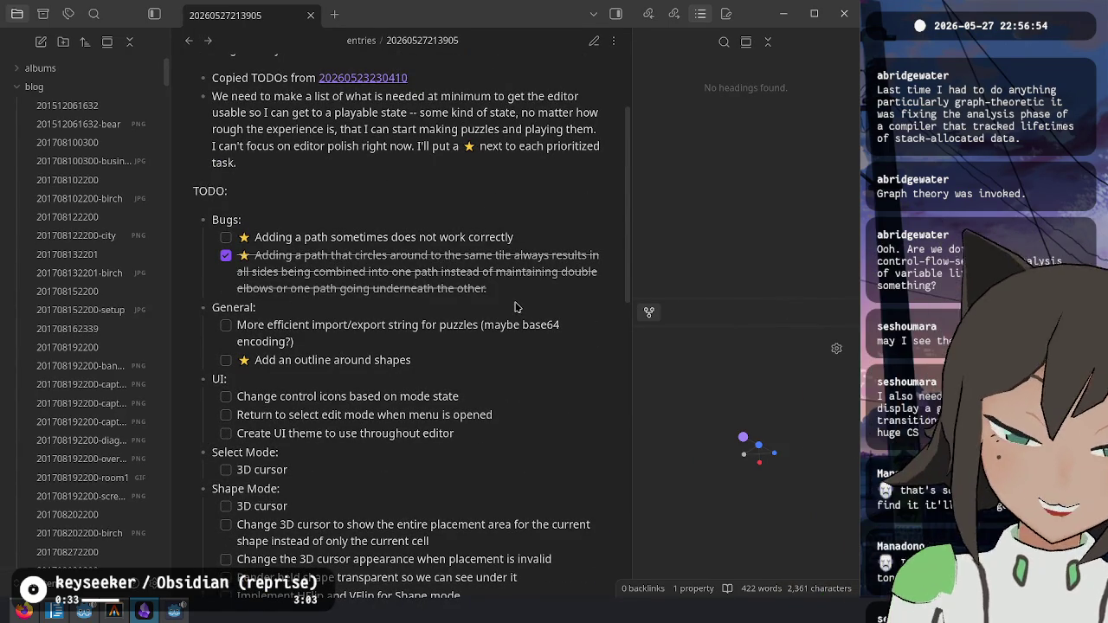
- Select the TODO items from General downward, then clear the selection
drag(515, 307, 519, 597)
click(424, 256)
scroll(467, 225, down, 9)
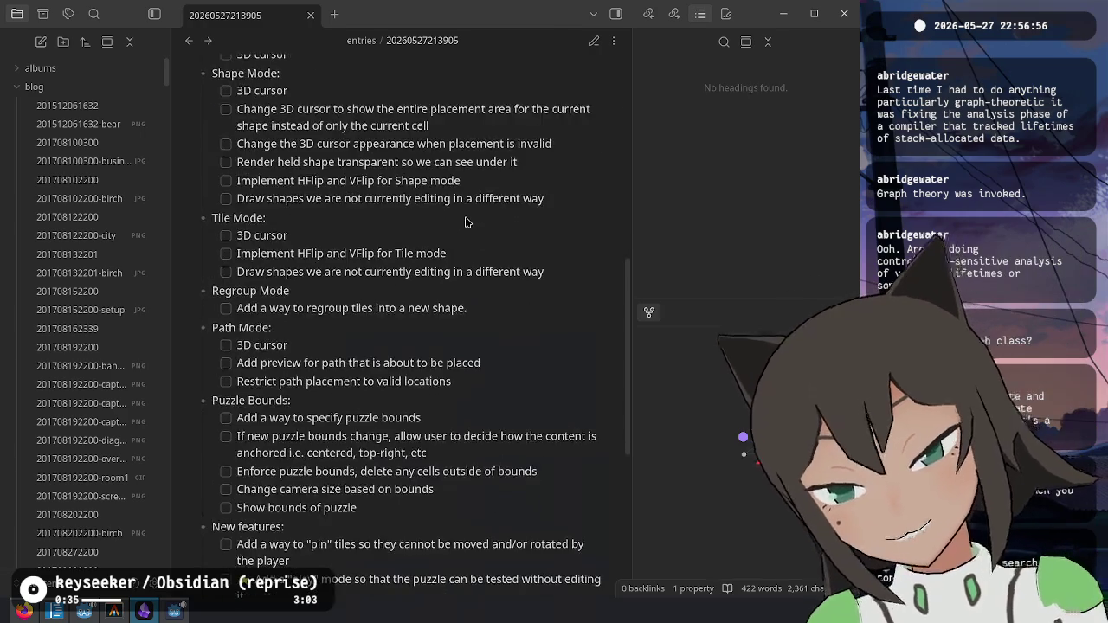
scroll(473, 400, up, 5)
scroll(474, 400, down, 1)
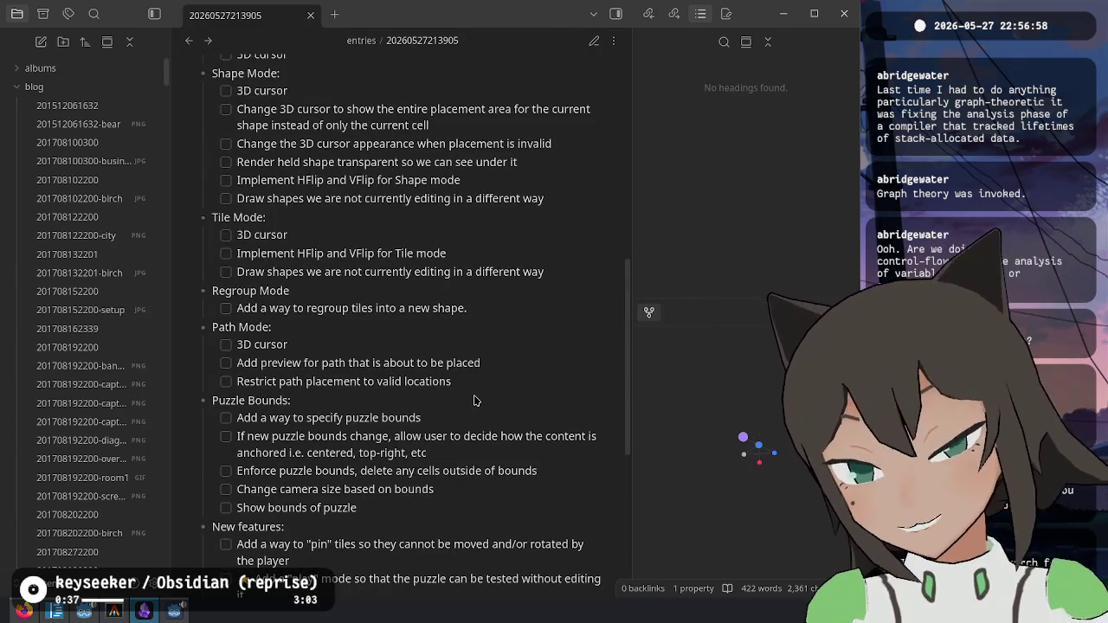
scroll(474, 400, down, 3)
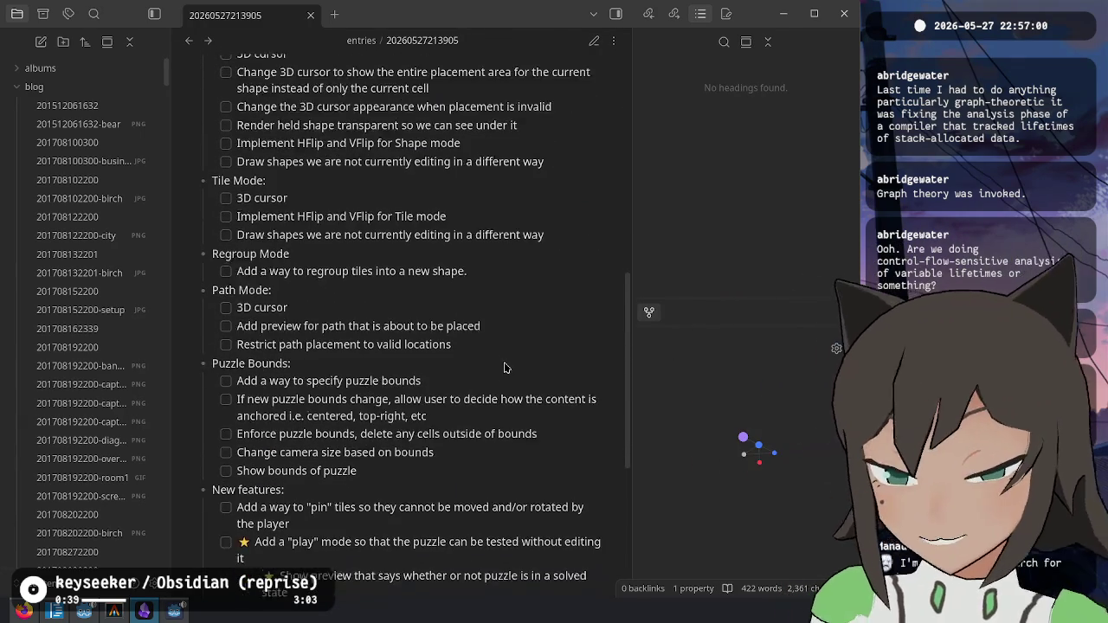
- In source mode, move the New features section directly after Bugs and remove the blank line above General
key(ctrl+e)
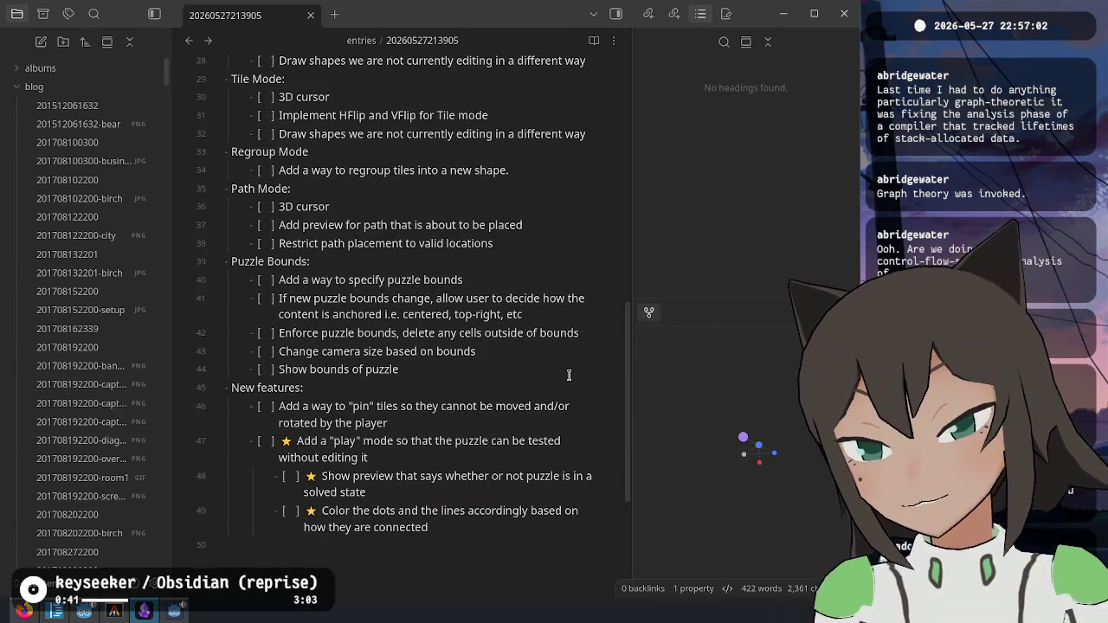
mouse_move(226, 387)
mouse_down()
mouse_move(304, 388)
mouse_move(450, 545)
mouse_up()
key(BackSpace)
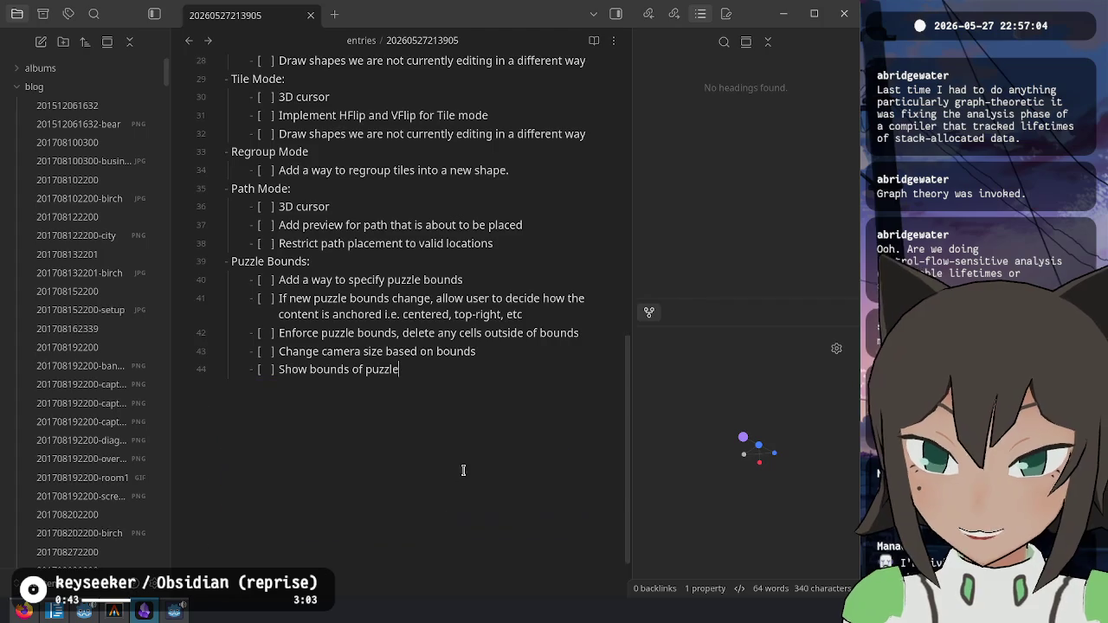
scroll(463, 465, up, 7)
scroll(441, 258, up, 2)
click(401, 285)
key(ctrl+v)
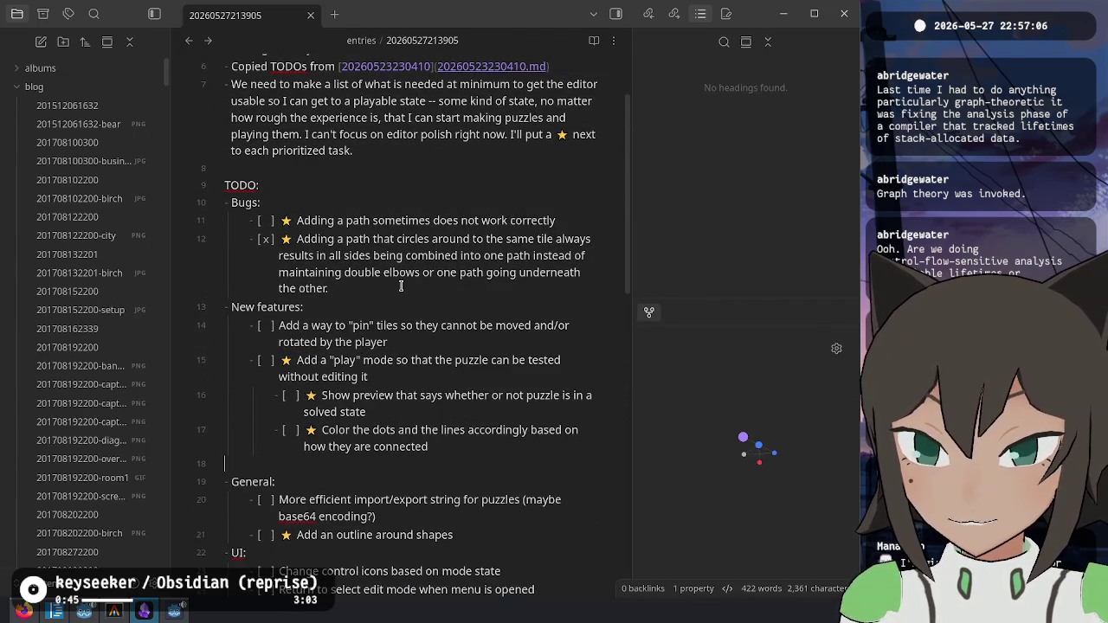
key(BackSpace)
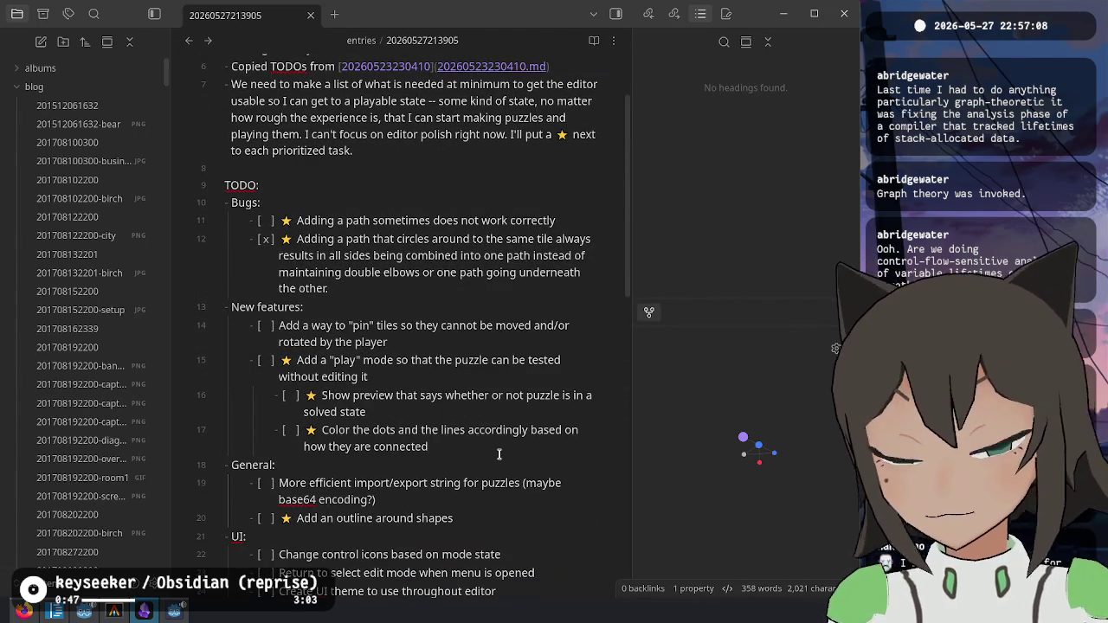
- Return to reading view, select the first bug item's text, and bring the Fishy Facts game forward
key(ctrl+e)
scroll(530, 251, down, 2)
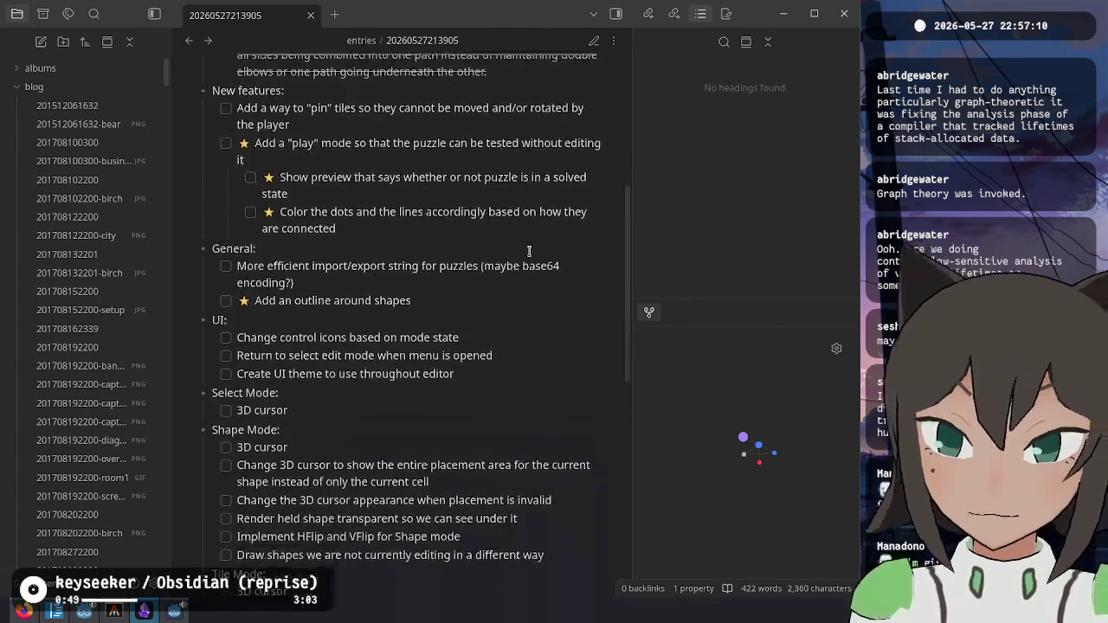
scroll(529, 251, down, 3)
scroll(529, 251, down, 3)
scroll(352, 415, up, 6)
scroll(588, 413, up, 2)
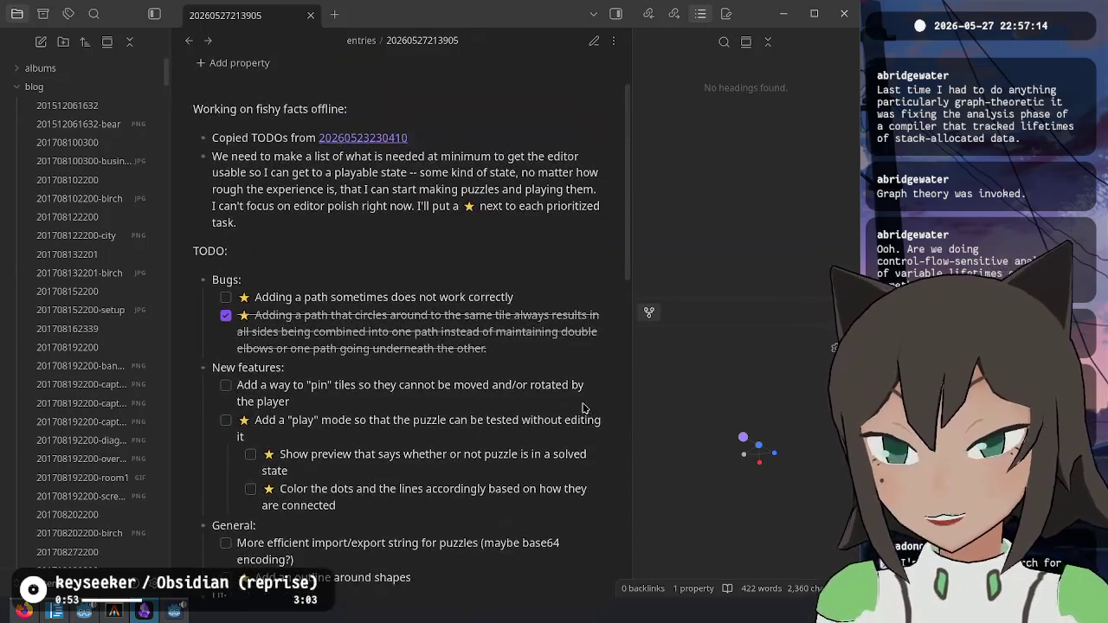
scroll(580, 404, up, 1)
scroll(444, 187, down, 2)
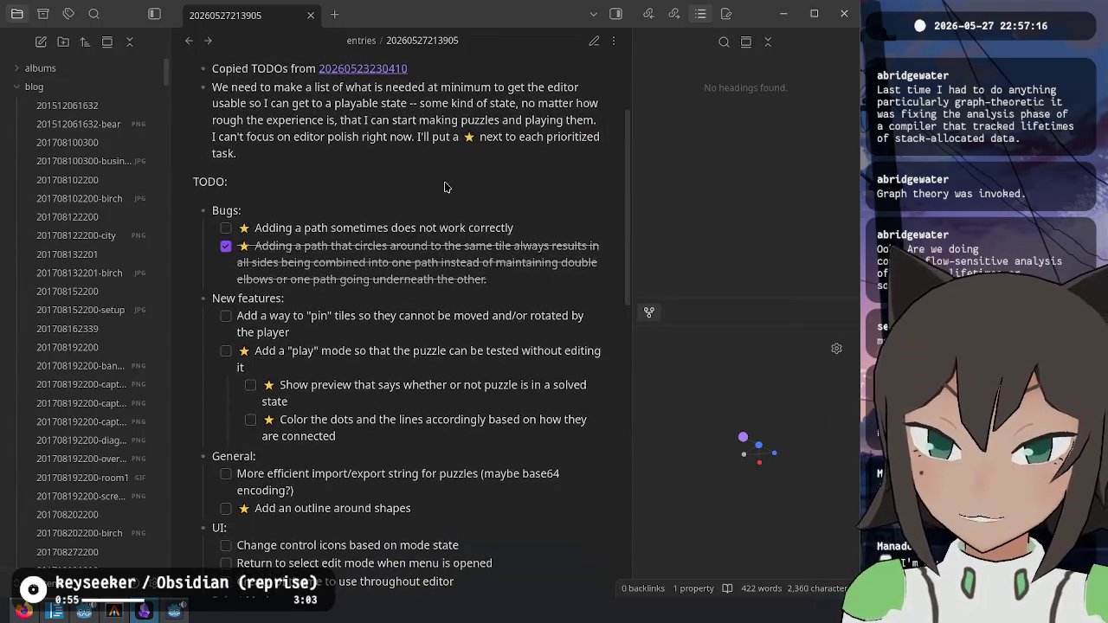
mouse_move(256, 228)
mouse_down()
mouse_move(518, 216)
mouse_move(539, 240)
mouse_up()
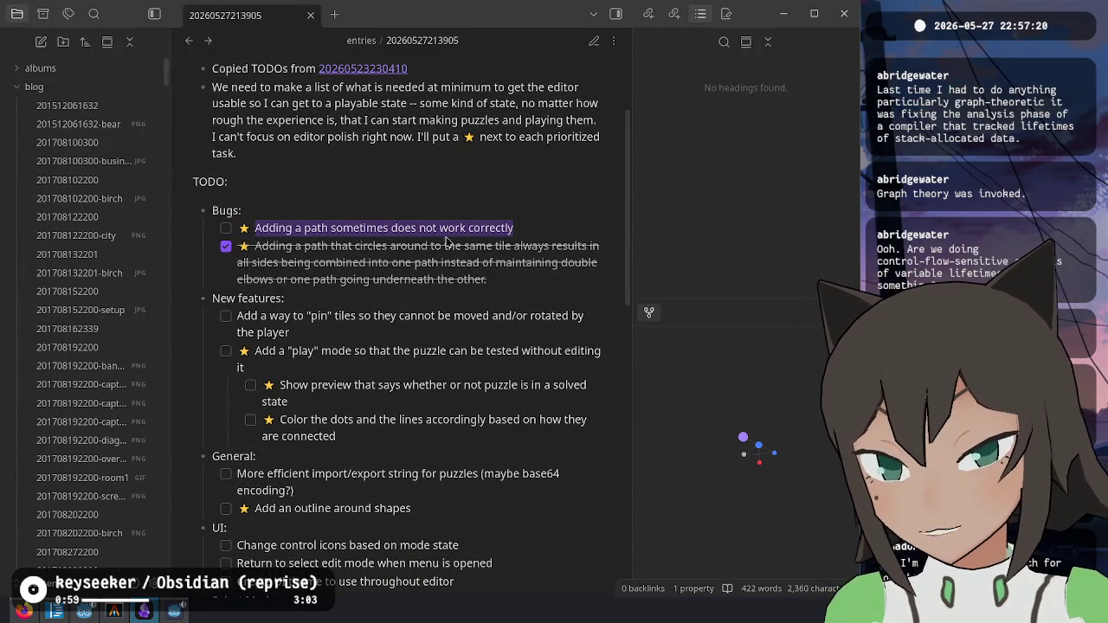
click(174, 611)
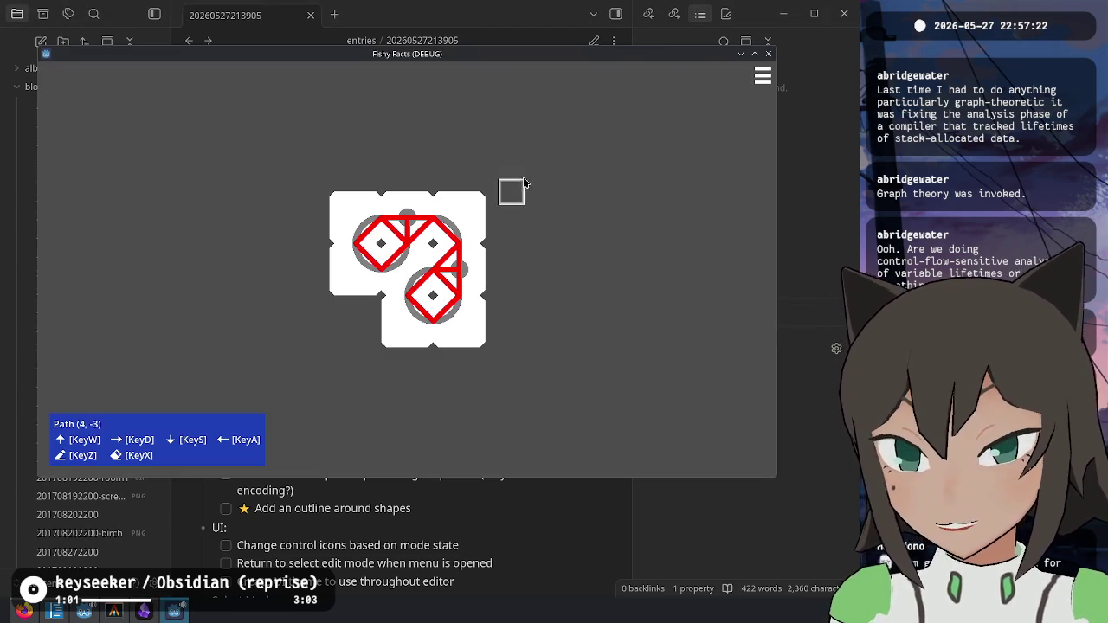
- Close the running game, relaunch the project and enter the puzzle editor
click(760, 78)
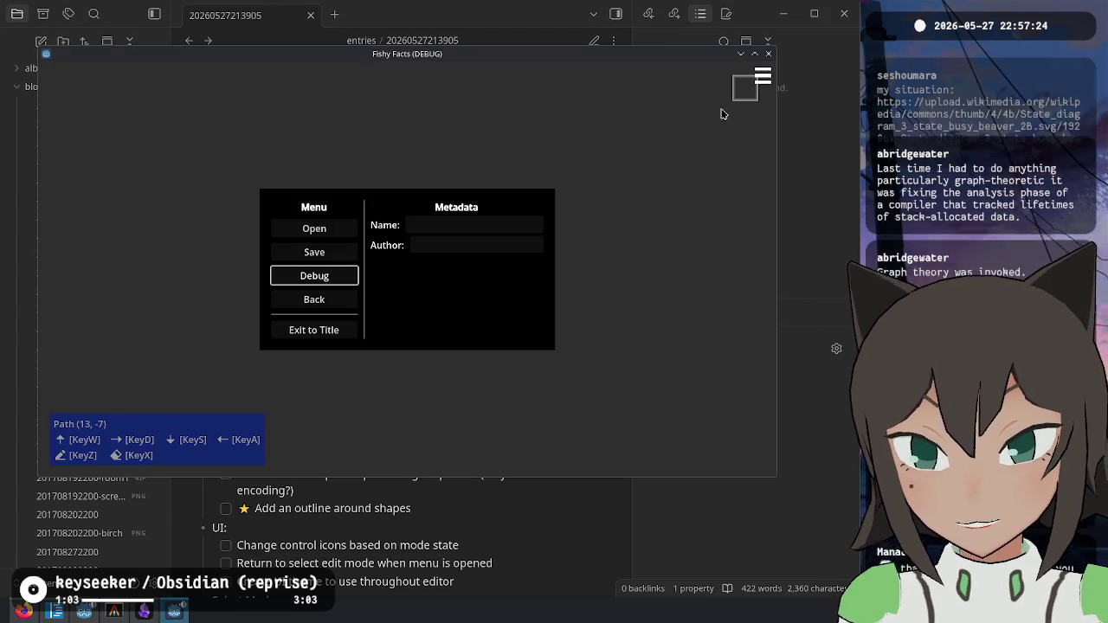
click(768, 54)
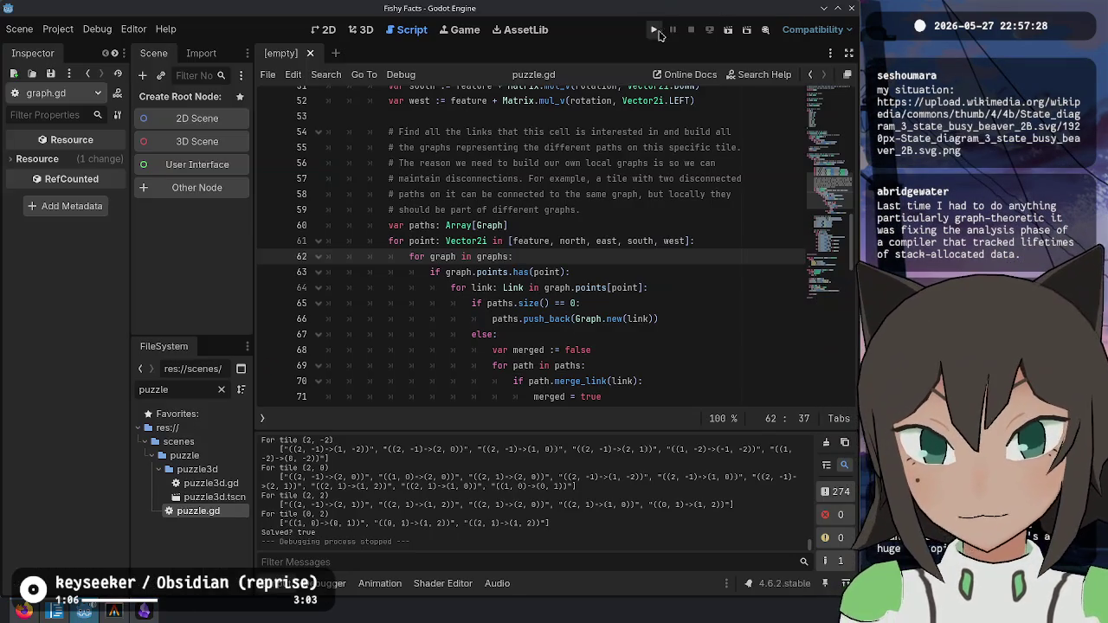
click(654, 30)
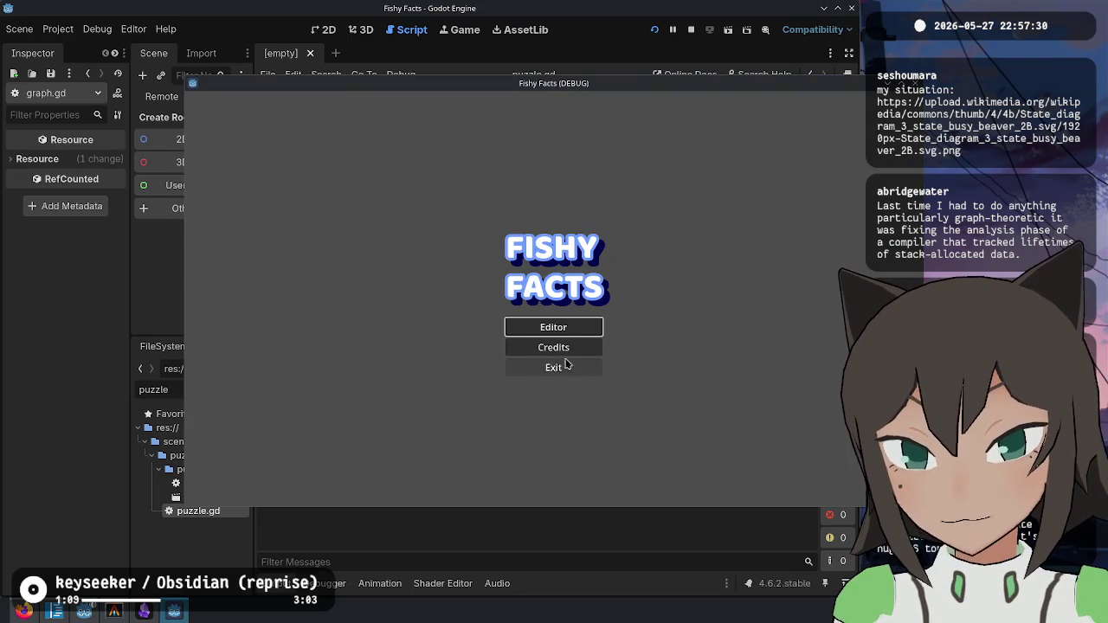
click(559, 331)
- Paint the first board cells, widening the shape to four columns and adding cells below
key(z)
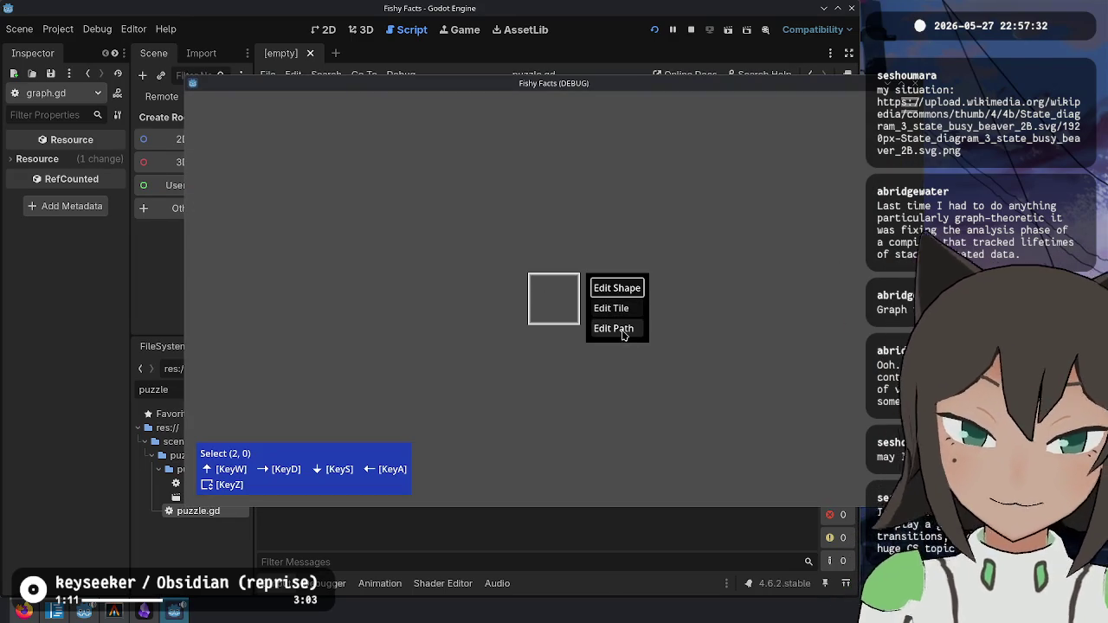
click(623, 294)
mouse_move(574, 300)
mouse_down()
mouse_move(546, 257)
mouse_move(487, 303)
mouse_up()
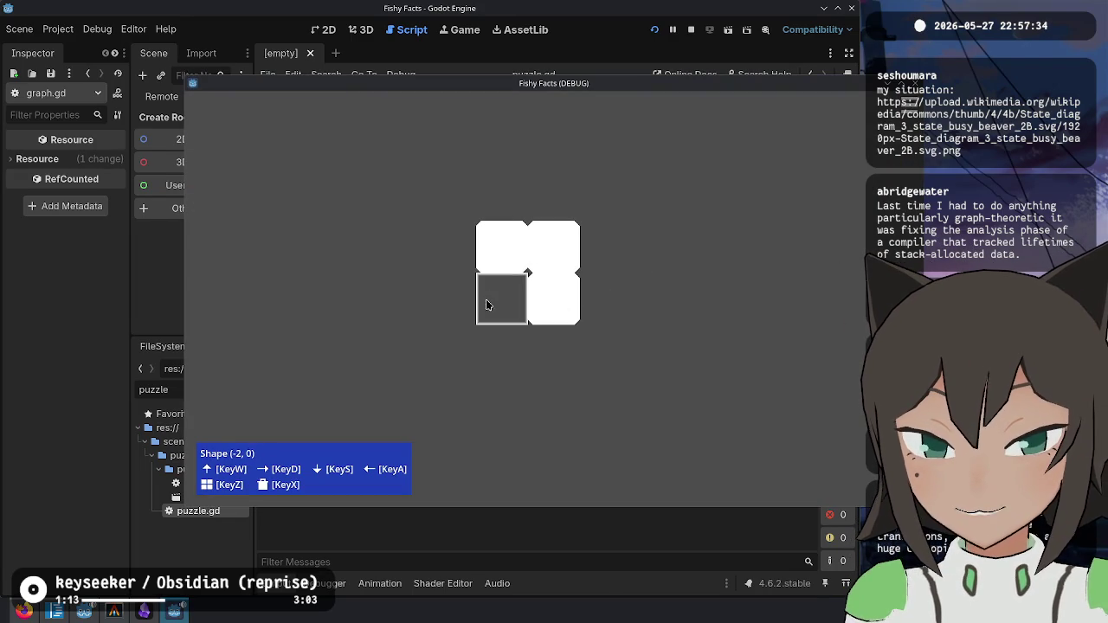
key(z)
click(645, 288)
mouse_move(643, 294)
mouse_down()
mouse_move(605, 251)
mouse_move(655, 304)
mouse_up()
key(z)
click(605, 339)
drag(603, 351, 567, 396)
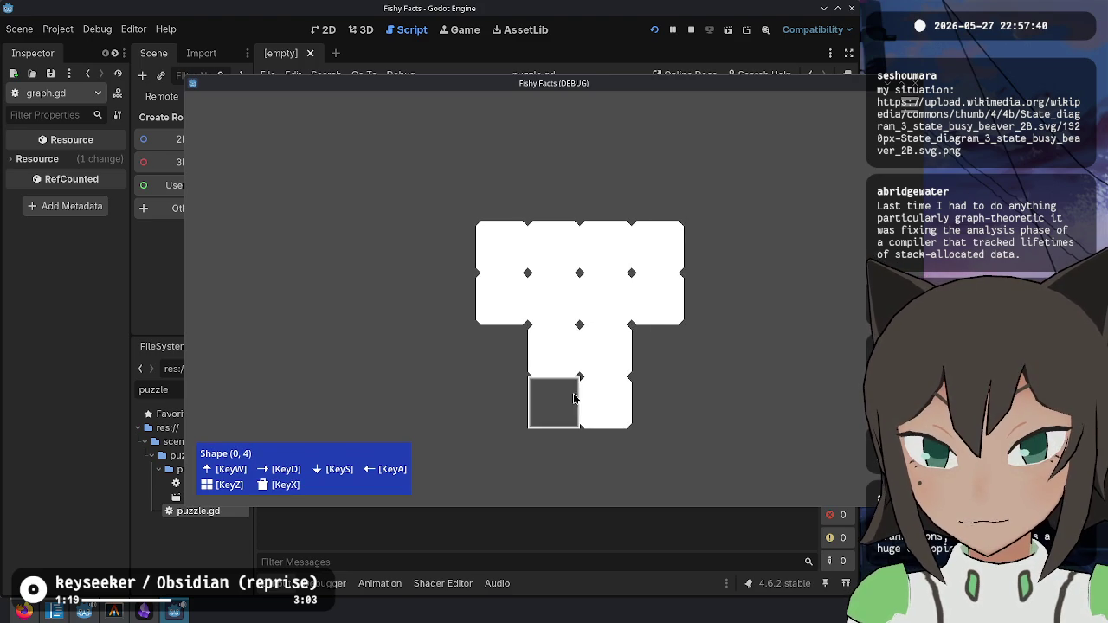
- Repaint the cells into a new layout, rotate and drop the L-shaped piece, and fill the side notch
key(z)
click(502, 386)
click(553, 392)
mouse_move(502, 352)
mouse_down()
mouse_move(507, 395)
mouse_move(470, 398)
mouse_move(518, 378)
mouse_move(532, 391)
mouse_up()
key(z)
key(Return)
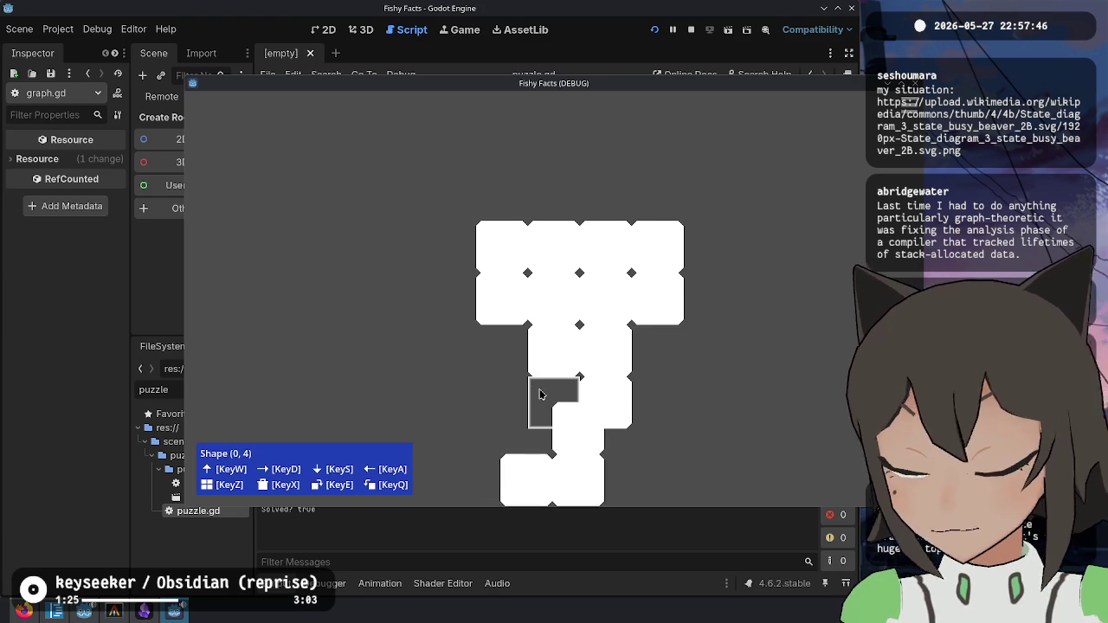
key(e)
click(531, 385)
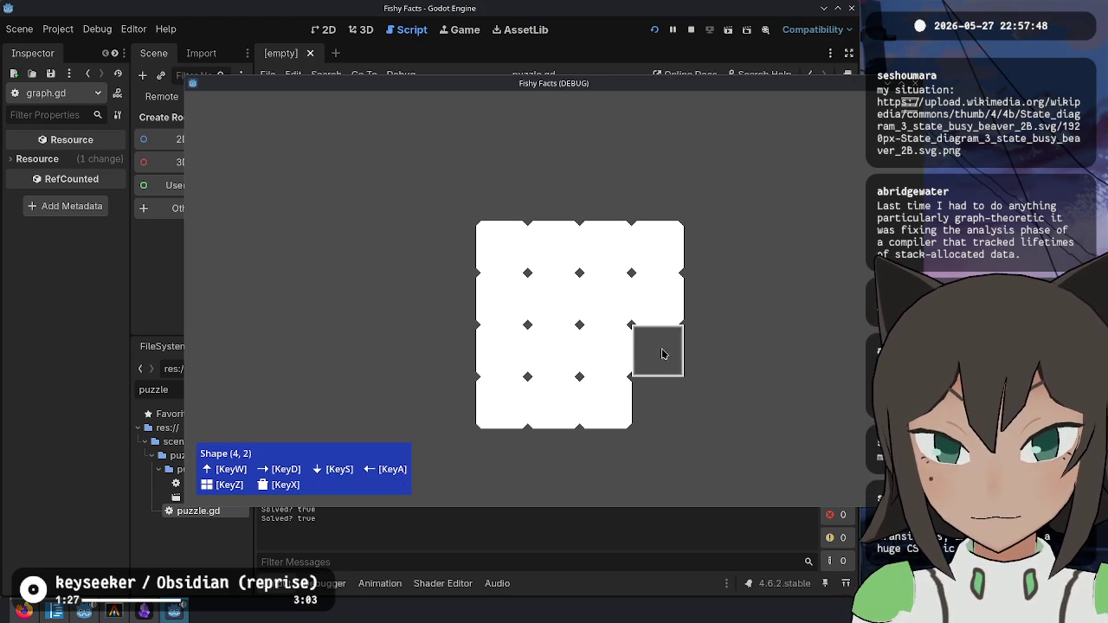
click(662, 357)
key(z)
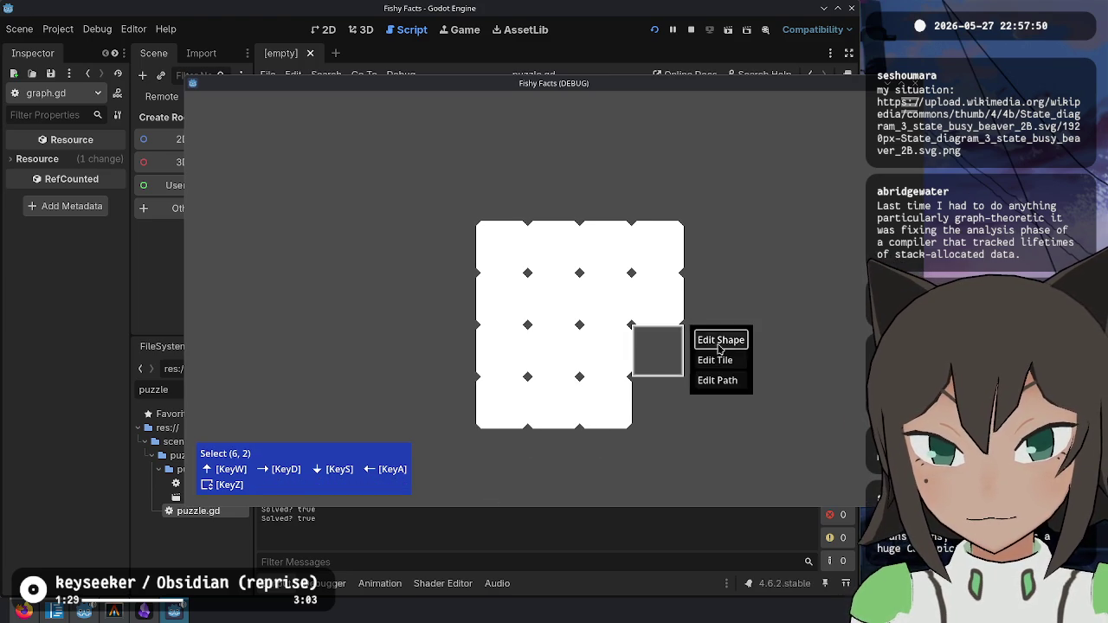
click(717, 346)
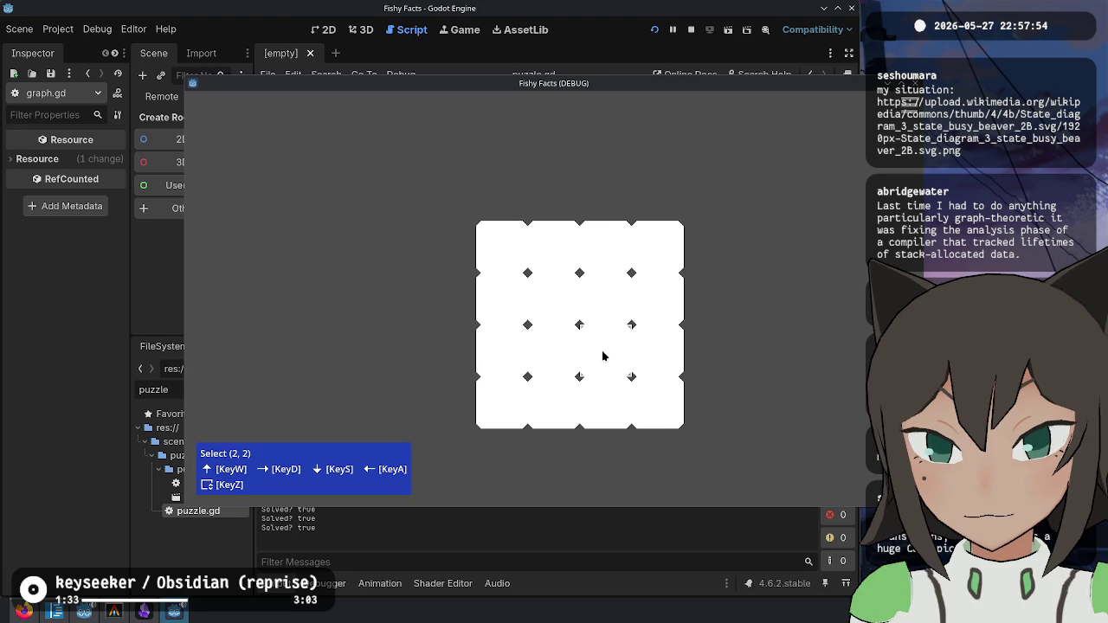
- Cut two adjacent holes into the middle of the board
key(z)
key(Return)
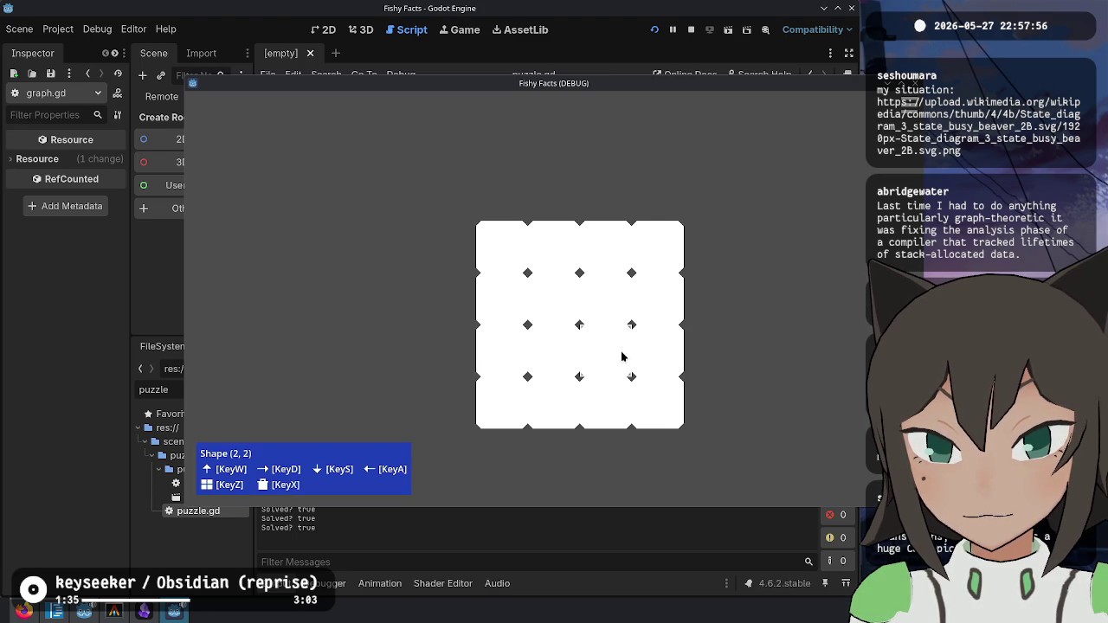
key(s)
key(w)
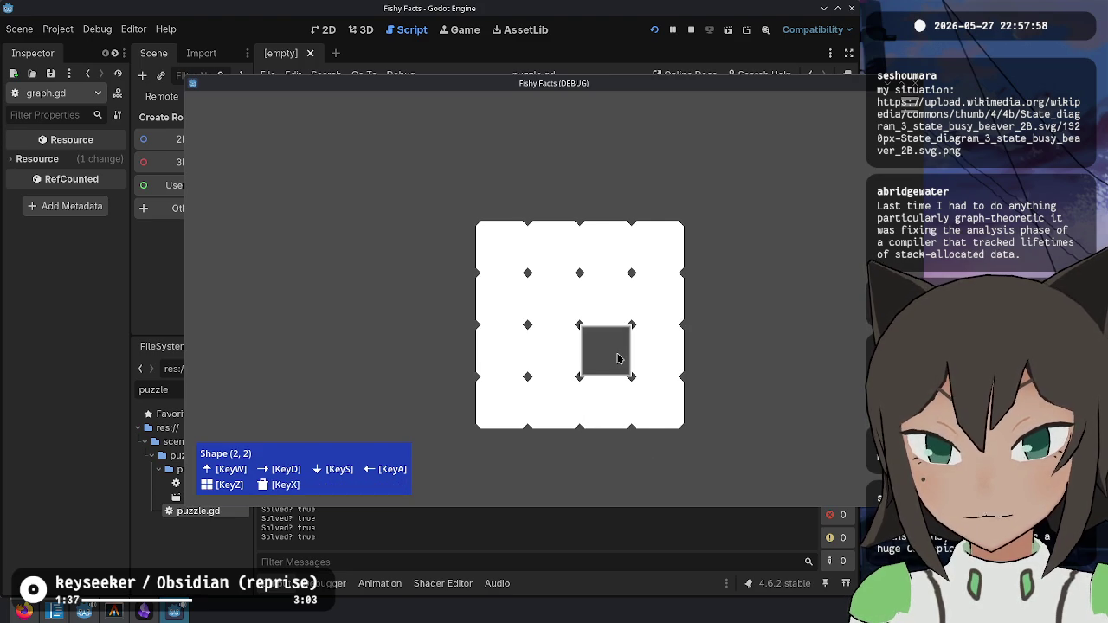
key(z)
key(Escape)
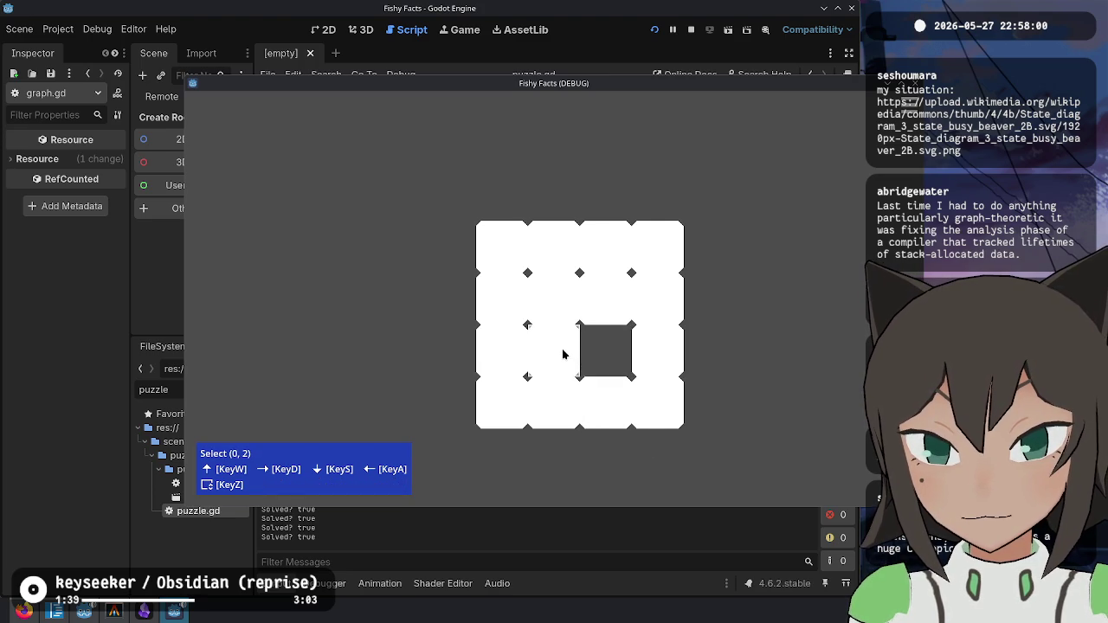
key(z)
key(Return)
key(a)
click(567, 361)
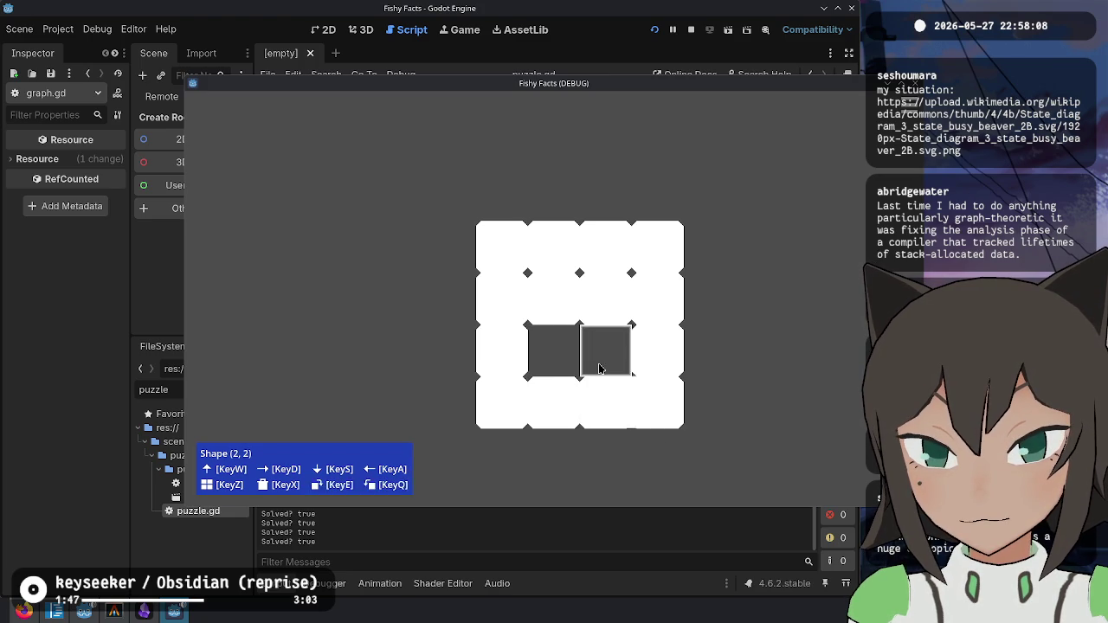
- Switch the board to path editing and turn on the debug path overlay
right_click(564, 364)
click(560, 361)
right_click(742, 331)
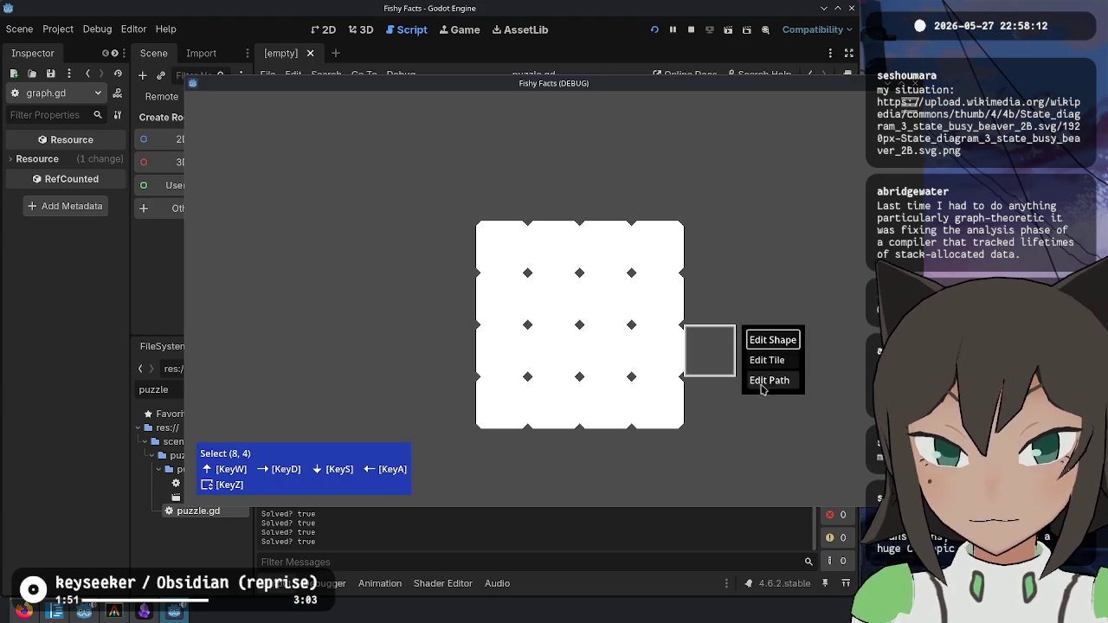
click(765, 378)
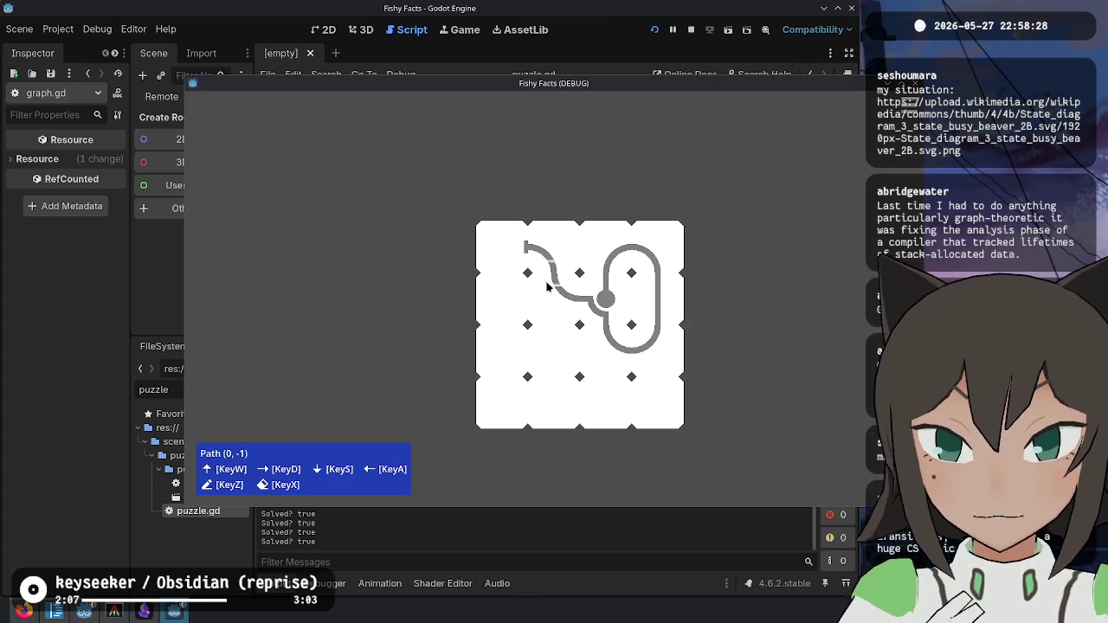
key(Escape)
click(499, 304)
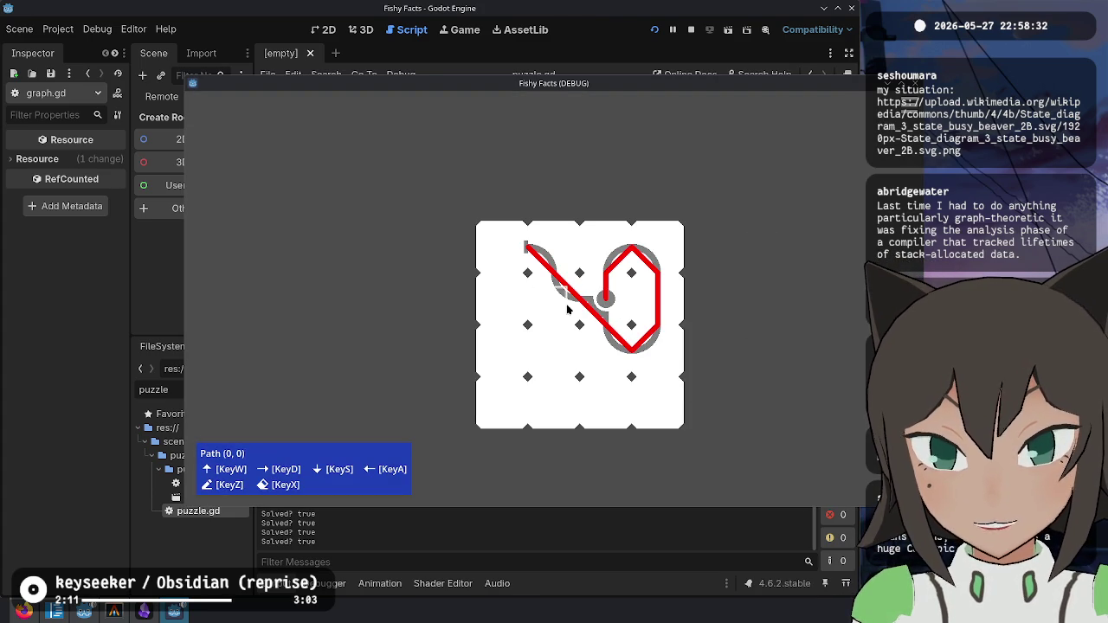
- Draw a looping path, then draw from the red dot to trigger the erase_link error at line 82
mouse_move(531, 309)
mouse_down()
mouse_move(504, 274)
mouse_move(528, 253)
mouse_up()
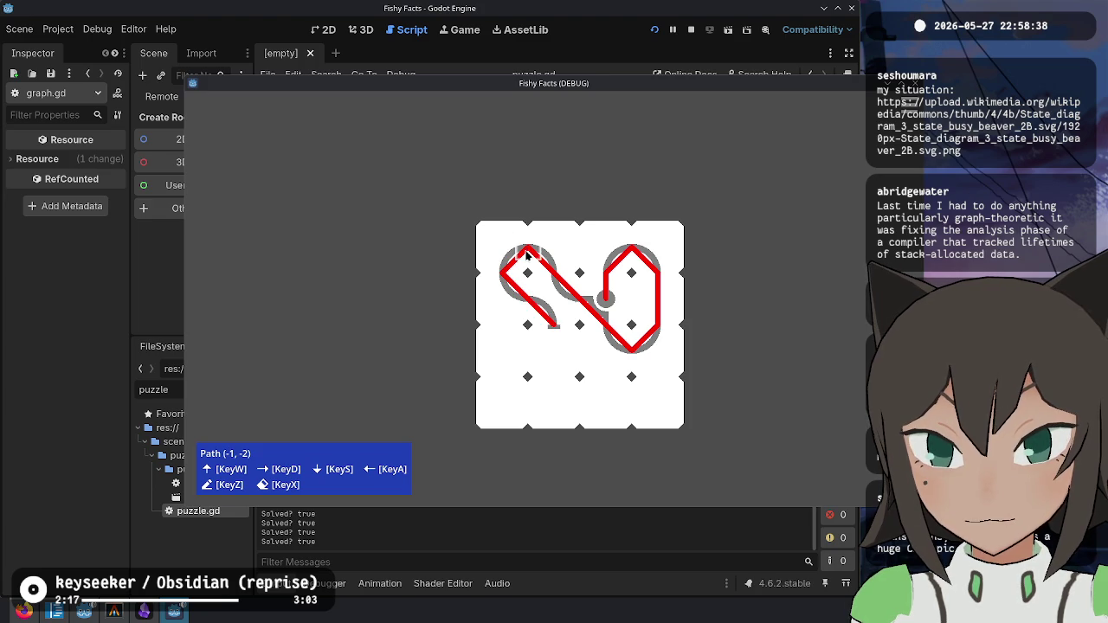
click(554, 307)
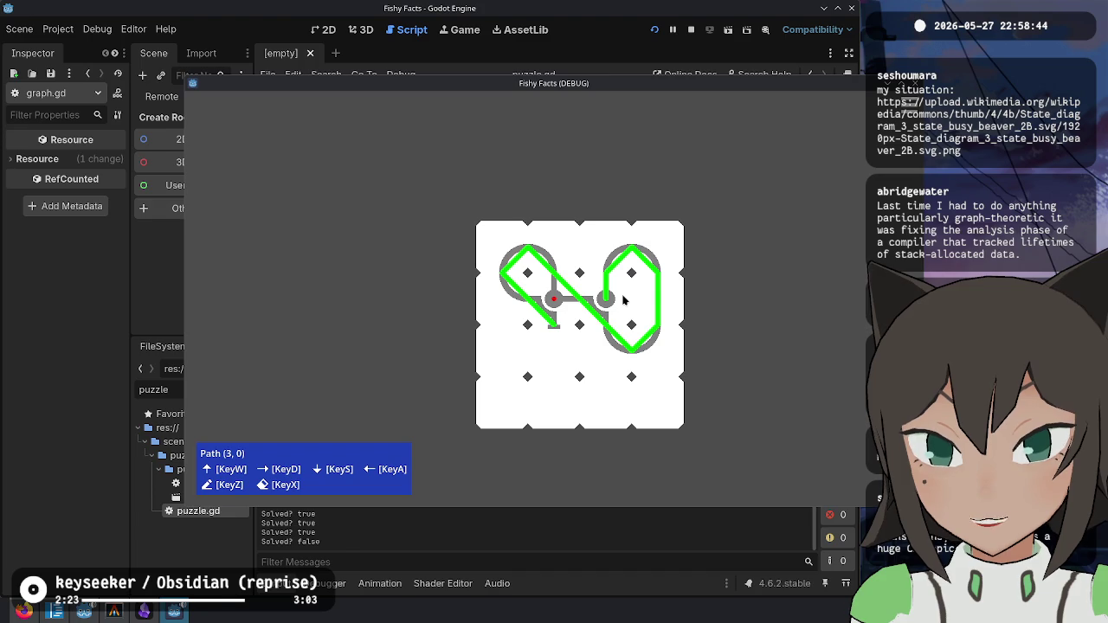
click(553, 297)
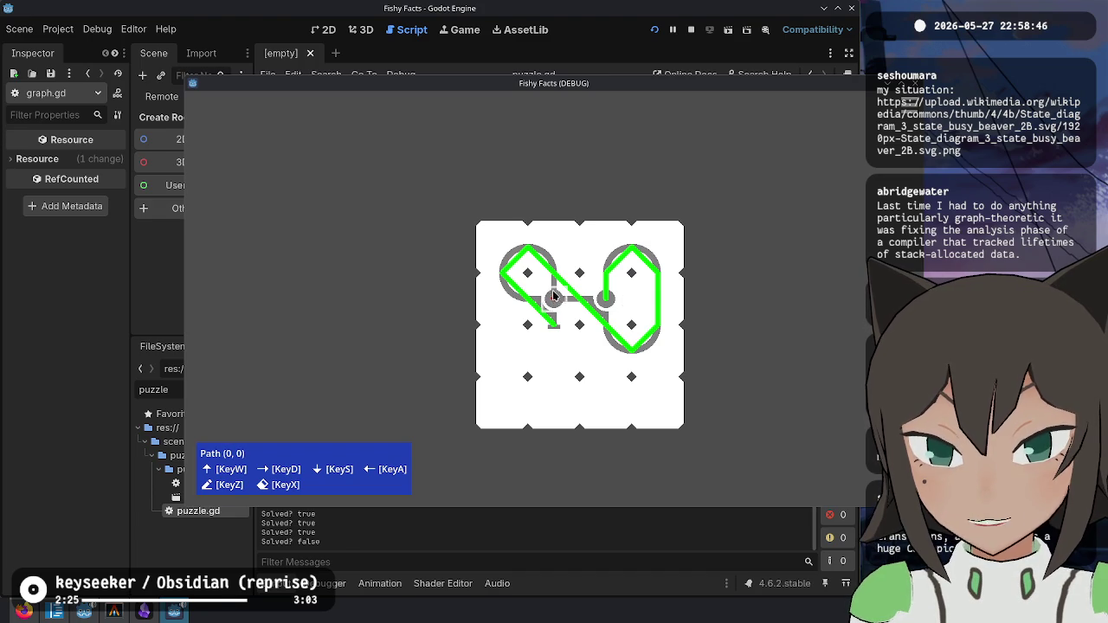
mouse_move(555, 301)
mouse_down()
mouse_move(599, 307)
mouse_move(555, 301)
mouse_up()
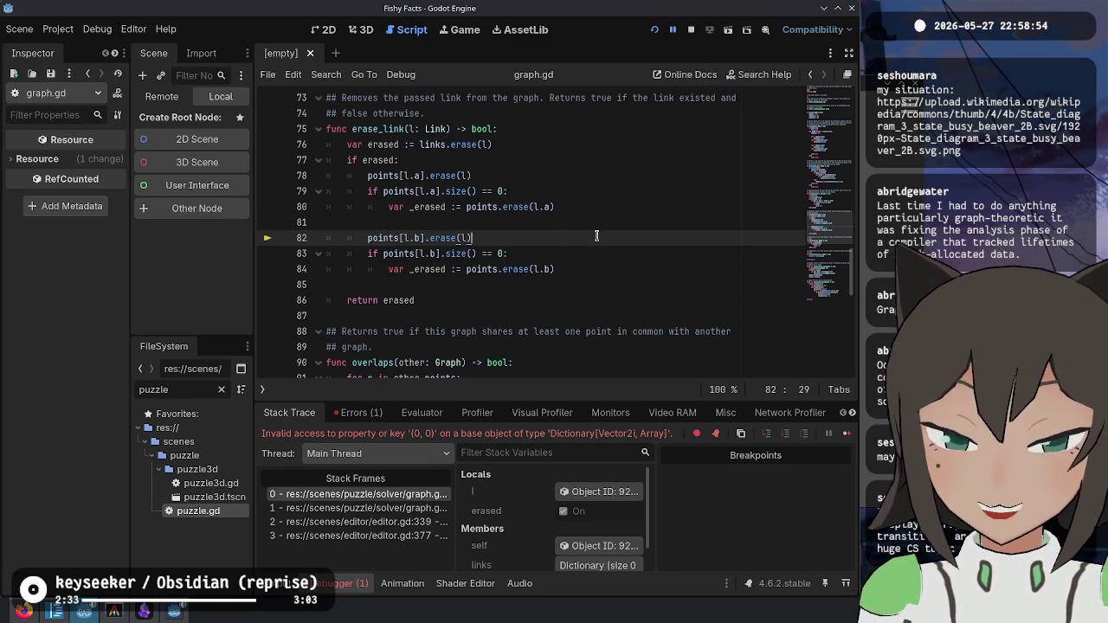
- Stop the halted game, relaunch the project and start the puzzle
key(alt+Tab)
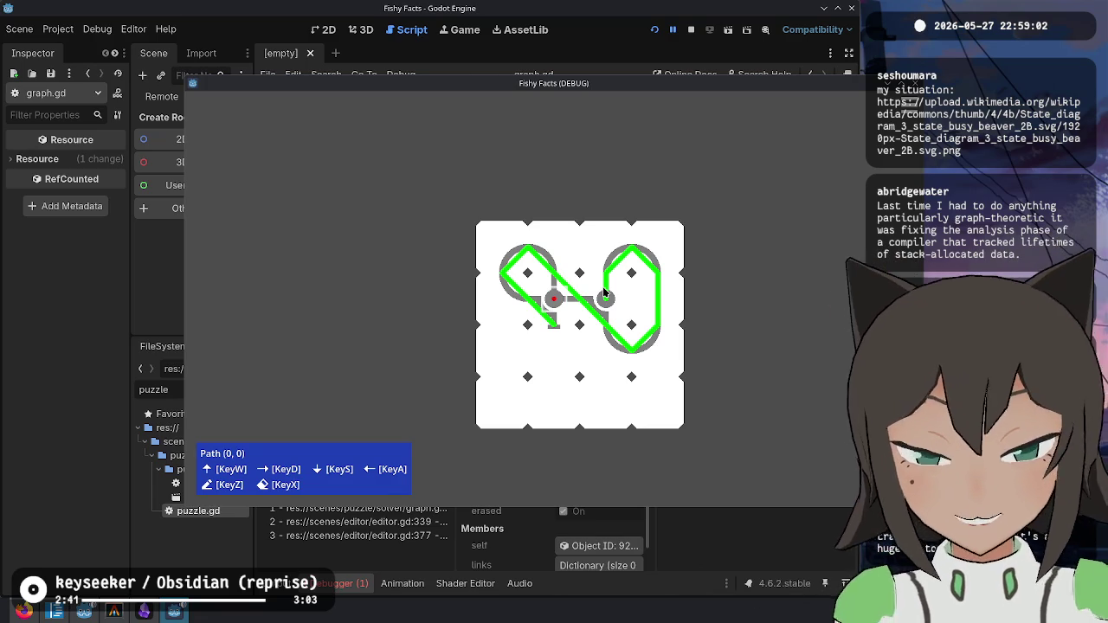
click(689, 31)
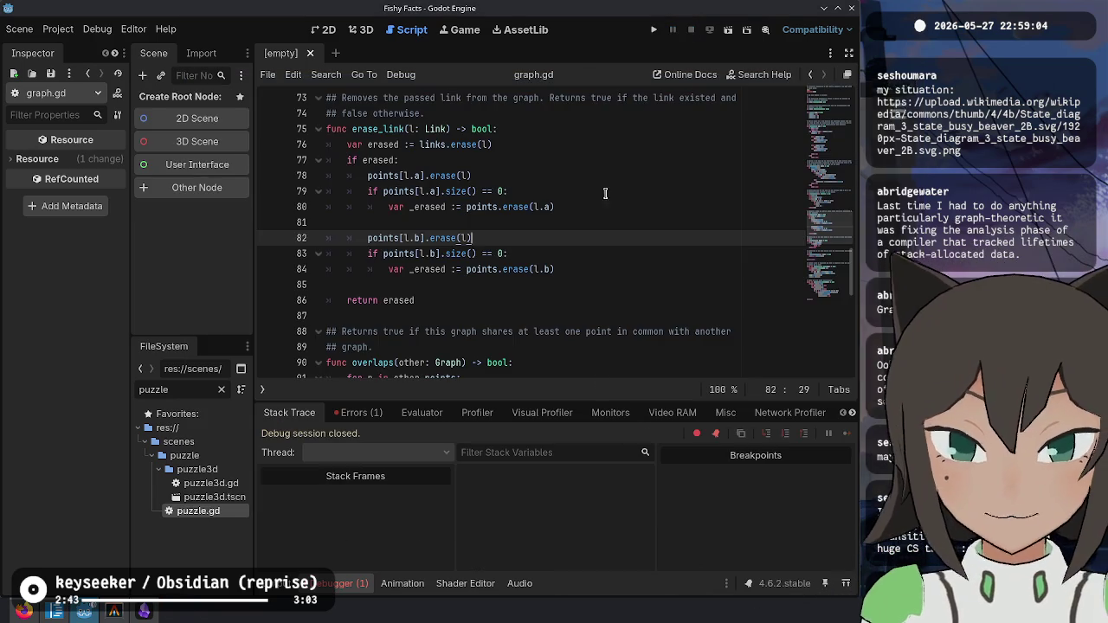
click(654, 31)
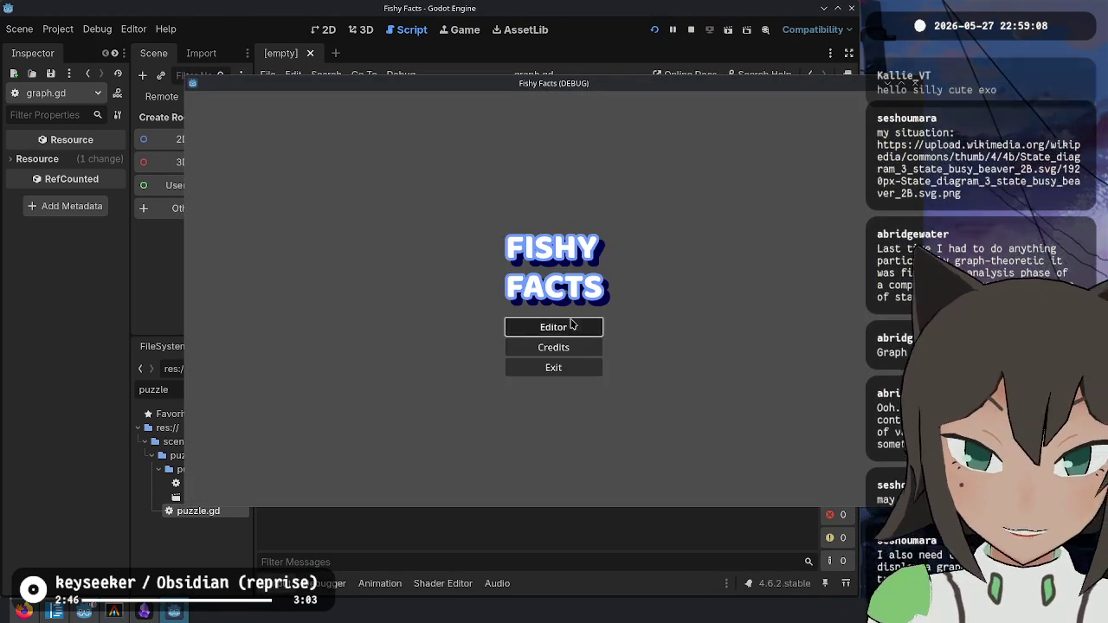
click(570, 325)
- Fill the empty tile's shape and switch that tile to path editing
right_click(565, 304)
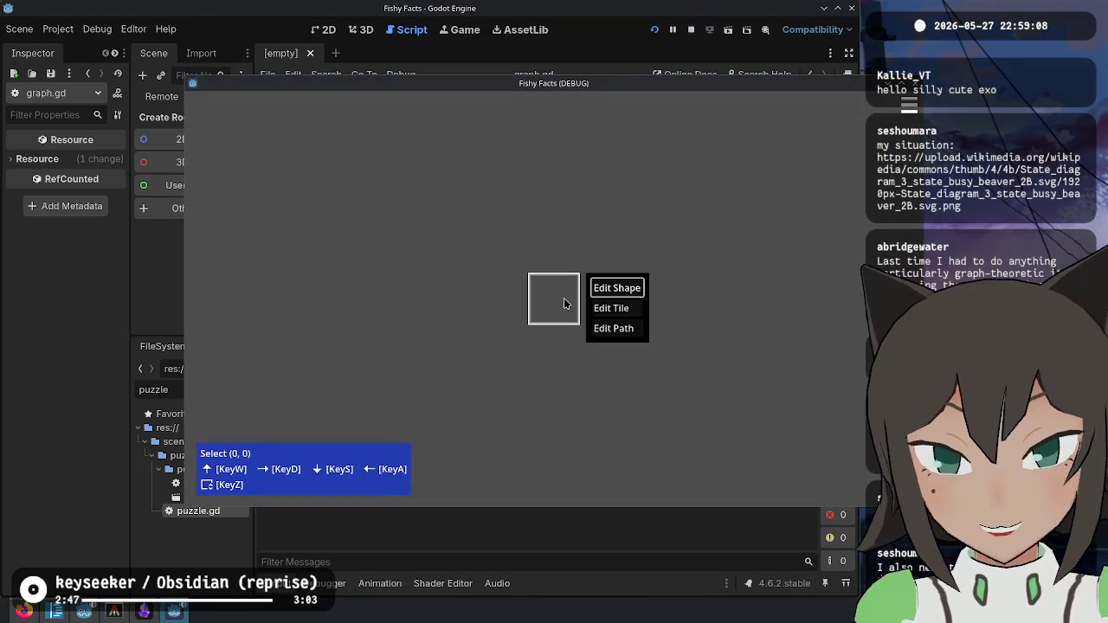
click(565, 302)
right_click(575, 310)
click(606, 309)
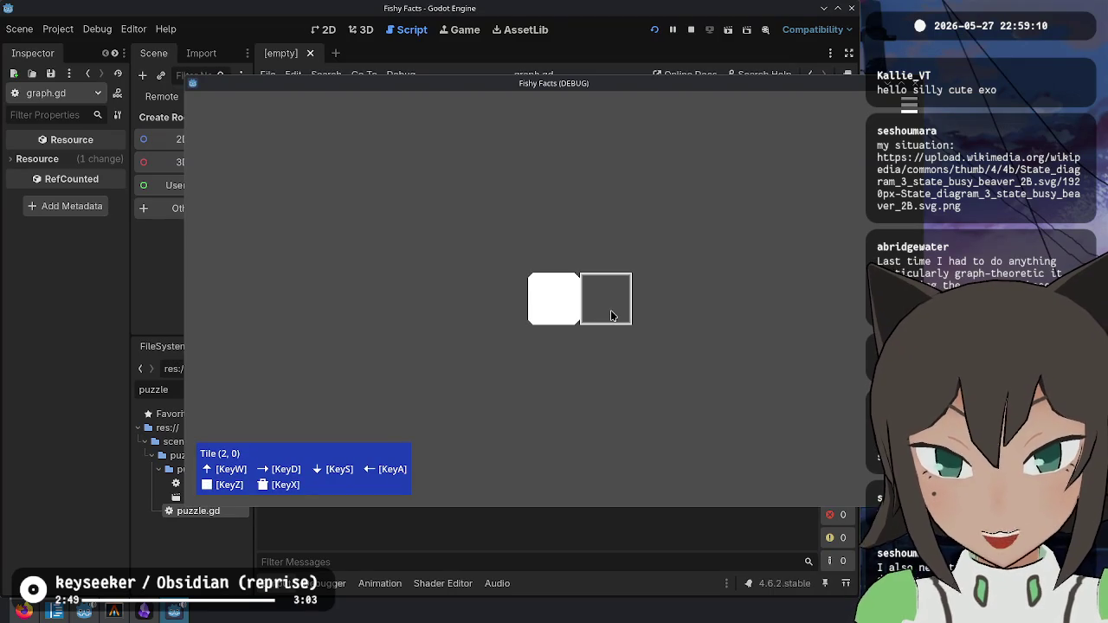
right_click(627, 320)
click(665, 328)
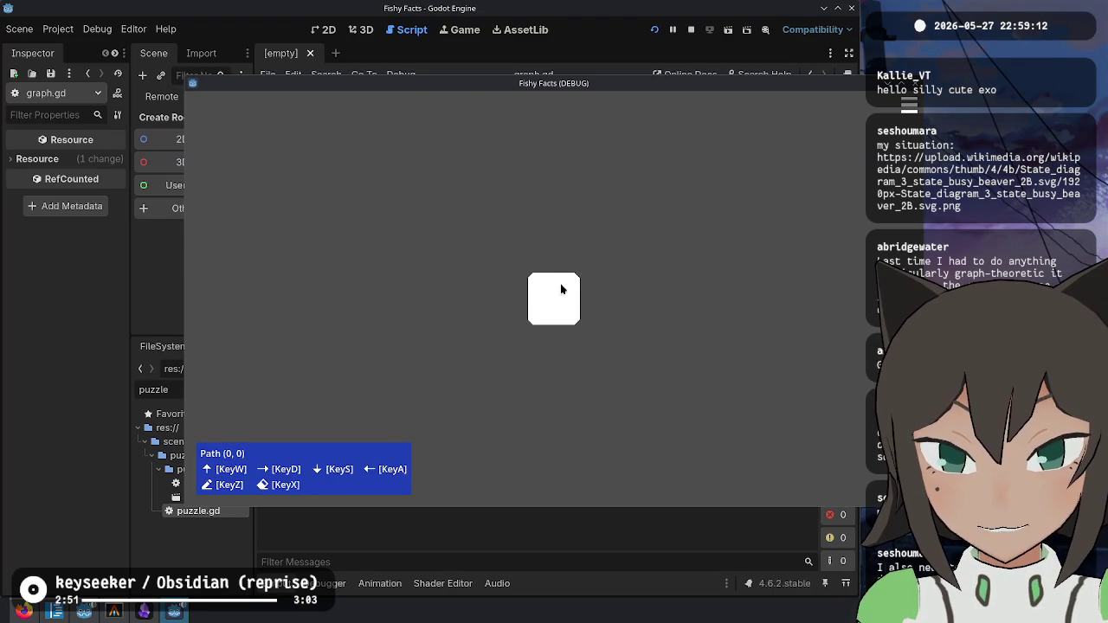
key(z)
- Draw a path from the tile on the left through the white tile
right_click(464, 302)
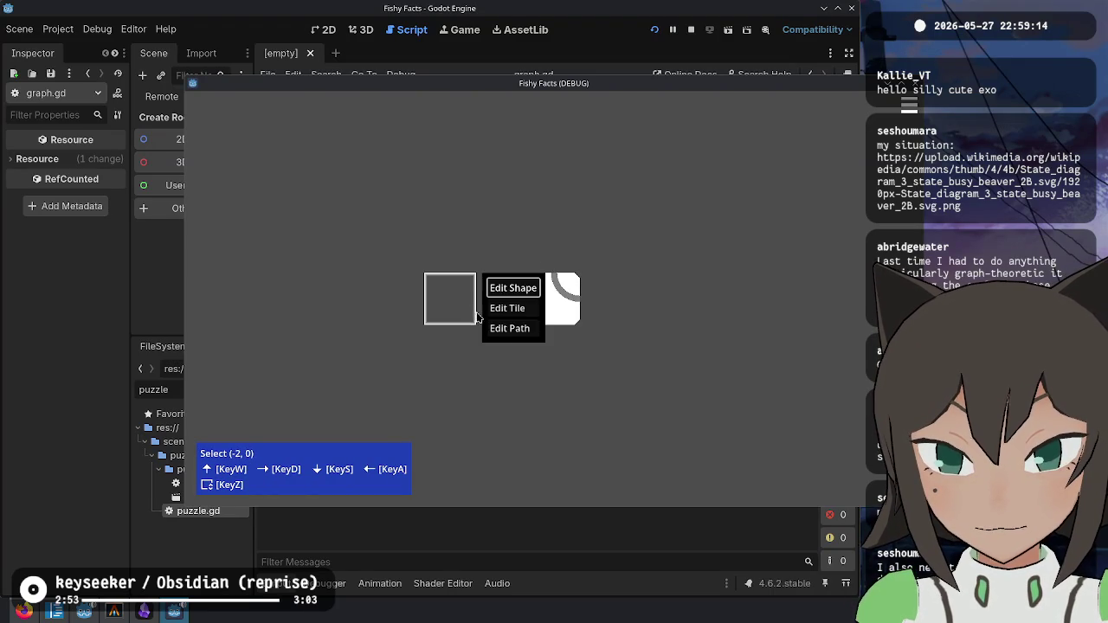
click(510, 330)
key(d)
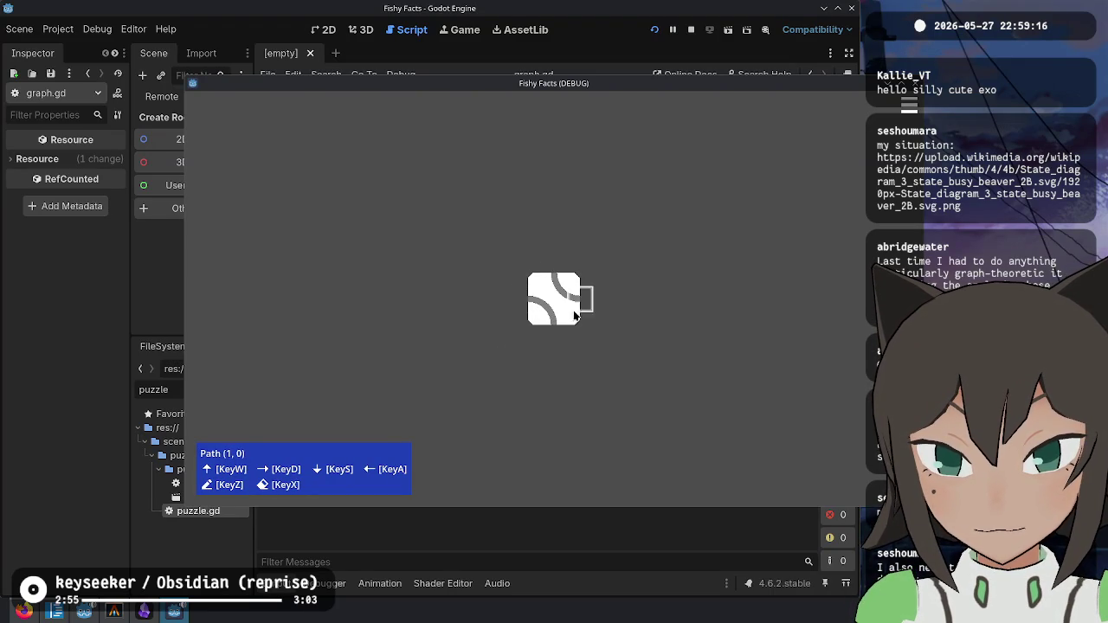
key(z)
key(w)
key(s)
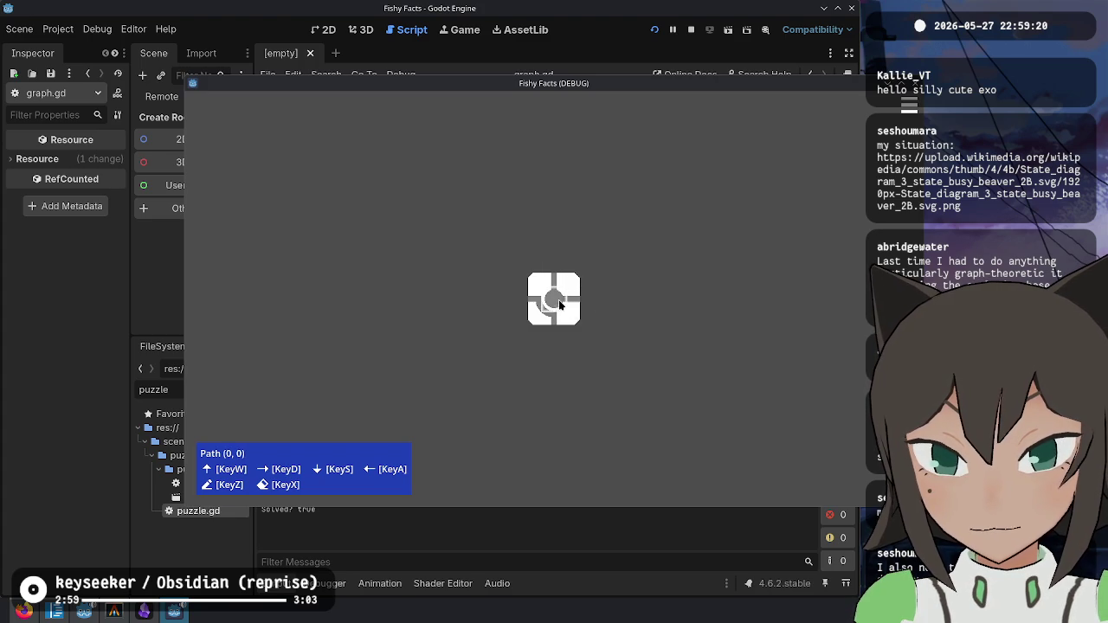
- Restart the game with F8 and F5, then put the caret on the blank line after erase_link in graph.gd
key(F8)
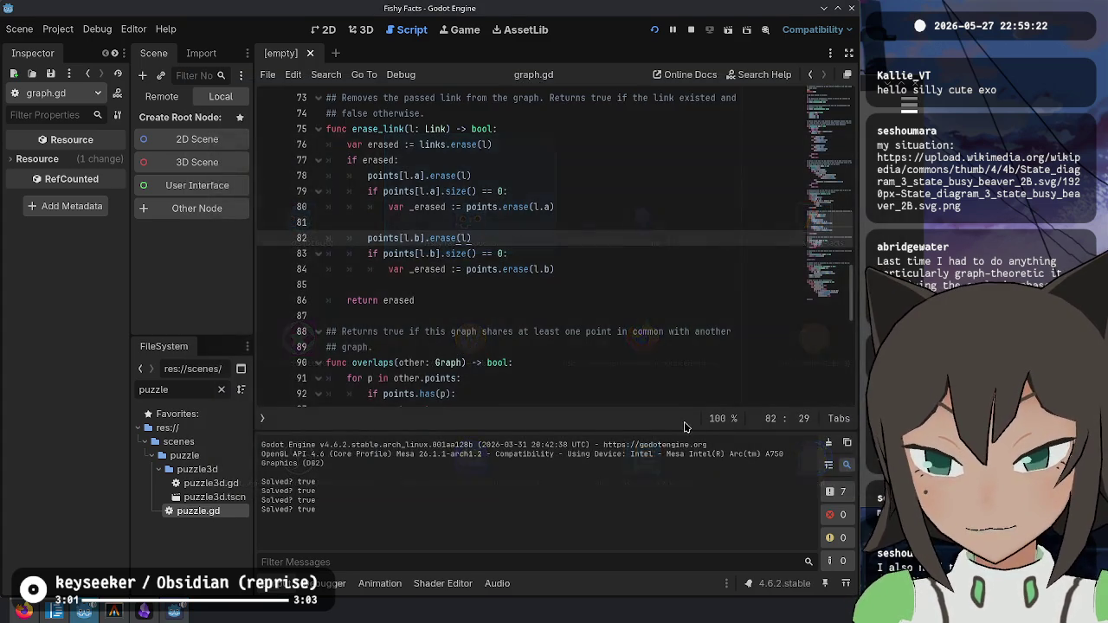
key(F5)
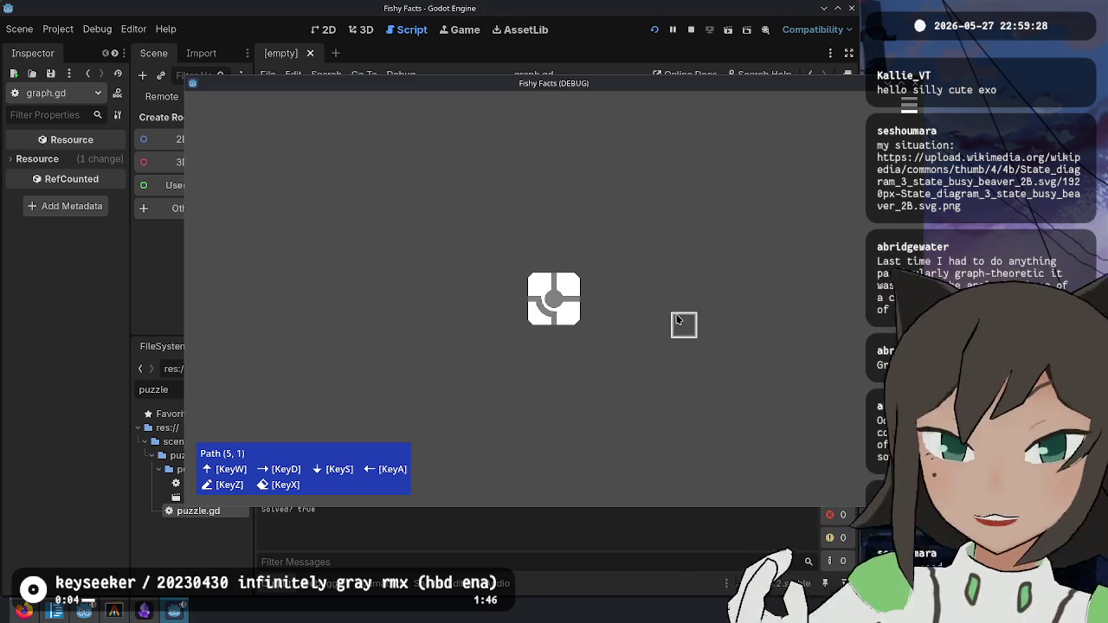
key(alt+Tab)
click(572, 286)
click(555, 313)
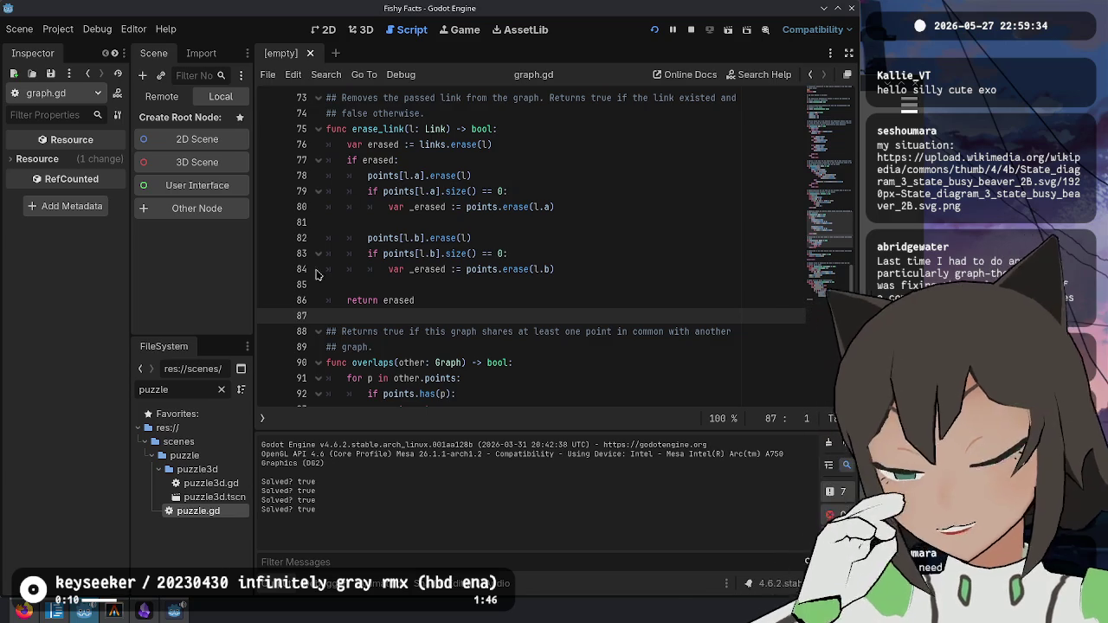
- Open puzzle.gd with the Output panel hidden and highlight feature, points and paths in the loop
key(ctrl+backslash)
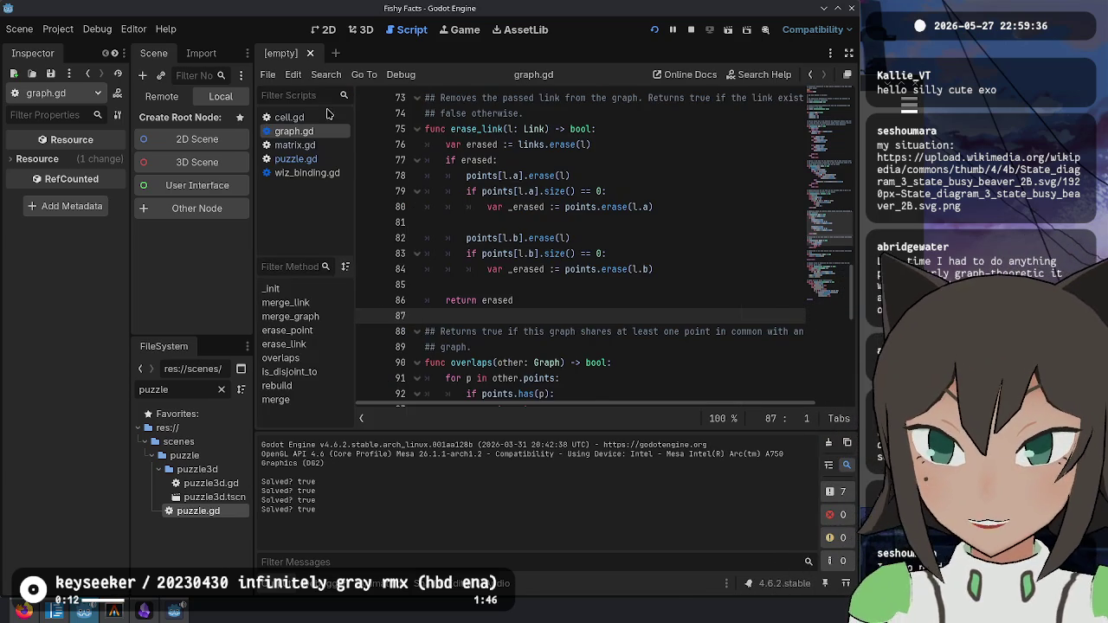
click(295, 158)
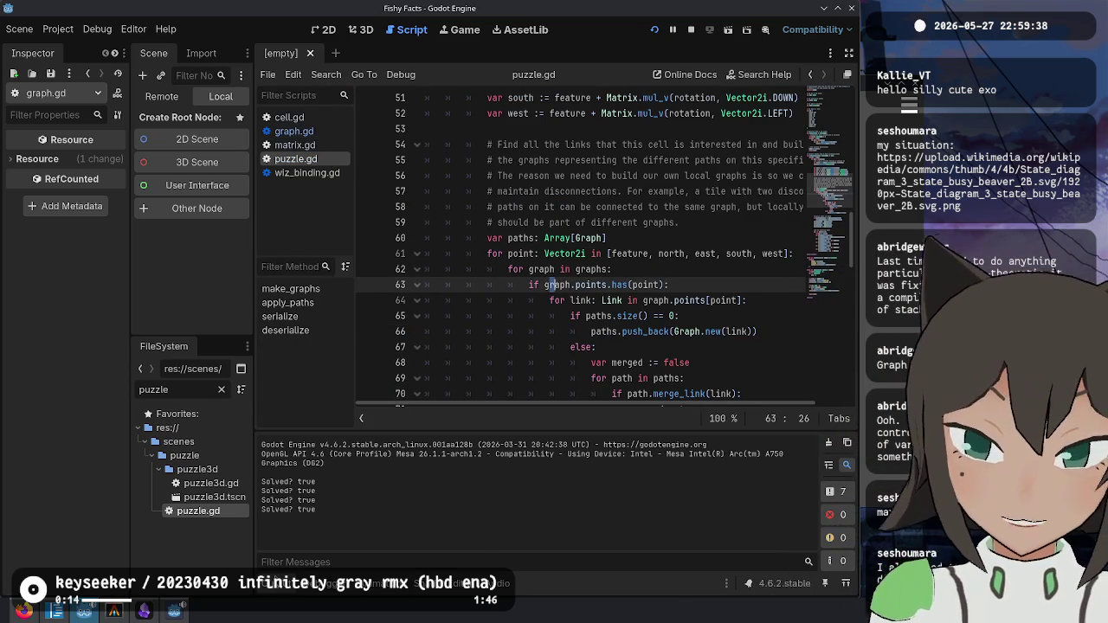
key(ctrl+j)
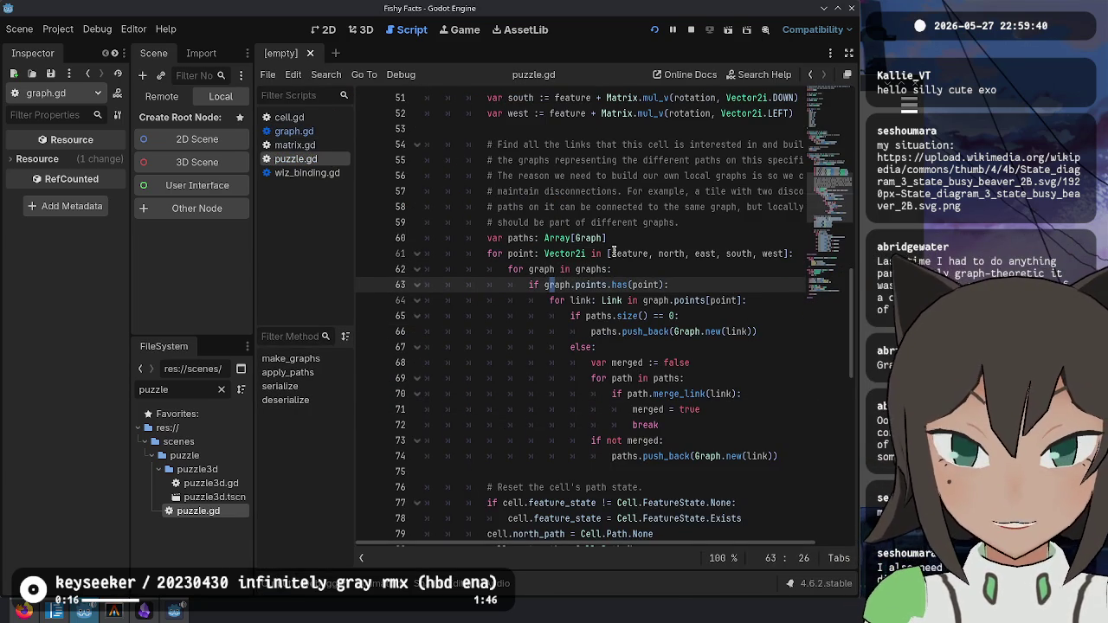
double_click(616, 252)
double_click(592, 284)
click(674, 284)
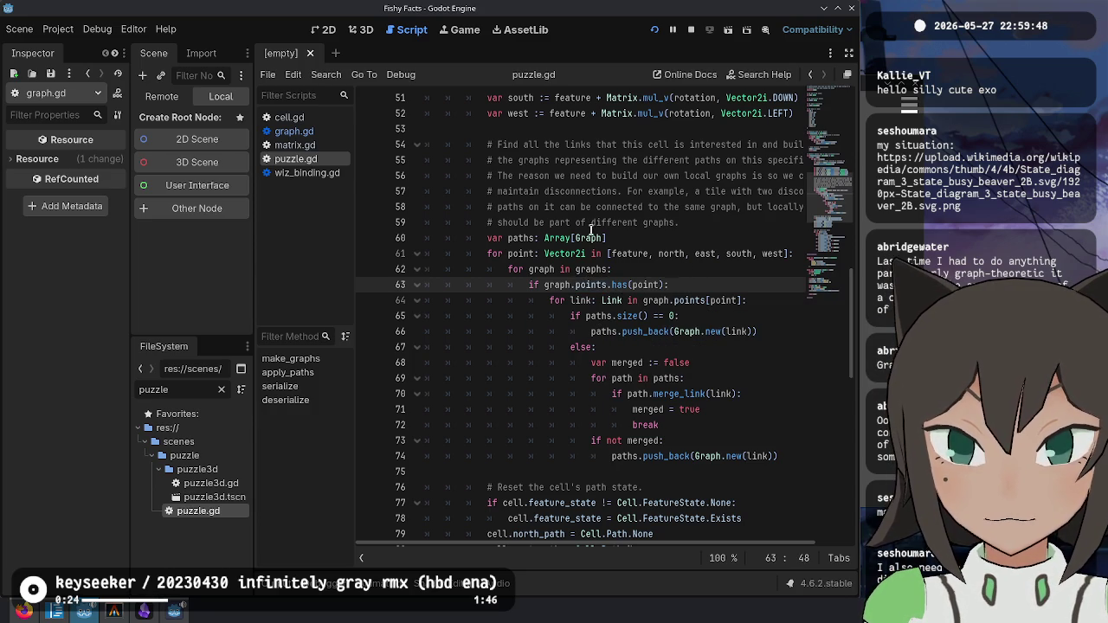
double_click(516, 237)
- Undo four edits from line 75 to review the earlier comment wording
scroll(545, 268, down, 7)
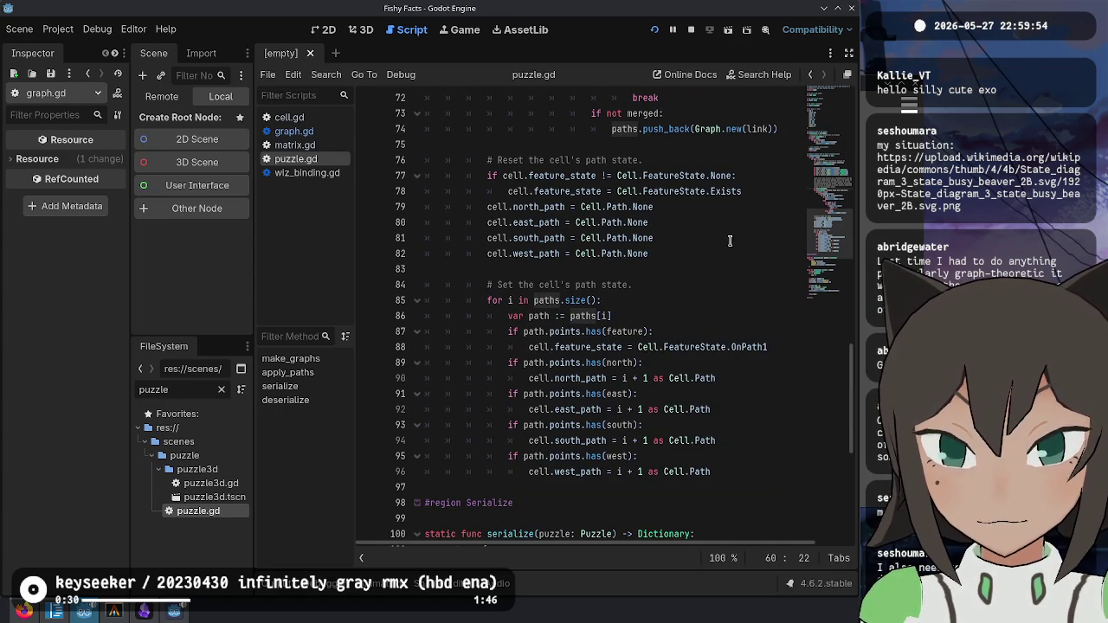
scroll(728, 237, up, 10)
scroll(656, 401, down, 4)
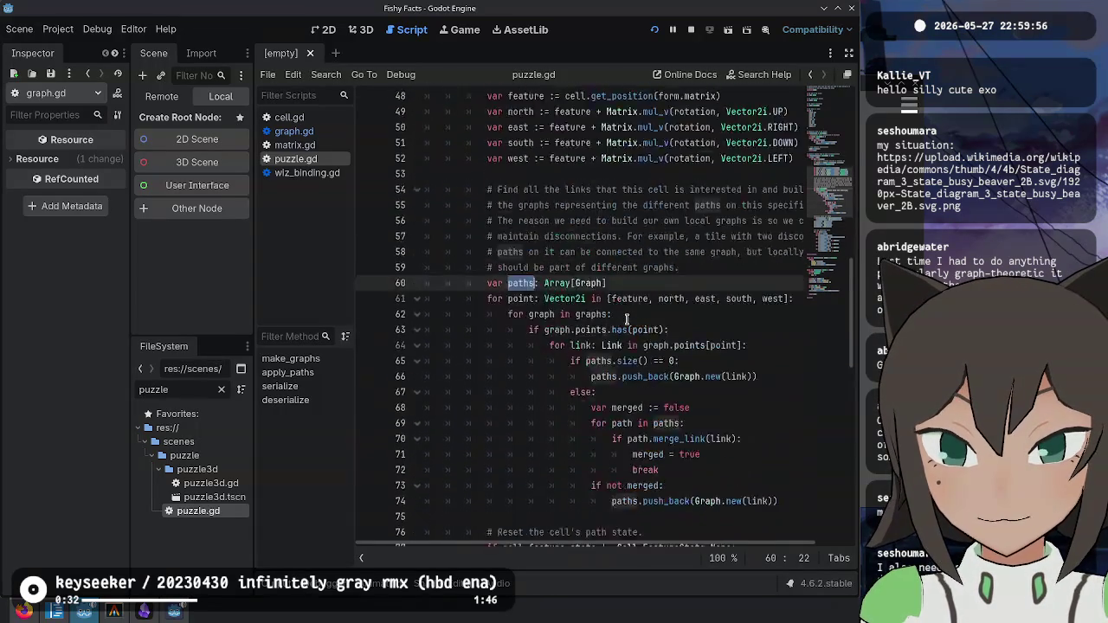
click(707, 426)
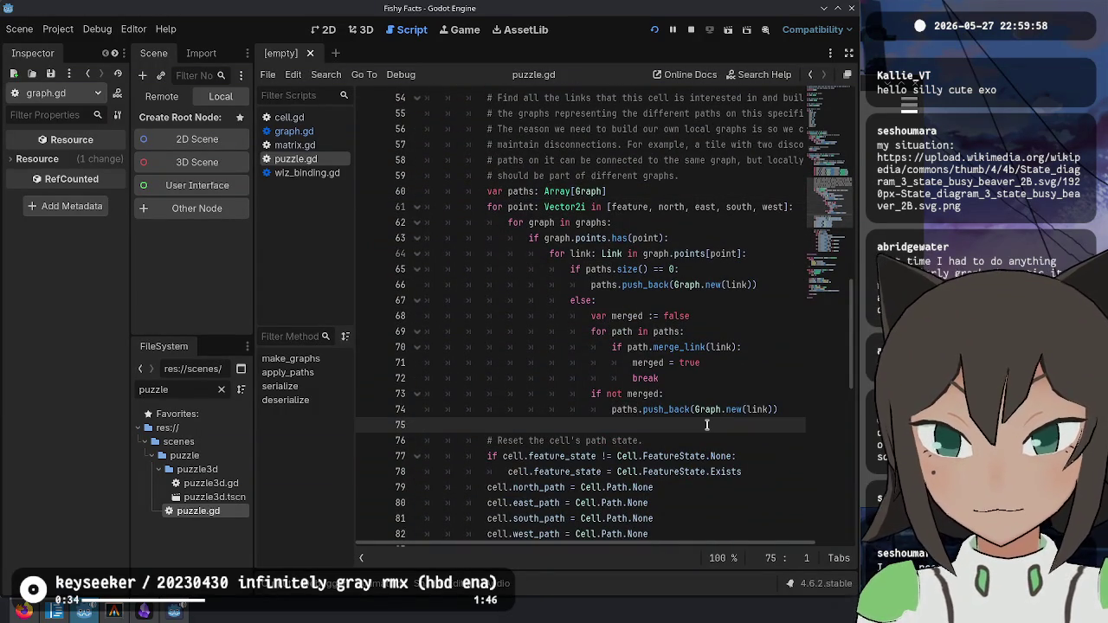
key(ctrl+z)
key(ctrl+z)
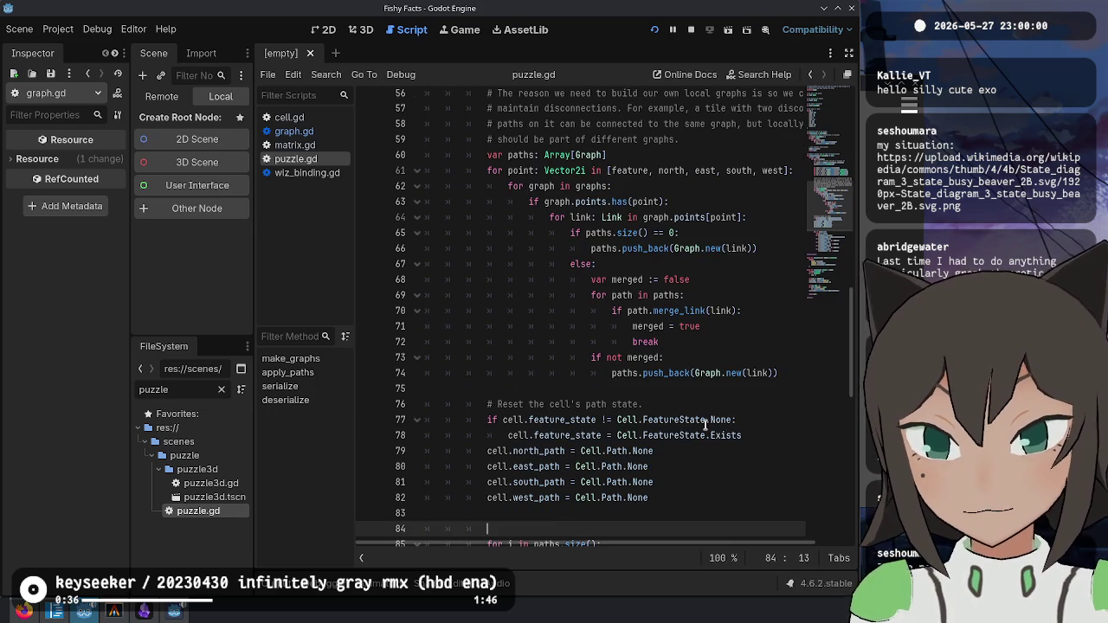
key(ctrl+z)
key(ctrl+z)
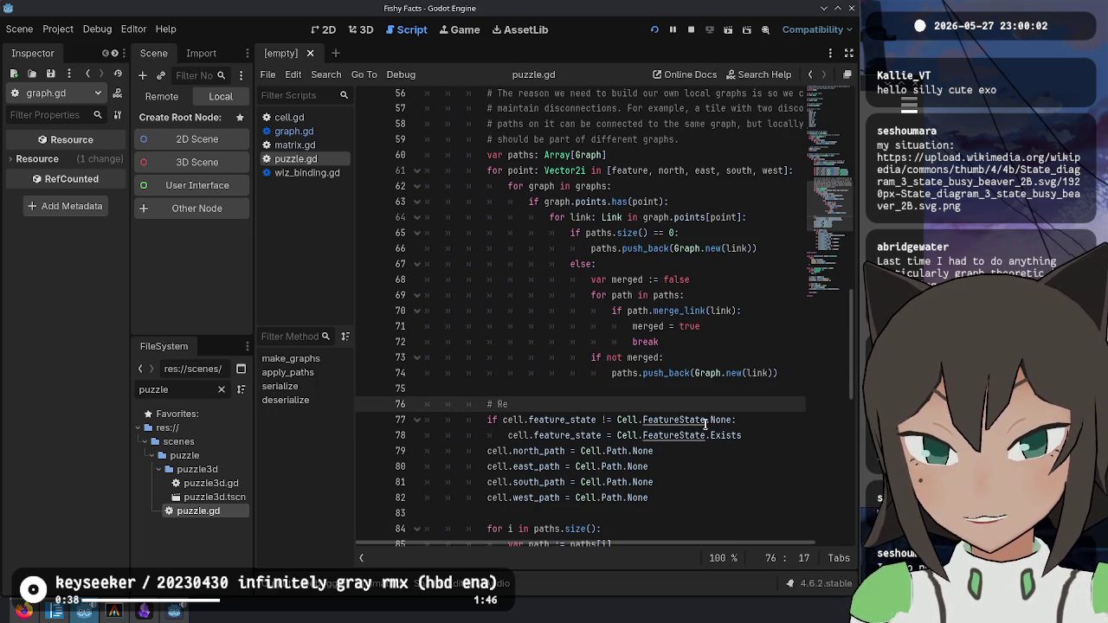
key(ctrl+z)
key(ctrl+z)
key(ctrl+z)
key(ctrl+z)
key(ctrl+z)
key(ctrl+z)
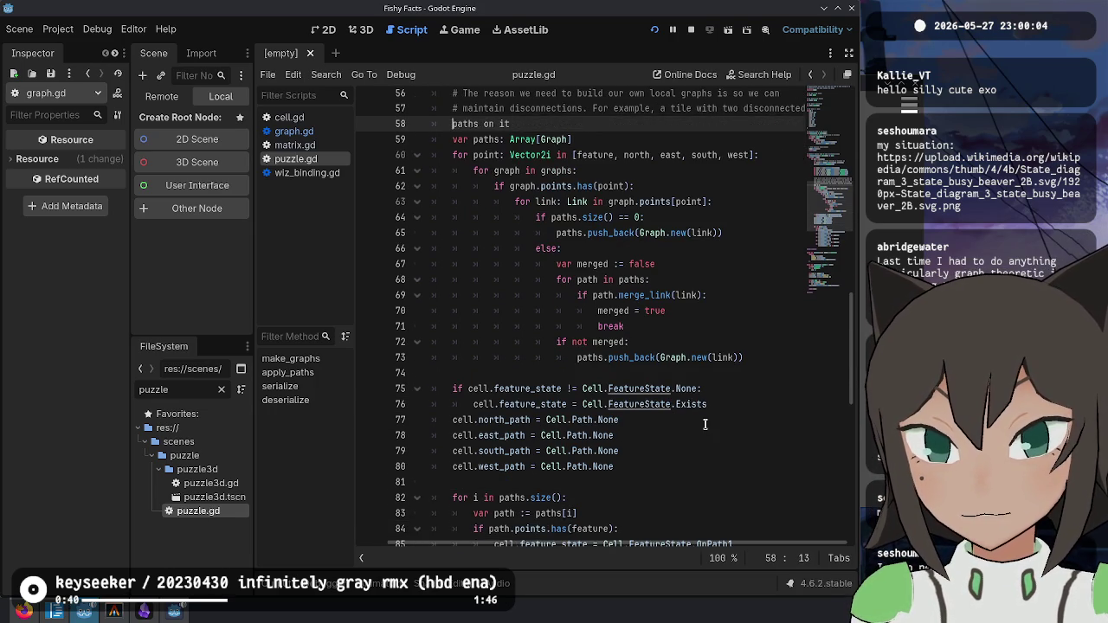
key(ctrl+z)
key(ctrl+z)
key(ctrl+z)
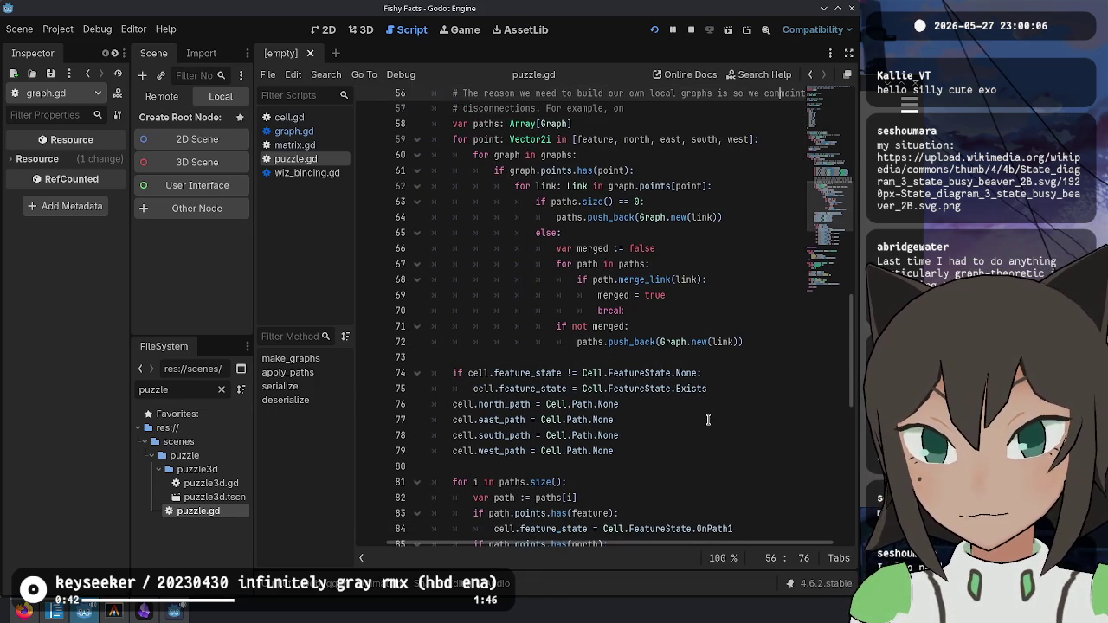
- Redo the comment edits, save puzzle.gd, and place the caret on blank line 75
key(ctrl+shift+z)
key(ctrl+shift+z)
key(ctrl+shift+z)
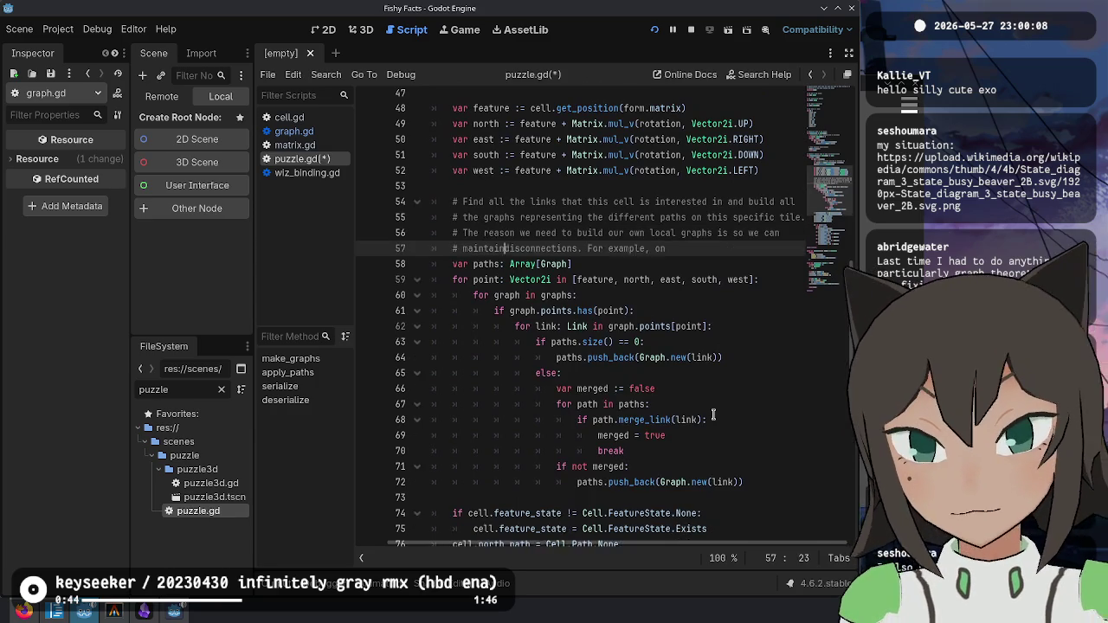
key(ctrl+shift+z)
key(ctrl+shift+z)
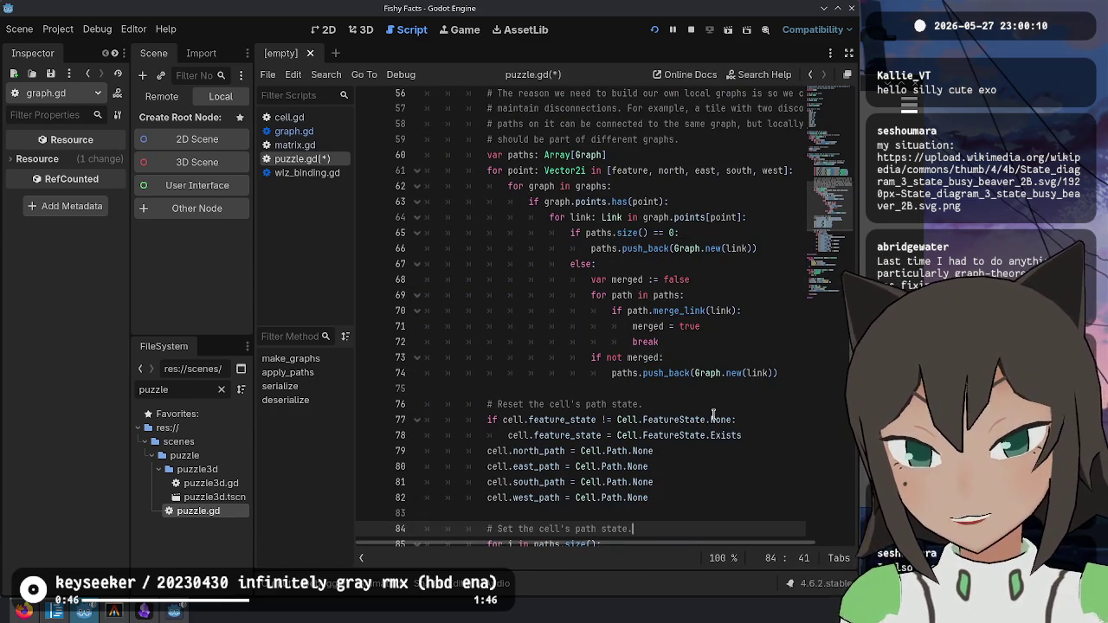
key(ctrl+s)
click(725, 375)
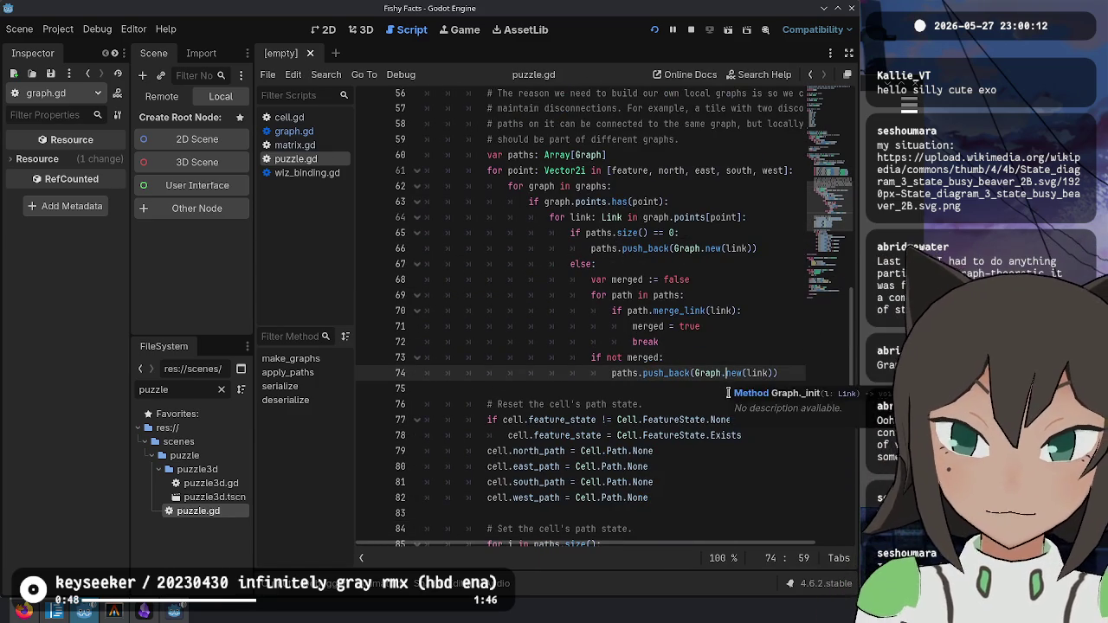
click(728, 393)
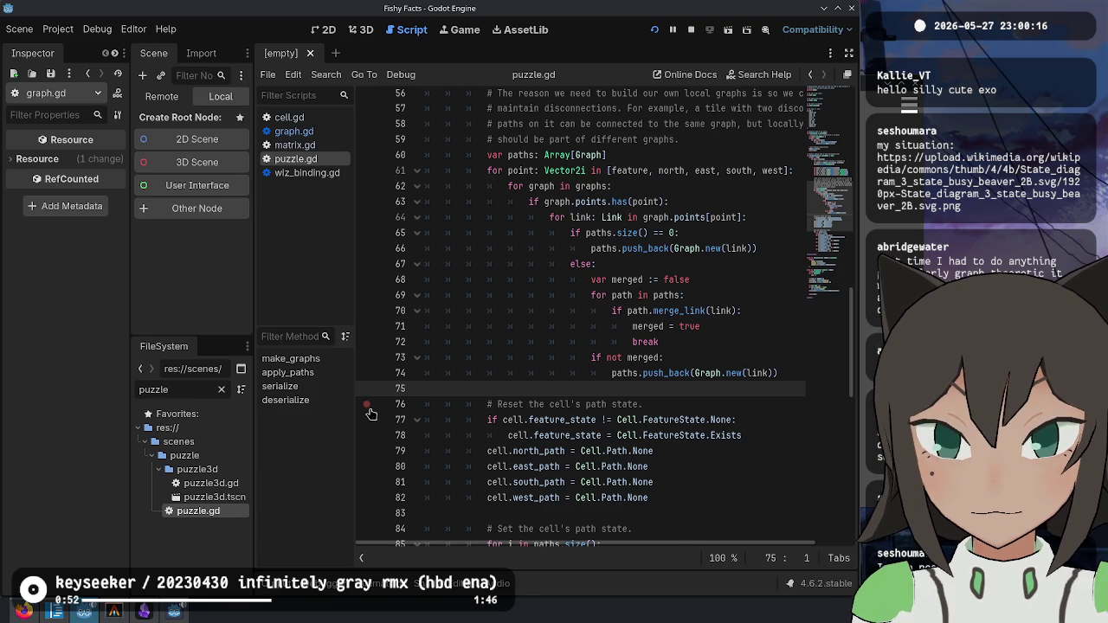
- Run the game, extend then erase the path right of the tile to reproduce the error, and stop the session
scroll(695, 353, up, 7)
scroll(695, 353, down, 8)
key(F5)
key(F8)
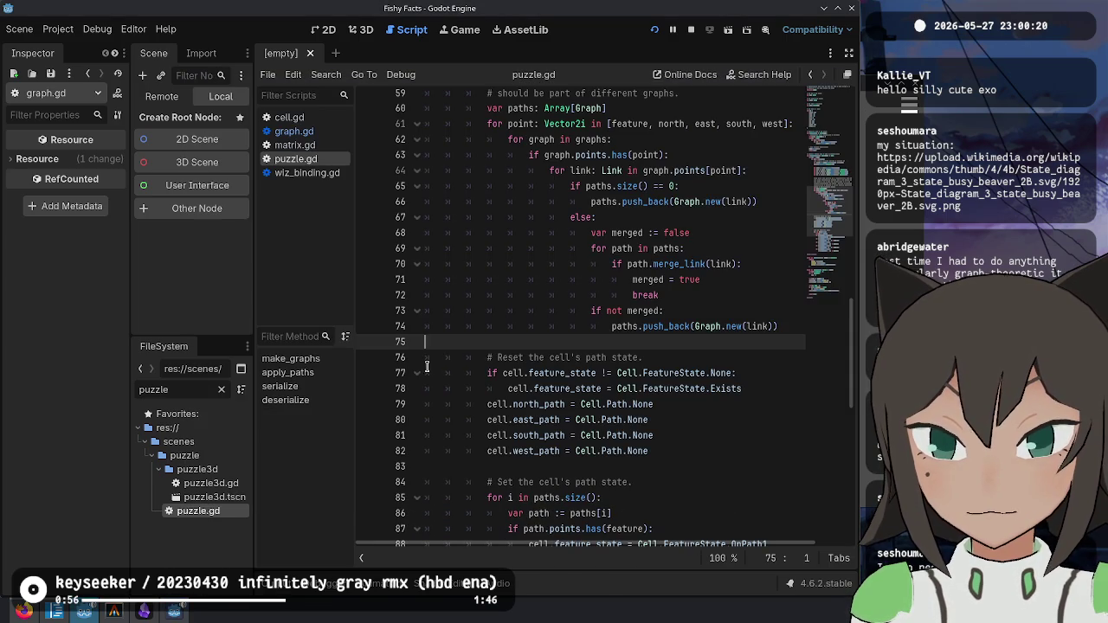
key(F5)
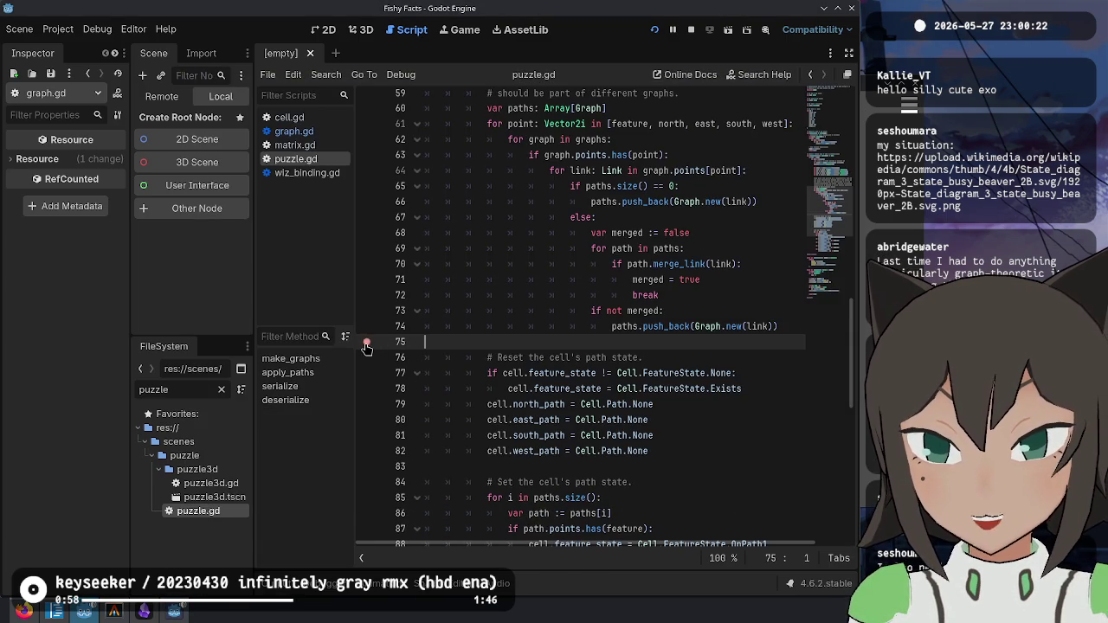
key(d)
key(a)
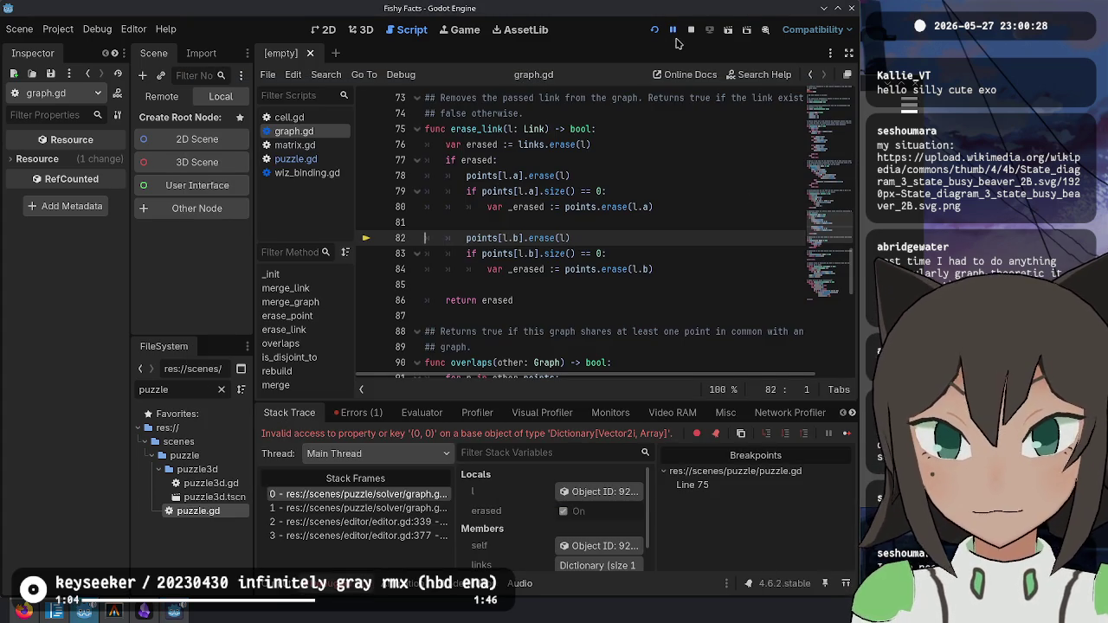
click(691, 29)
- Relaunch the game, fill the tile's shape, draw a path arc across it, and leave path editing
key(F5)
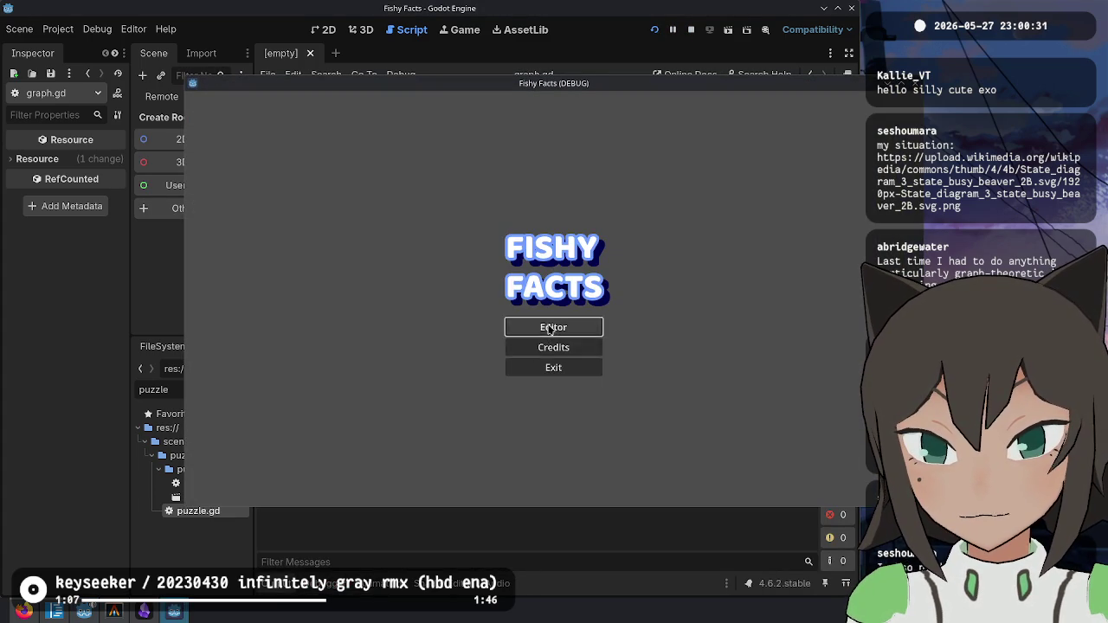
click(547, 333)
click(549, 317)
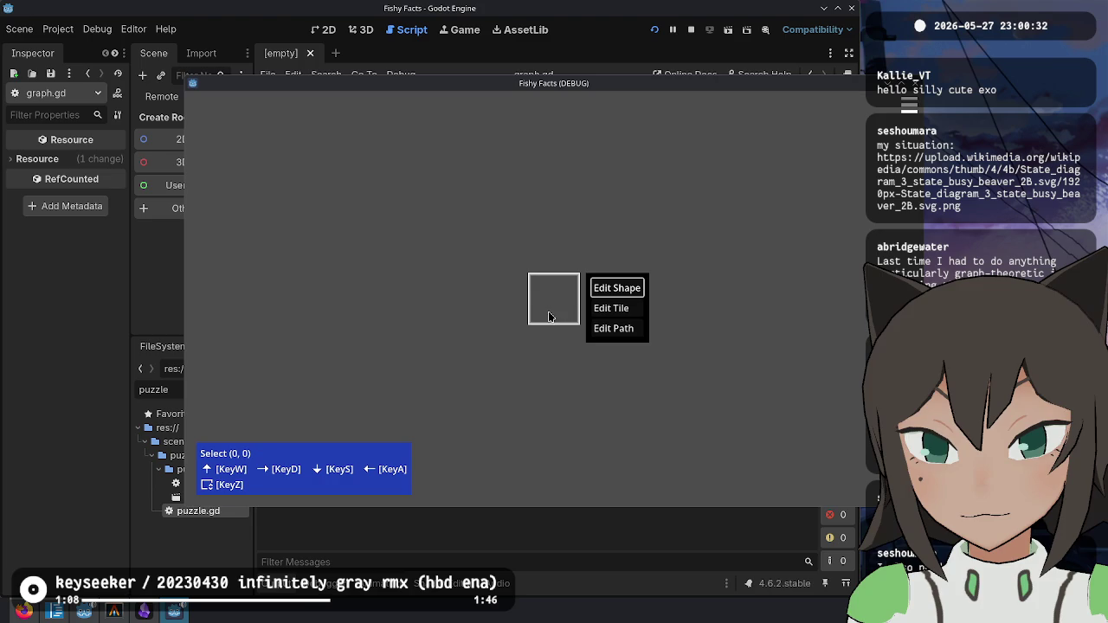
key(Return)
key(Return)
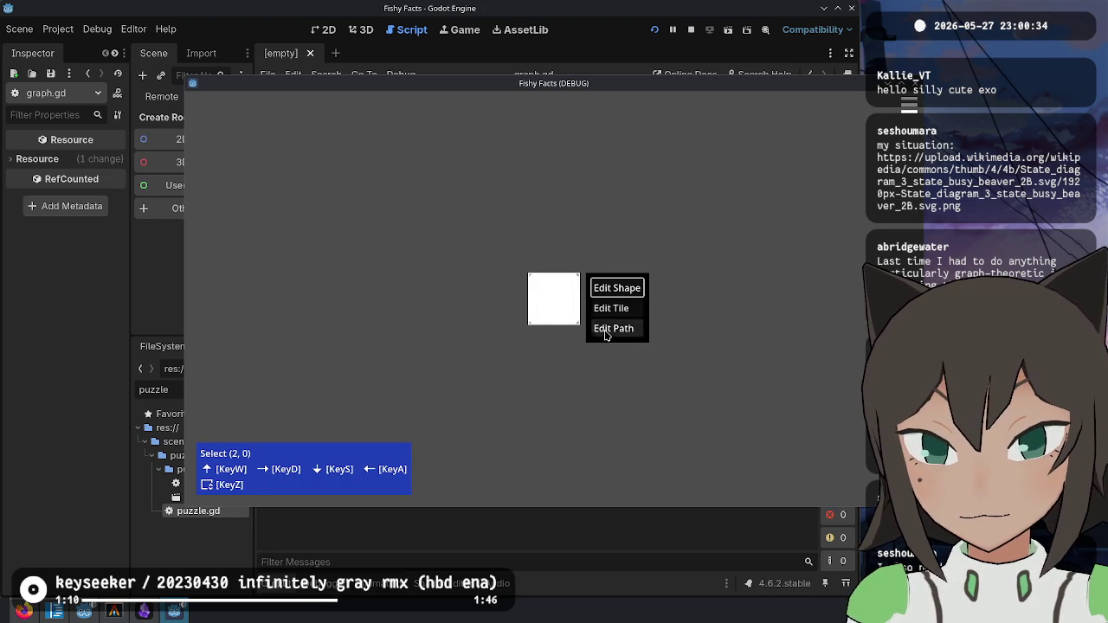
click(606, 336)
mouse_move(539, 299)
mouse_down()
mouse_move(554, 322)
mouse_move(572, 302)
mouse_up()
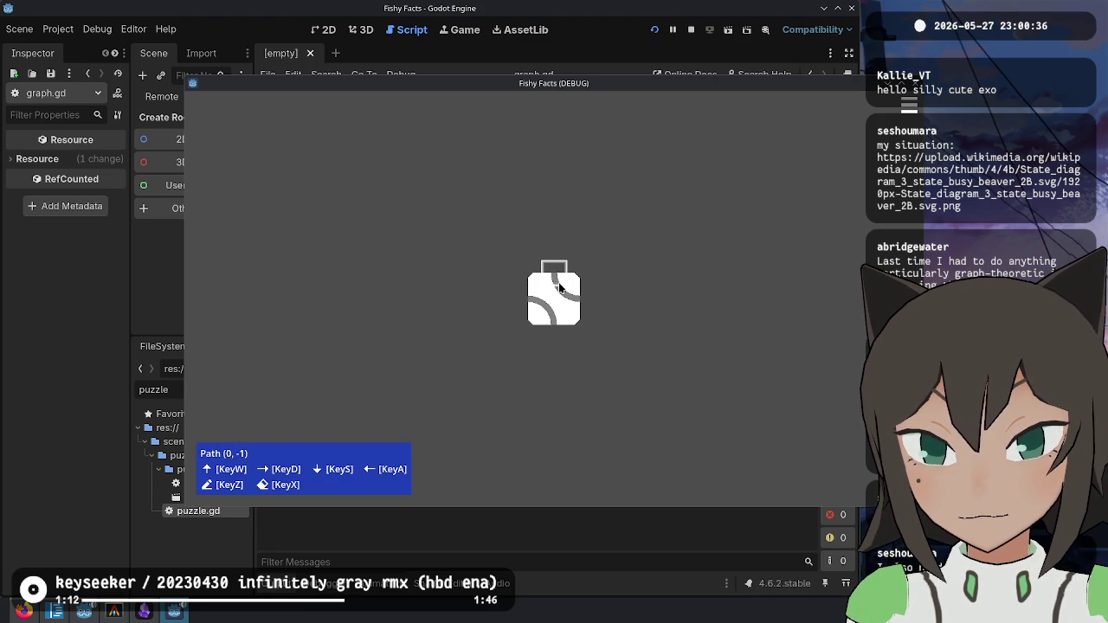
click(636, 282)
key(alt+Tab)
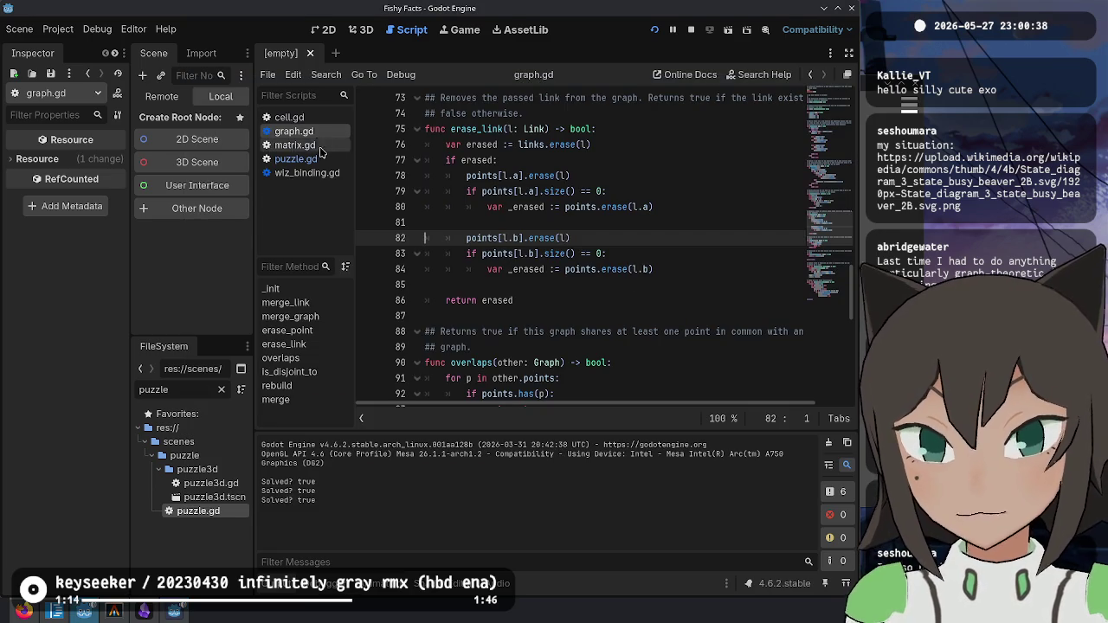
- Open puzzle.gd, then change tile (0, 0)'s path in the game so execution halts at line 85
click(295, 159)
click(551, 223)
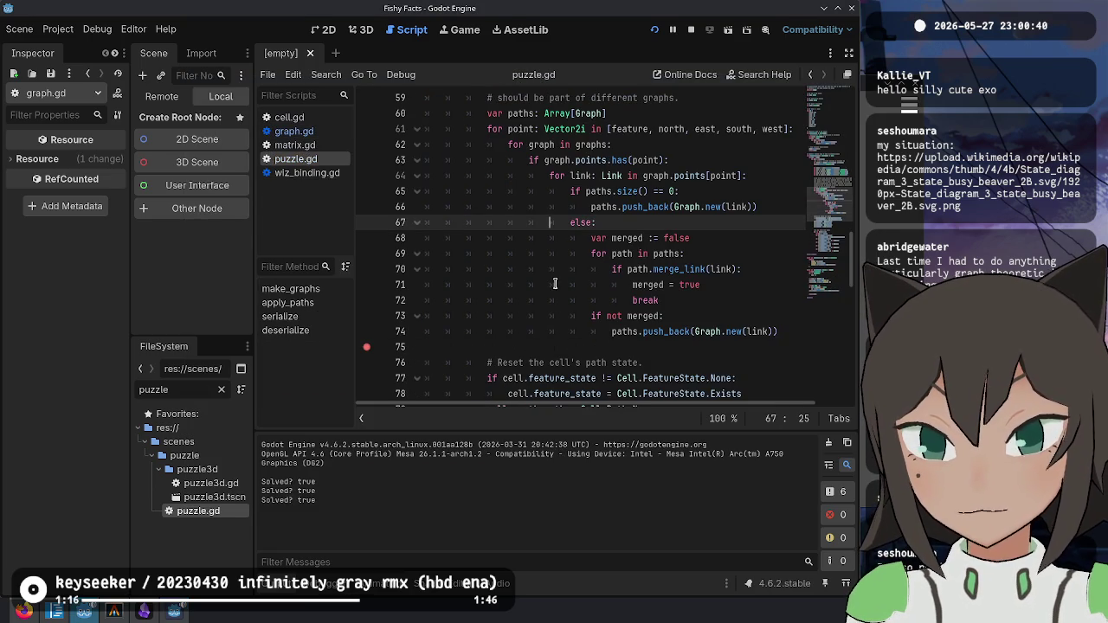
scroll(448, 250, up, 2)
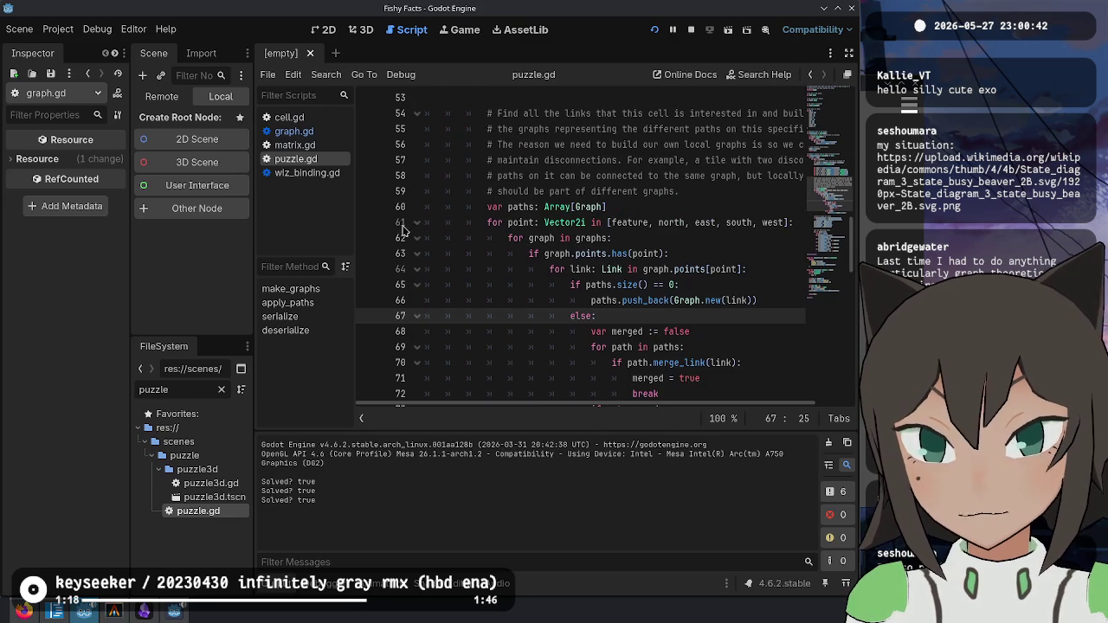
scroll(381, 234, down, 3)
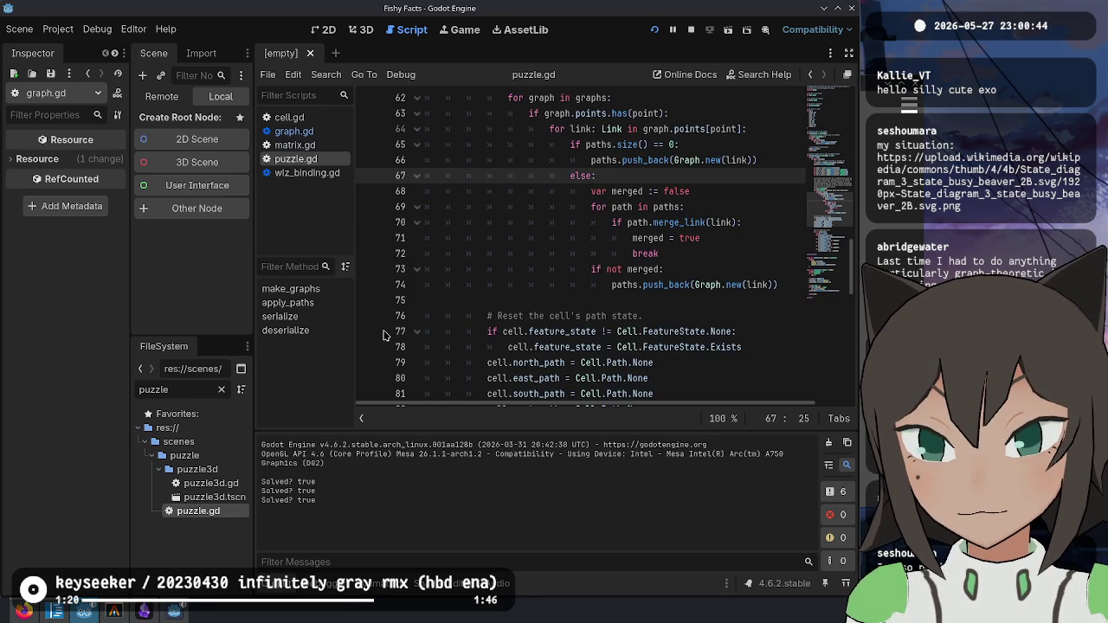
scroll(368, 333, down, 3)
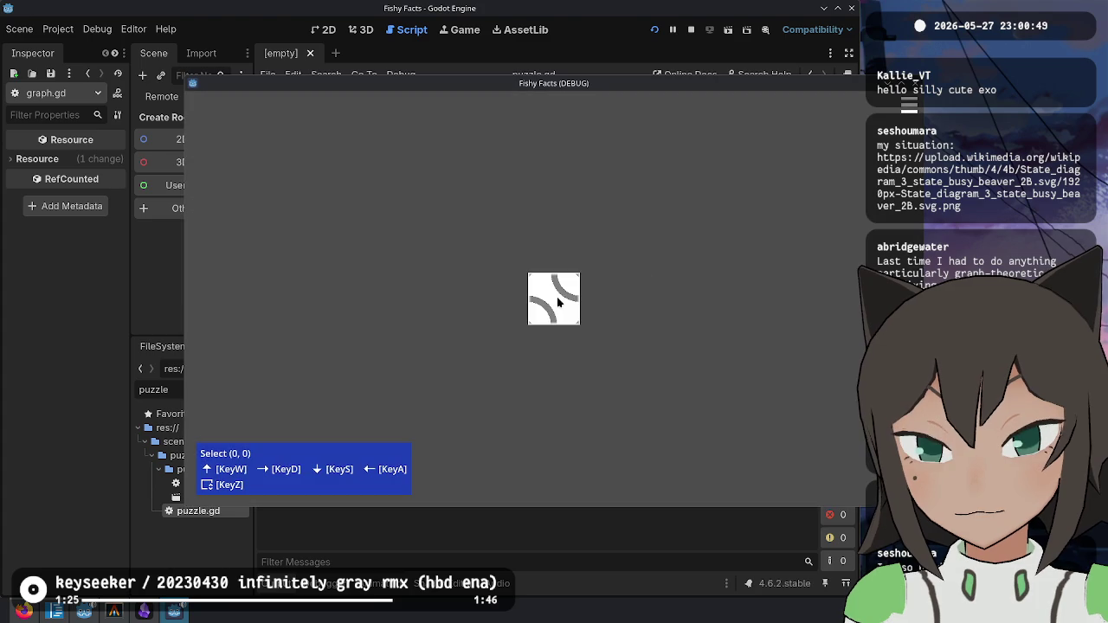
click(557, 303)
click(611, 325)
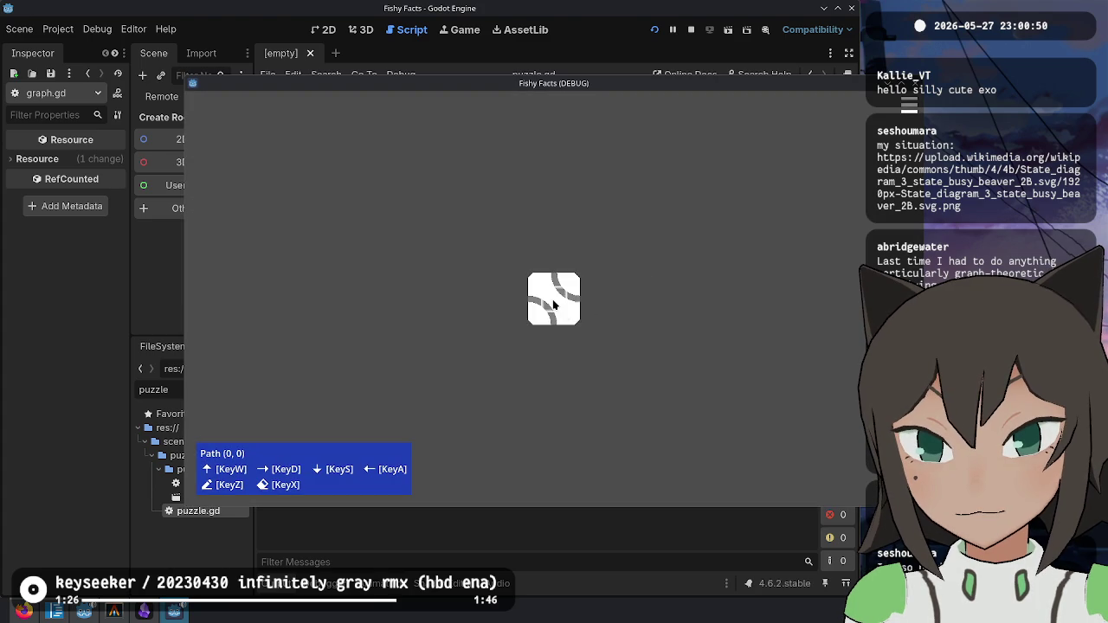
click(568, 310)
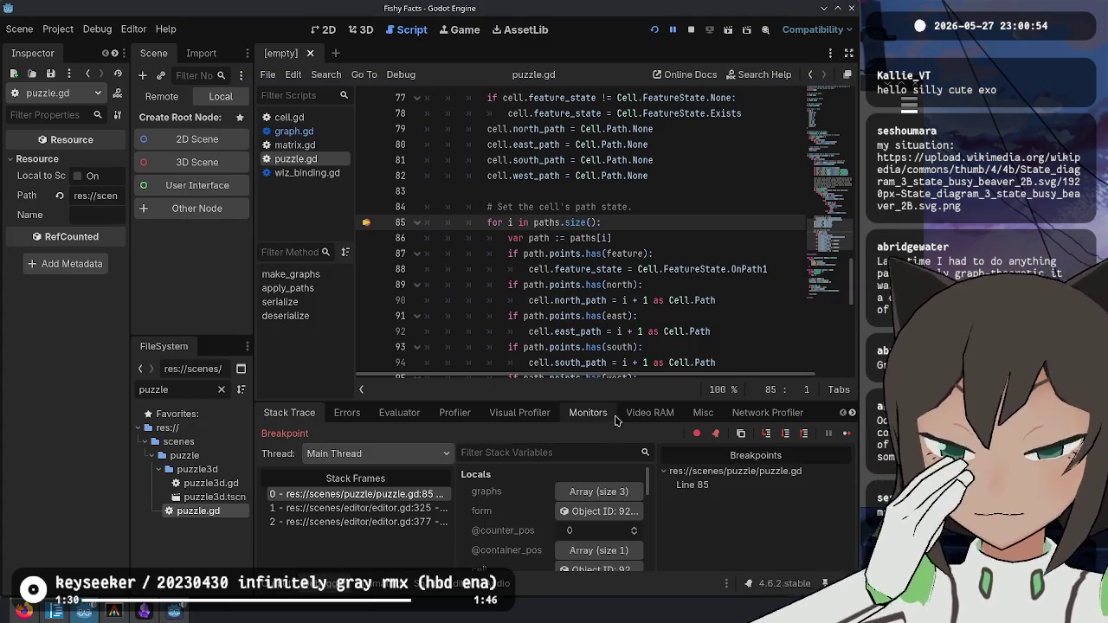
- Expand the graphs array and view the first graph's Links and Points dictionaries
click(592, 491)
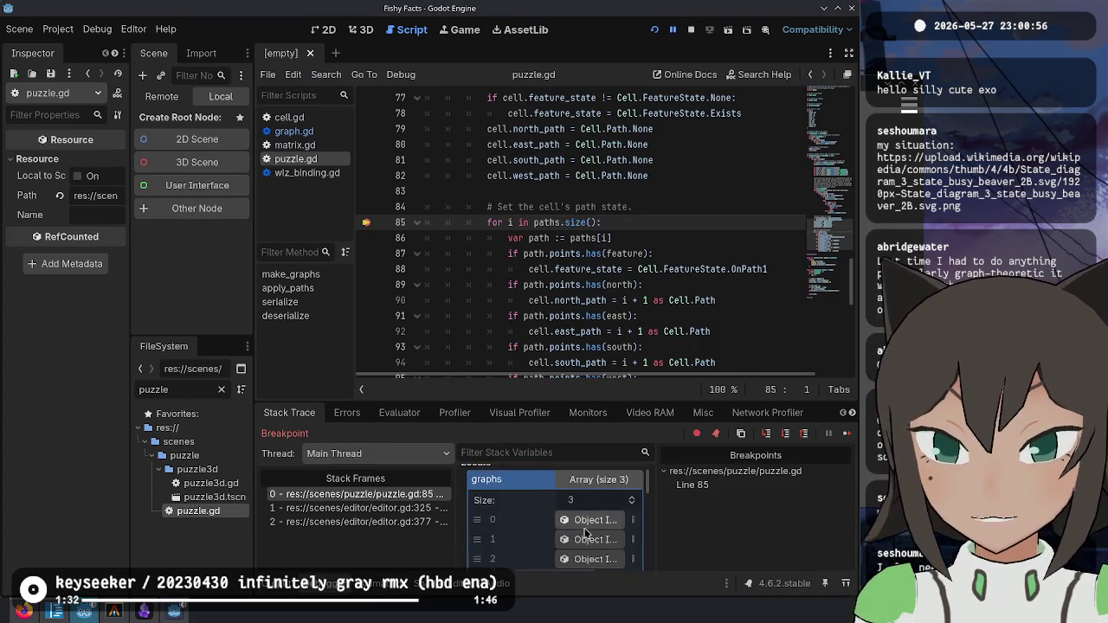
click(590, 494)
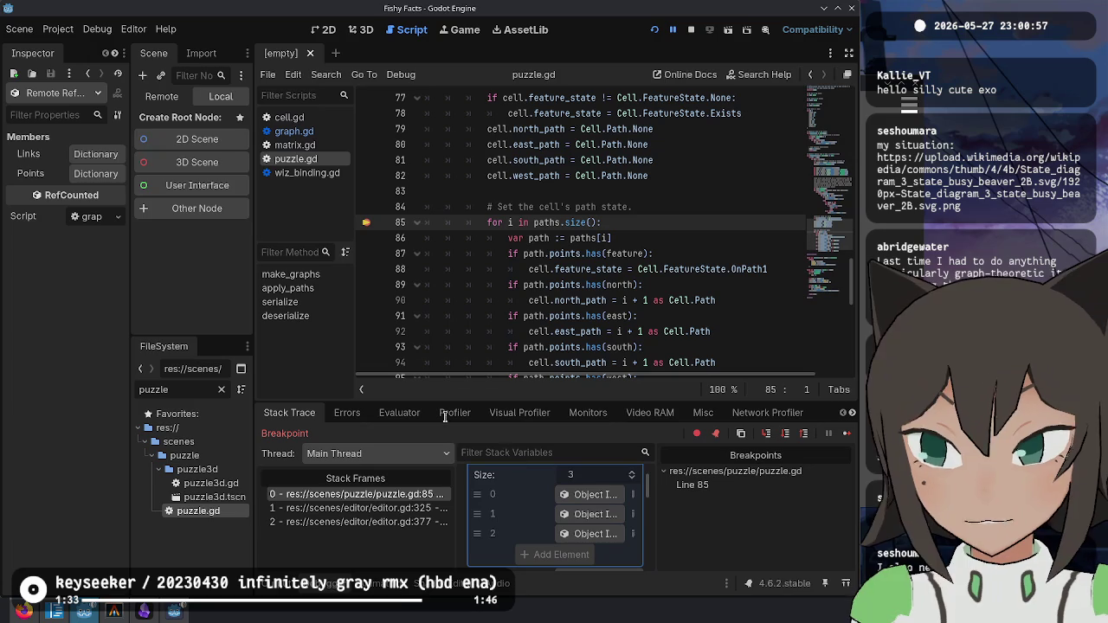
click(108, 154)
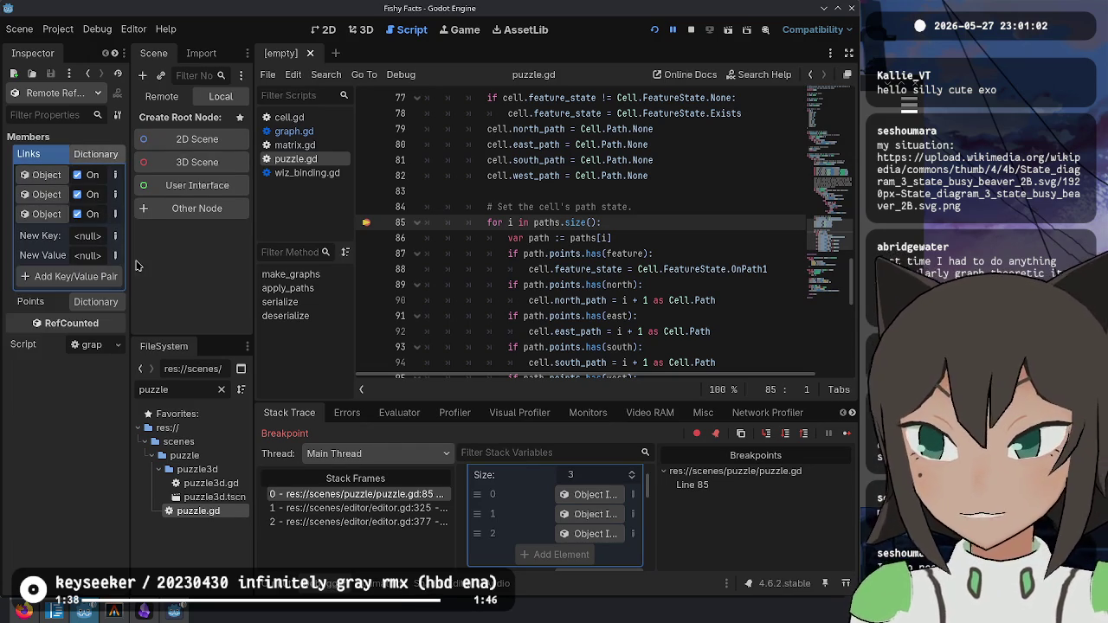
click(94, 302)
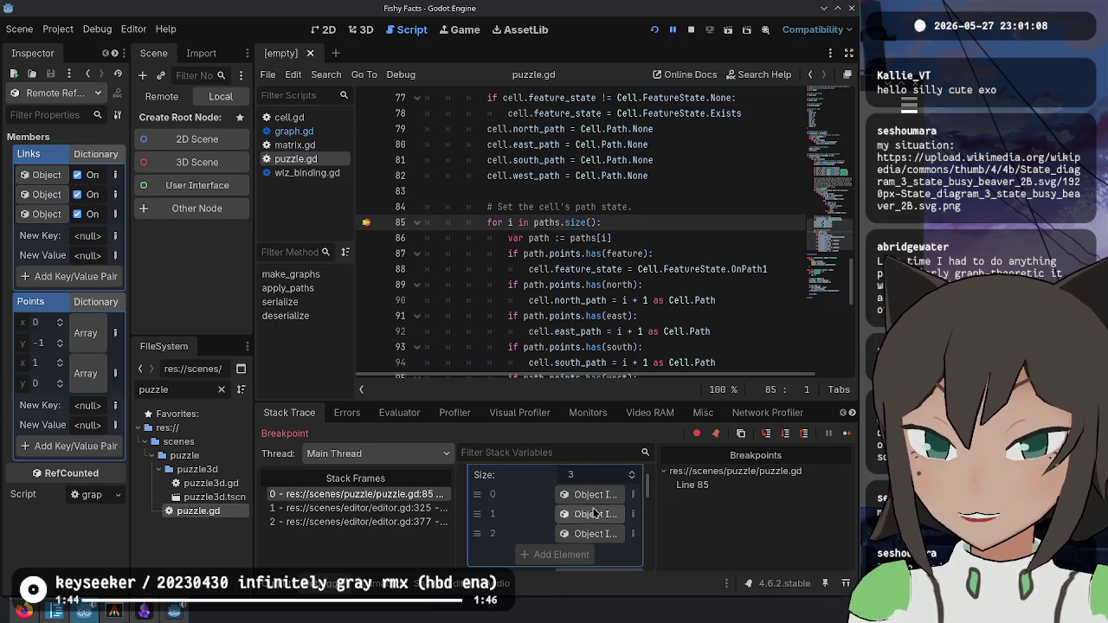
click(99, 156)
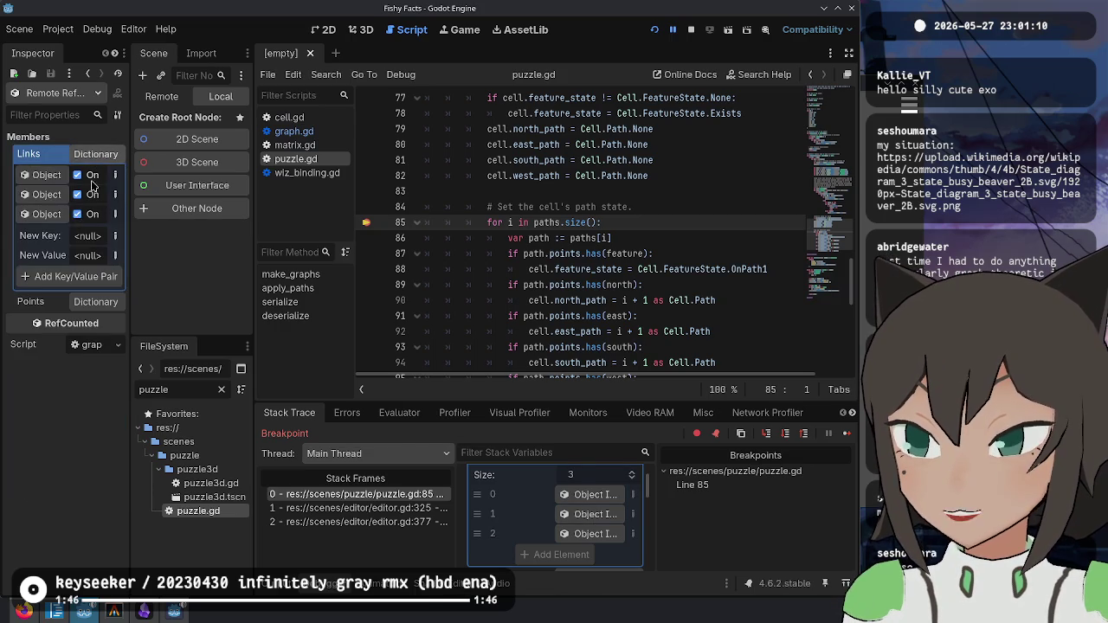
- Inspect one of the first graph's link objects, then return to the graph's Points
click(47, 213)
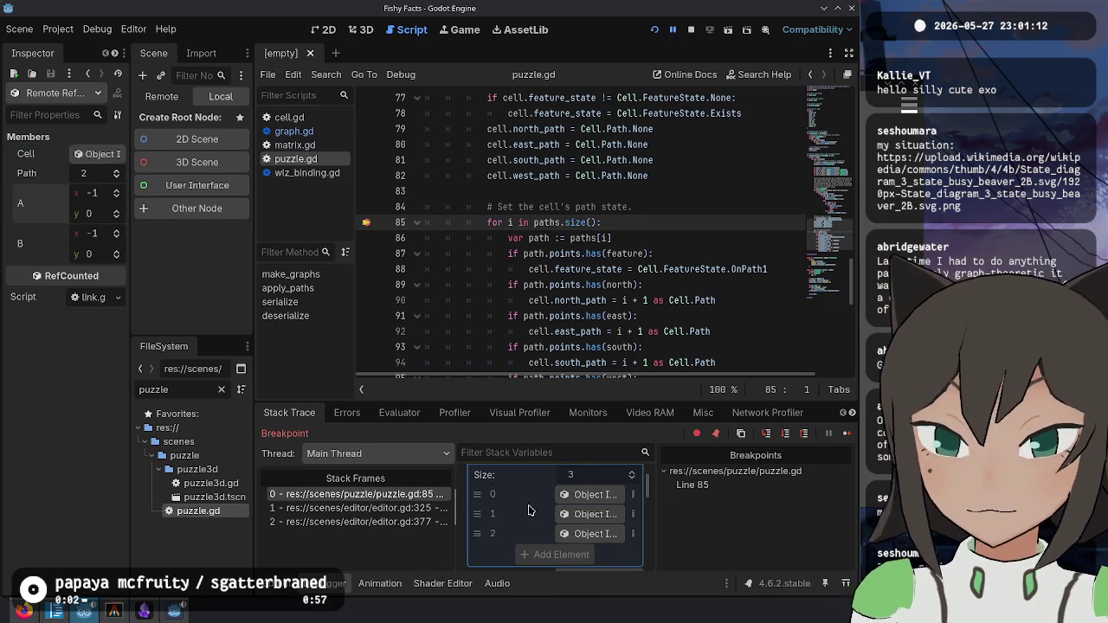
click(606, 514)
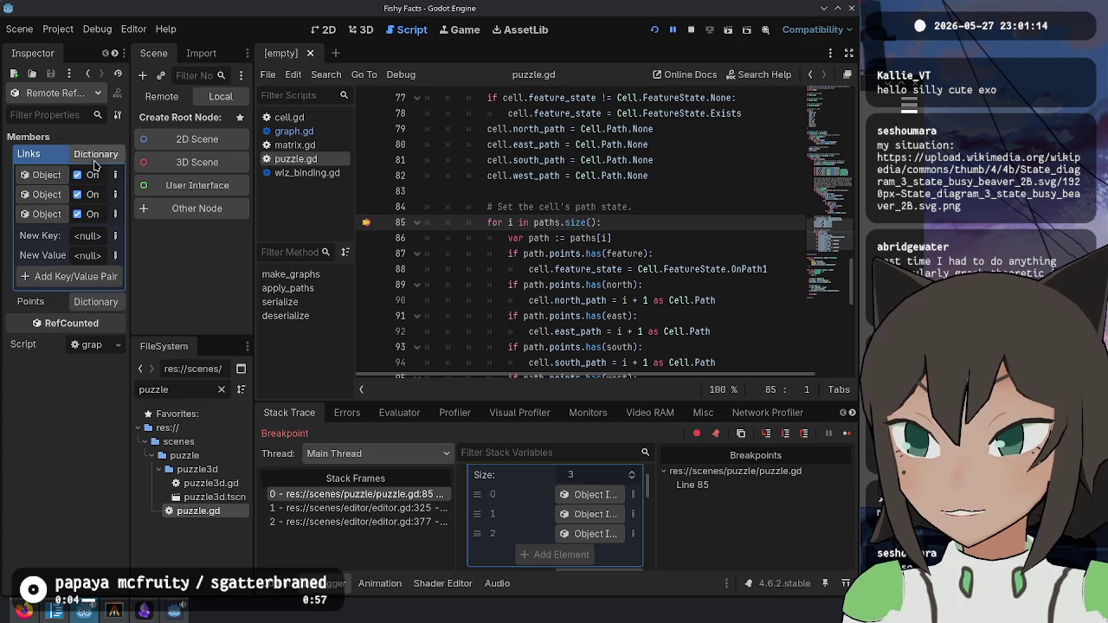
click(95, 154)
click(95, 173)
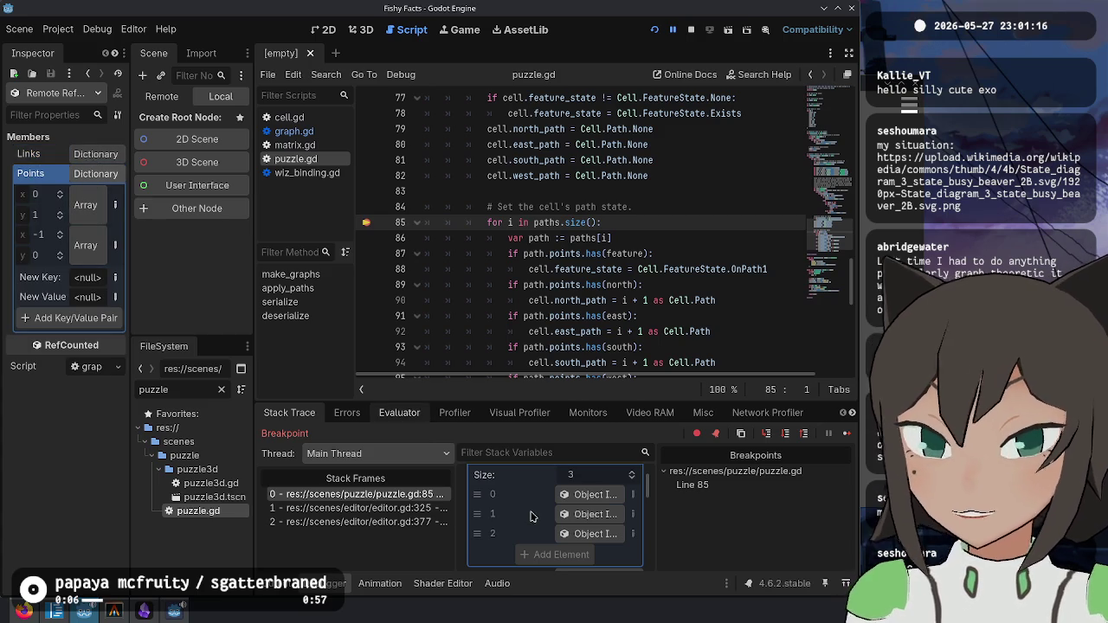
- Inspect the second and third graphs, finding one holds only the point (0, 0)
click(589, 498)
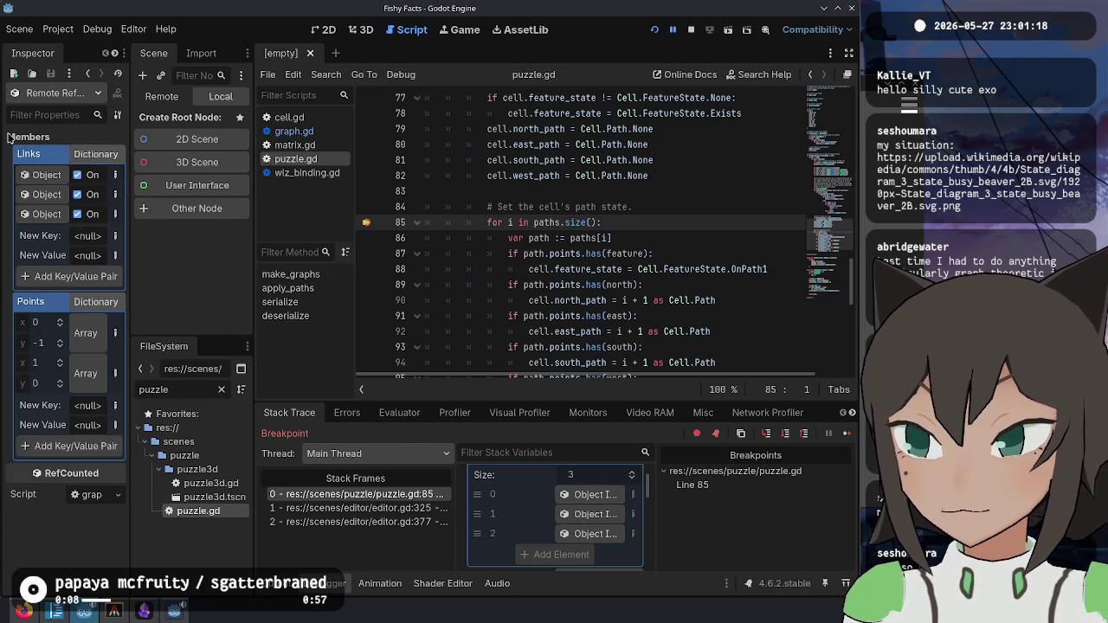
click(98, 155)
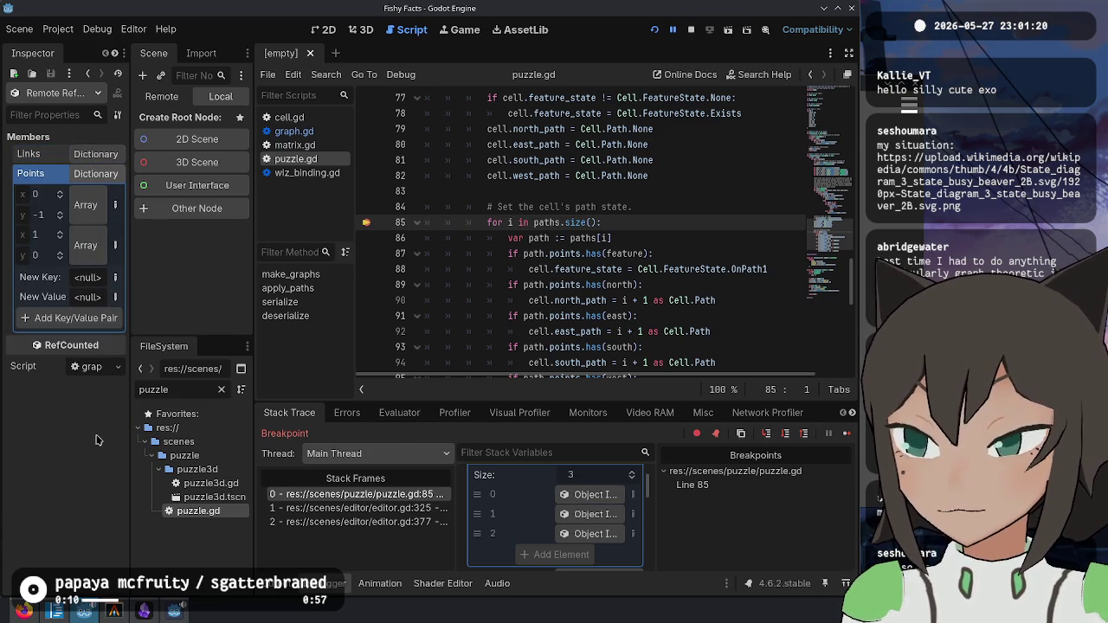
click(610, 537)
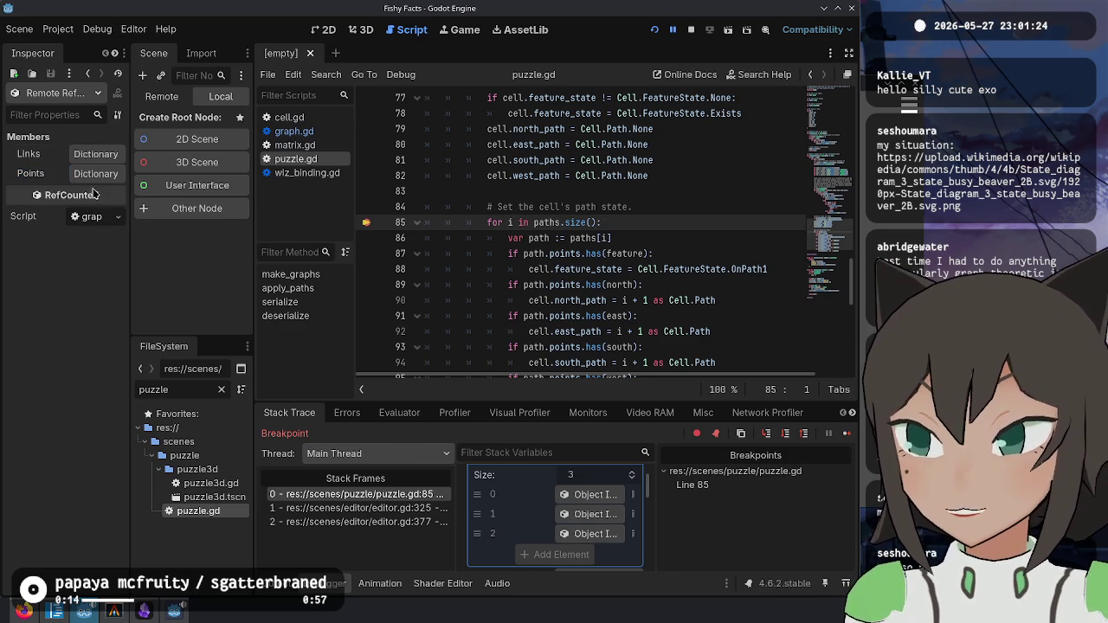
click(94, 184)
- Place the caret at the end of line 85 and scroll up the script
click(620, 225)
scroll(627, 240, up, 3)
scroll(634, 240, up, 2)
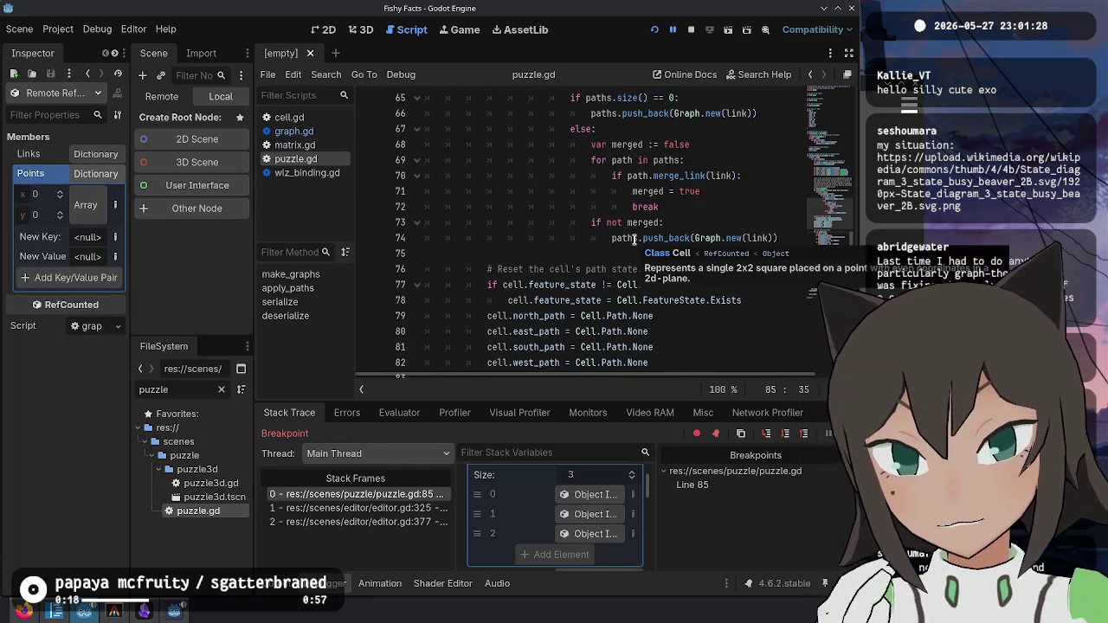
scroll(698, 221, up, 3)
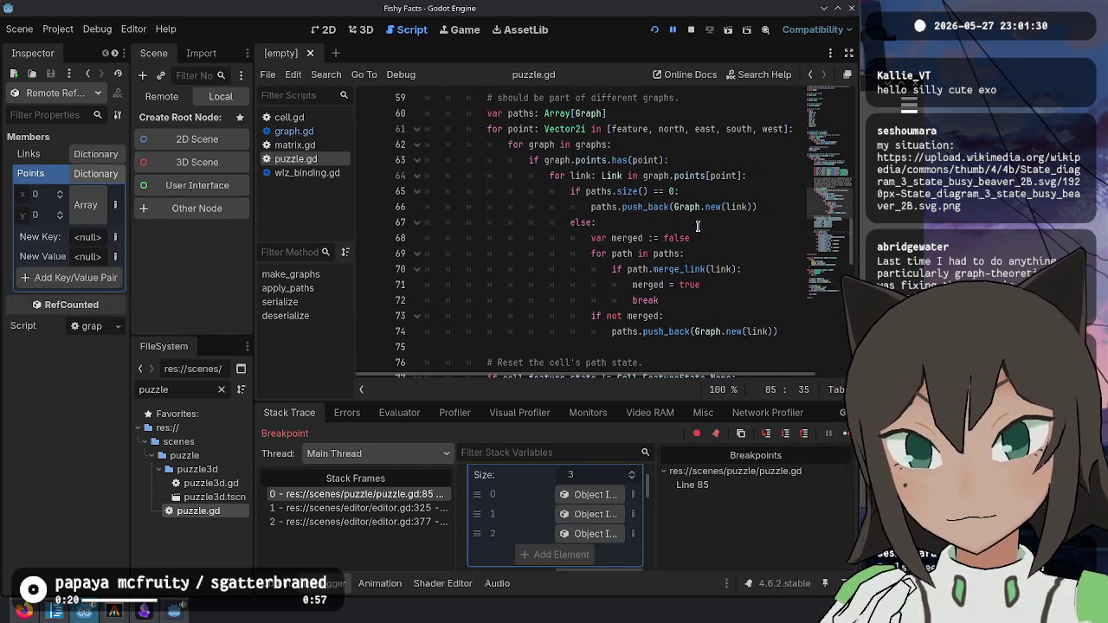
double_click(629, 129)
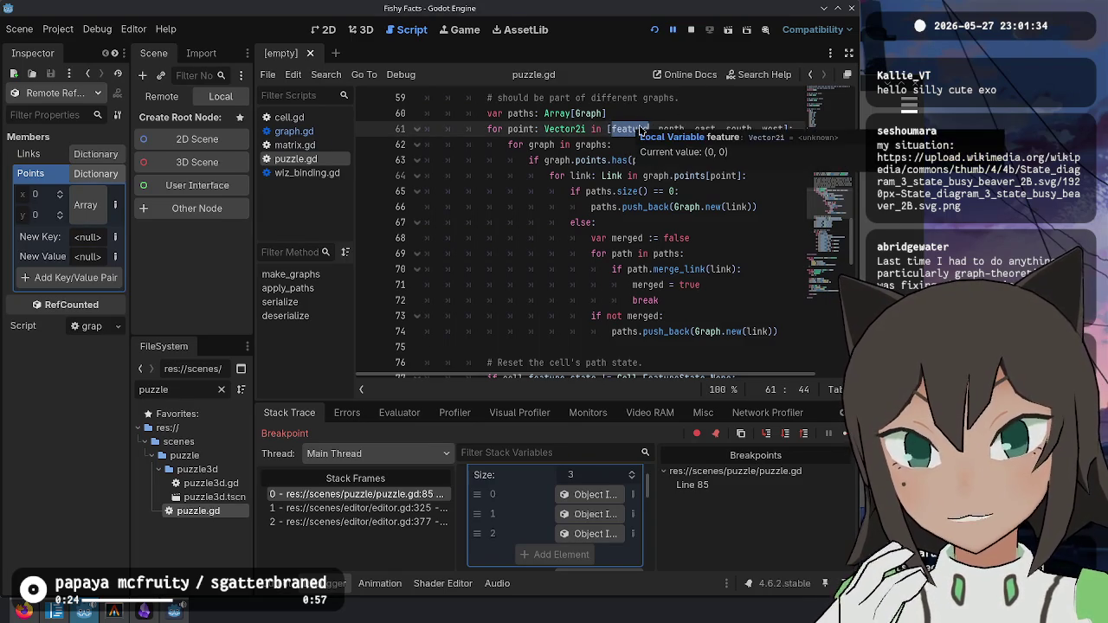
double_click(522, 113)
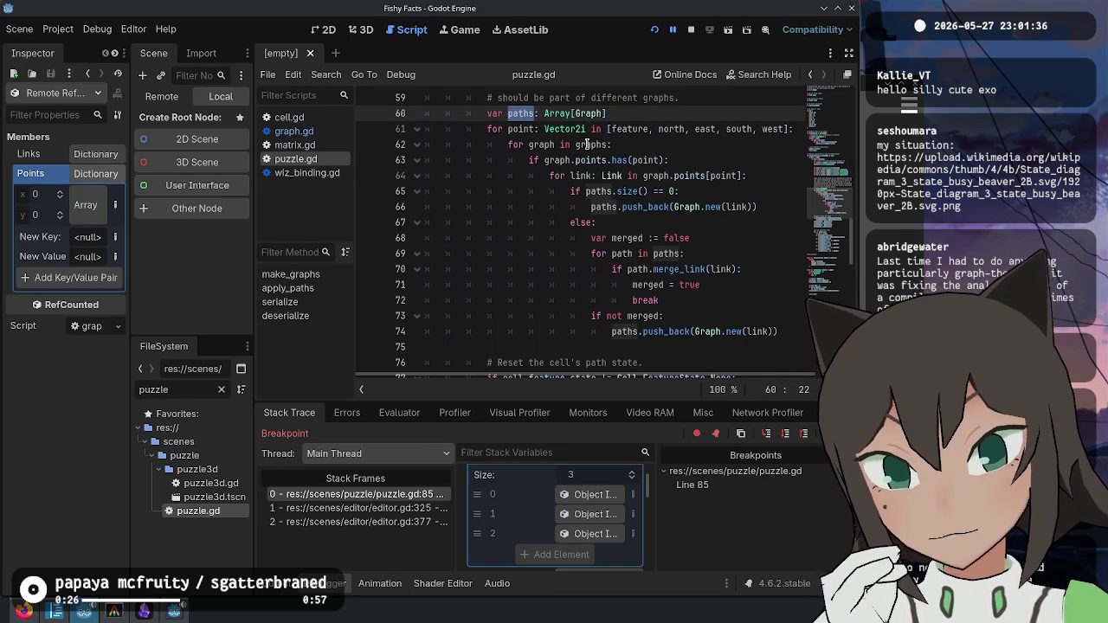
mouse_move(587, 144)
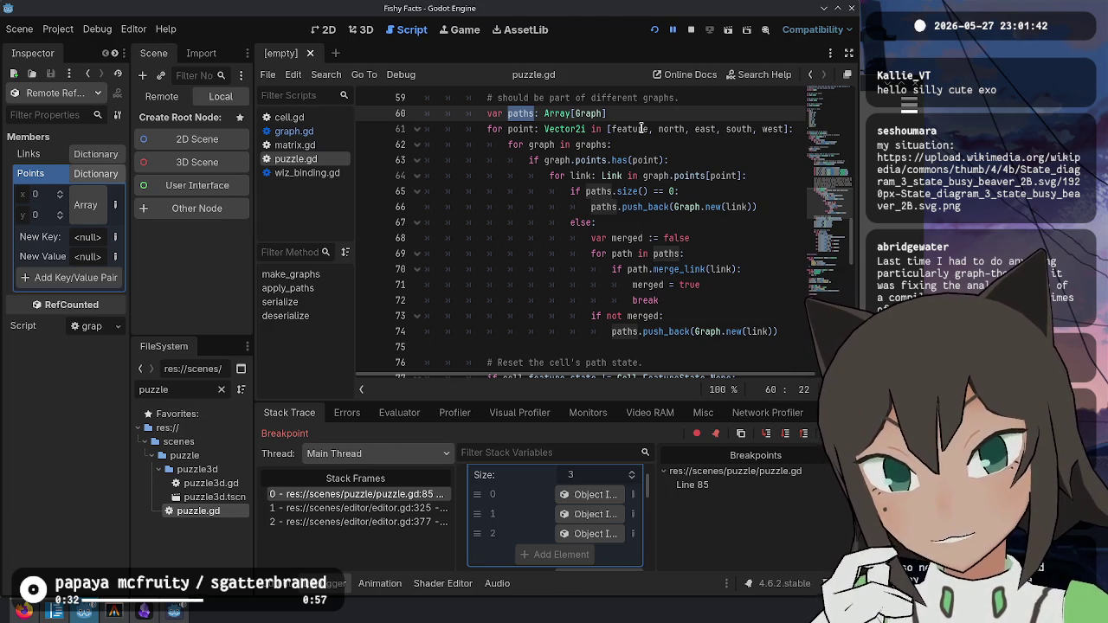
mouse_move(641, 128)
scroll(642, 128, up, 5)
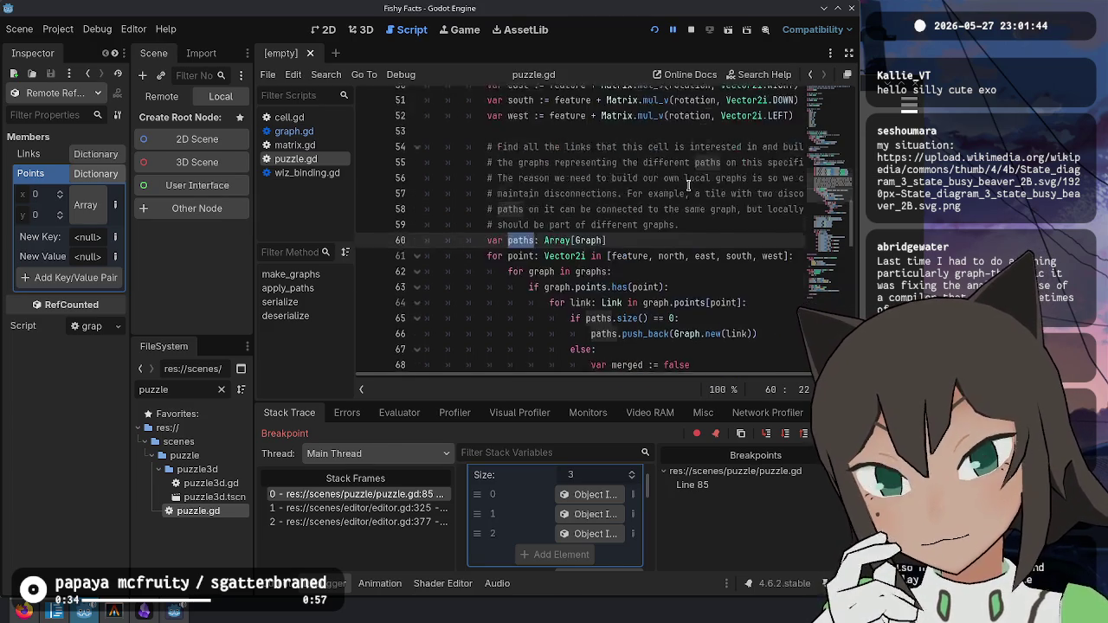
scroll(694, 189, down, 4)
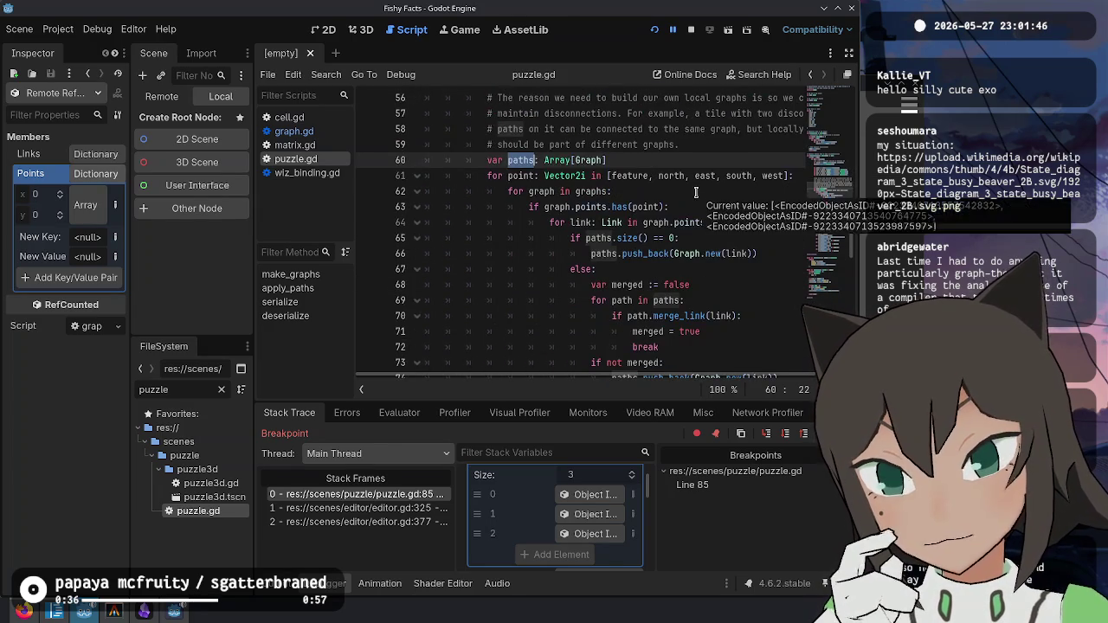
scroll(696, 191, down, 2)
scroll(695, 191, up, 1)
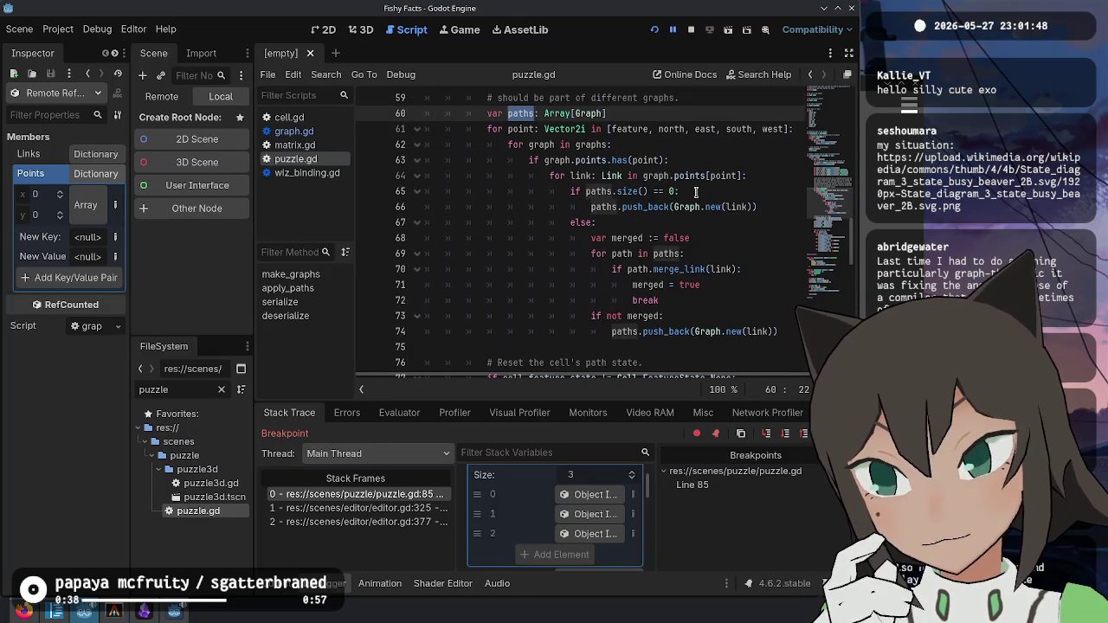
scroll(696, 191, up, 1)
scroll(695, 191, down, 1)
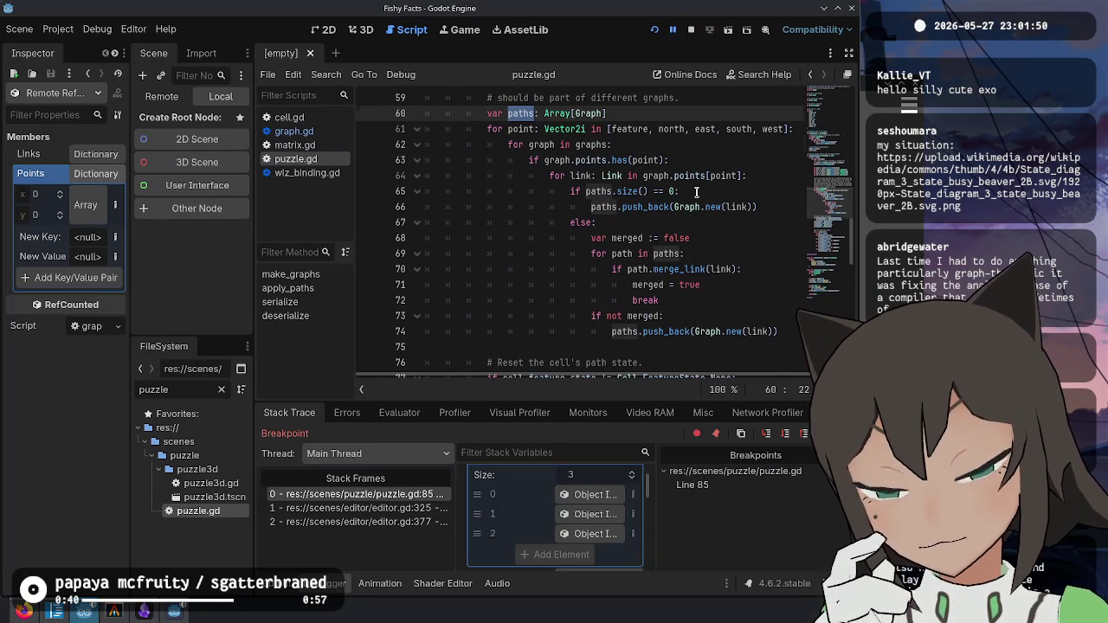